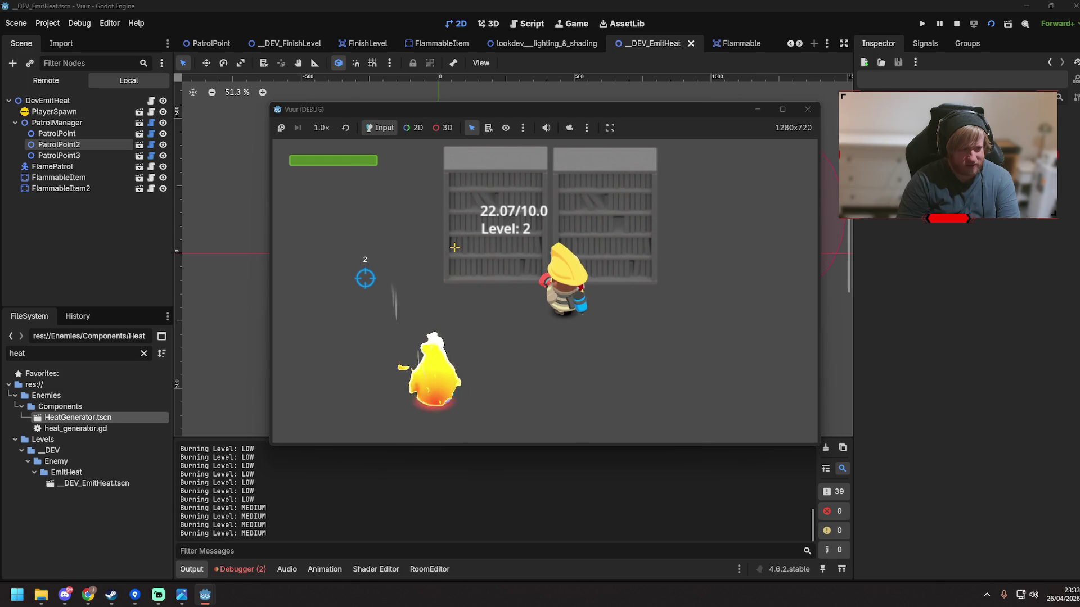
Walk the player into the bookshelves until both reach heat Level 3, then close the test run
key("d")
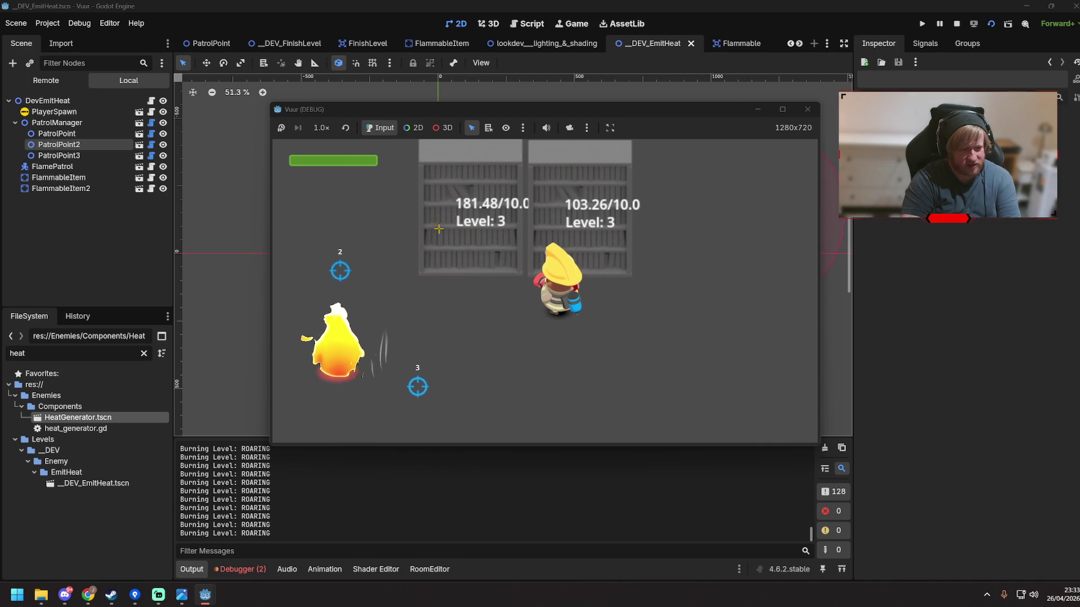
left_click(806, 111)
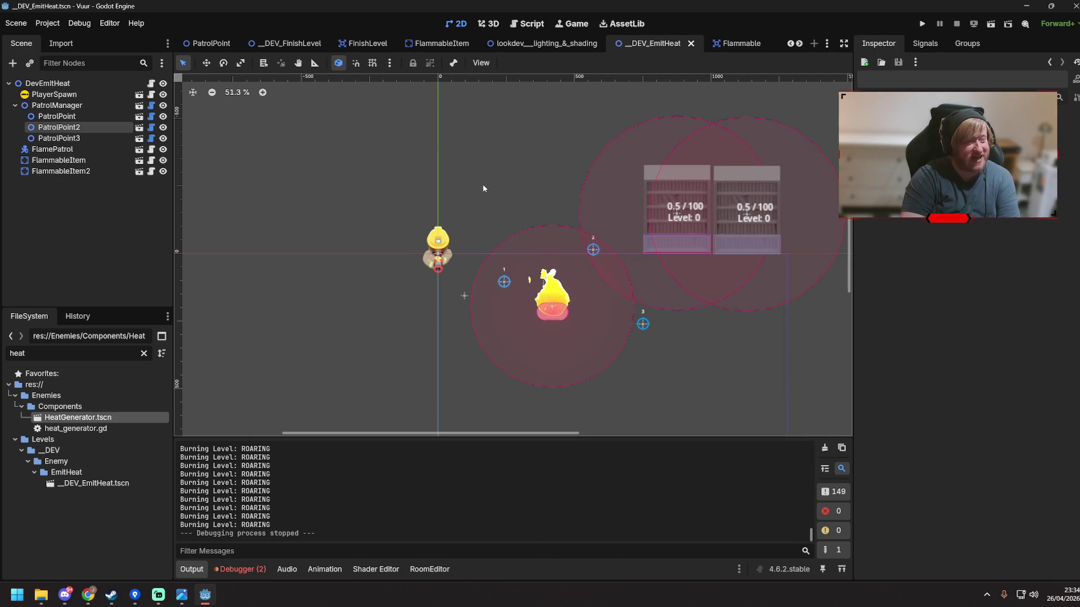
left_click_drag(450, 172, 399, 185)
scroll(332, 167, "right", 5)
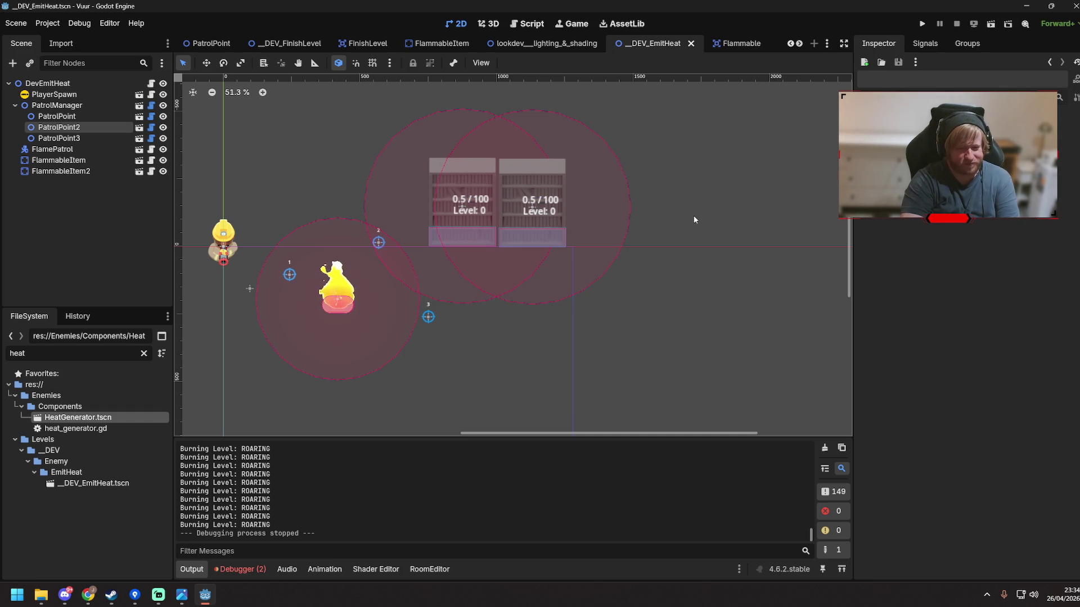
scroll(520, 219, "up", 2)
scroll(519, 223, "down", 1)
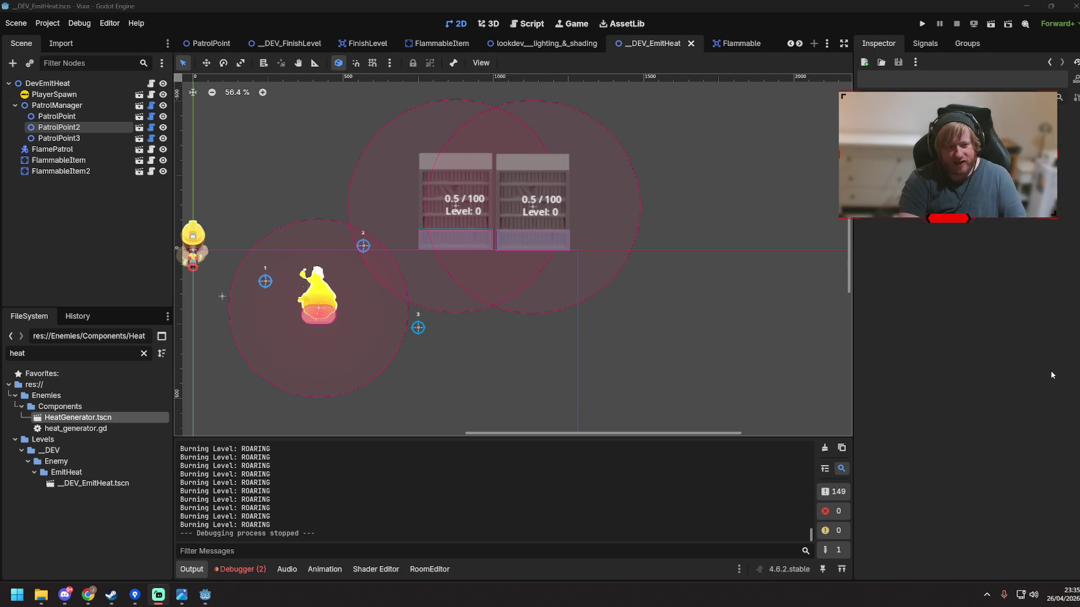
left_click_drag(495, 347, 540, 353)
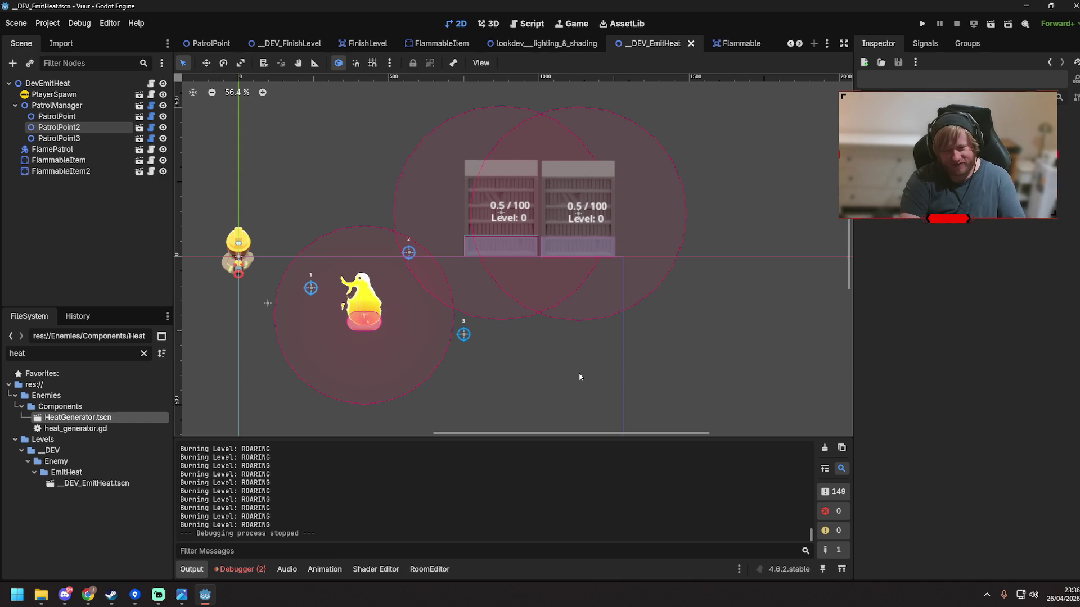
scroll(211, 283, "up", 12)
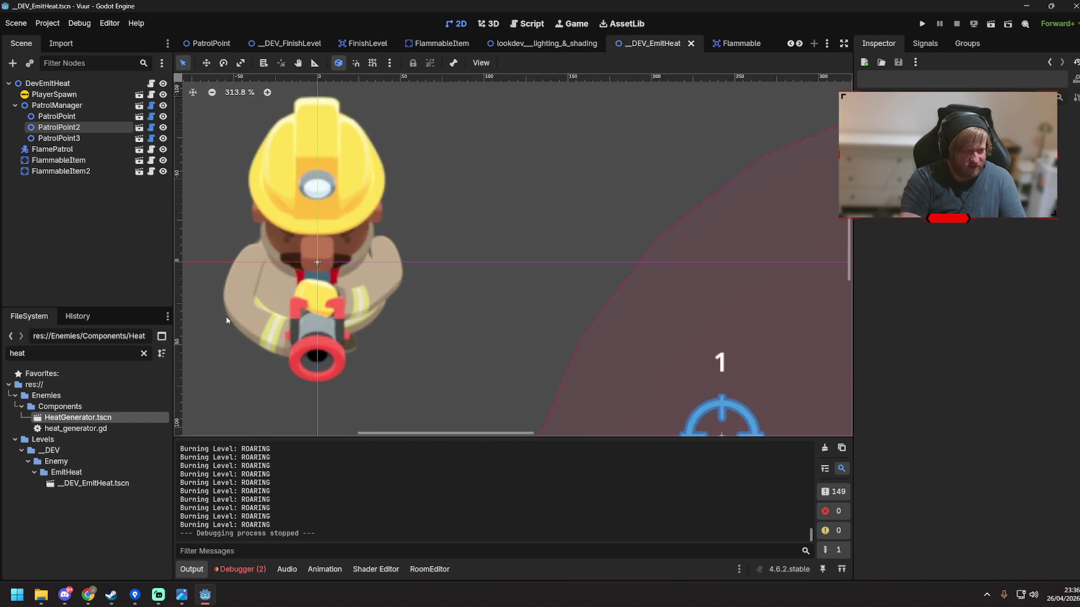
scroll(220, 285, "up", 5)
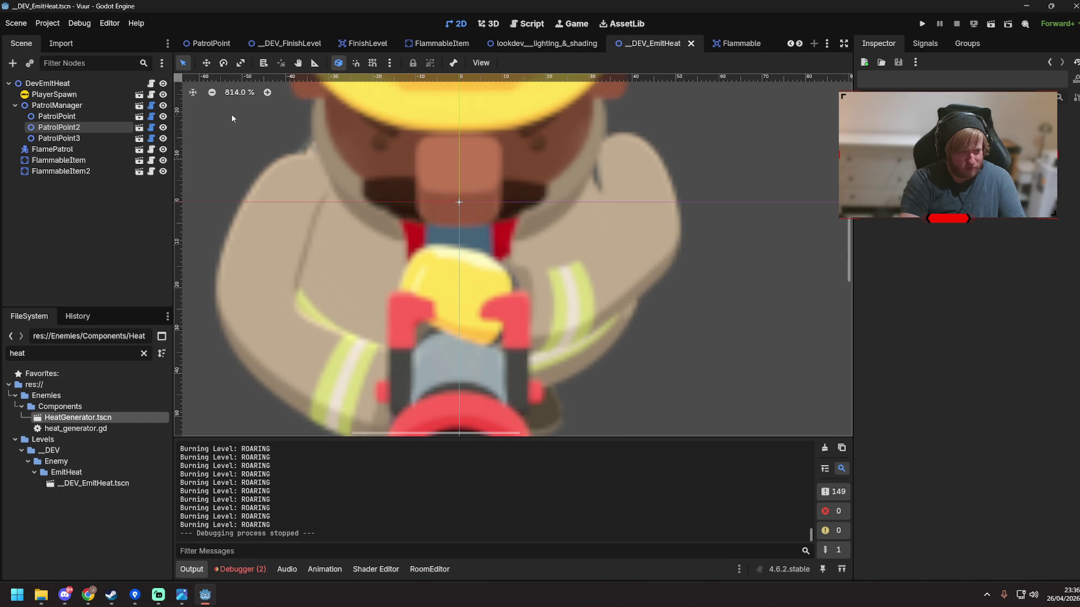
mouse_move(761, 255)
left_mouse_down()
mouse_move(791, 328)
mouse_move(787, 427)
left_mouse_up()
scroll(757, 394, "down", 12)
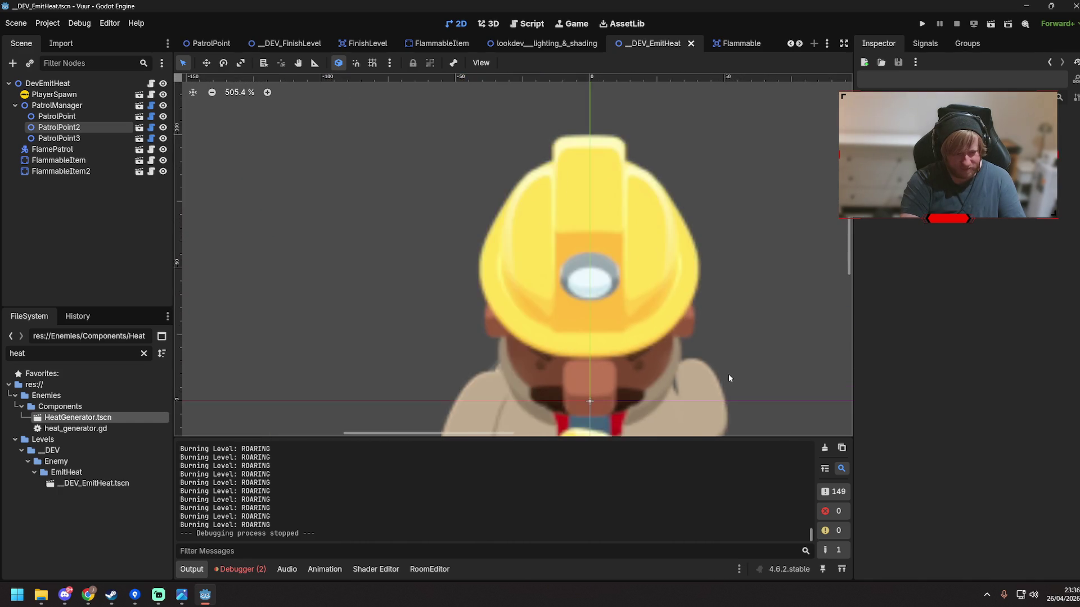
mouse_move(789, 278)
left_mouse_down()
mouse_move(379, 100)
mouse_move(129, 112)
left_mouse_up()
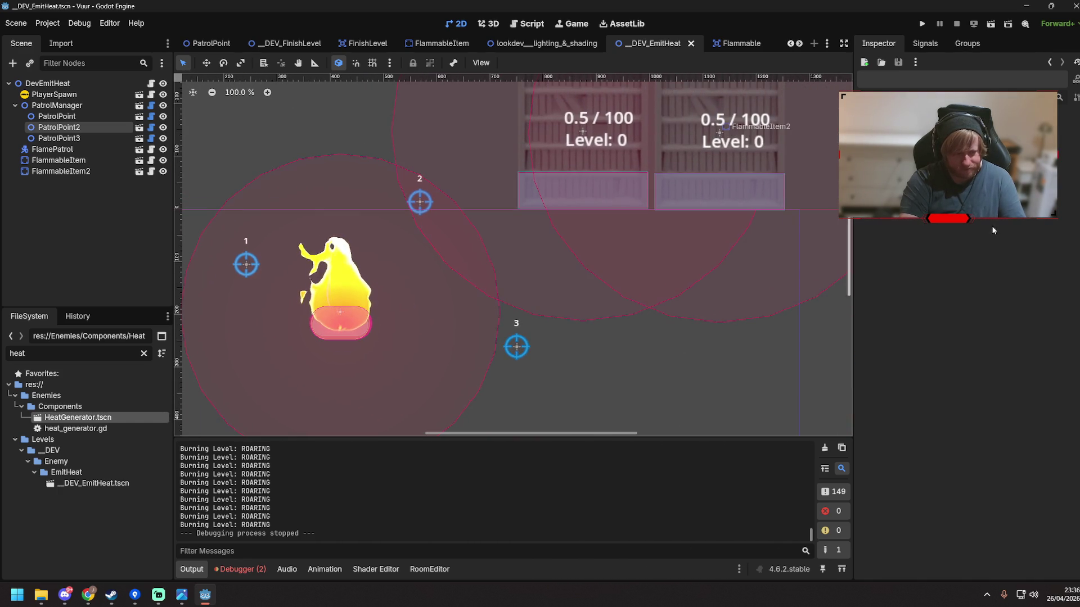
scroll(781, 198, "down", 2)
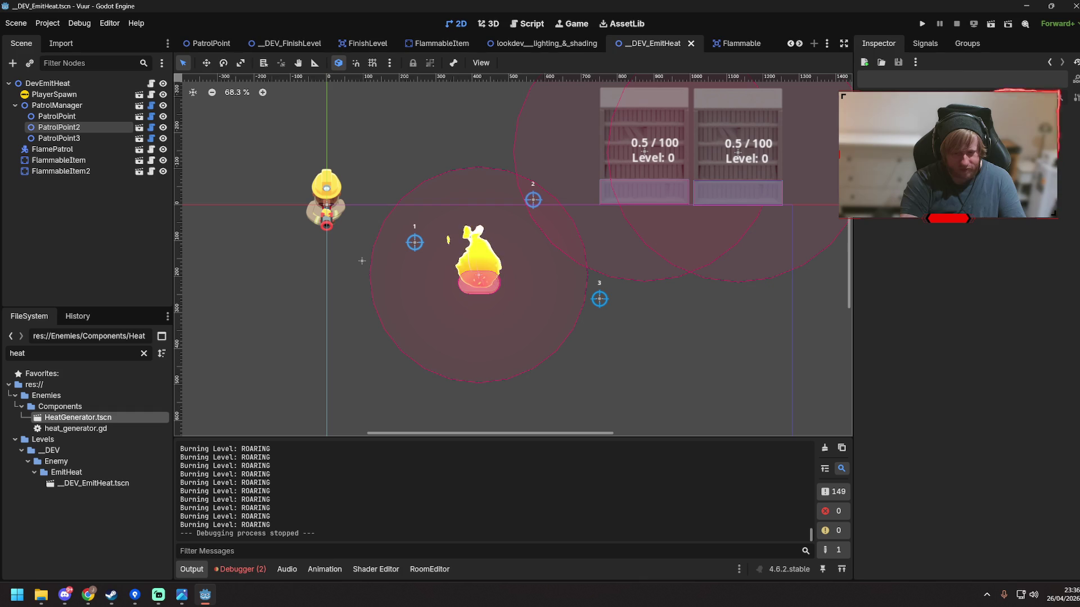
left_click_drag(398, 211, 242, 282)
left_click(59, 160)
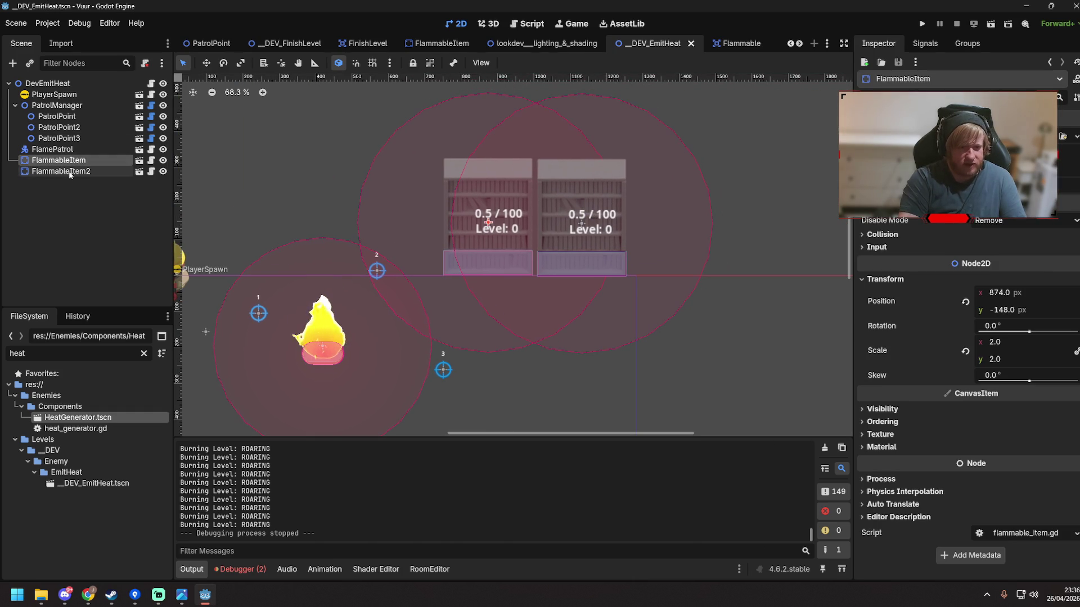
left_click(71, 173)
left_click(74, 162)
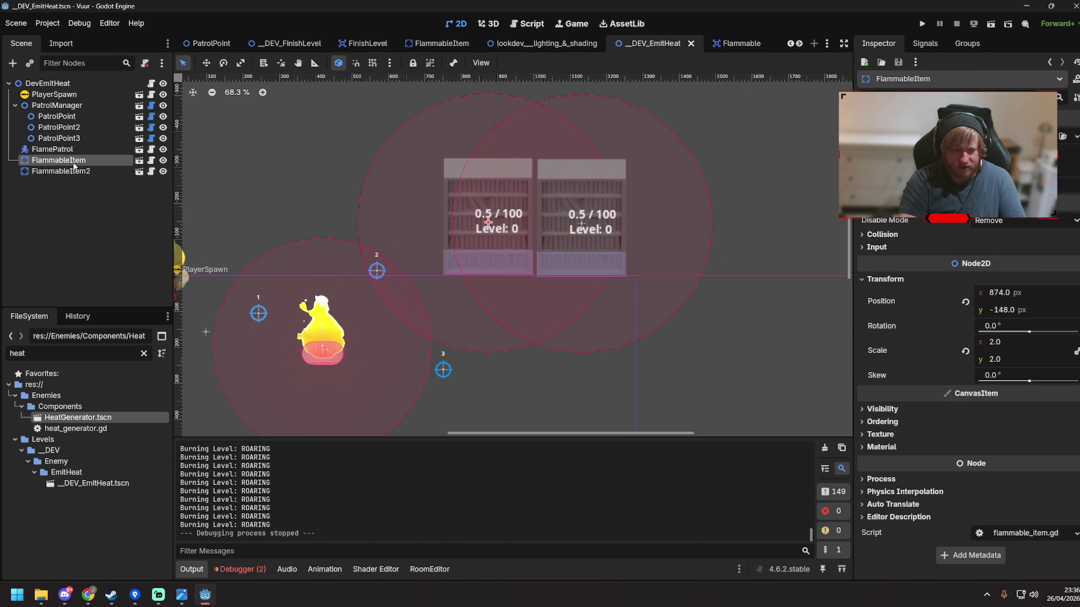
left_click(82, 170)
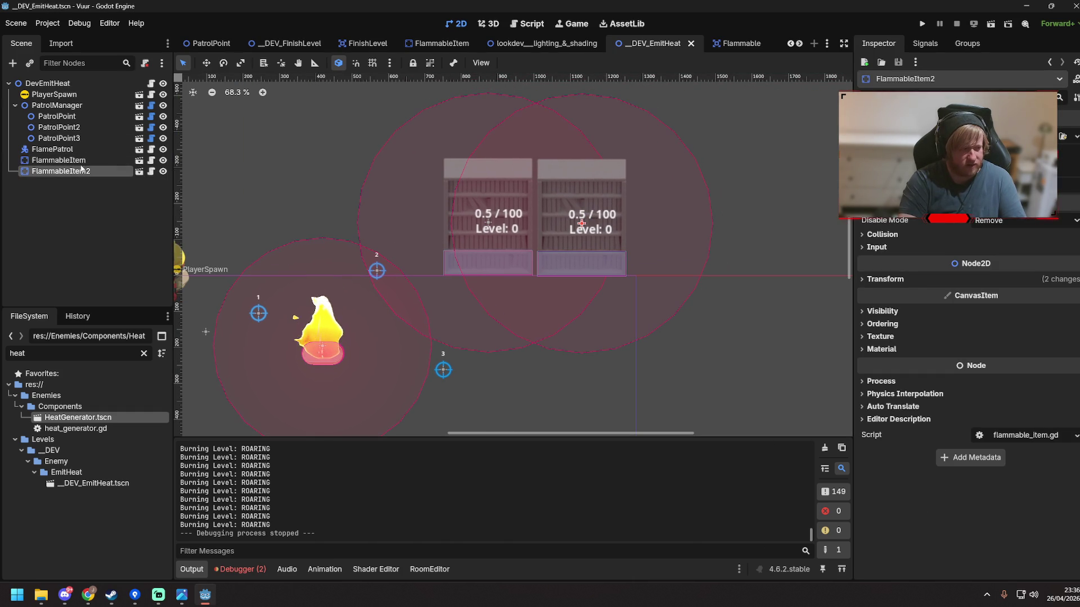
left_click(139, 162)
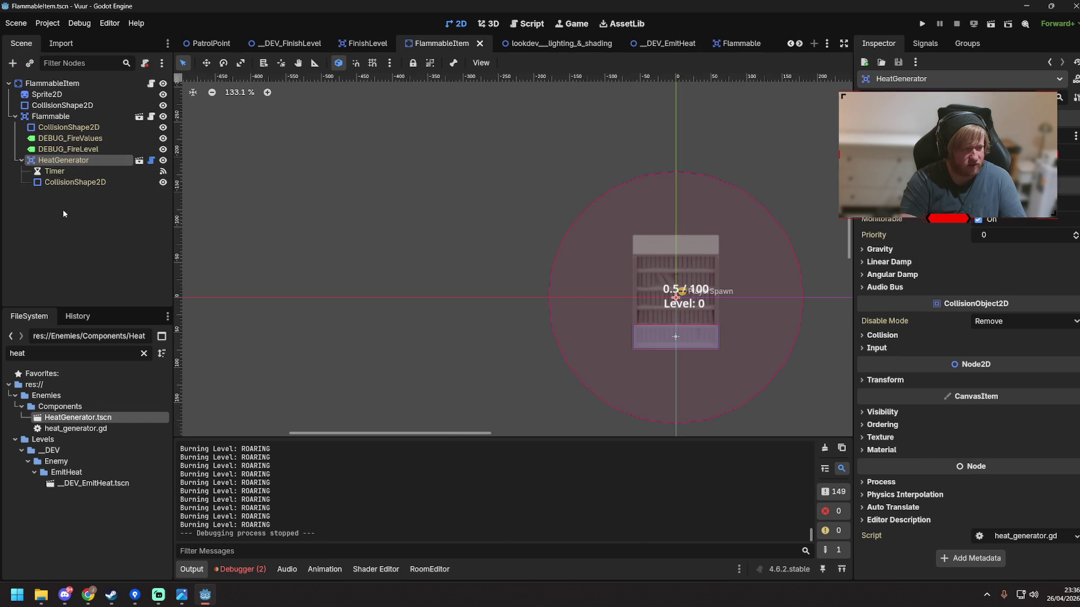
left_click(70, 117)
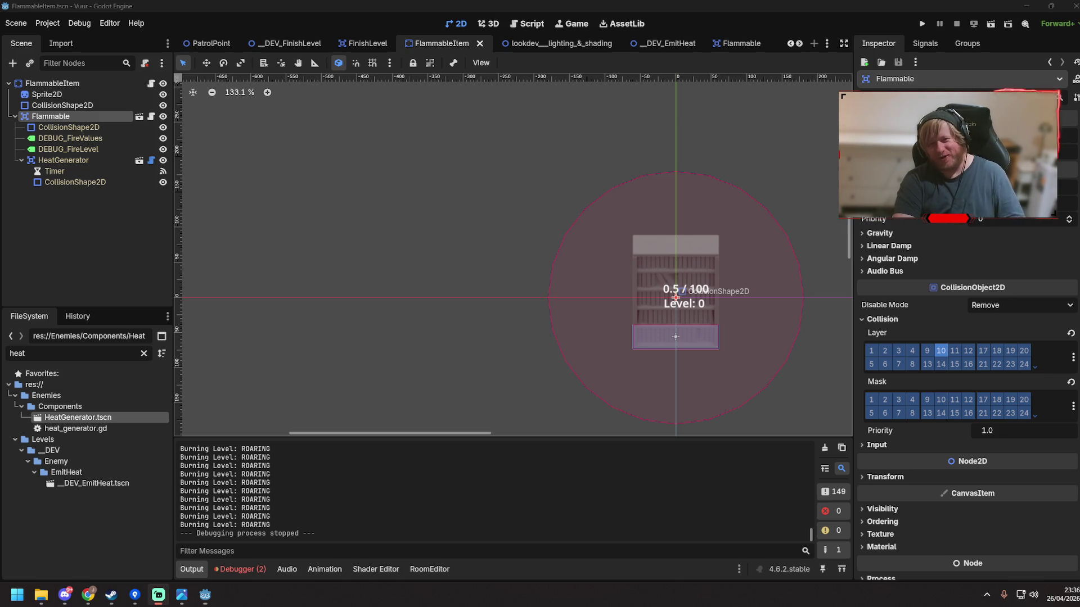
left_click(481, 135)
key("ctrl+s")
left_click(268, 43)
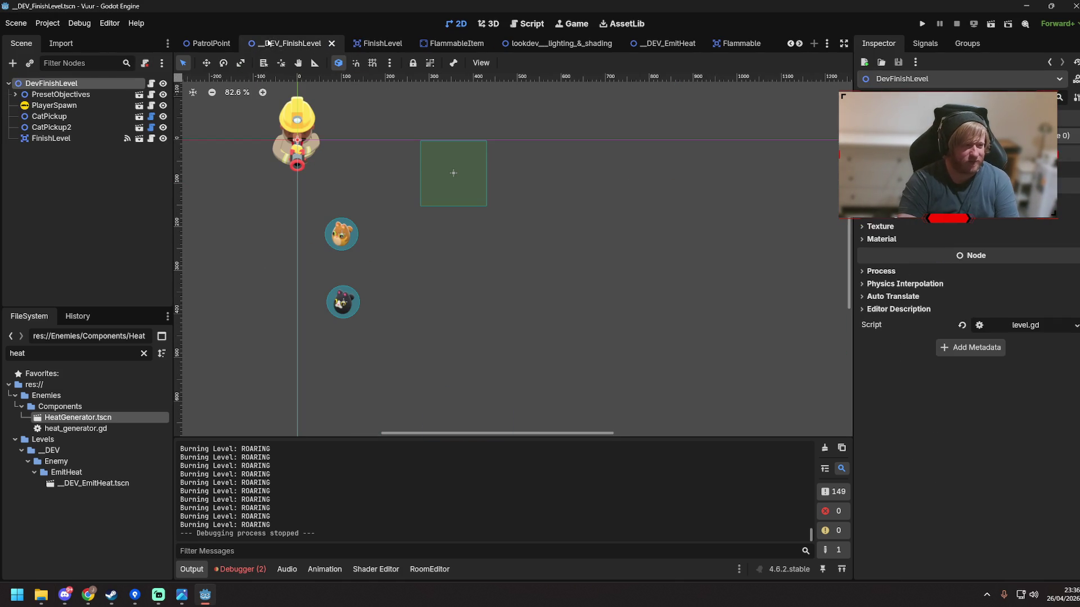
left_click(508, 262)
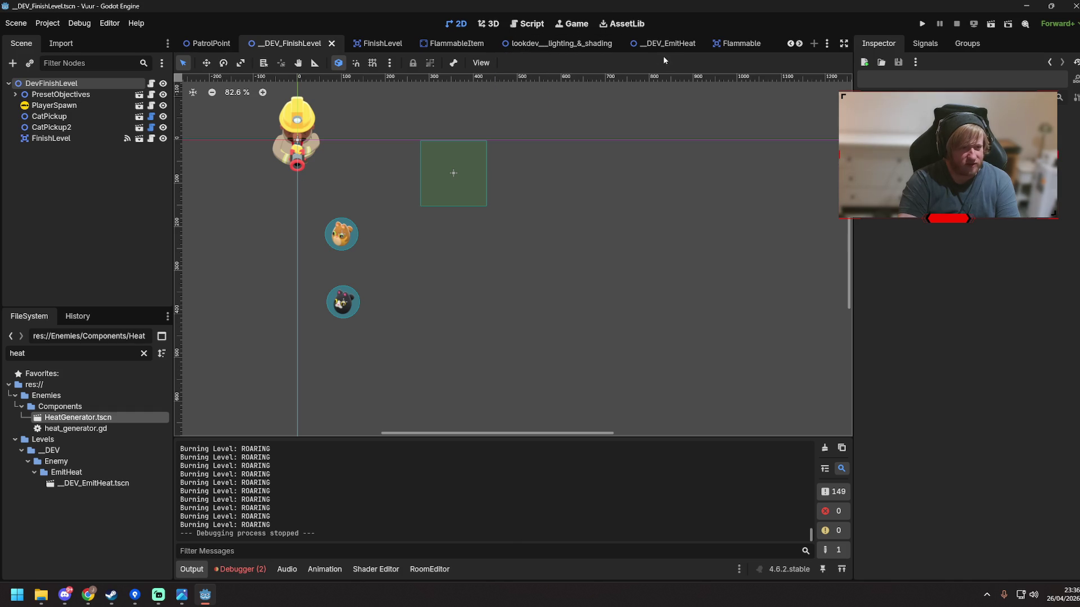
left_click(663, 45)
scroll(365, 242, "down", 3)
left_click_drag(564, 313, 634, 301)
left_click(441, 242)
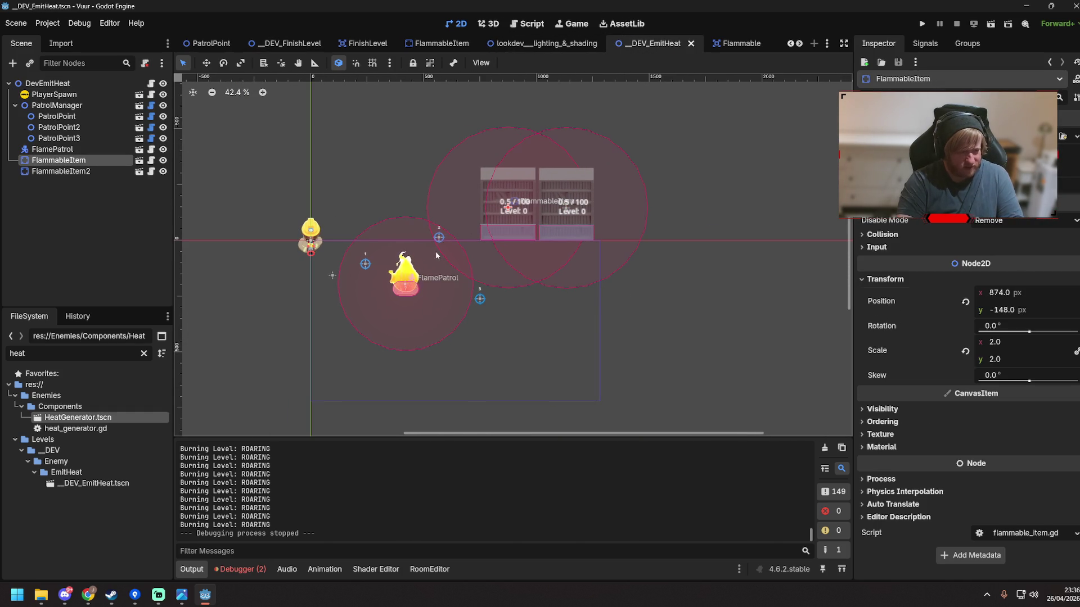
Move PatrolPoint2 and PatrolPoint3 closer to the bookshelves
left_click(60, 127)
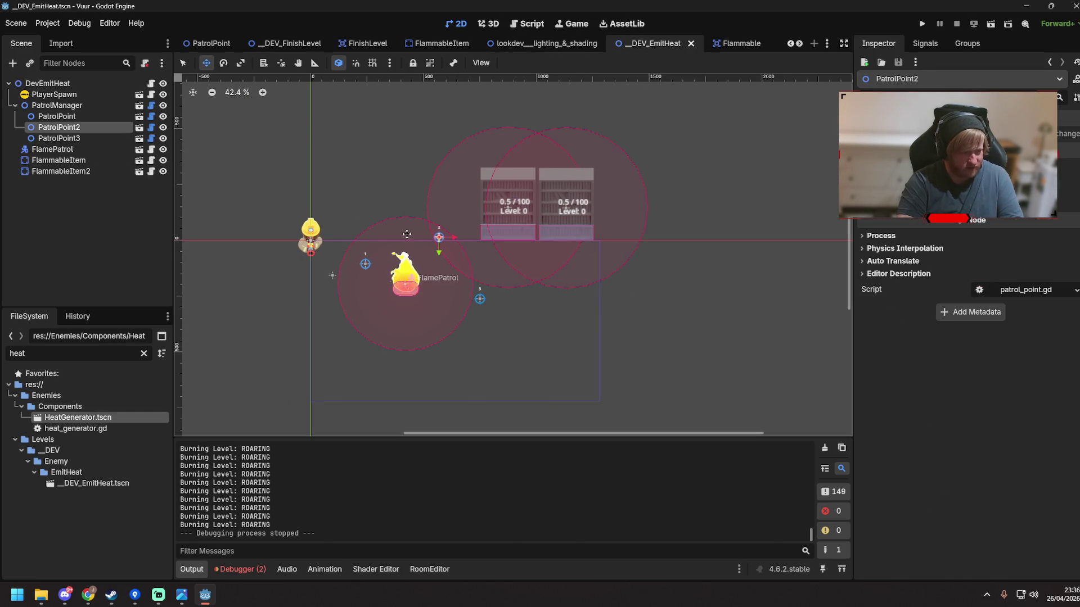
left_click_drag(445, 211, 445, 212)
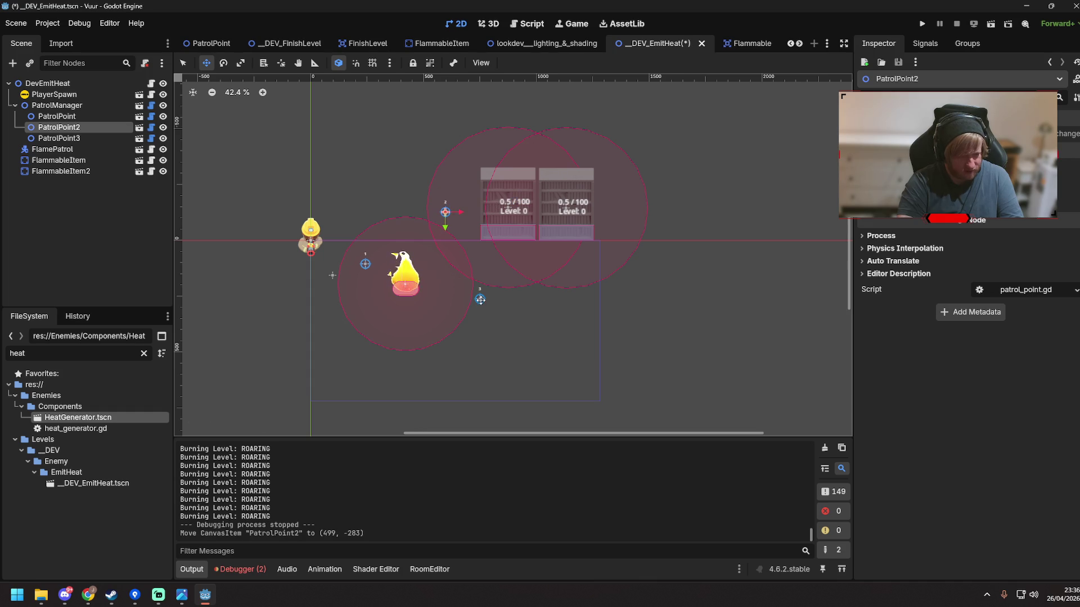
key("q")
left_click(480, 298)
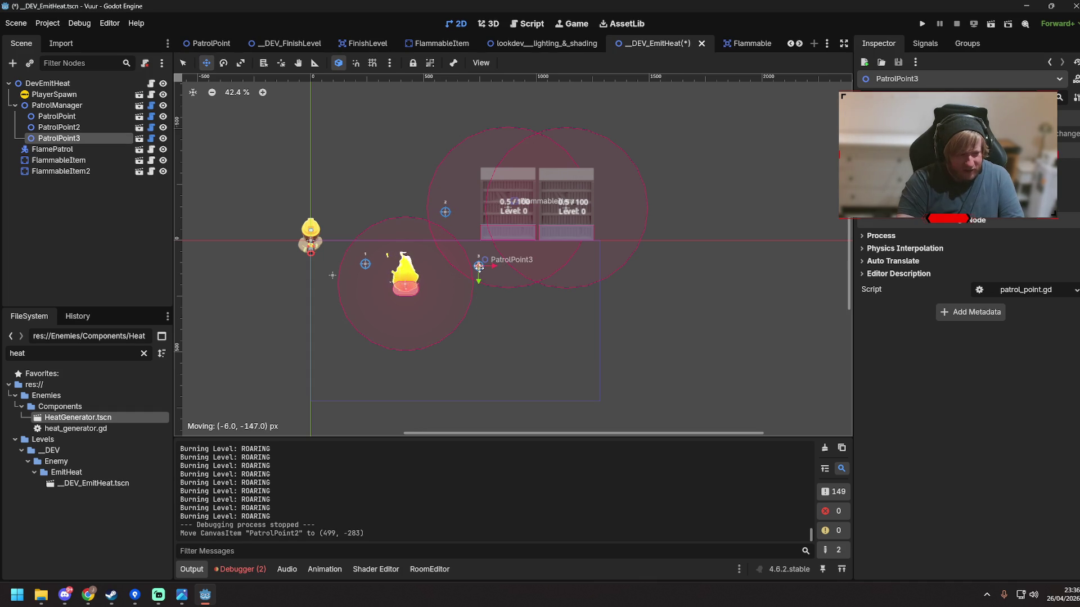
left_click_drag(481, 272, 481, 272)
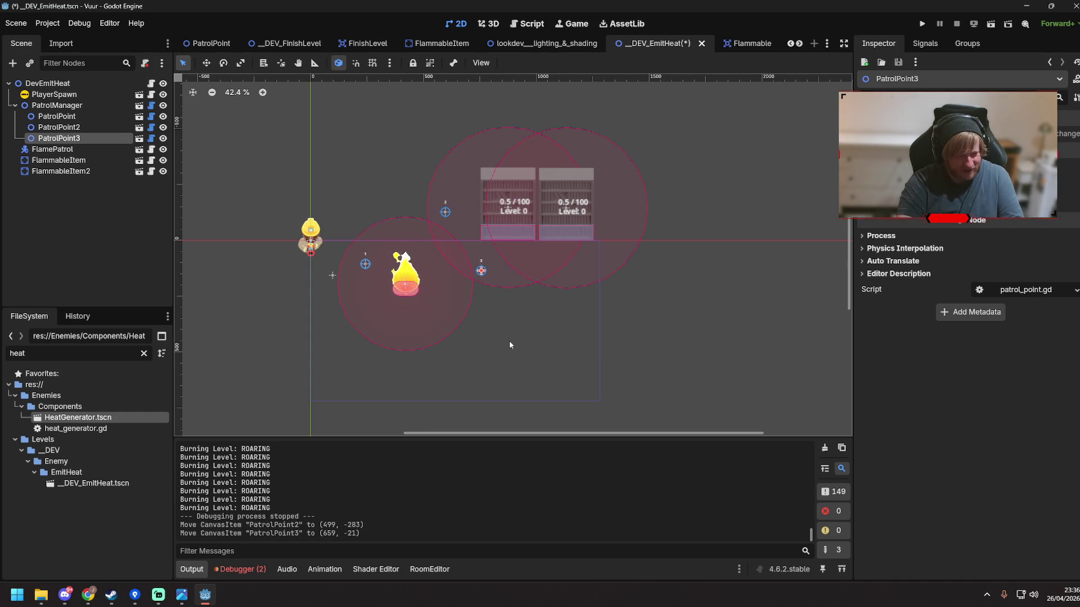
key("q")
left_click(509, 340)
Save the DEV_EmitHeat scene and briefly check the lookdev lighting and shading scene
key("ctrl+s")
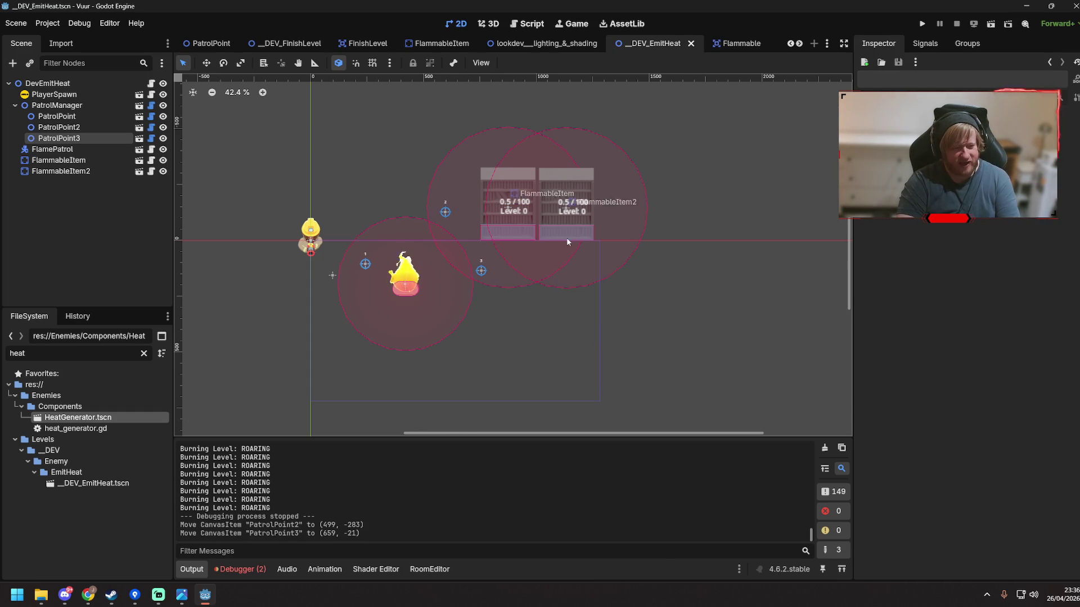
scroll(566, 238, "up", 5)
scroll(755, 358, "down", 5)
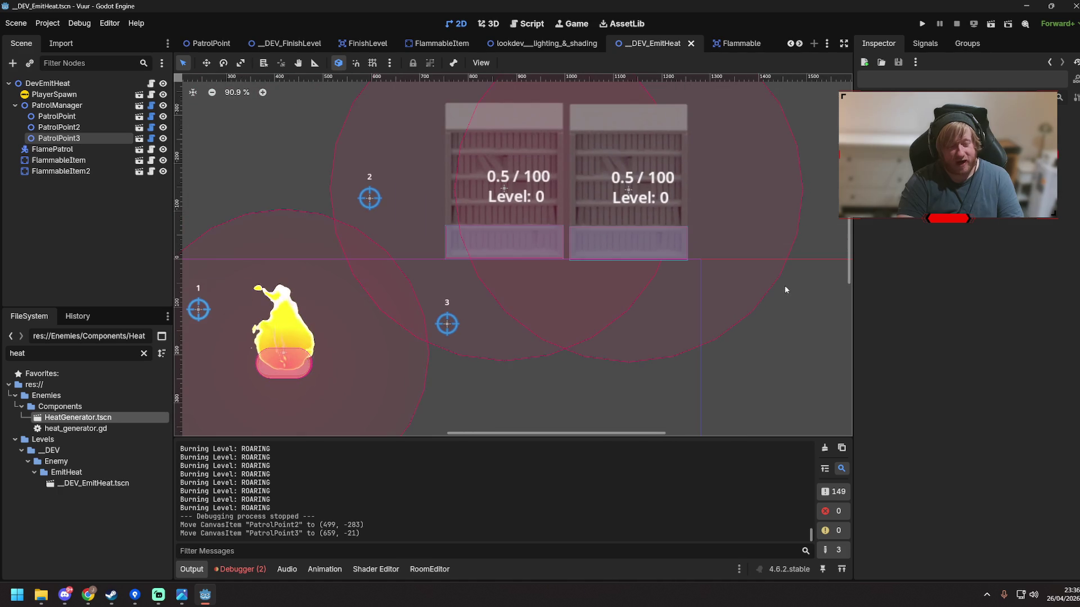
scroll(783, 349, "up", 2)
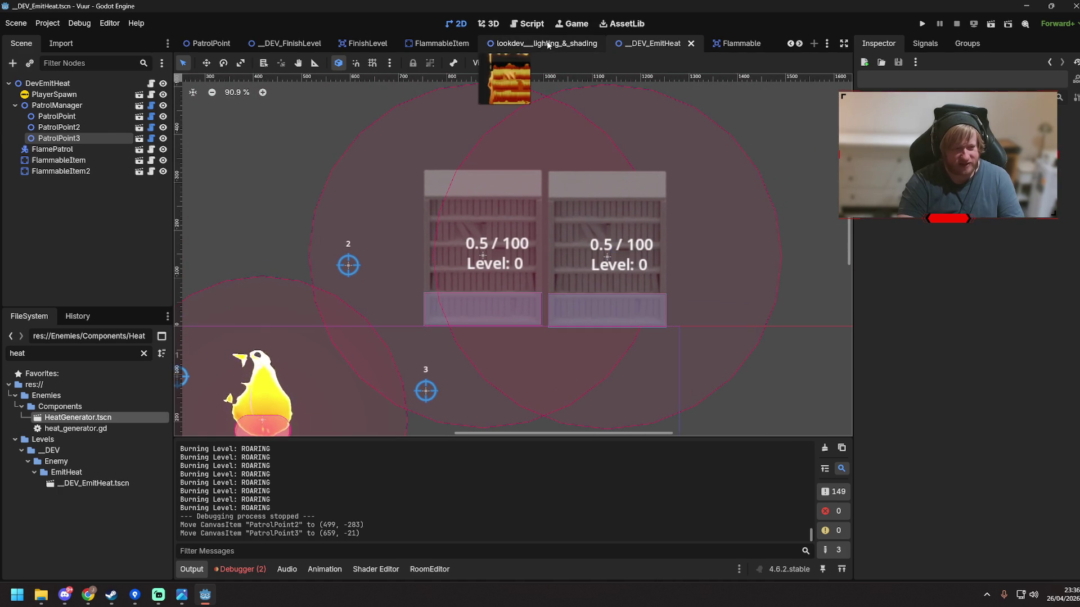
left_click(491, 43)
left_click(661, 43)
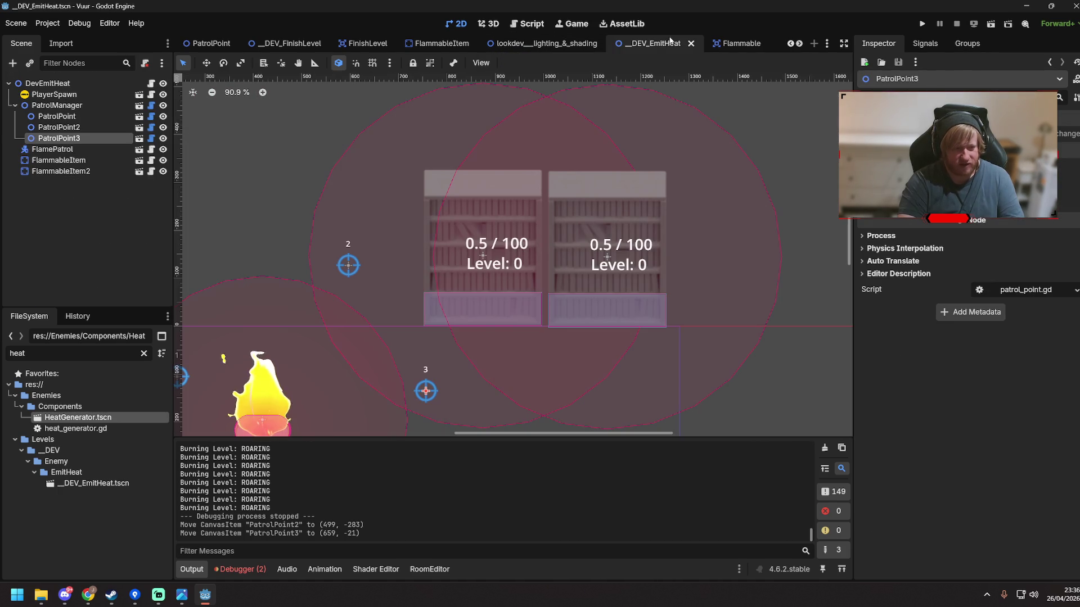
Run the DEV_EmitHeat test scene again with F6
scroll(488, 225, "up", 12)
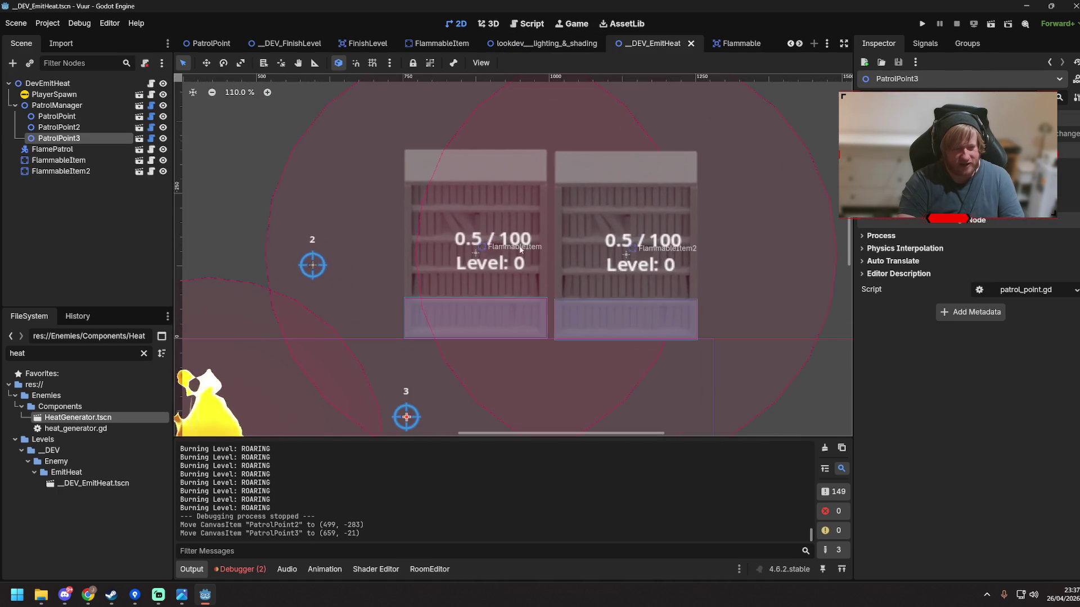
scroll(456, 240, "down", 3)
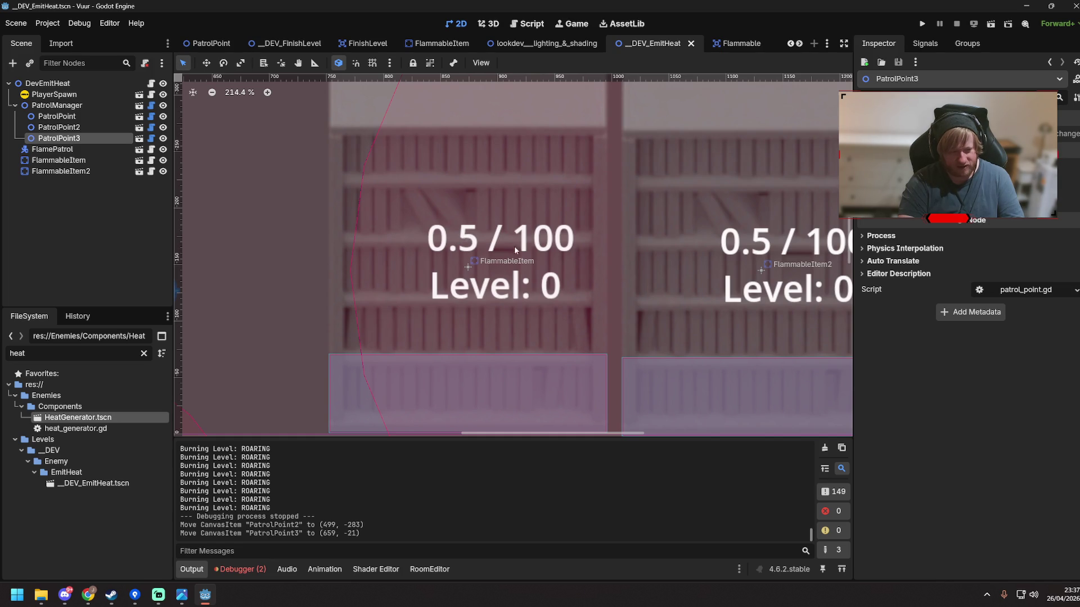
scroll(514, 245, "down", 3)
scroll(457, 220, "down", 3)
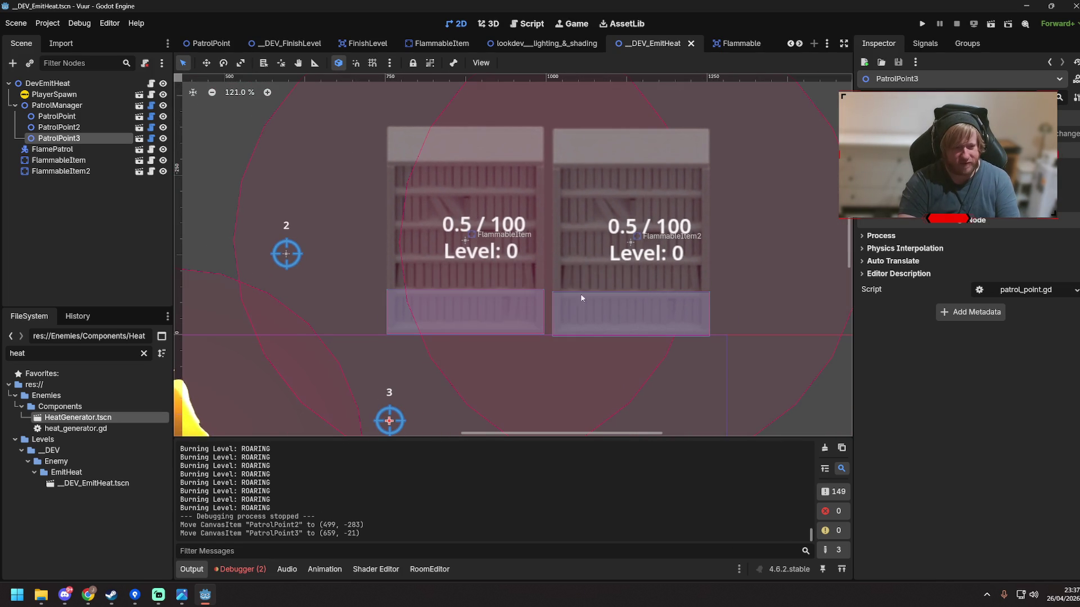
scroll(578, 344, "down", 7)
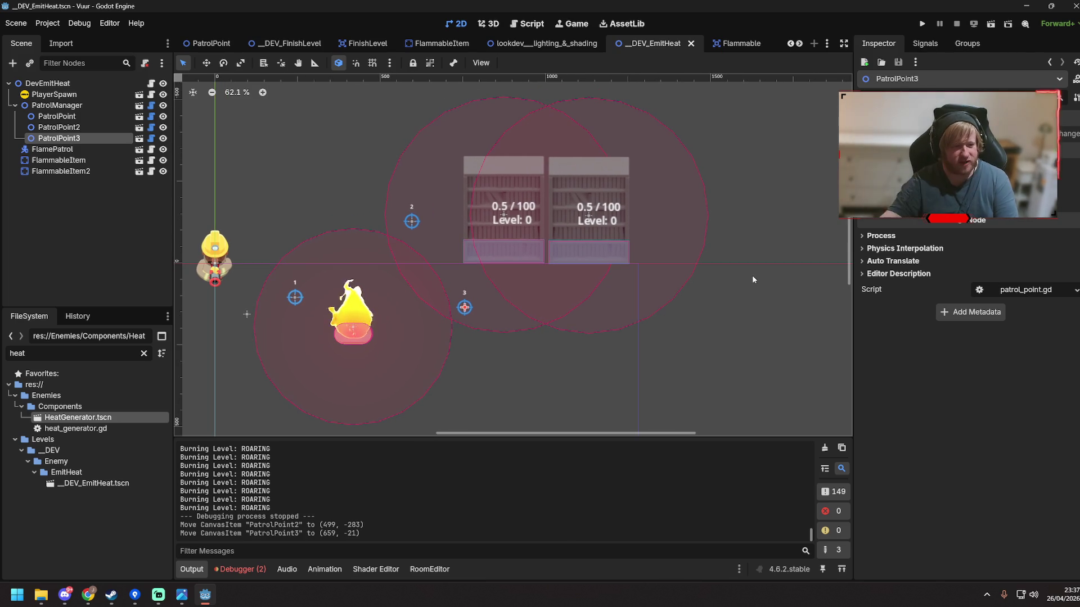
key("F6")
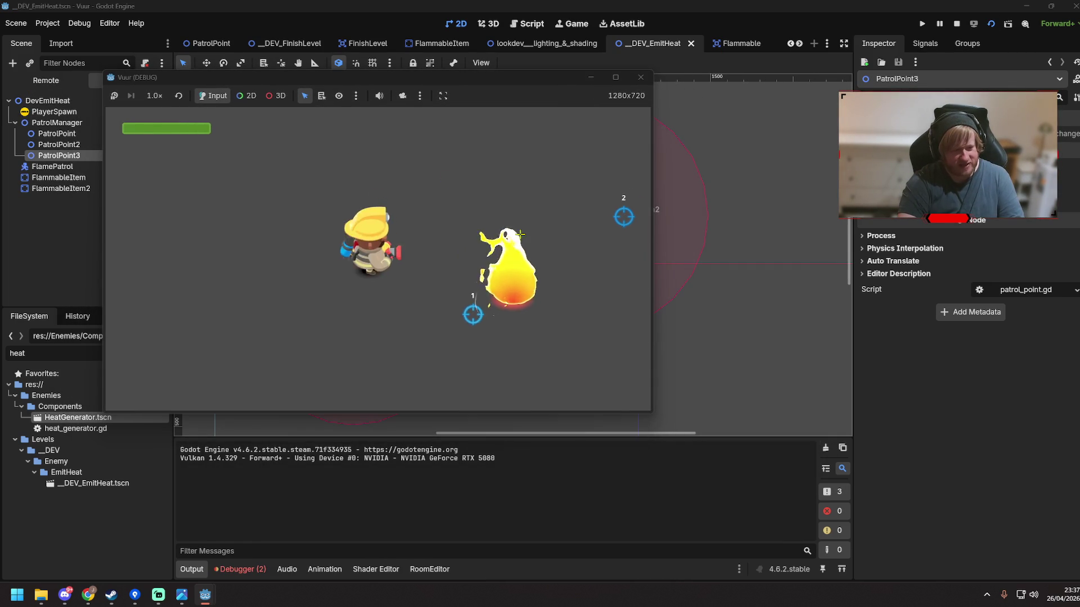
Walk the player right, down and left along the bookshelves
key("d")
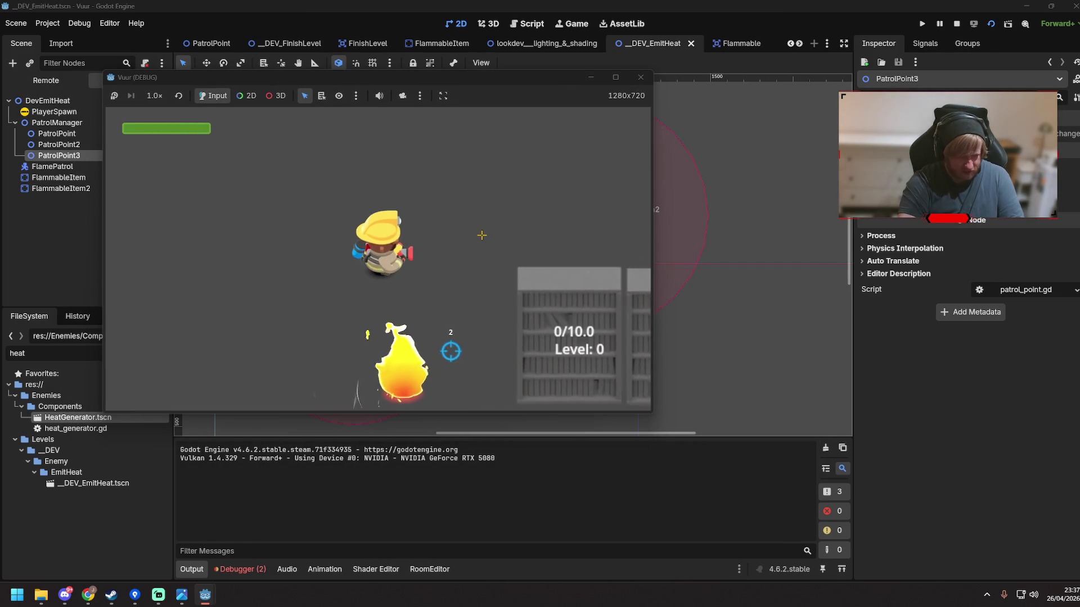
key("s")
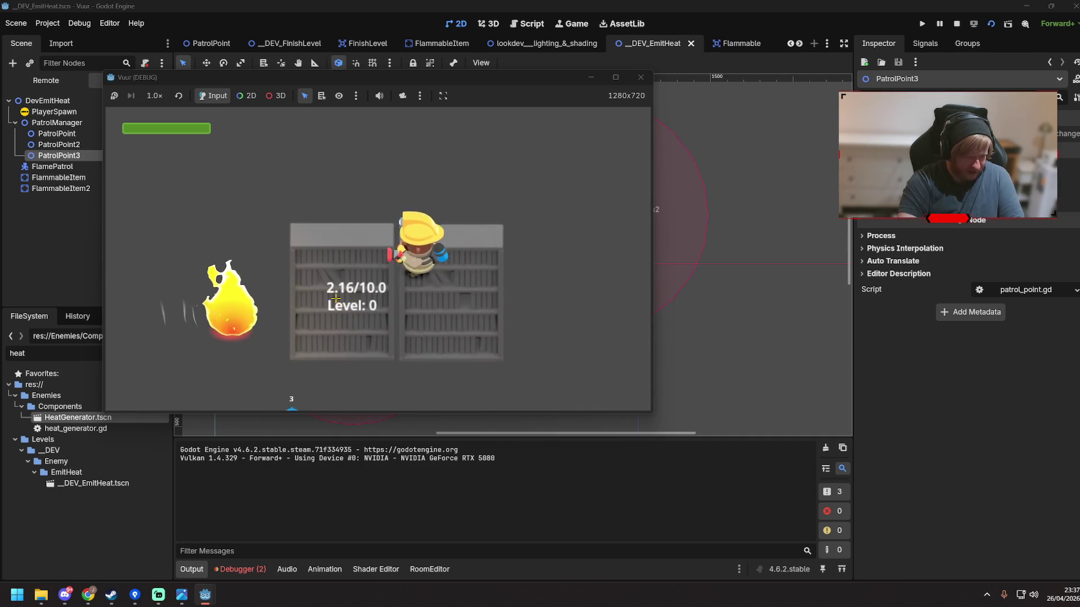
key("s")
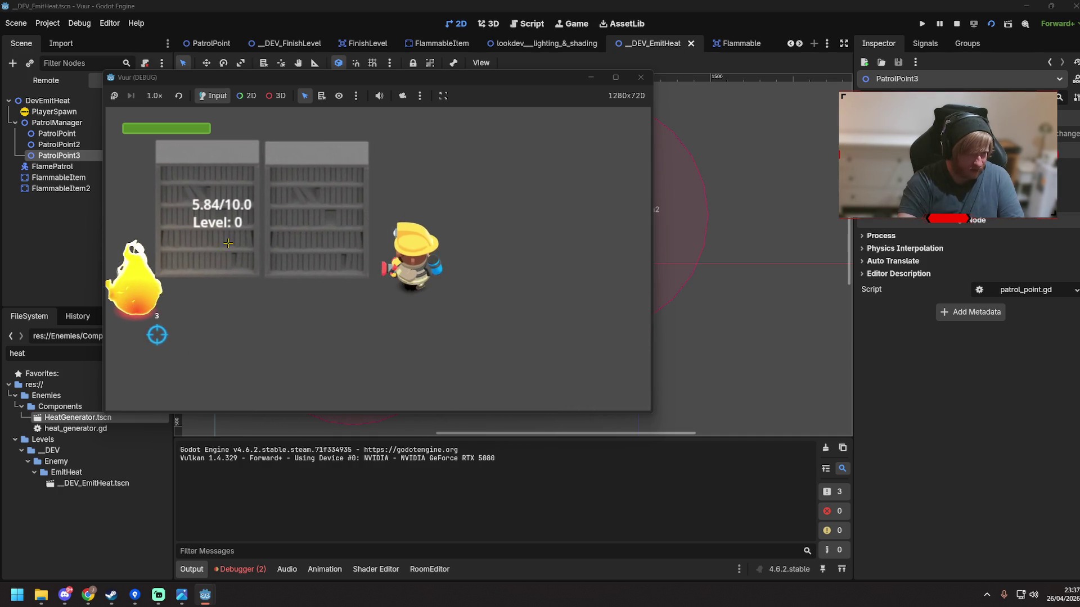
key("a")
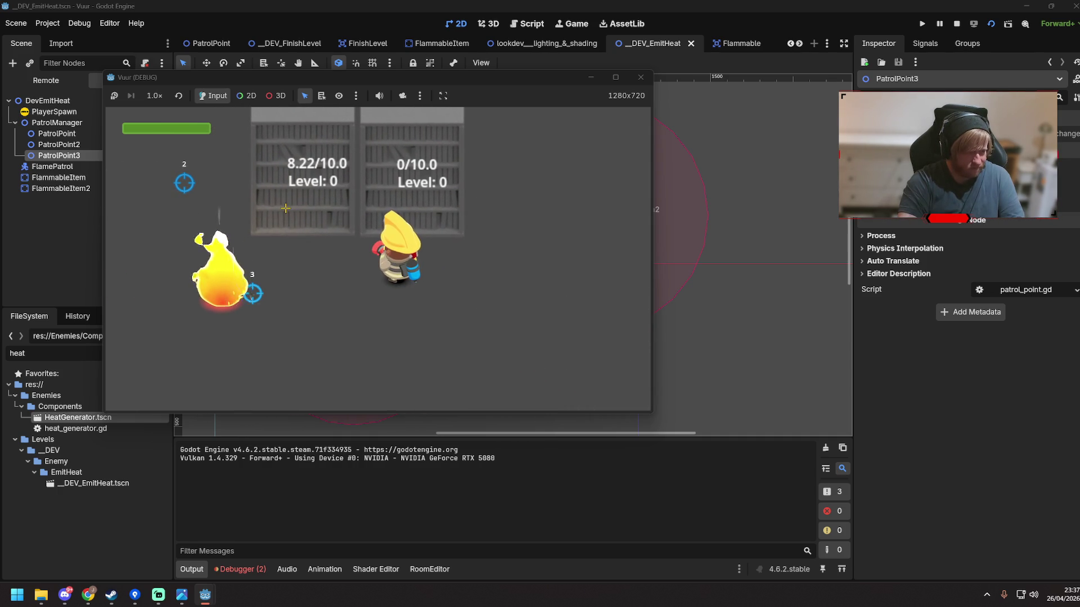
key("a")
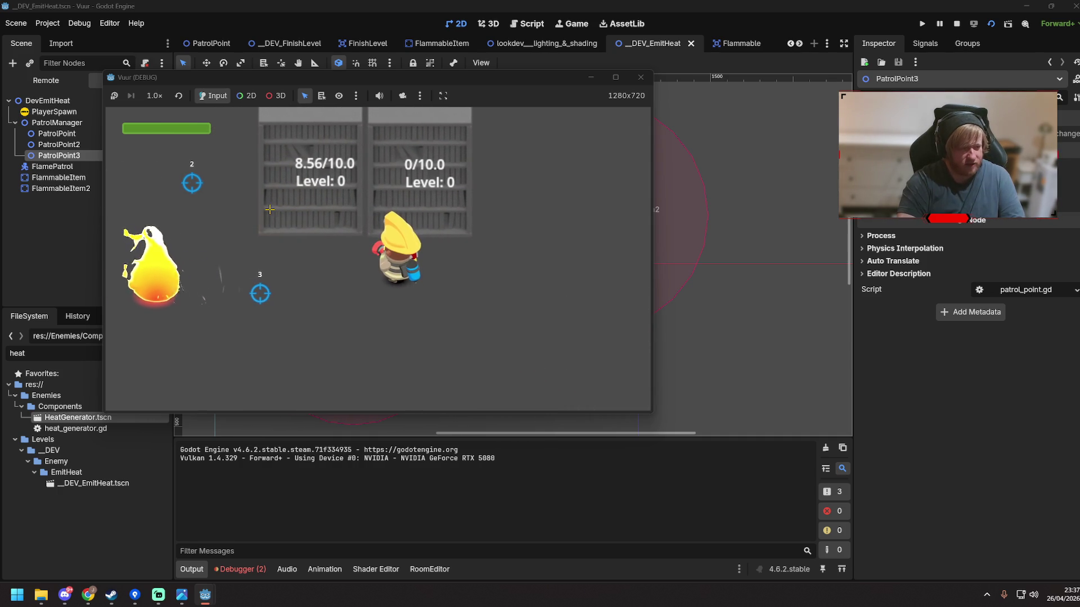
key("a")
key("s")
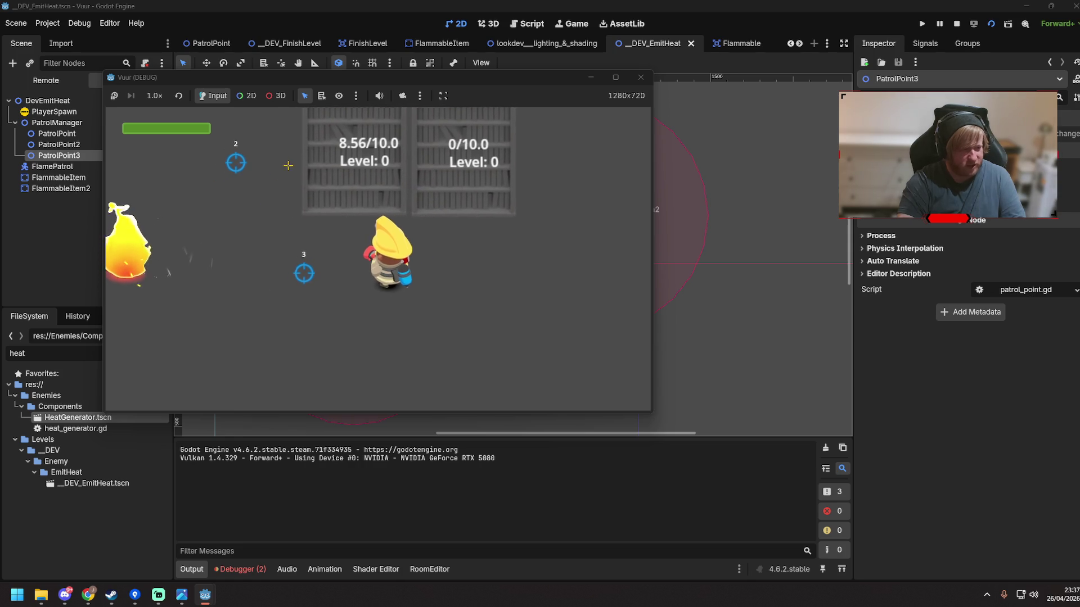
key("a")
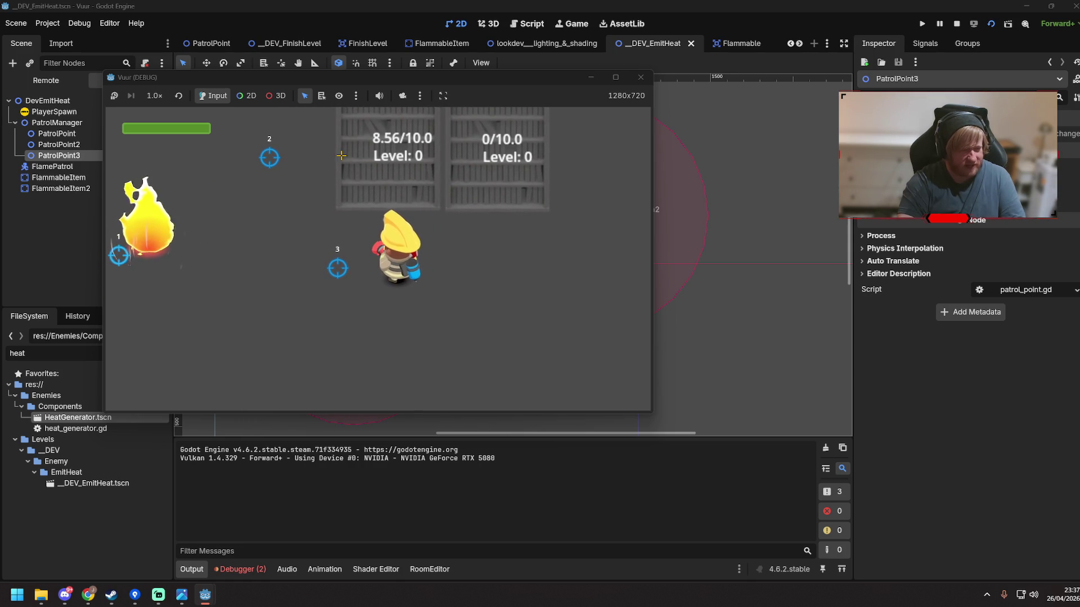
key("d")
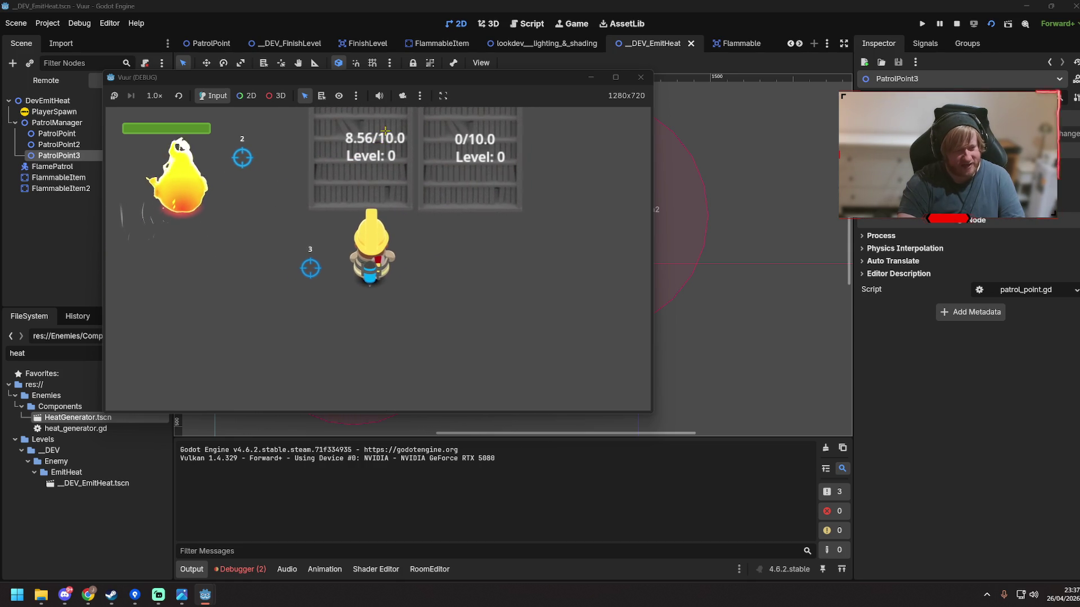
Keep the player beside the left shelf until it reaches 21.3/10.0 heat at Level 2
key("w")
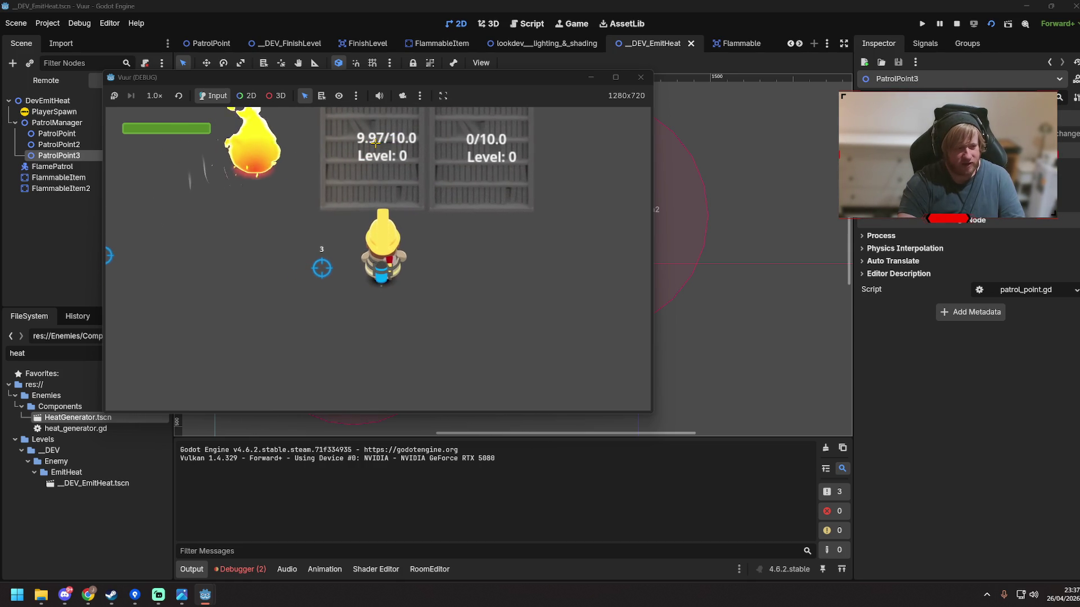
key("w")
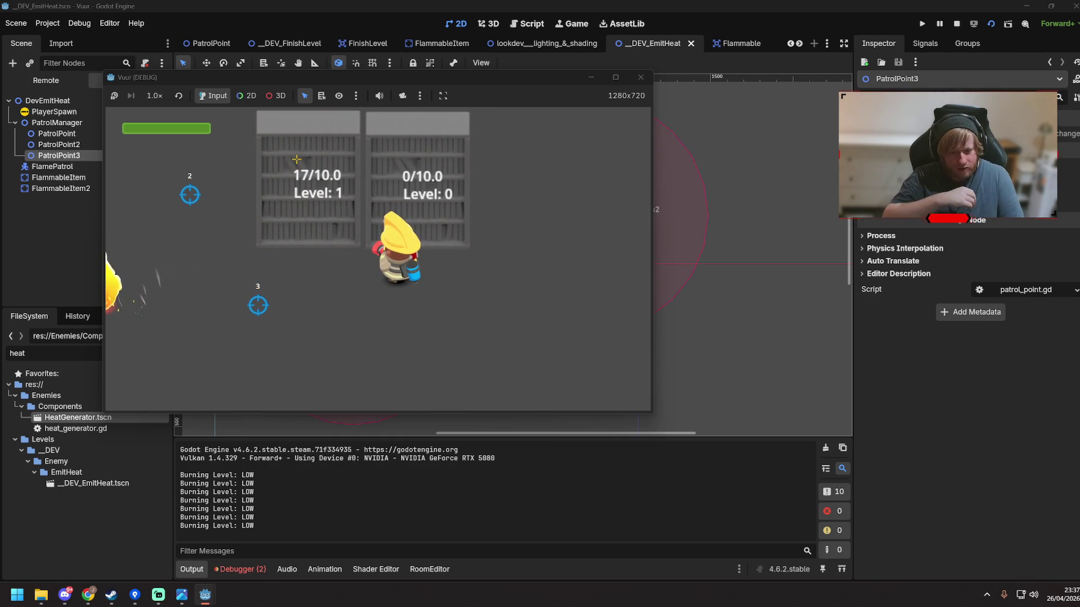
key("a")
key("s")
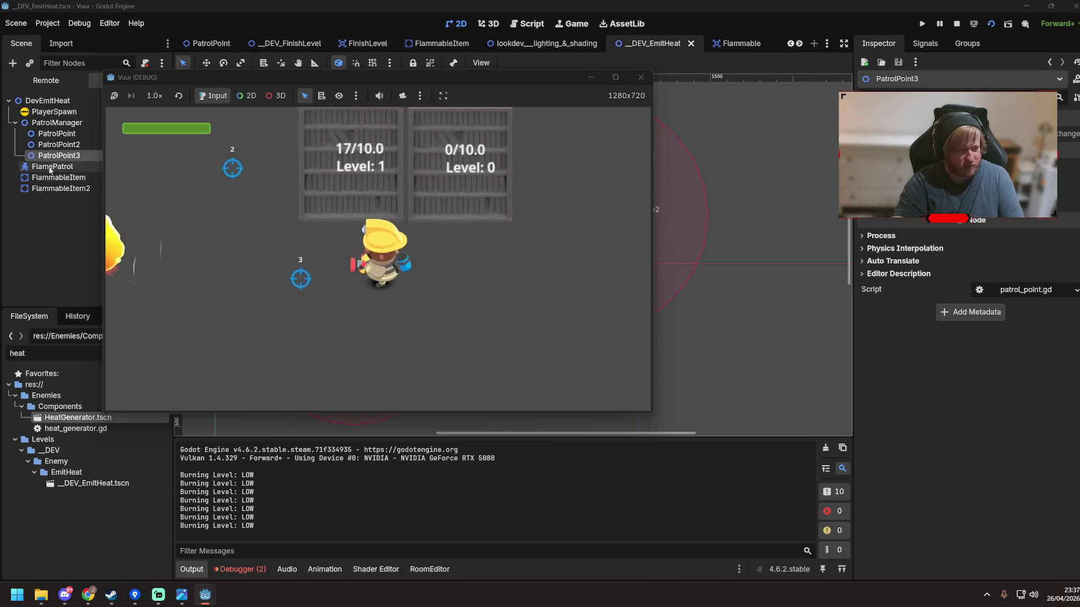
key("d")
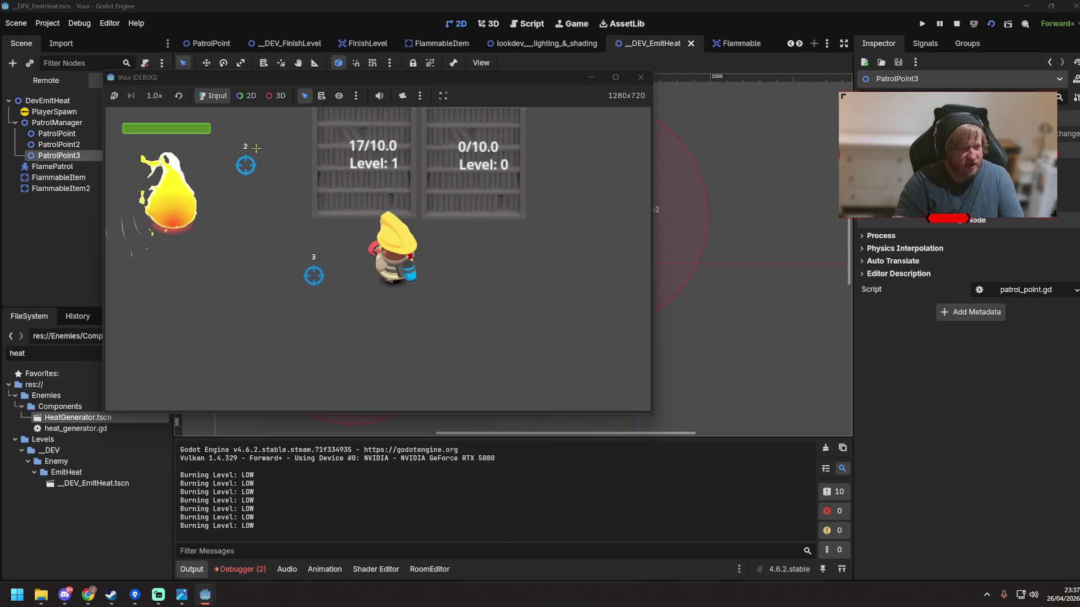
key("w")
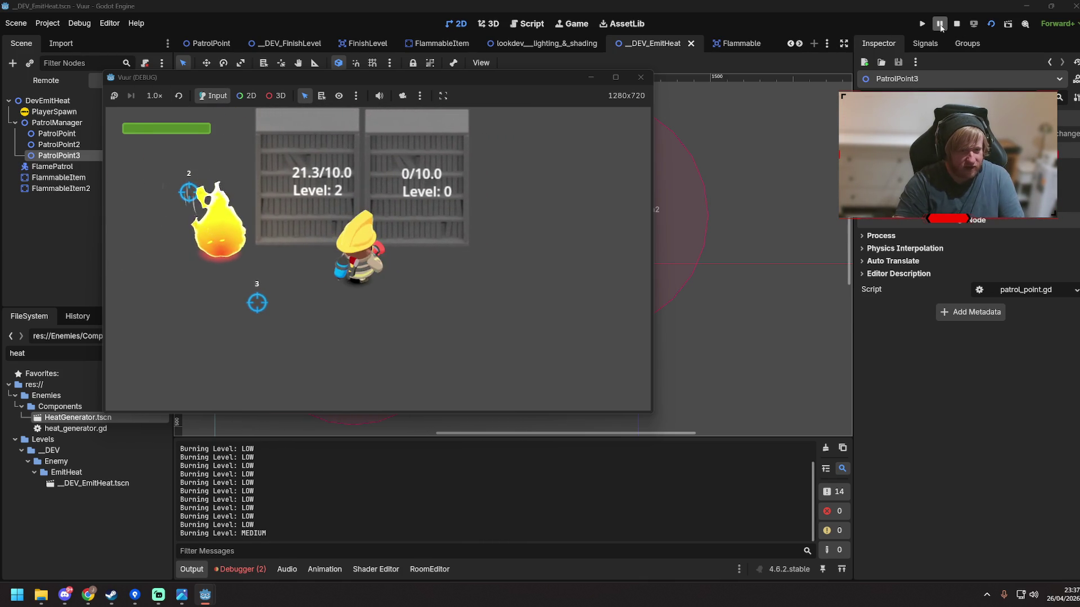
mouse_move(204, 596)
left_click(271, 558)
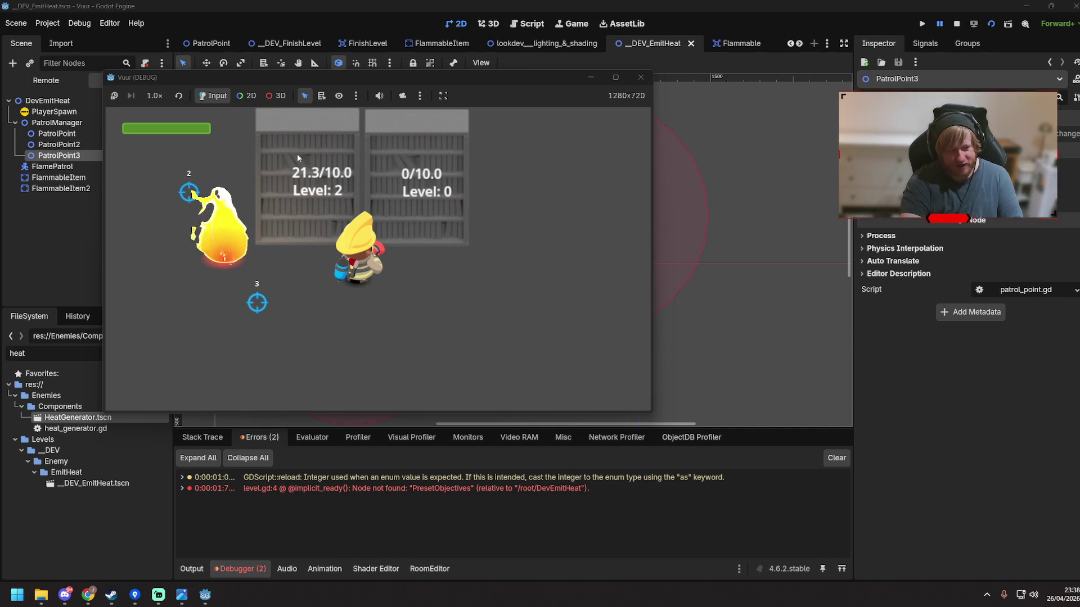
Resume the game and walk the player left and right until both shelves hit Level 3
left_click(940, 24)
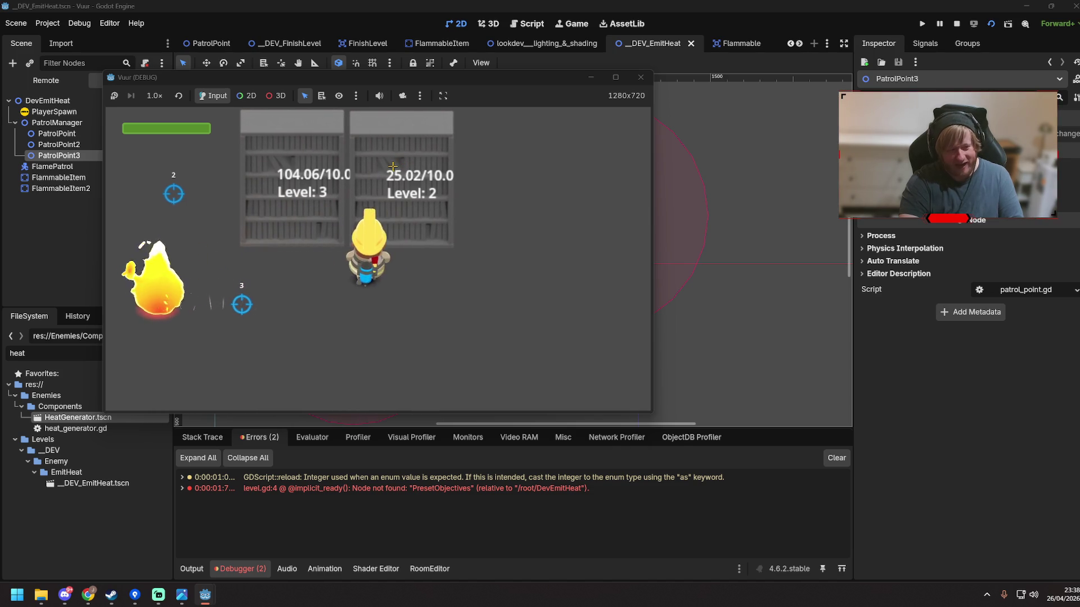
key("a")
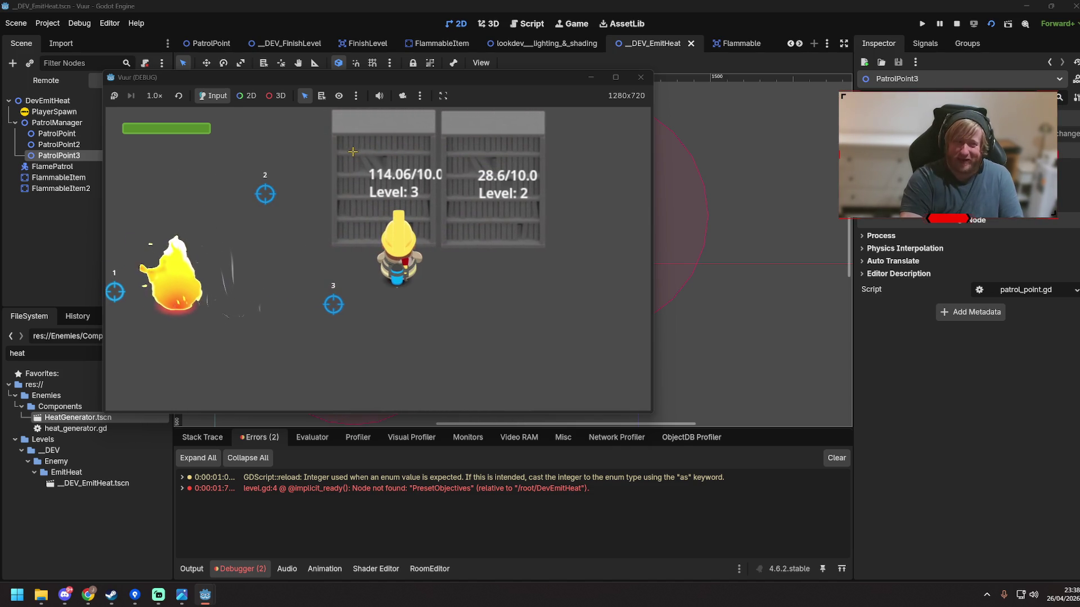
key("d")
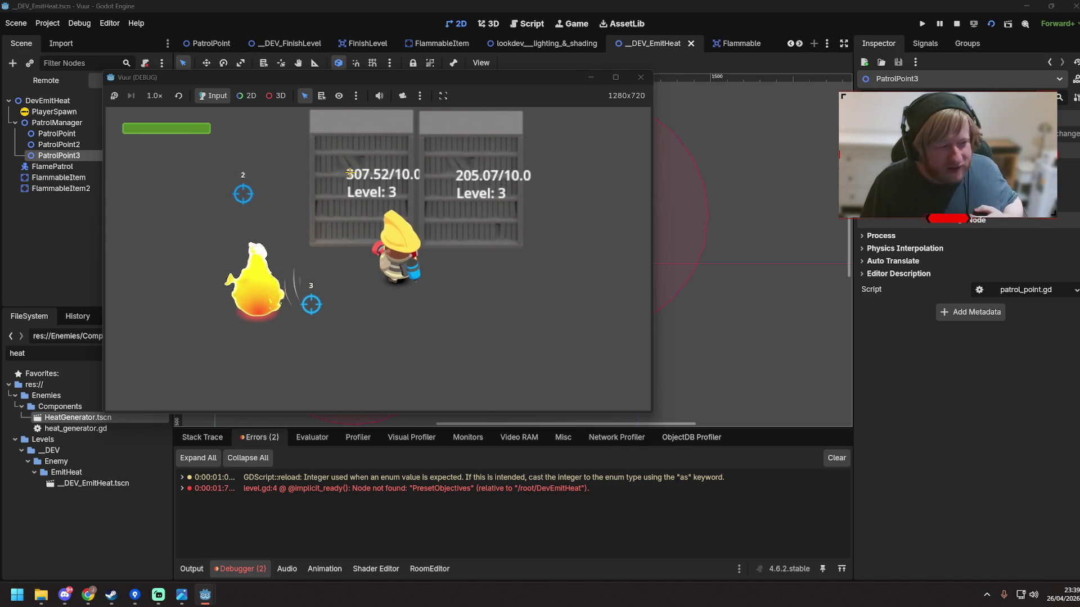
Pause the test with both shelves at Level 3 and switch to the lookdev scene
left_click(941, 27)
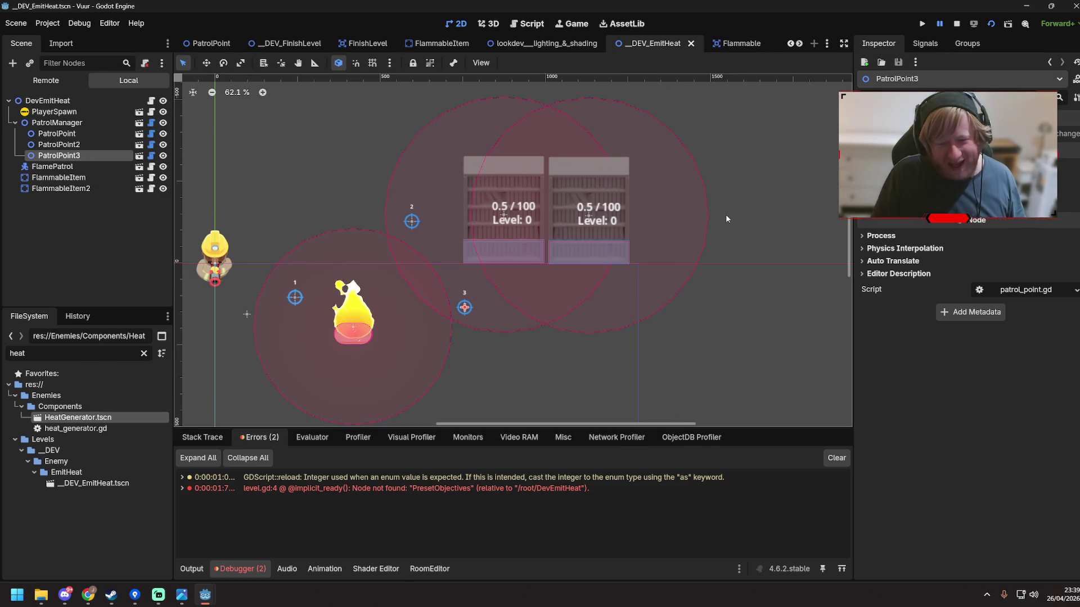
key("alt+Tab")
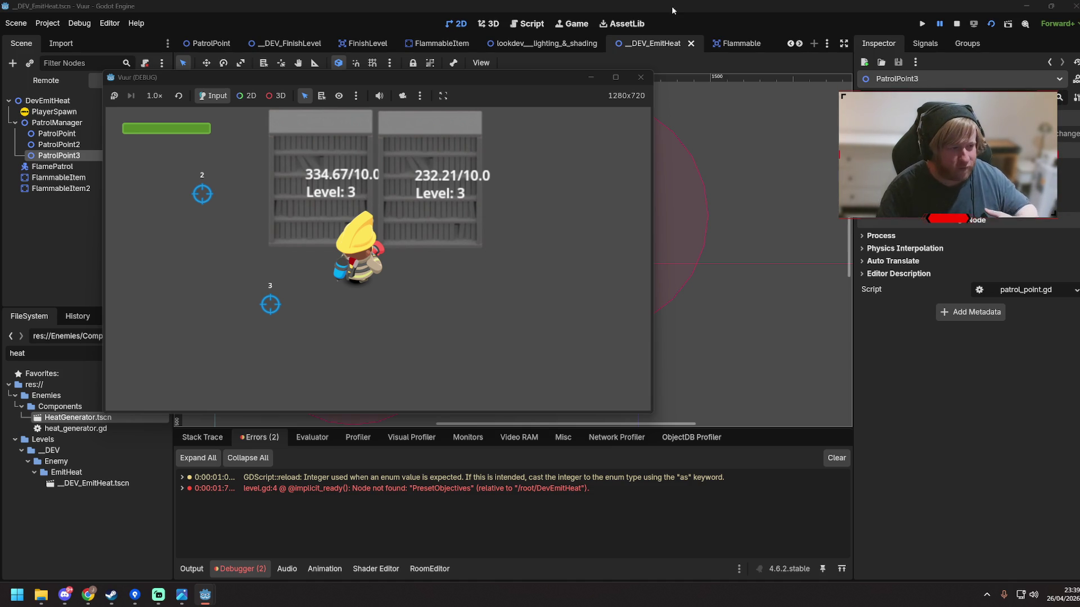
left_click(549, 43)
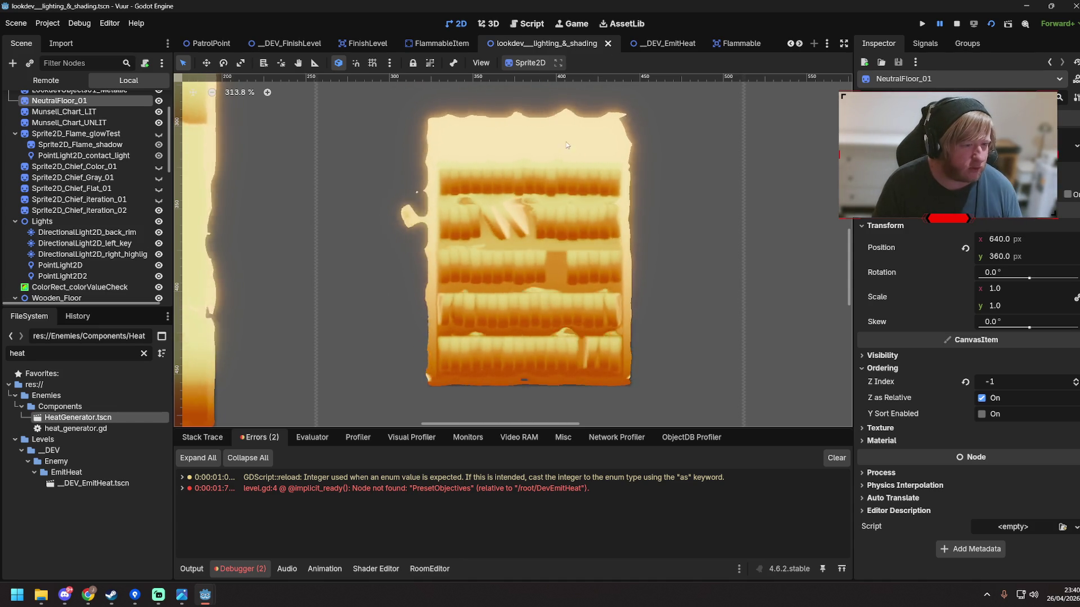
Hide ShelfBellyAlb01 so only the ShelfBellyRgba01 shelf stays visible
left_click(530, 259)
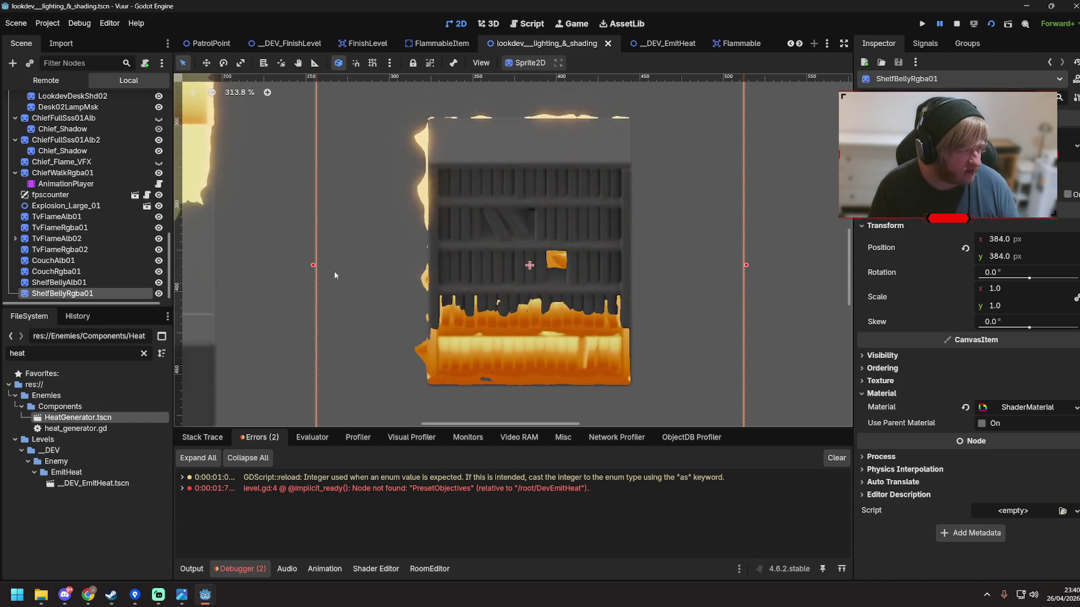
left_click(159, 290)
left_click(158, 290)
left_click(159, 290)
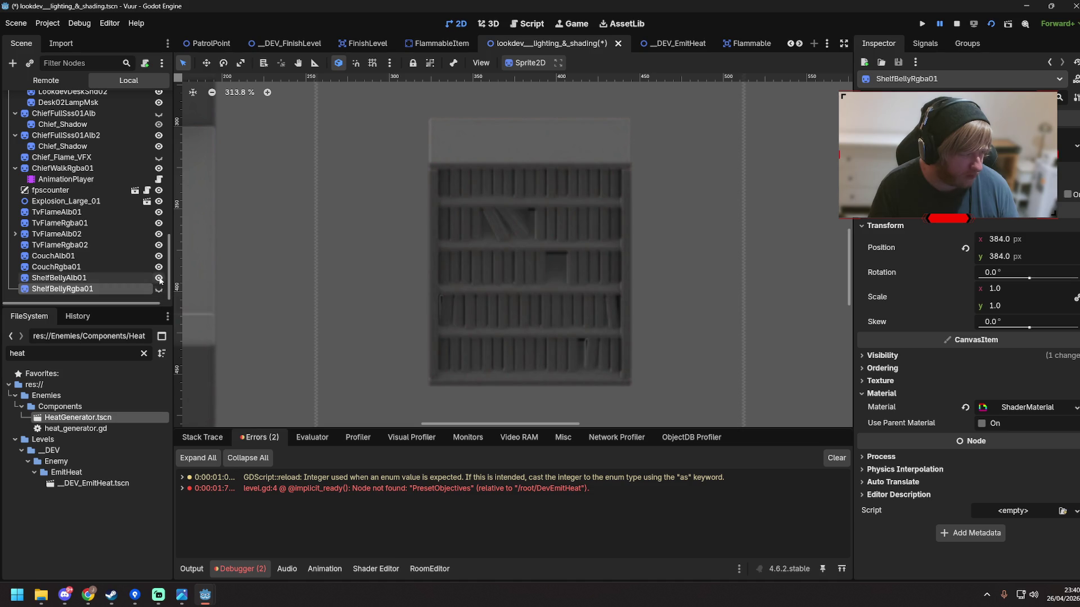
left_click(159, 279)
left_click(158, 290)
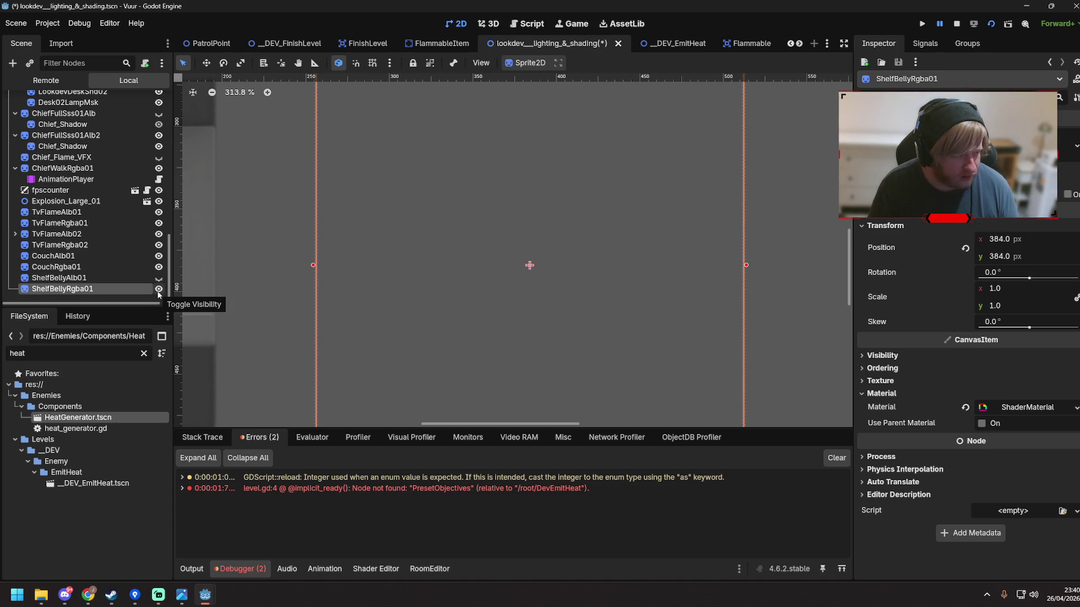
Start renaming ShelfBellyRgba01 but cancel, then open the material's texture resource options
double_click(129, 290)
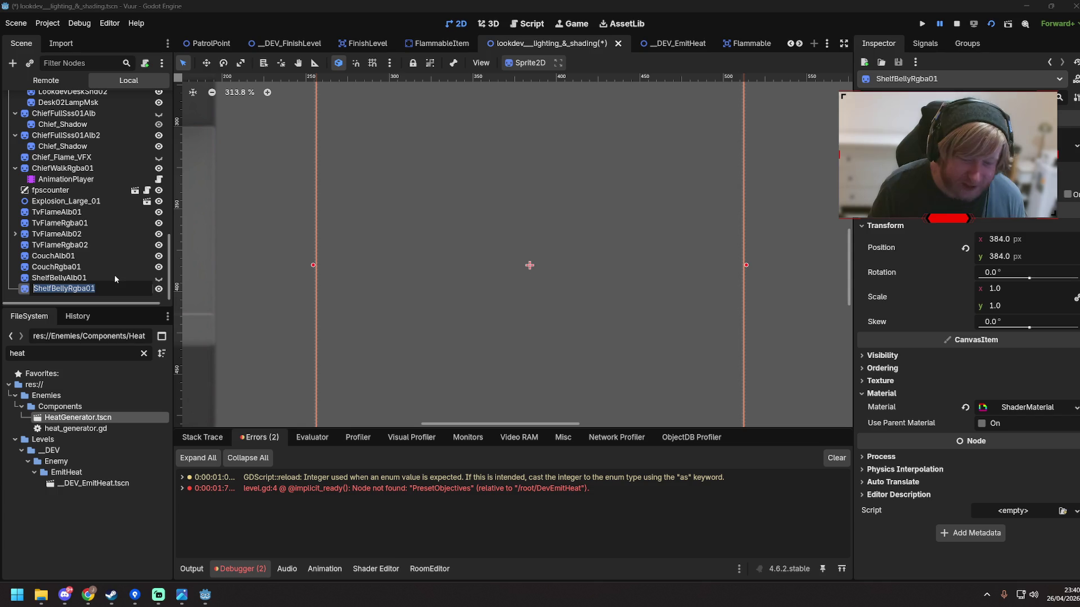
key("Escape")
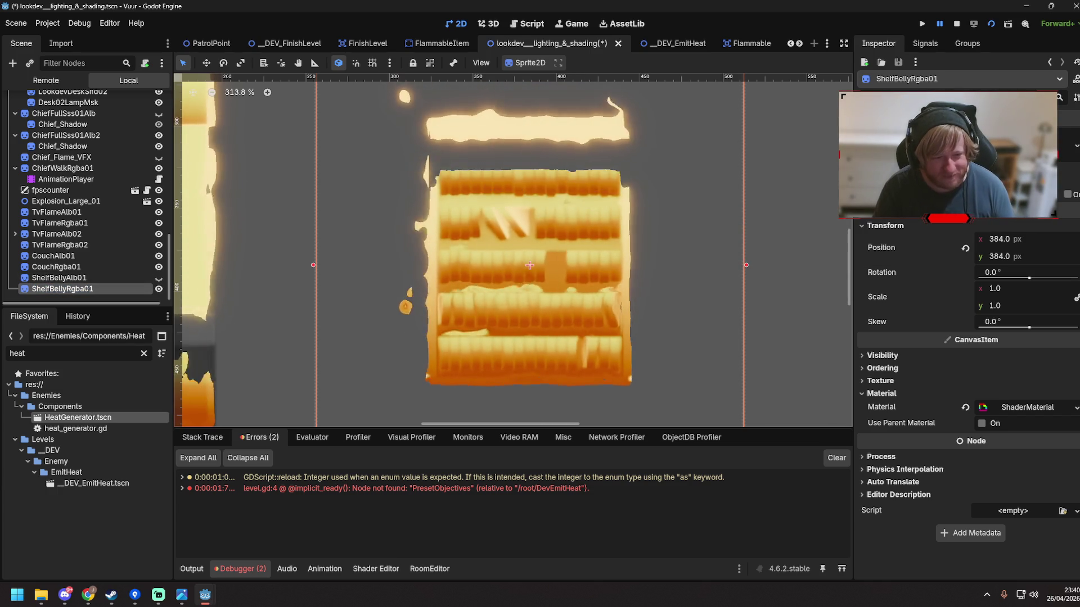
left_click(1073, 148)
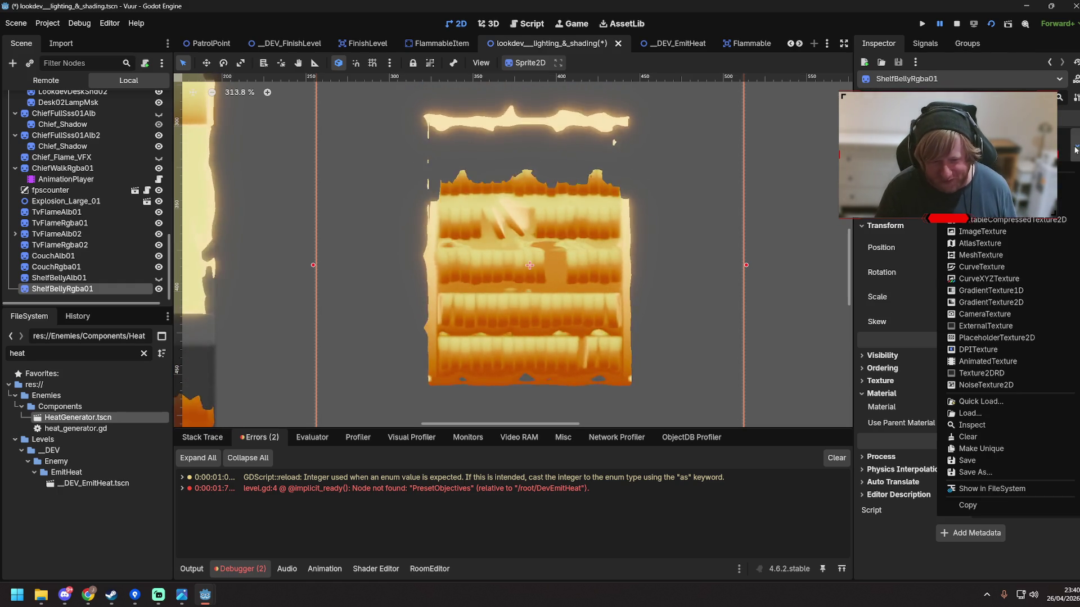
Locate the texture file, review the ShaderMaterial parameters, and open Flame_RGBA_Alpha_Shader.tres
left_click(978, 489)
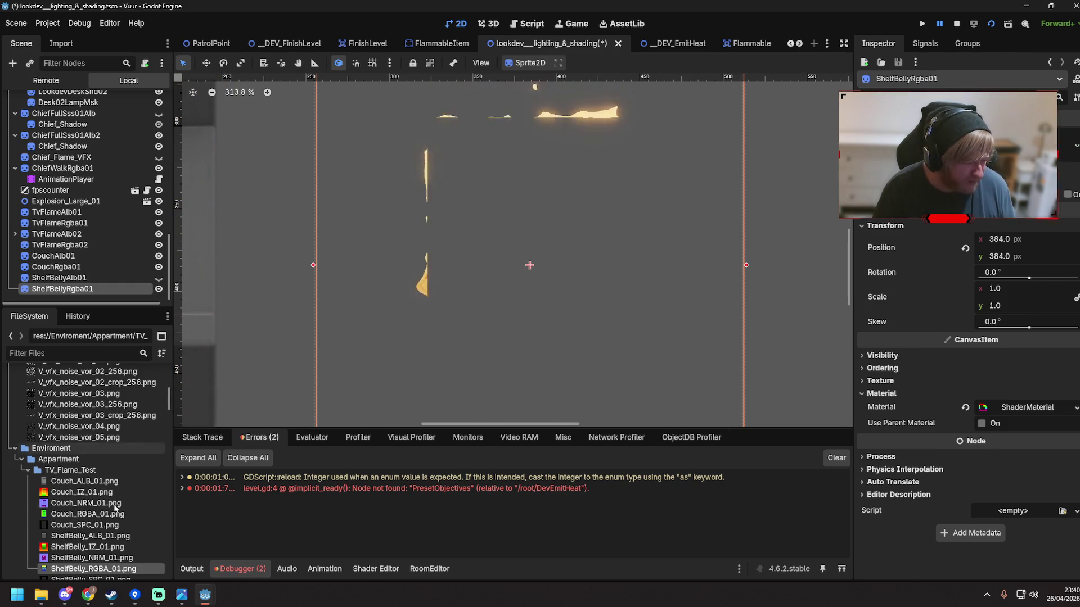
mouse_move(108, 521)
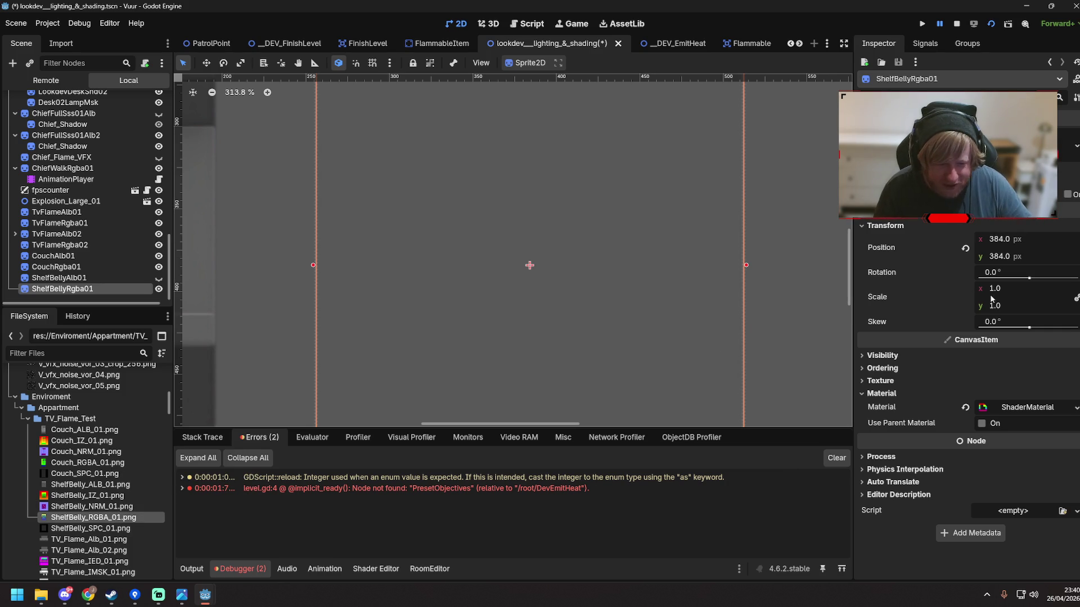
left_click(1015, 405)
scroll(984, 354, "down", 6)
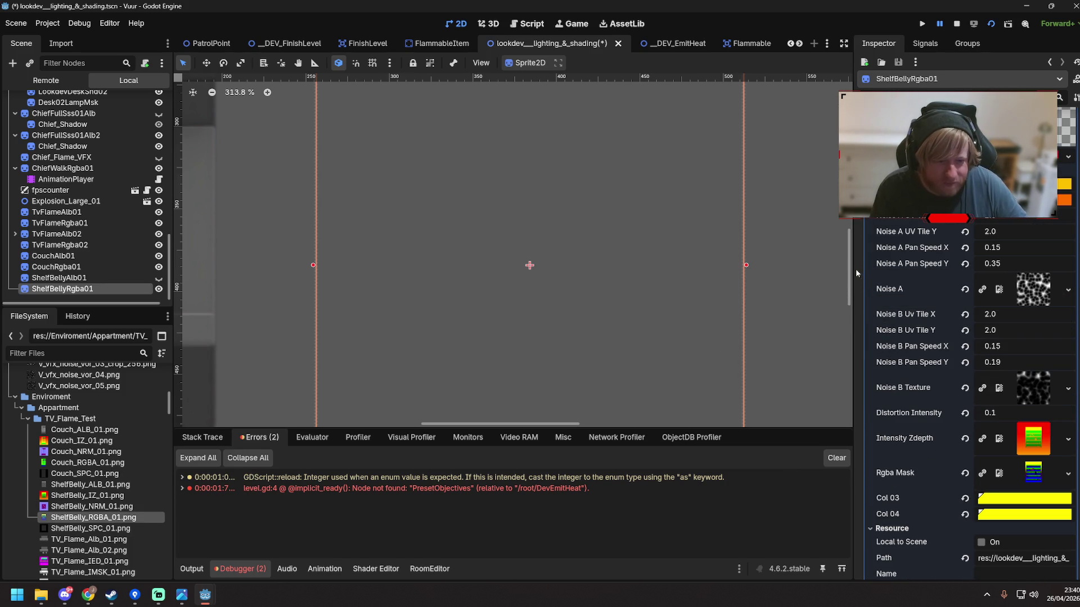
left_click_drag(854, 272, 741, 278)
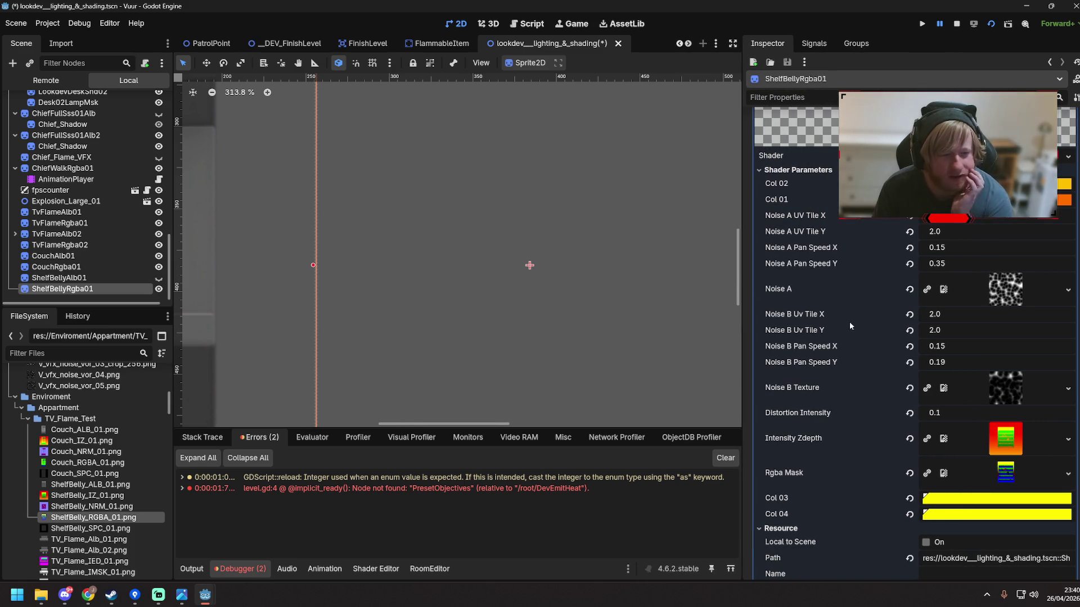
scroll(959, 335, "down", 2)
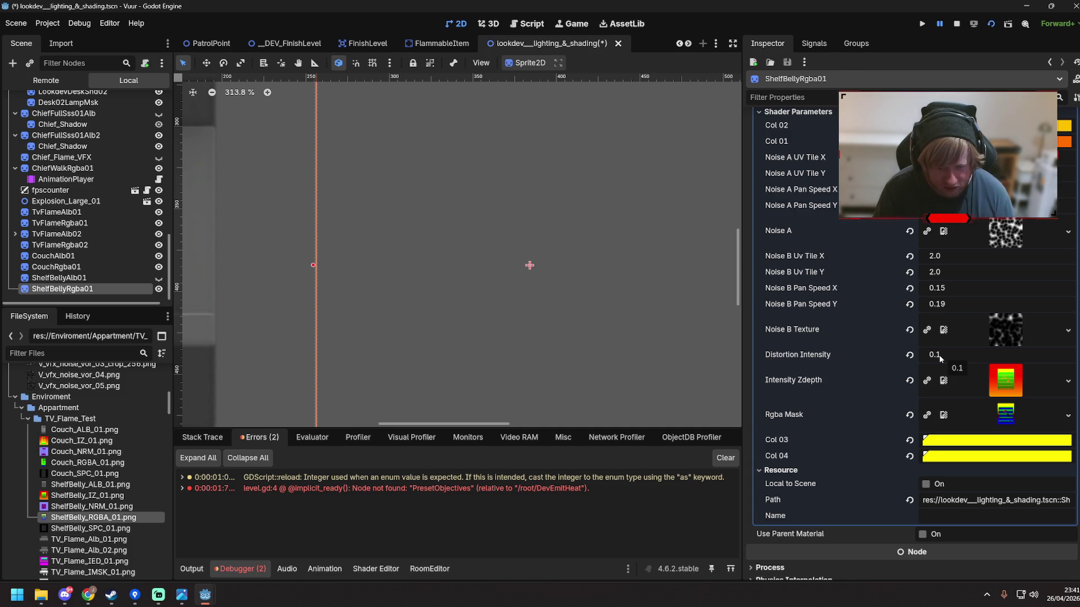
left_click(375, 568)
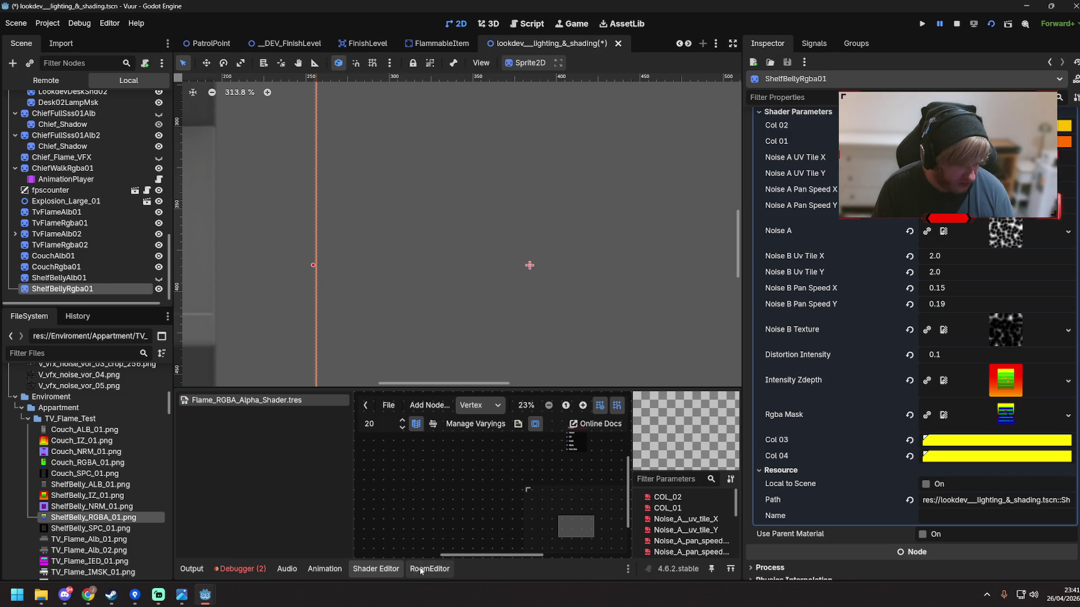
Enlarge the shader graph area and inspect the COL_02 and Noise A pan speed parameters
left_click_drag(343, 388, 349, 307)
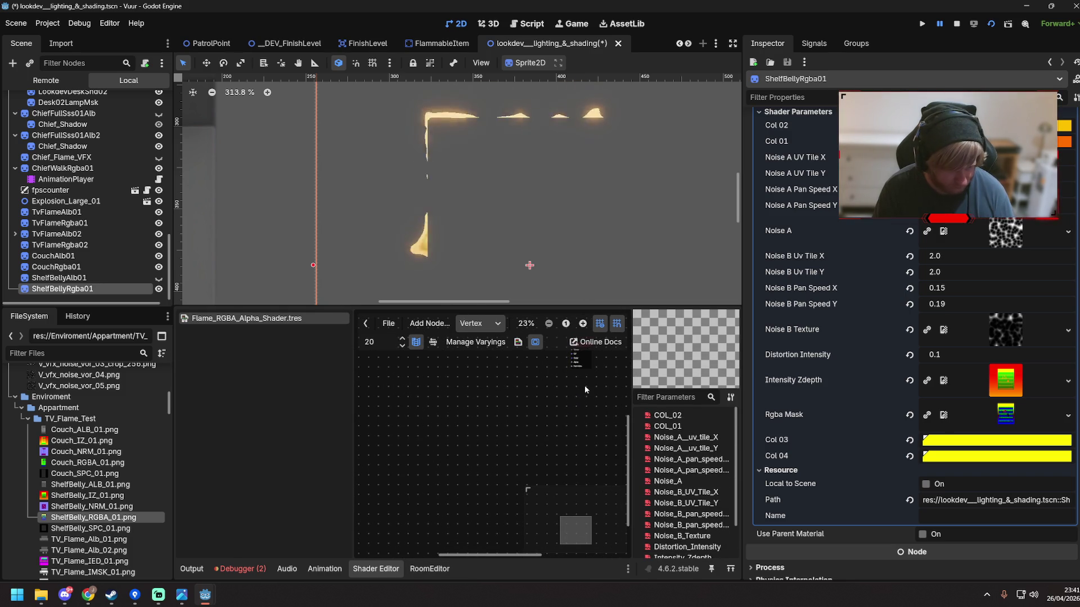
left_click_drag(529, 413, 477, 447)
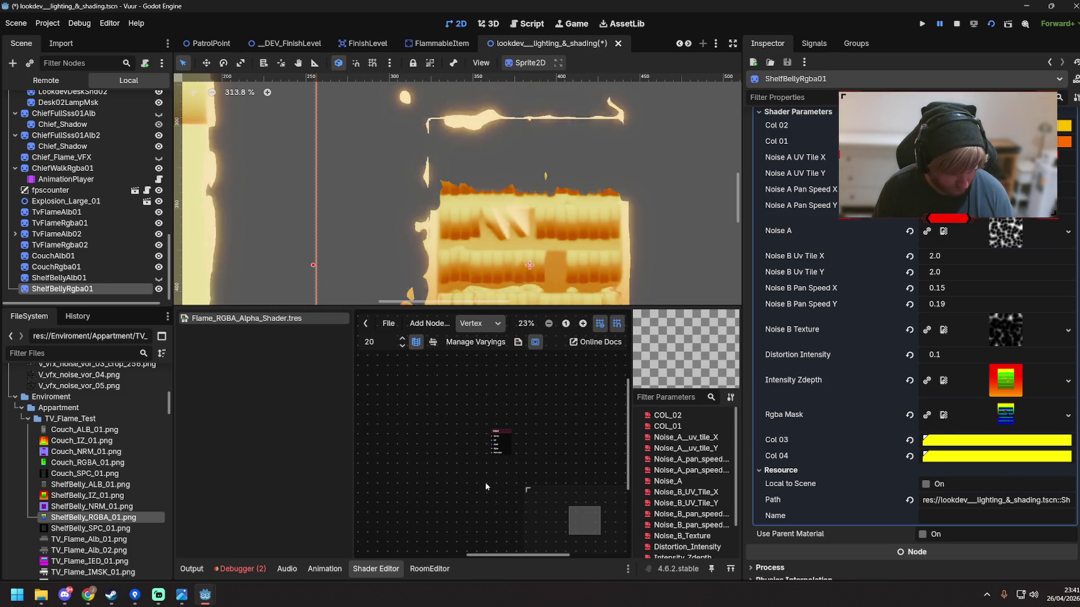
scroll(453, 414, "up", 8)
scroll(453, 417, "down", 1)
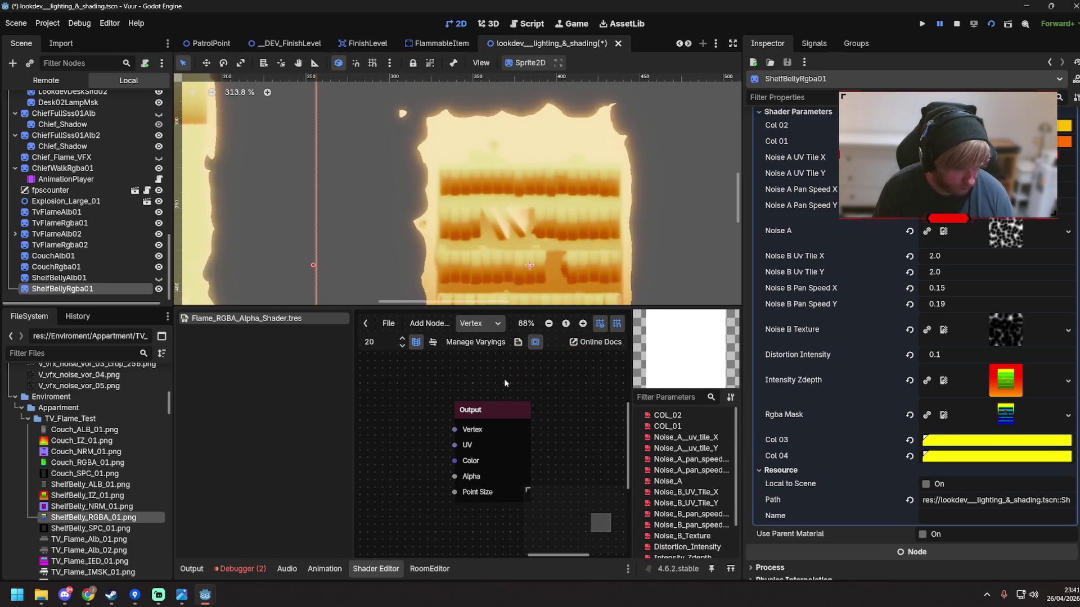
scroll(580, 458, "down", 1)
scroll(579, 456, "down", 1)
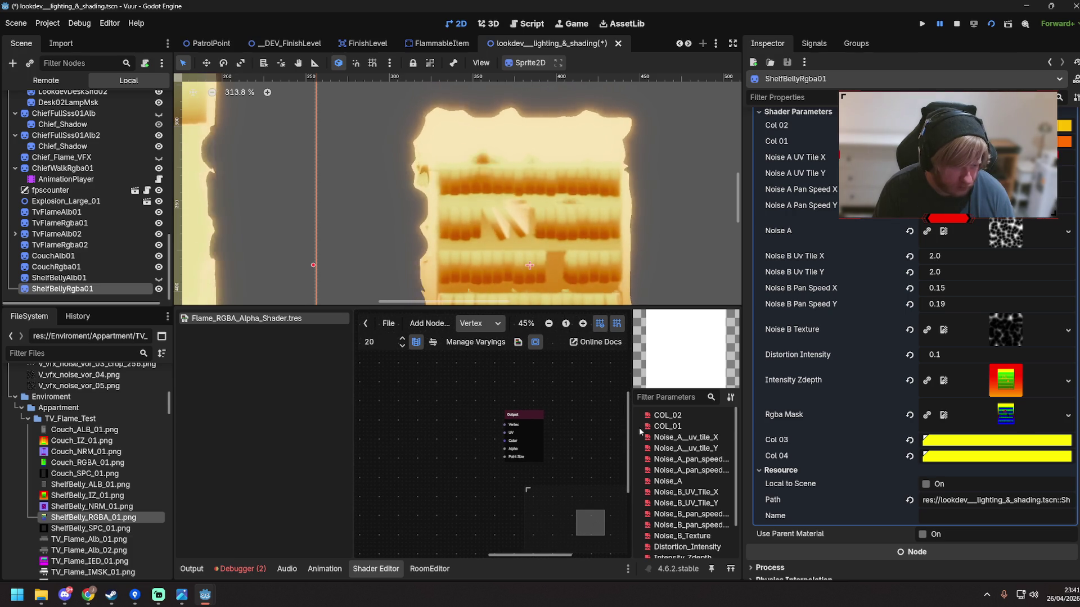
left_click(672, 416)
left_click(681, 459)
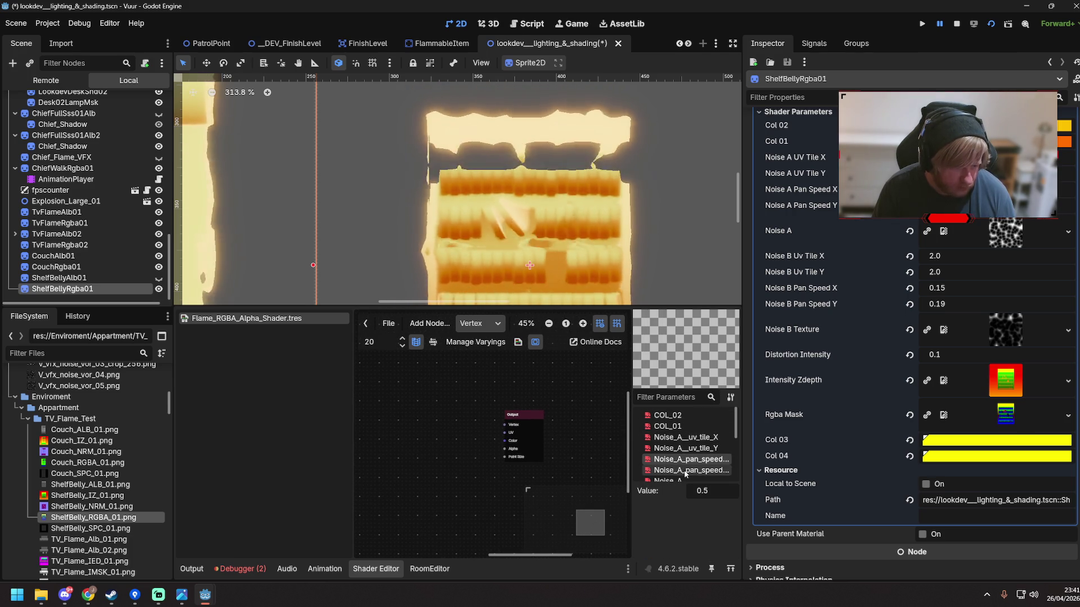
Zoom and scroll through the flame shader's Fragment-stage node network
scroll(681, 450, "down", 2)
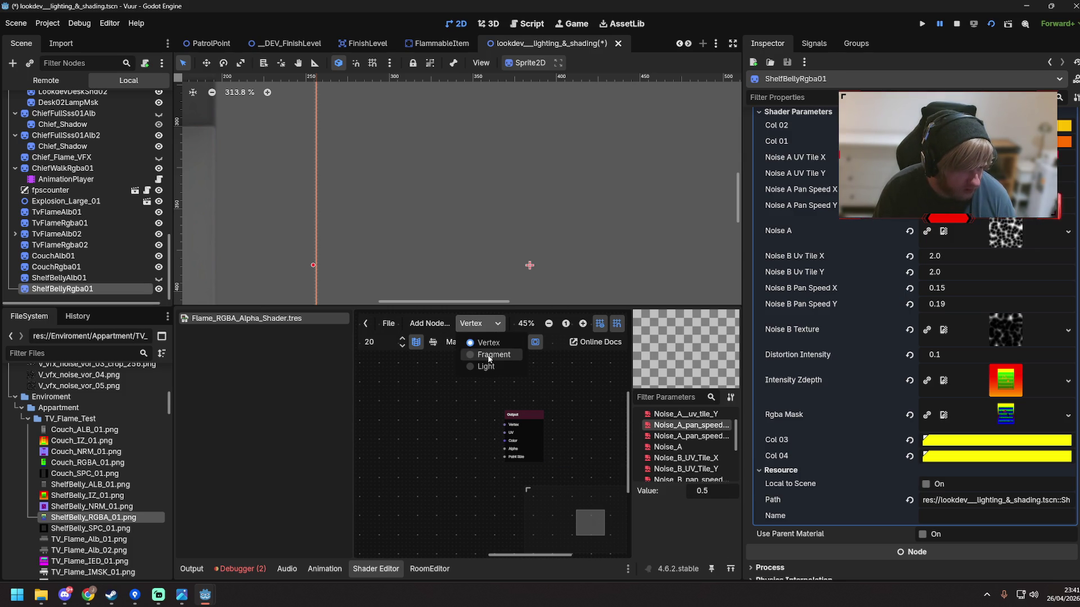
scroll(524, 458, "down", 8)
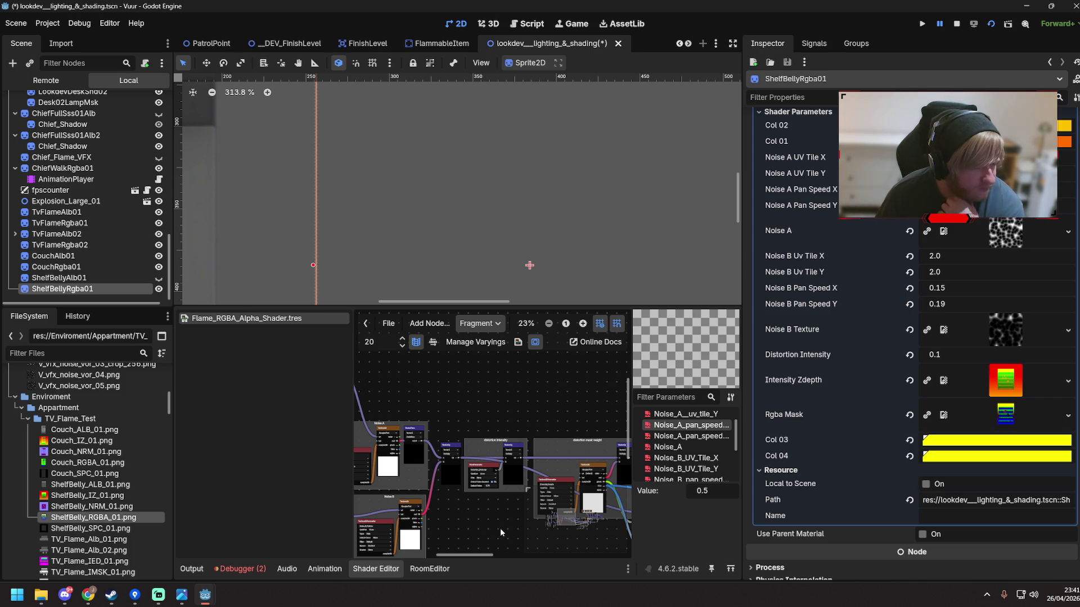
scroll(500, 528, "left", 10)
scroll(537, 484, "down", 2)
scroll(403, 185, "down", 7)
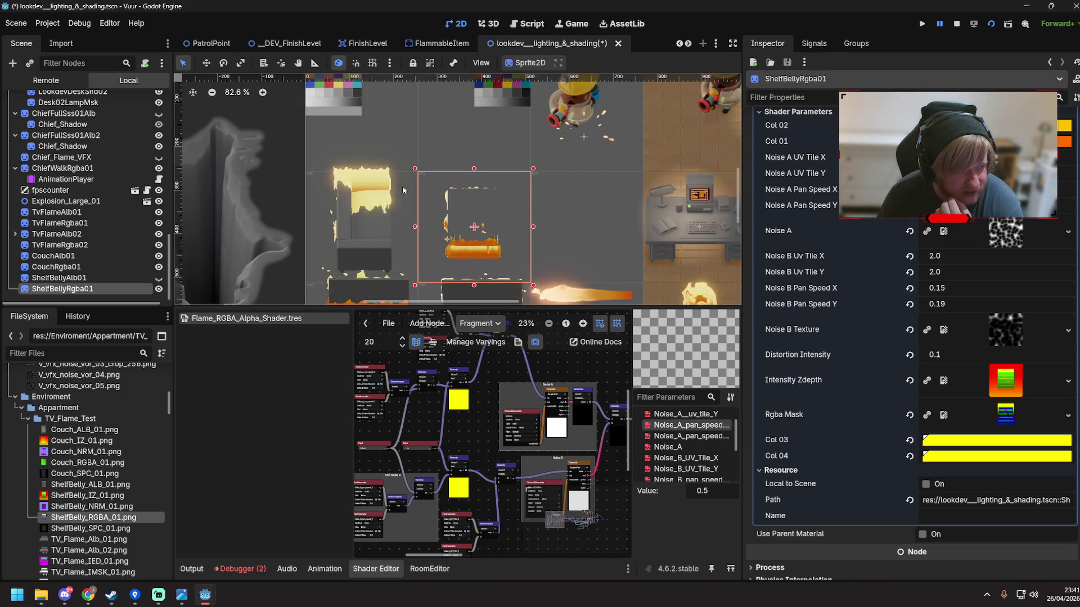
scroll(403, 185, "down", 2)
scroll(496, 221, "up", 4)
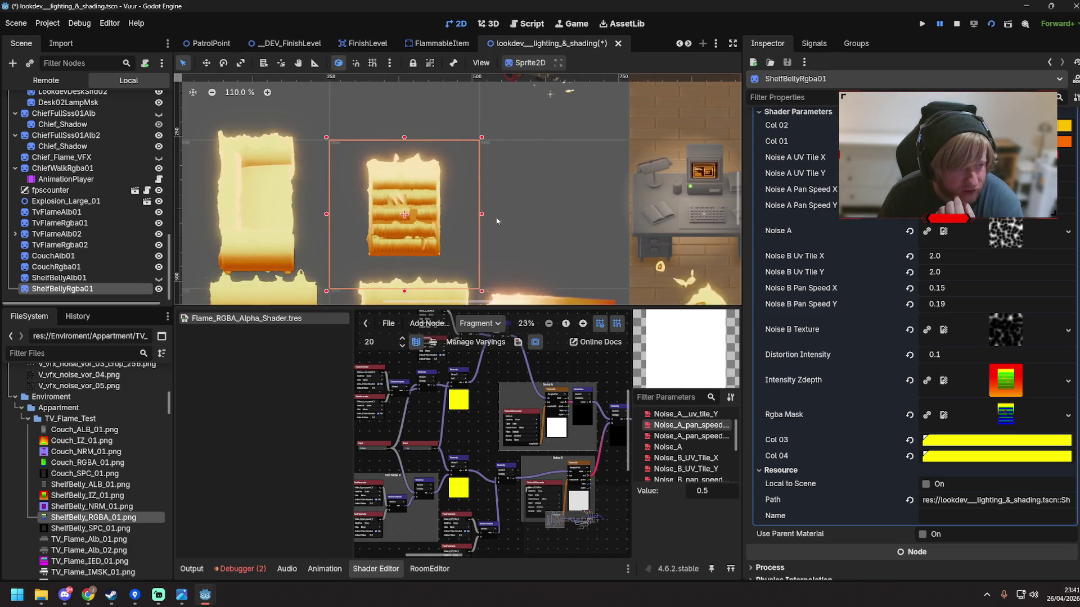
scroll(401, 242, "up", 10)
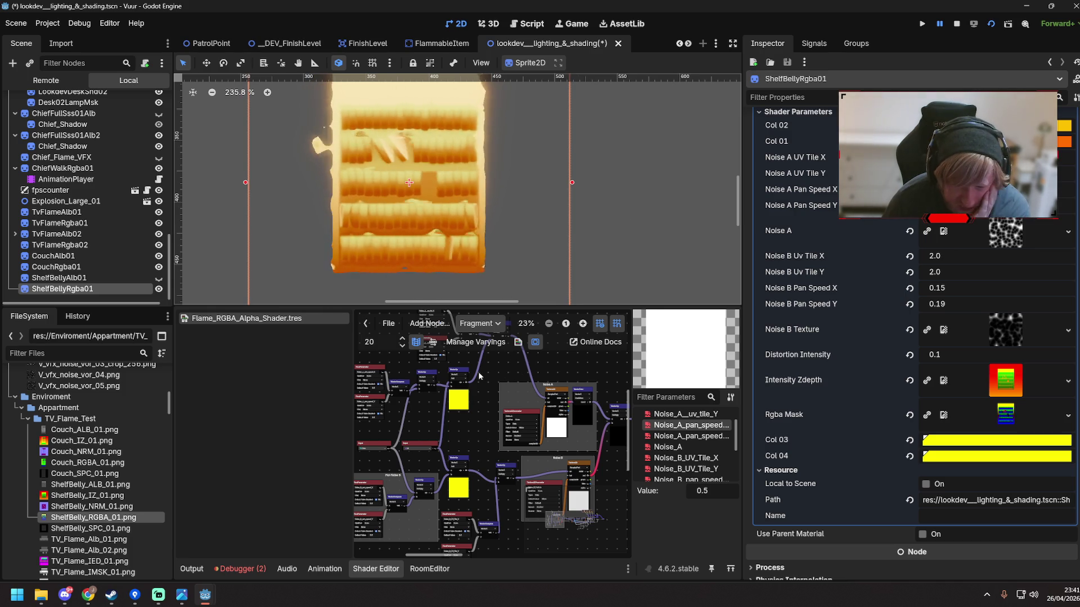
scroll(453, 432, "up", 5)
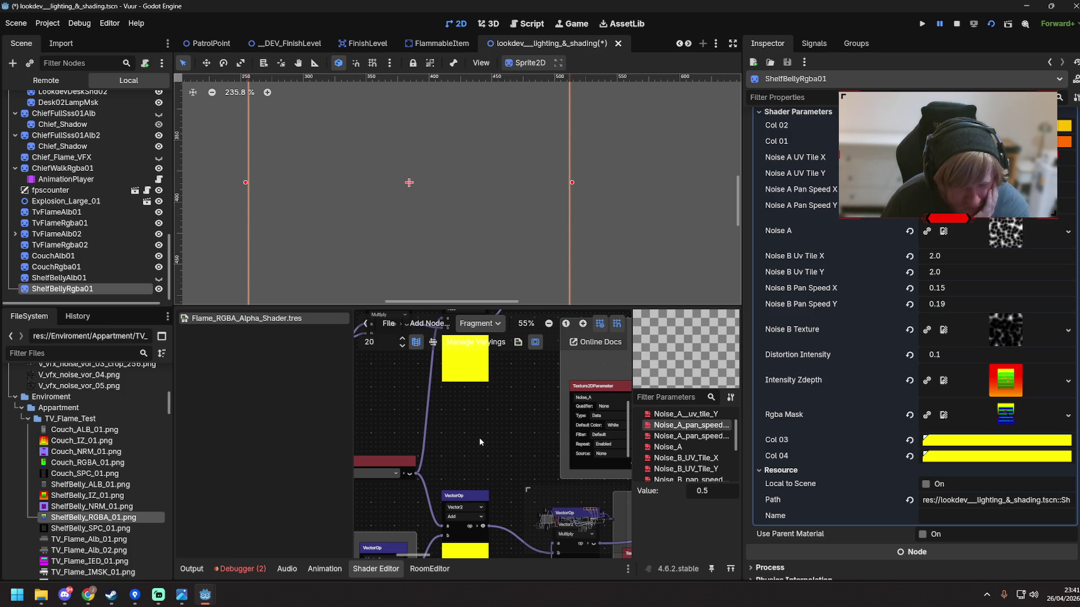
scroll(488, 443, "down", 4)
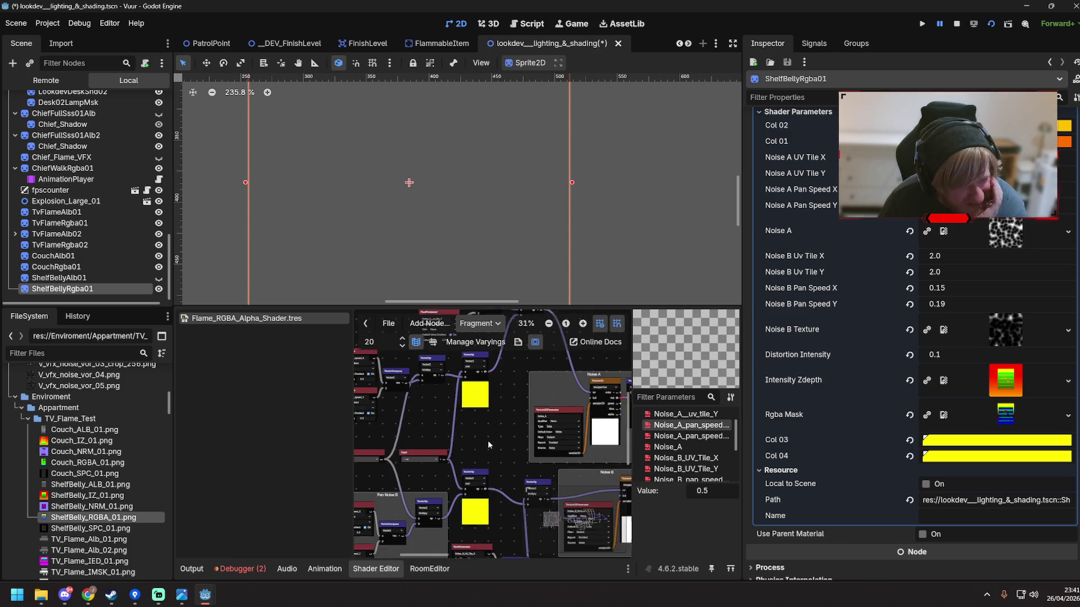
scroll(526, 417, "up", 6)
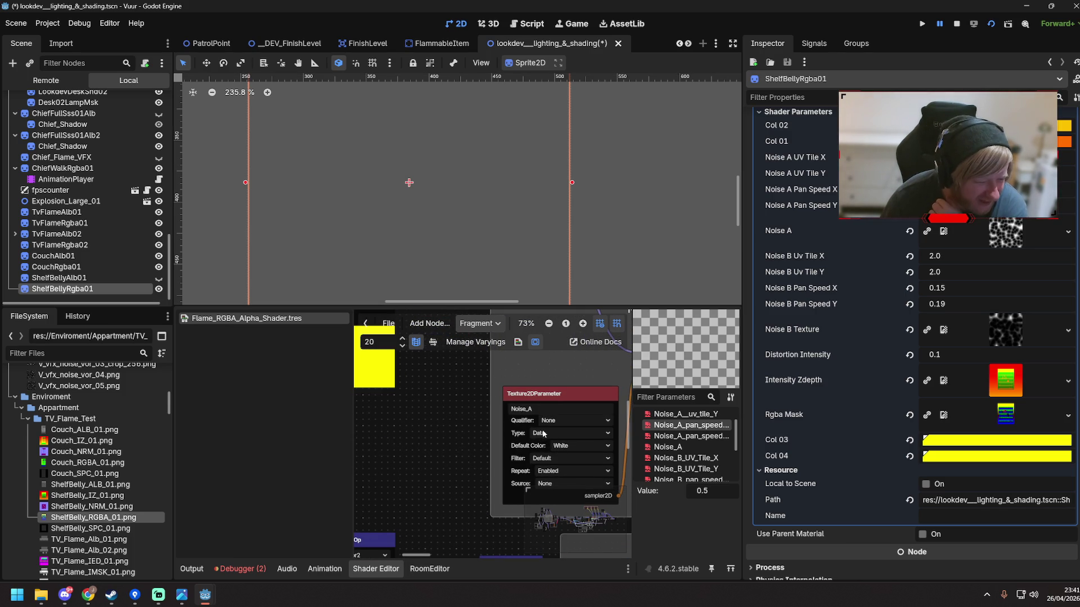
scroll(393, 494, "down", 6)
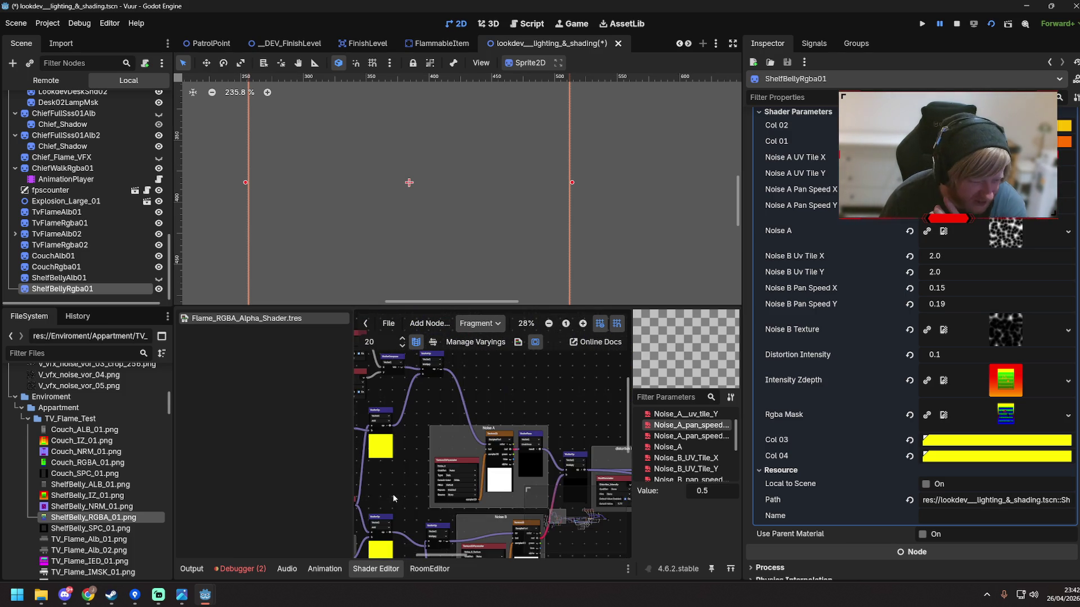
Pan the graph to the RGBA mask, Alpha parameter, FloatOp, FloatFunc and Multiply nodes
mouse_move(565, 406)
left_mouse_down()
mouse_move(389, 369)
mouse_move(566, 394)
mouse_move(583, 456)
mouse_move(360, 468)
left_mouse_up()
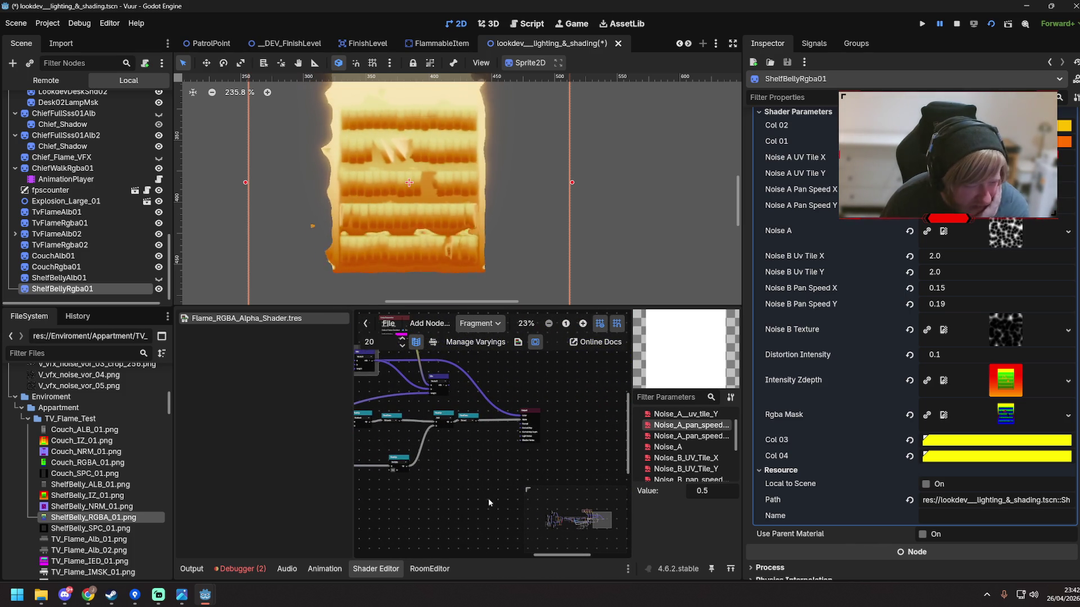
scroll(515, 438, "up", 3)
scroll(515, 438, "up", 5)
left_click_drag(433, 451, 546, 471)
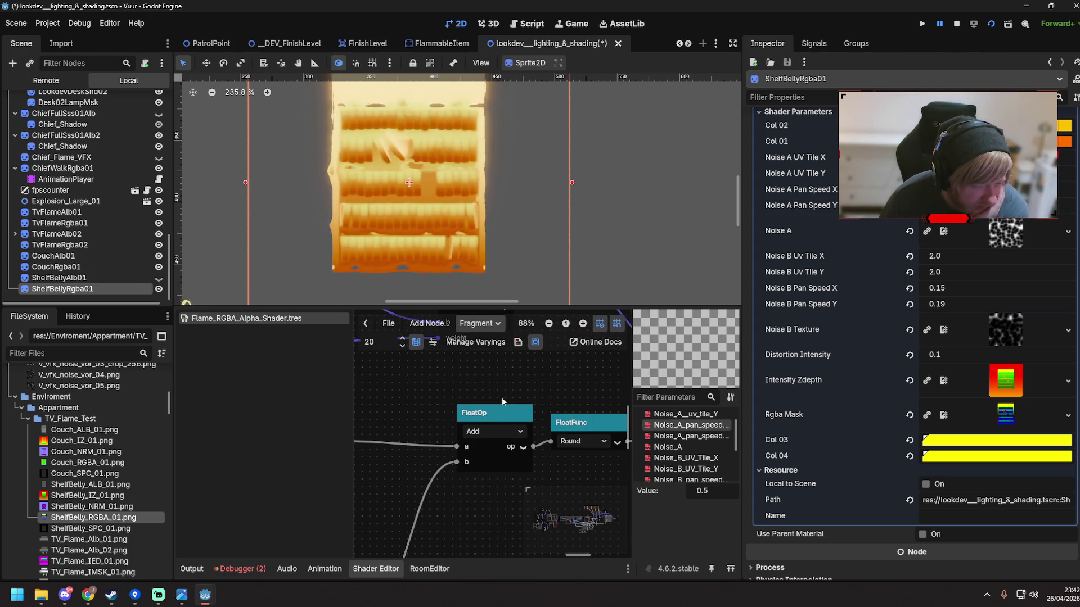
mouse_move(459, 512)
left_mouse_down()
mouse_move(466, 450)
mouse_move(522, 440)
mouse_move(475, 419)
mouse_move(516, 467)
mouse_move(474, 488)
mouse_move(553, 437)
mouse_move(471, 460)
mouse_move(582, 410)
left_mouse_up()
Zoom in on the Time preview nodes and the Fade_Alpha parameter node
scroll(474, 414, "down", 2)
scroll(533, 444, "down", 2)
scroll(581, 413, "down", 1)
scroll(485, 421, "down", 3)
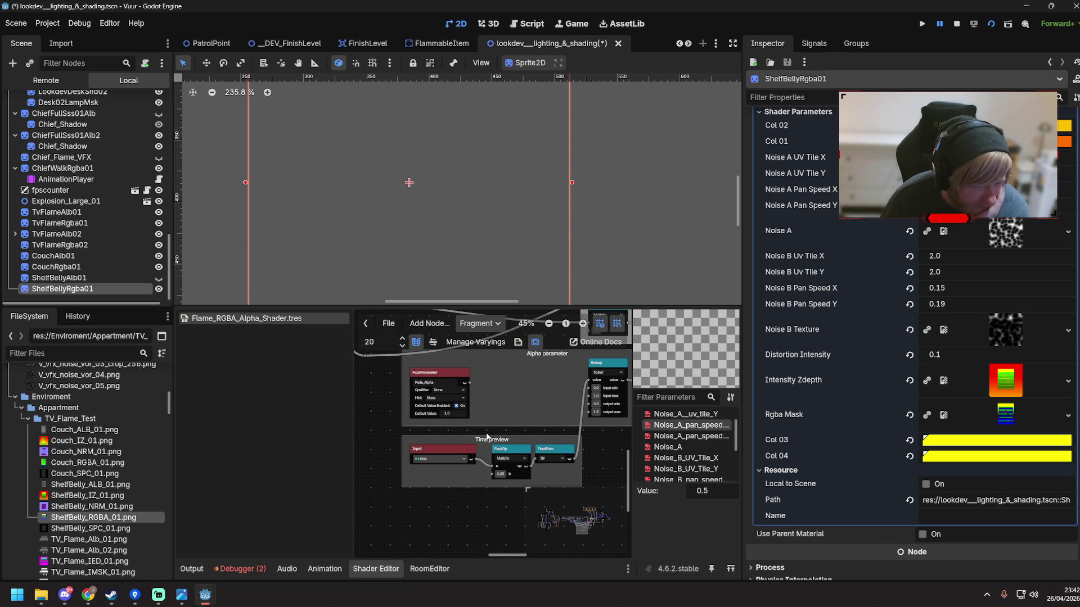
scroll(476, 461, "up", 3)
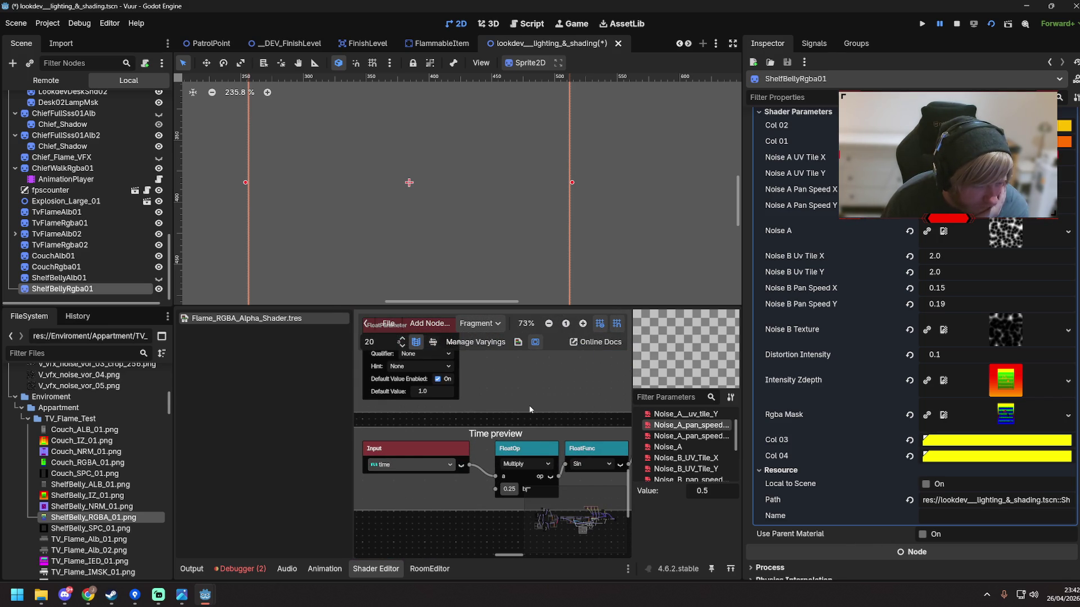
scroll(565, 418, "up", 1)
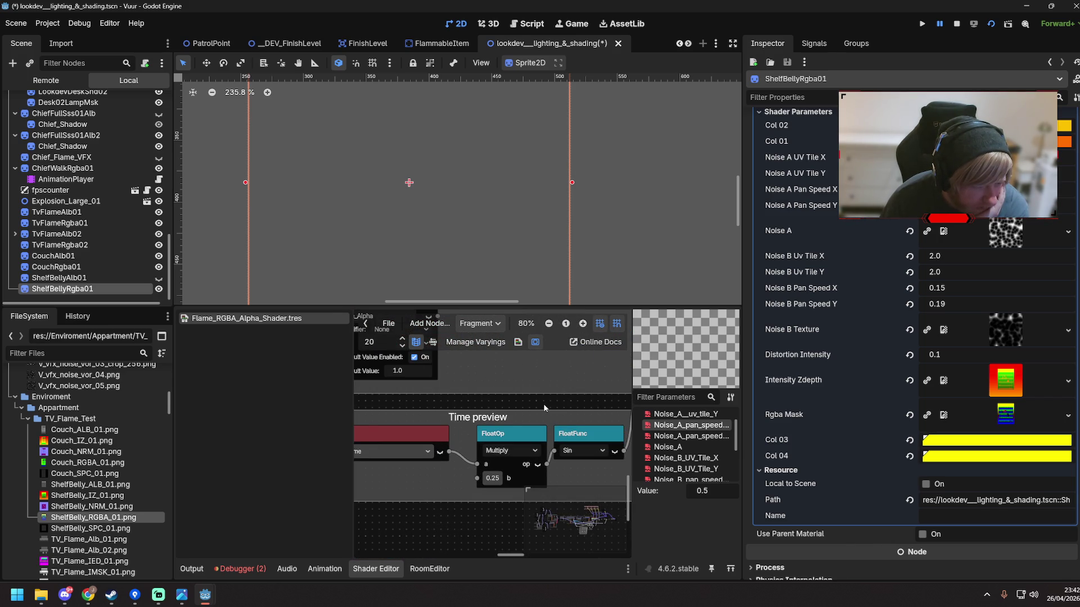
scroll(543, 405, "down", 2)
scroll(545, 408, "up", 2)
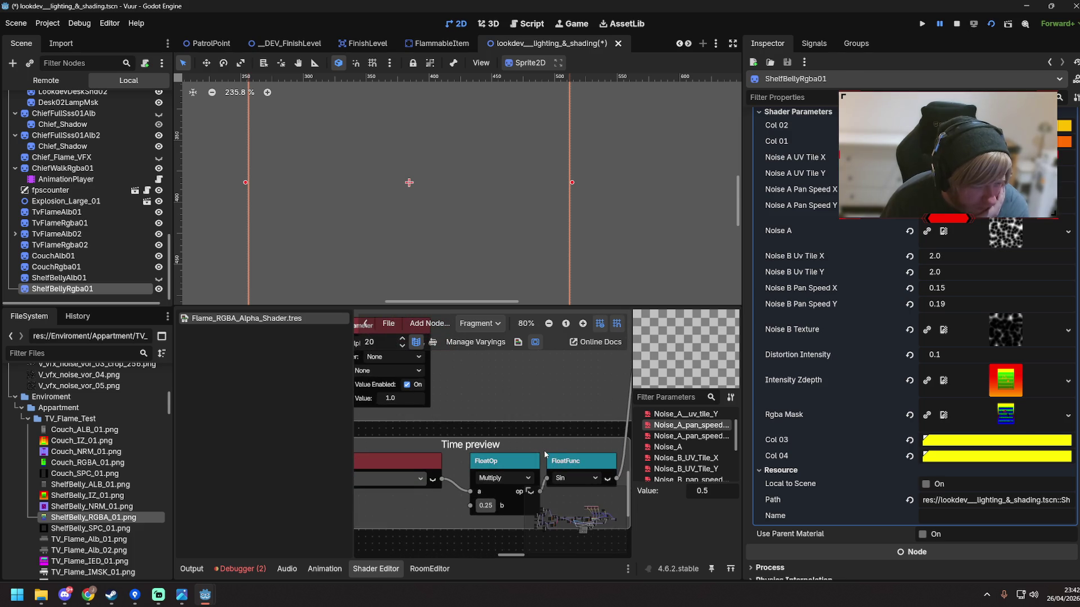
scroll(548, 406, "down", 1)
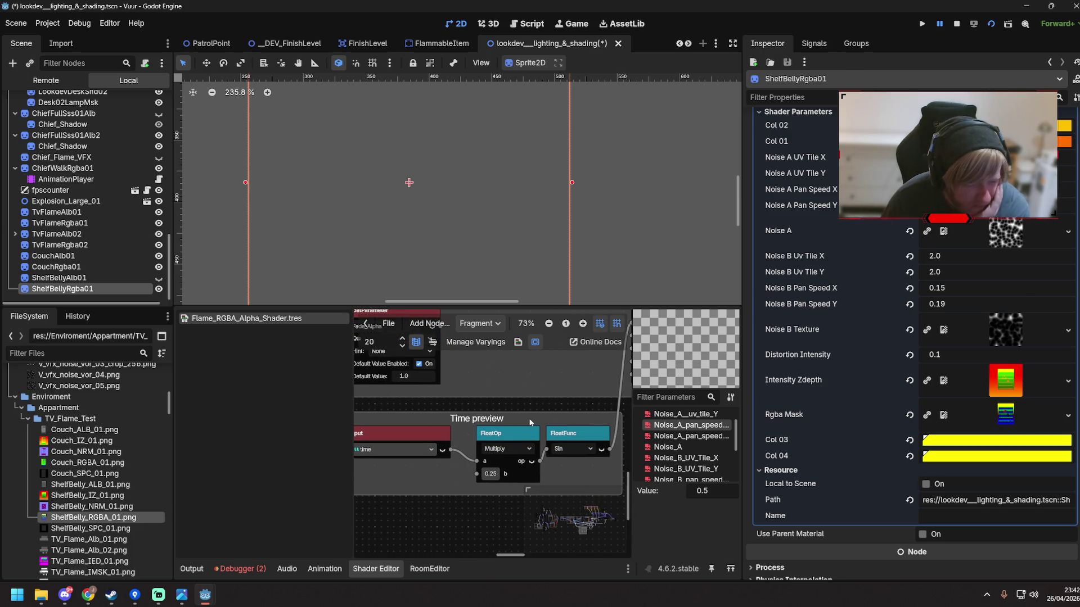
left_click_drag(451, 494, 471, 485)
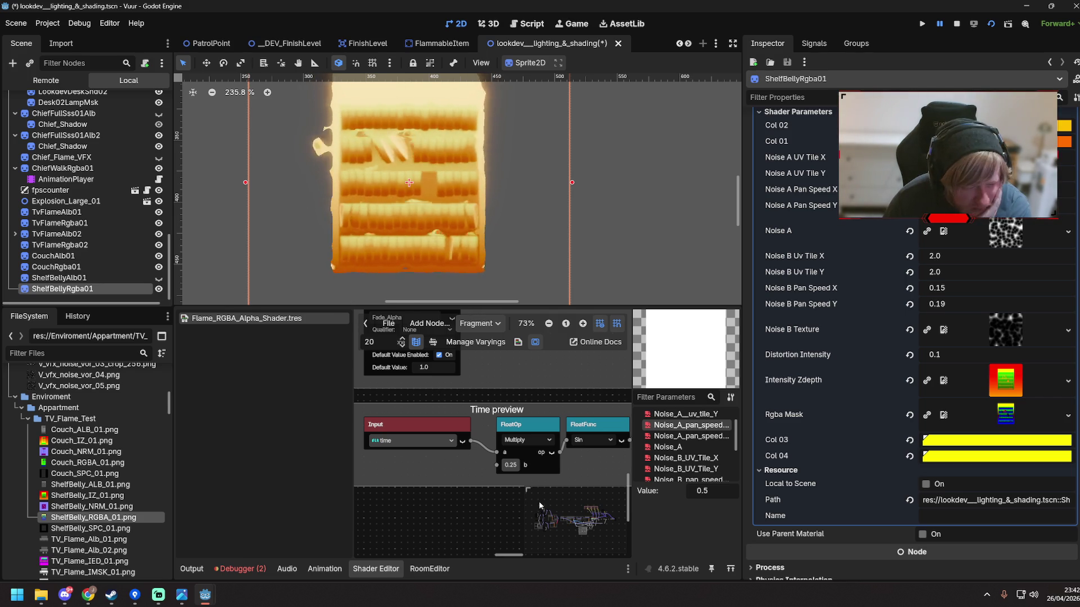
scroll(524, 423, "up", 5)
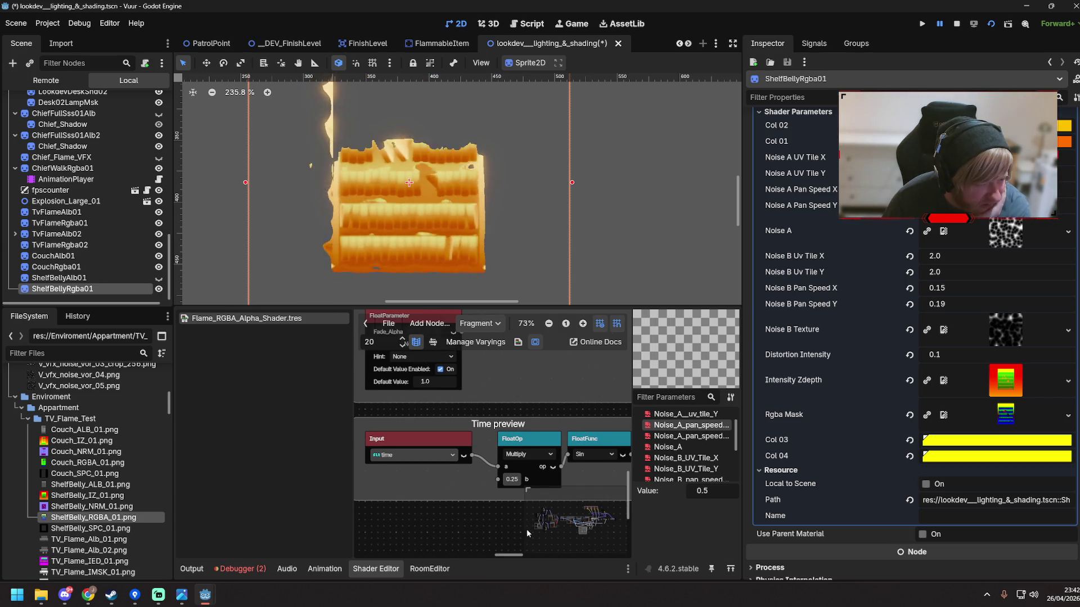
left_click_drag(463, 444, 489, 396)
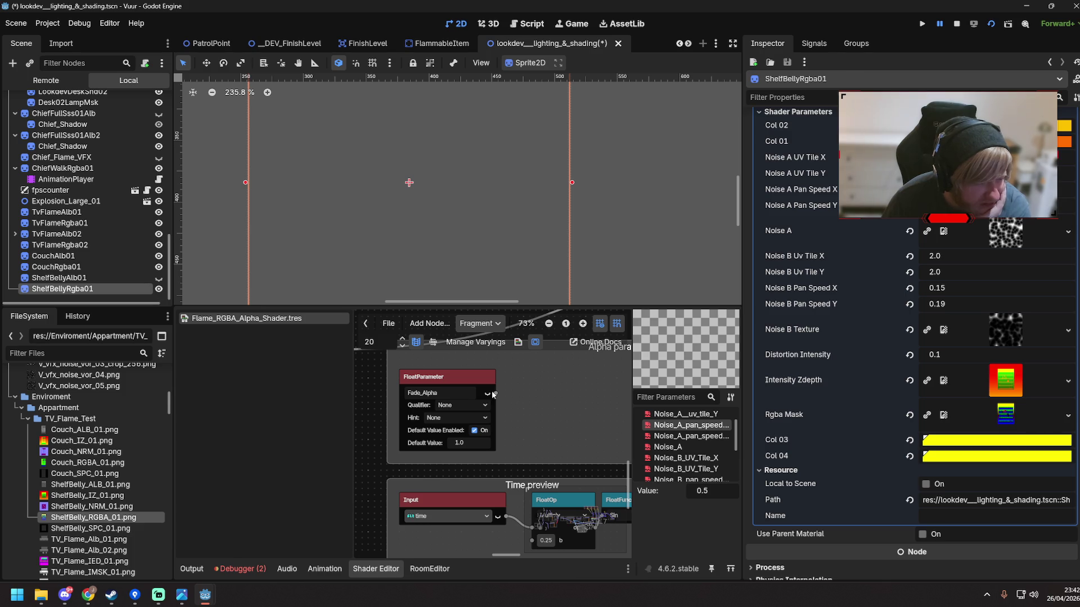
Connect Fade_Alpha's output to the Multiply node's a input and widen the shader graph
mouse_move(496, 393)
left_mouse_down()
mouse_move(517, 395)
mouse_move(535, 433)
left_mouse_up()
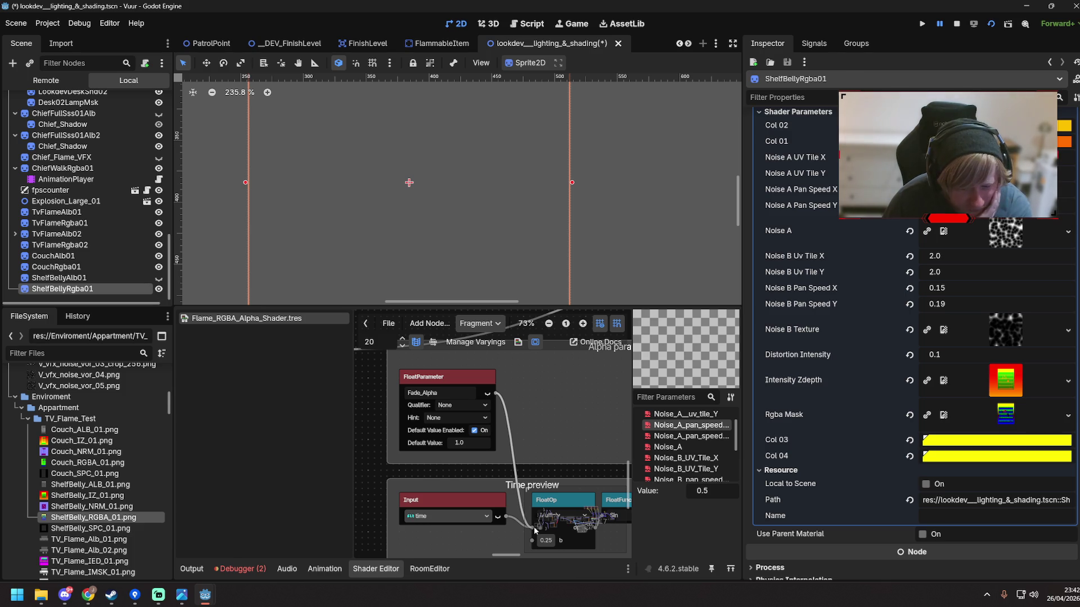
left_click_drag(534, 527, 534, 526)
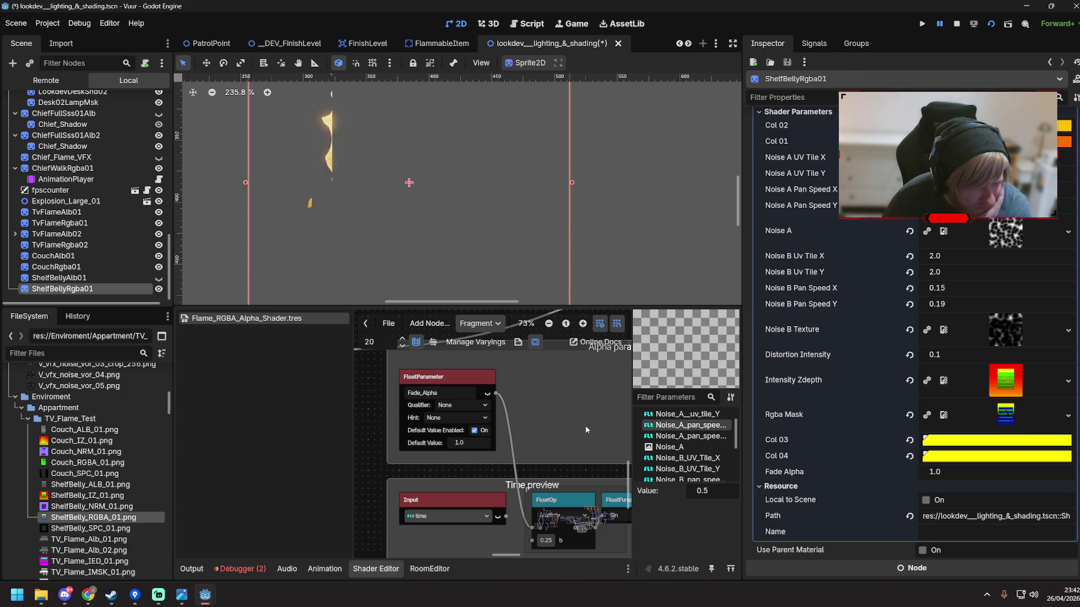
scroll(568, 396, "down", 2)
scroll(453, 471, "left", 1)
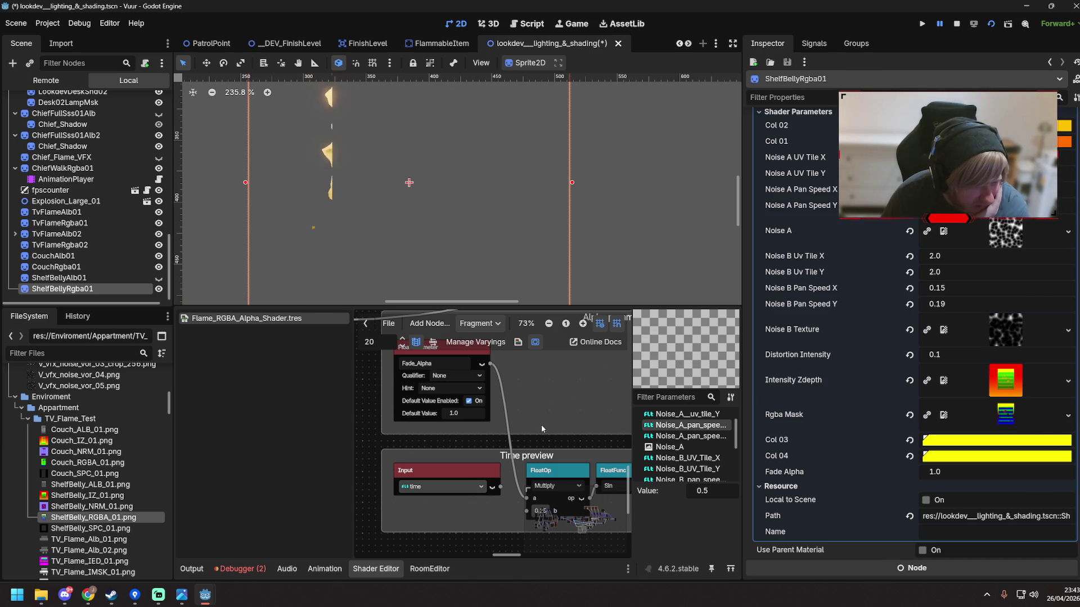
left_click_drag(542, 427, 529, 422)
left_click_drag(352, 350, 325, 350)
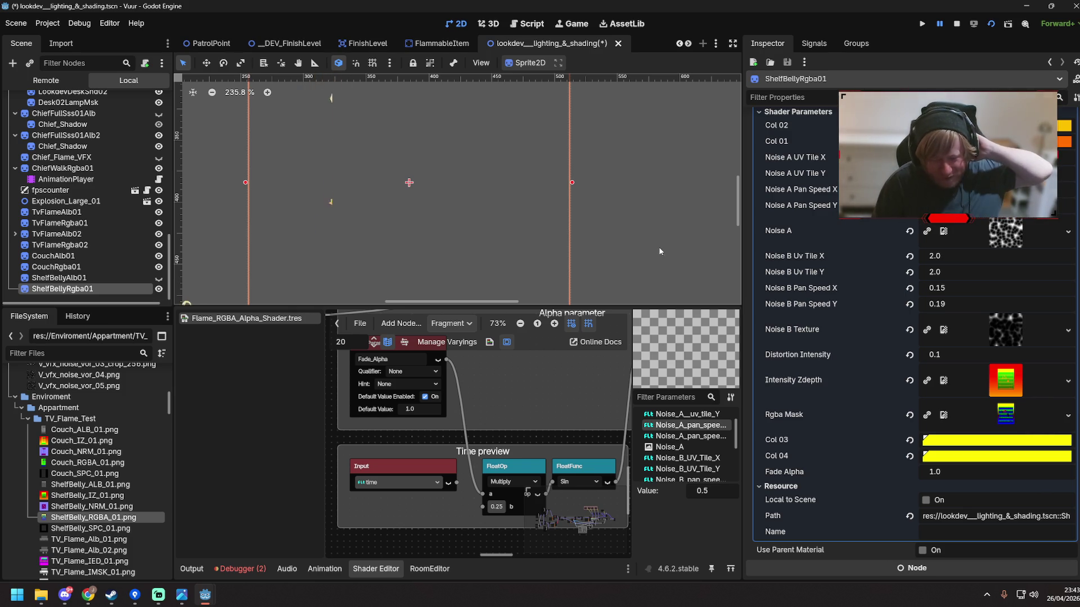
scroll(508, 393, "up", 1)
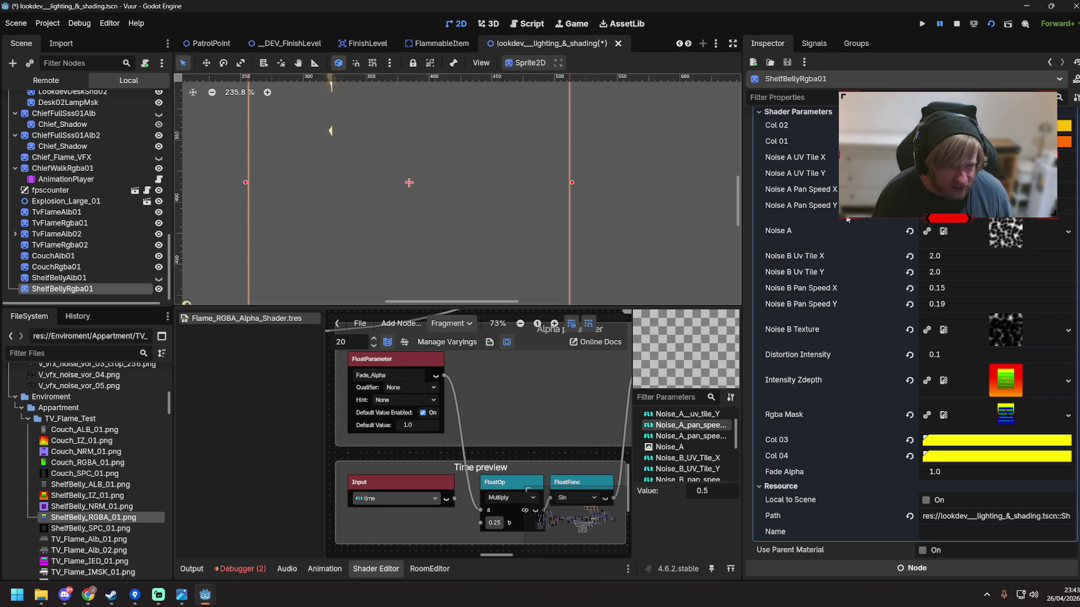
Try large Fade Alpha values on the shelf's shader material, committing 2.0
left_click(945, 470)
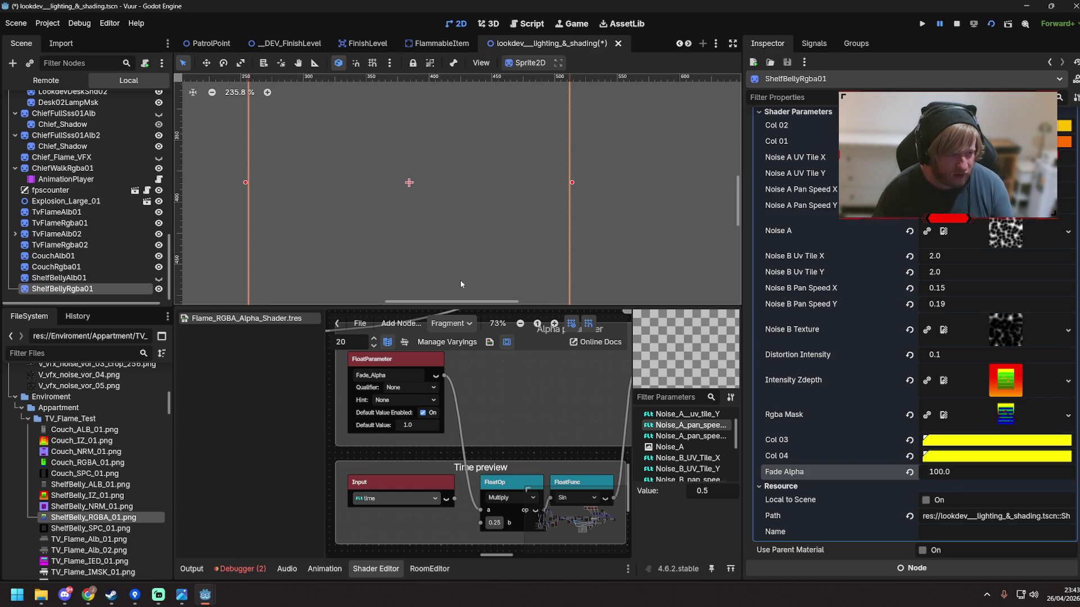
scroll(495, 225, "down", 3)
left_click(951, 475)
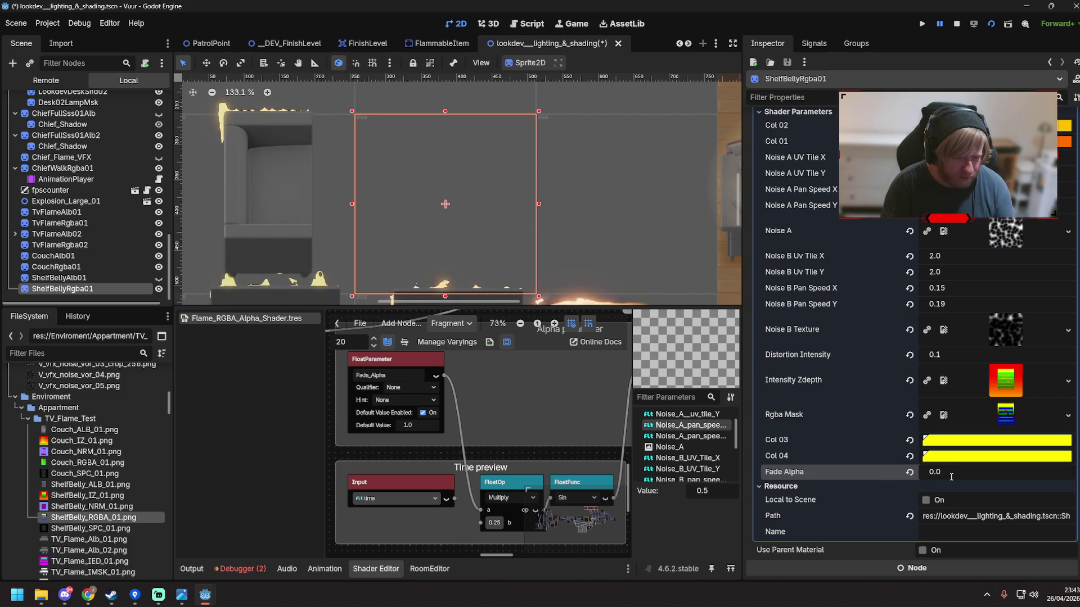
type("1000000")
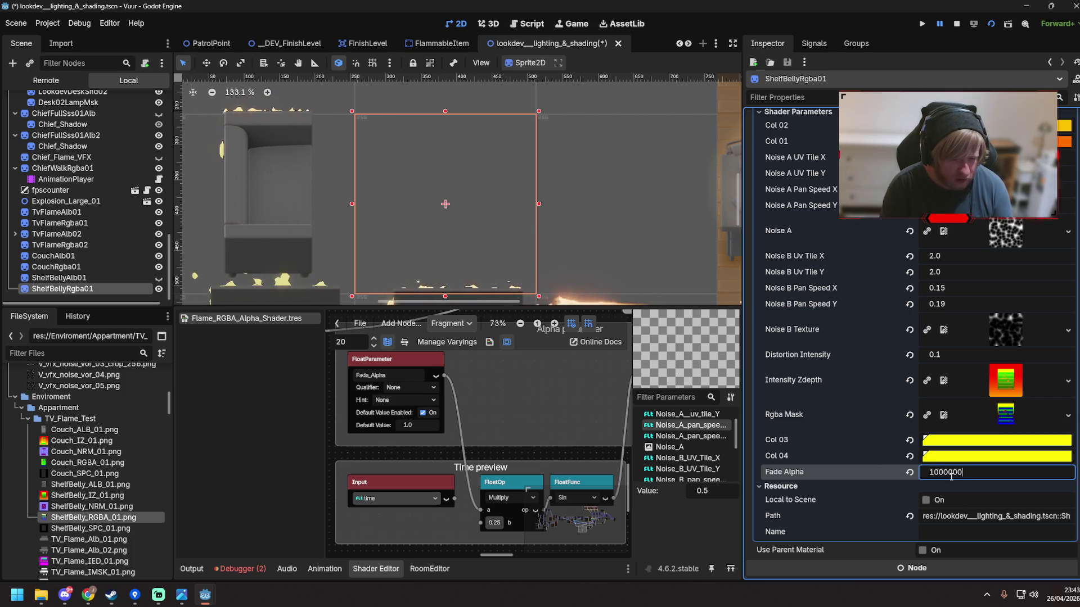
left_click(951, 476)
type("20")
key("Return")
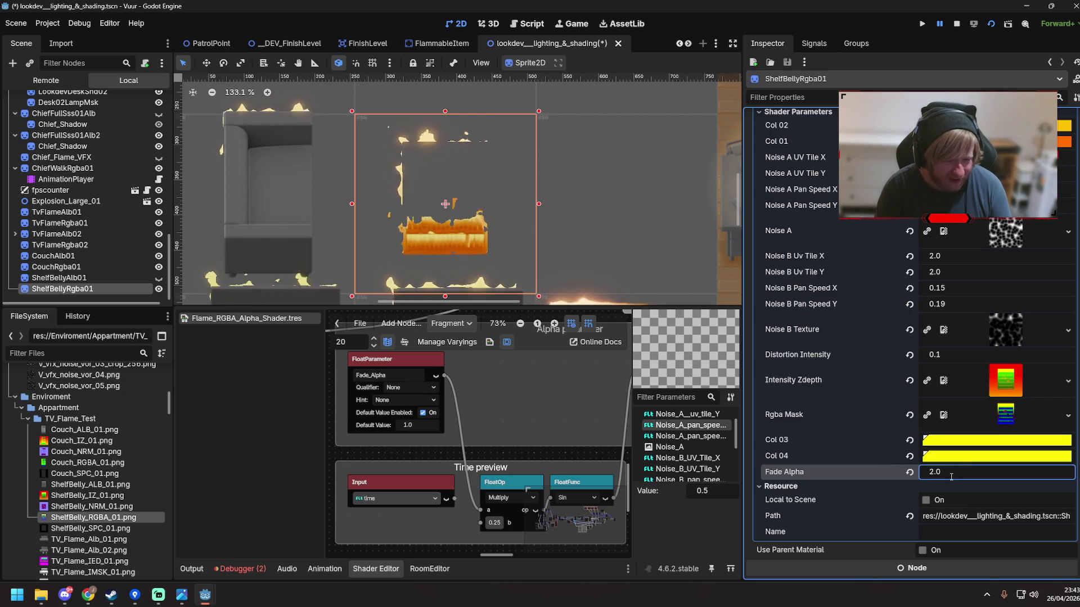
Test Fade Alpha at 4.0 and 3.0, then settle on 4.0
type("4")
key("Return")
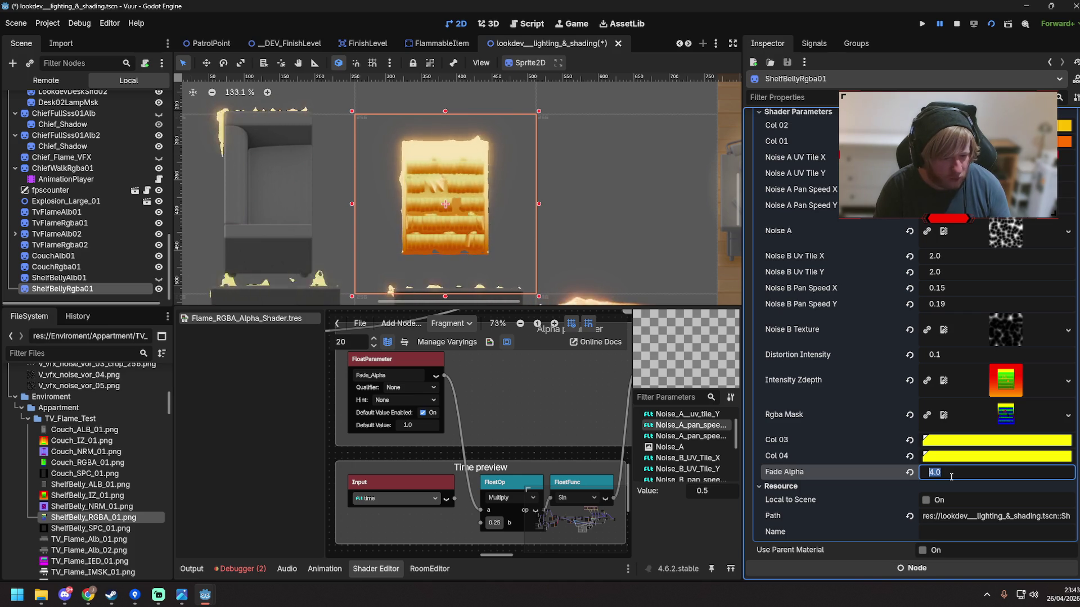
type("3")
key("Return")
type("3.9")
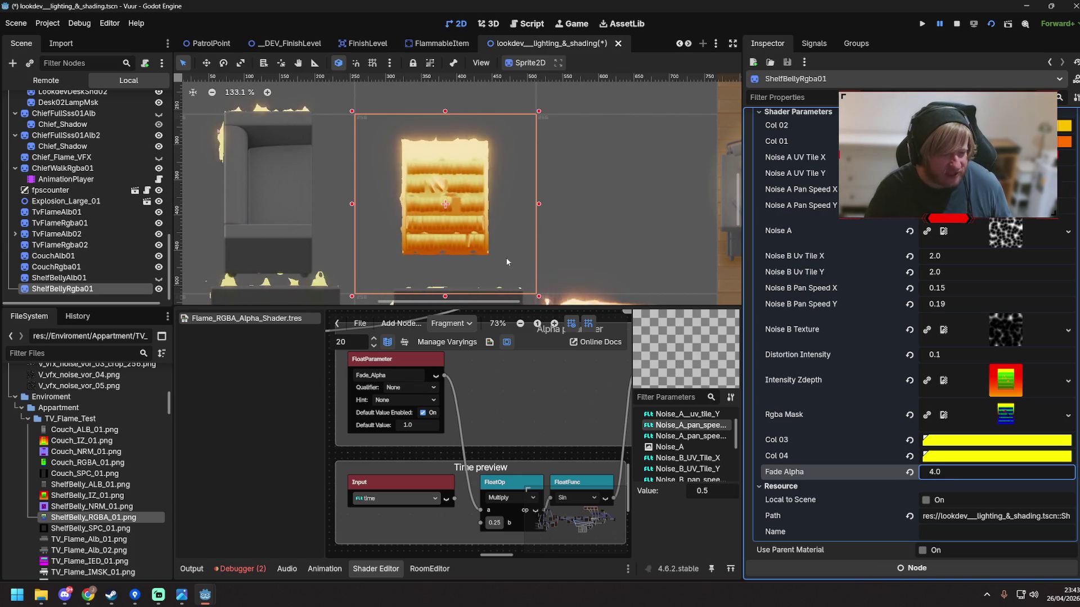
key("Return")
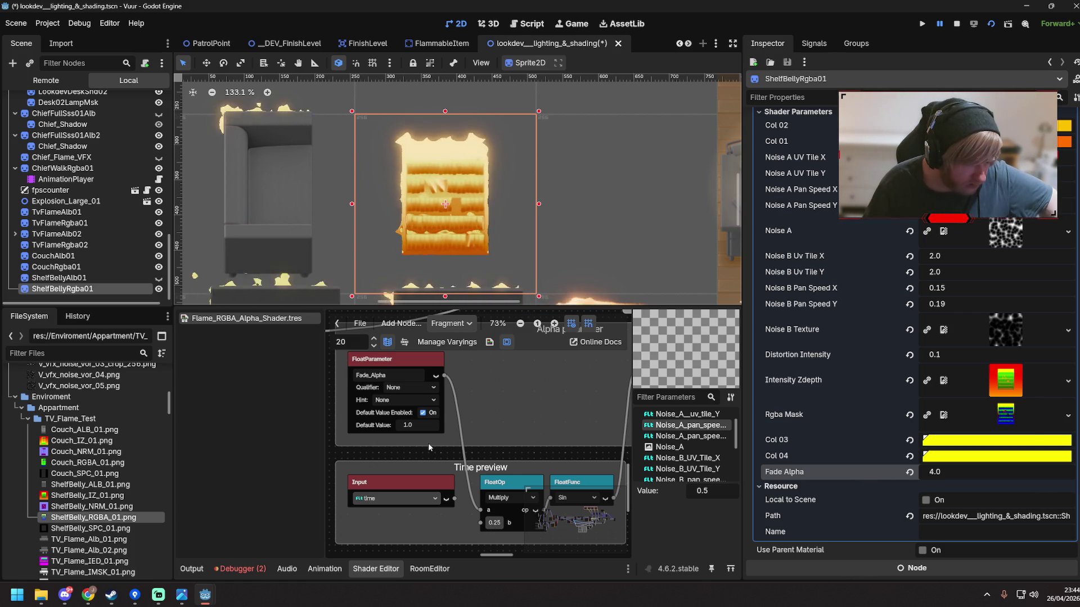
scroll(545, 386, "right", 3)
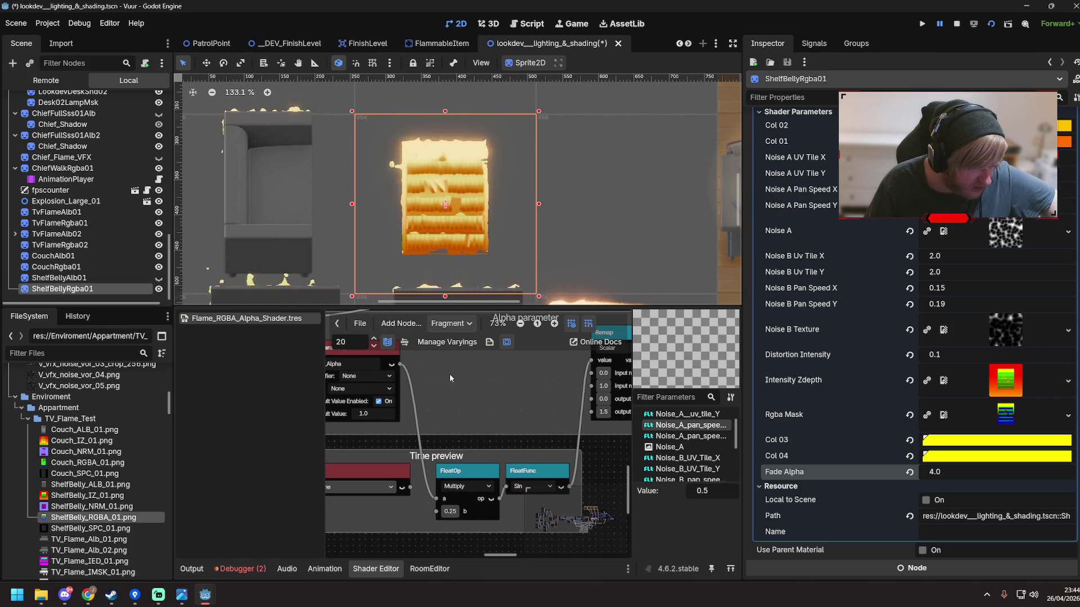
Connect Fade_Alpha to the Remap node's value input instead of the Sin input, and revert Fade Alpha to 1.0
left_click_drag(399, 364, 508, 488)
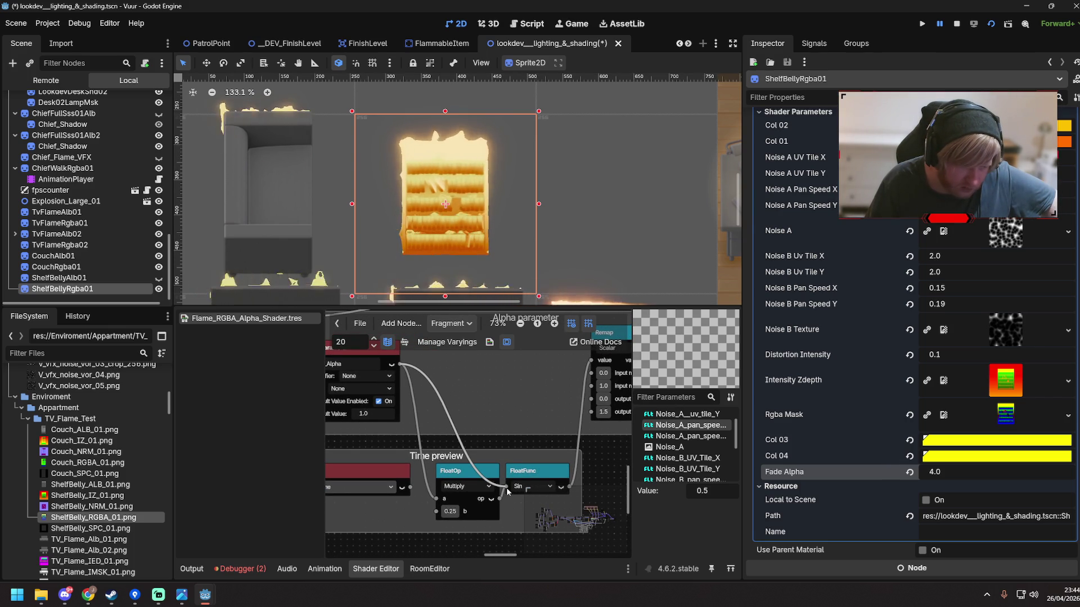
mouse_move(506, 488)
left_mouse_down()
mouse_move(566, 376)
mouse_move(555, 366)
left_mouse_up()
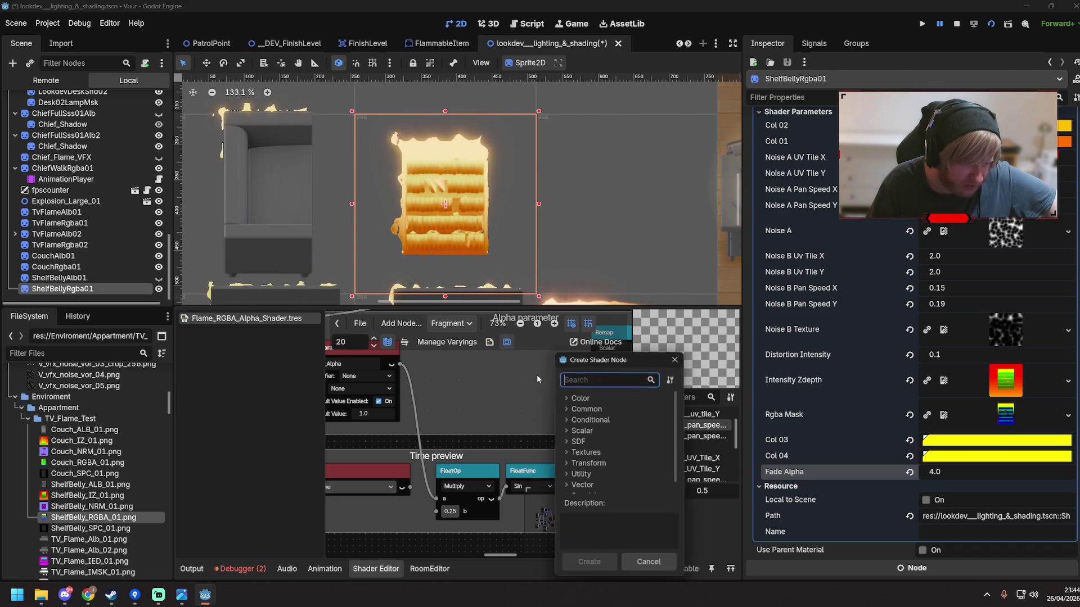
left_click(647, 560)
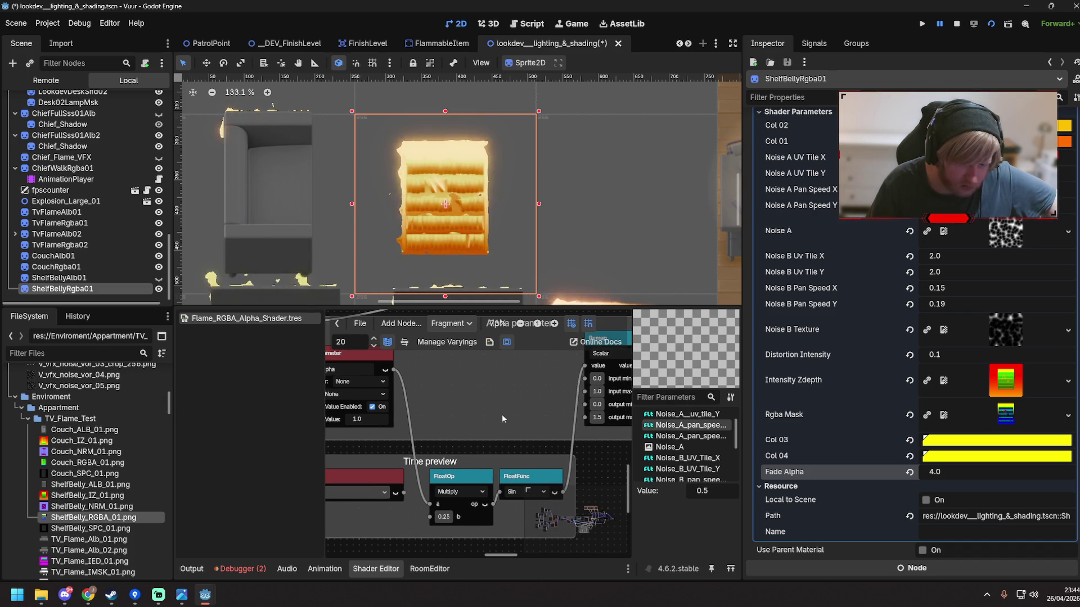
left_click_drag(376, 391, 568, 386)
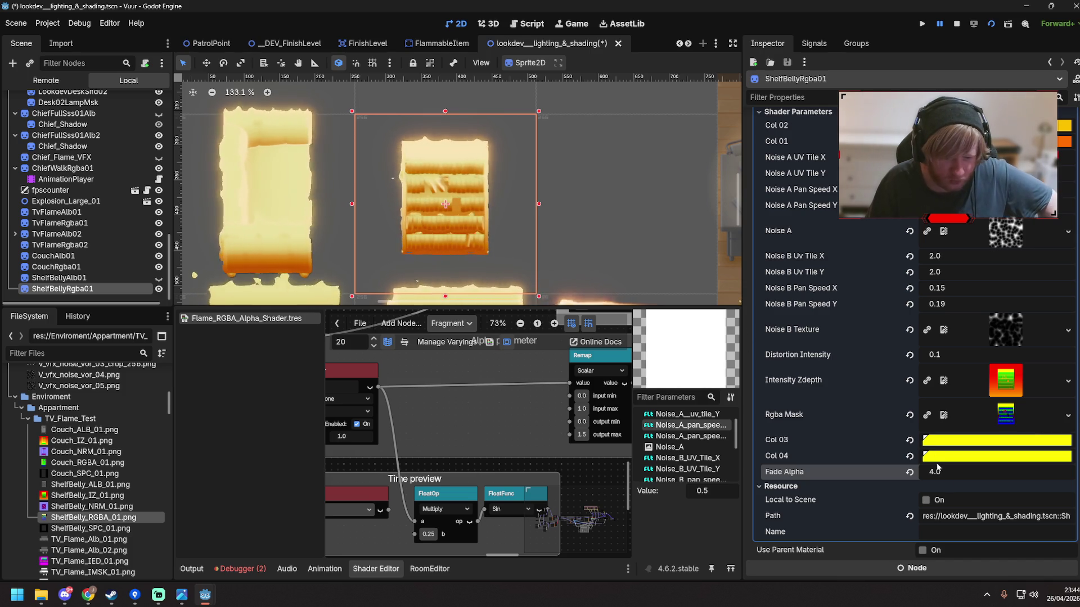
left_click(908, 472)
Test Fade Alpha at 0.0, which hides the shelf flames, then at 0.5
left_click(944, 472)
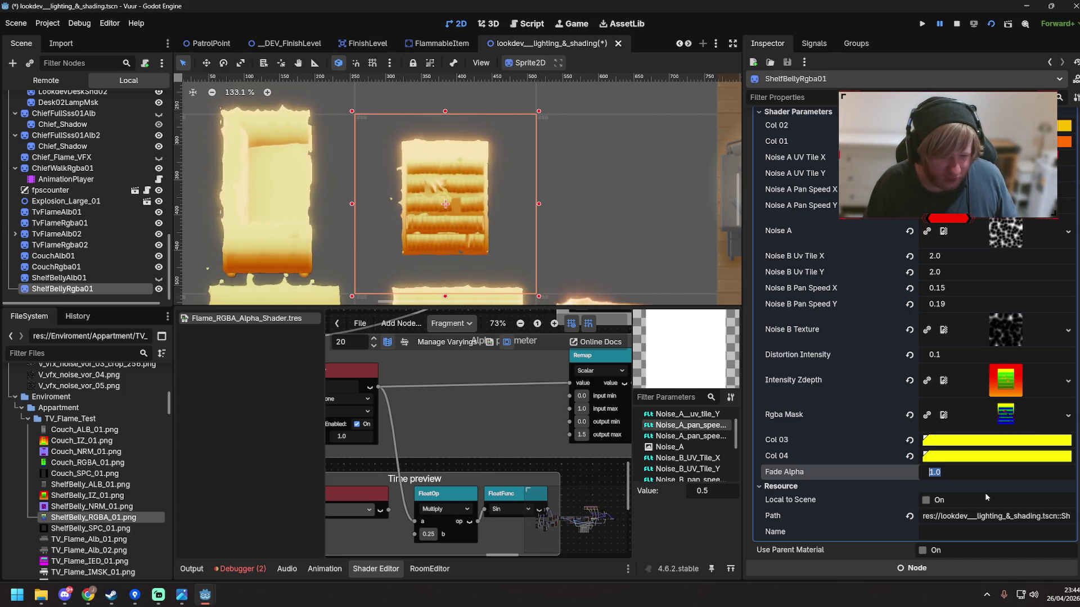
type("0.")
key("Return")
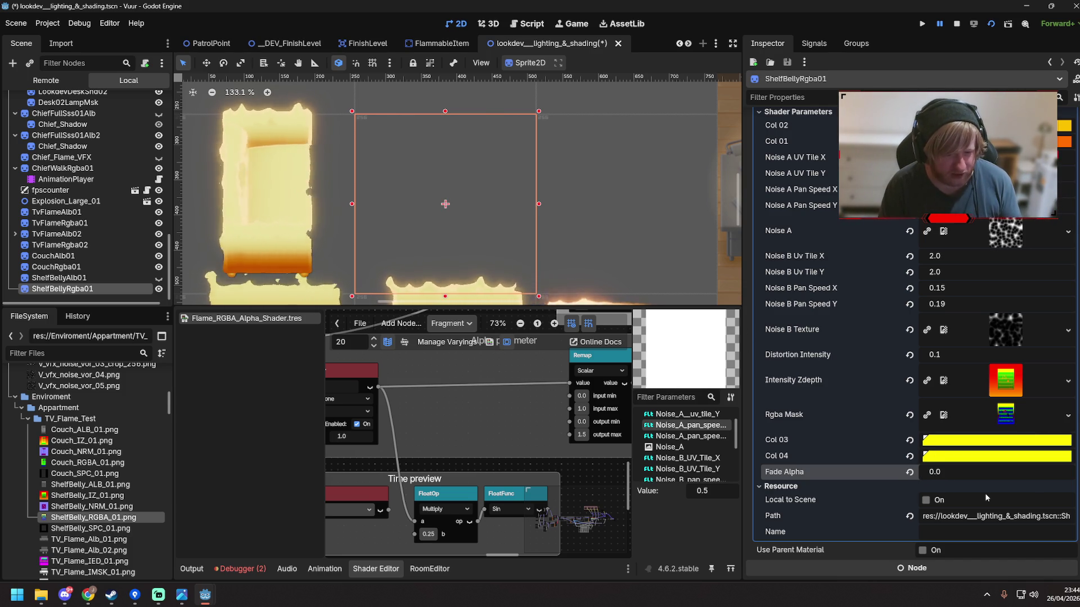
key("Left")
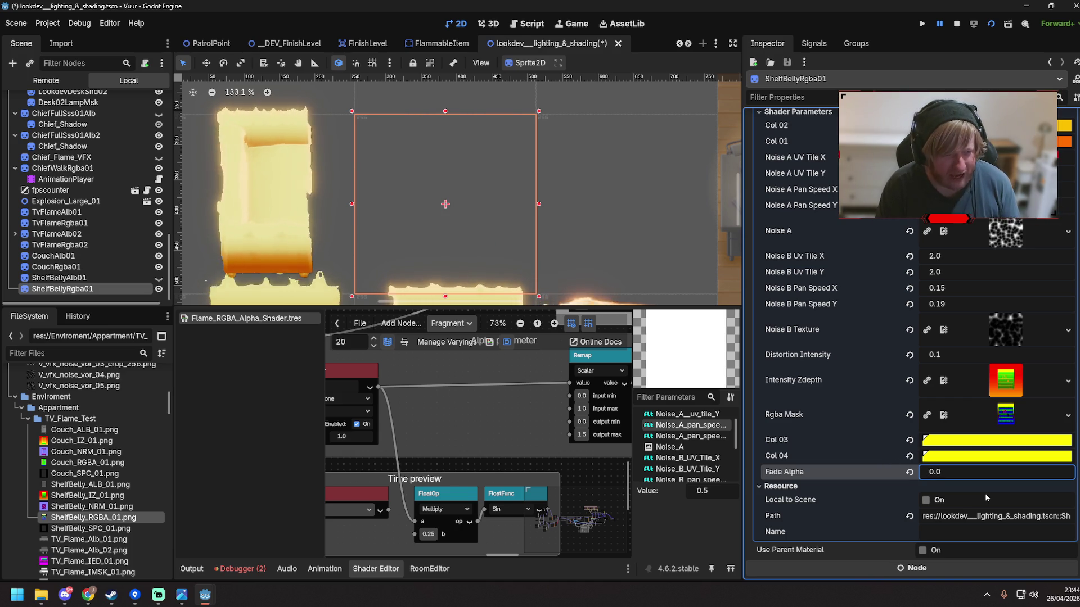
left_click(962, 474)
type("0.2")
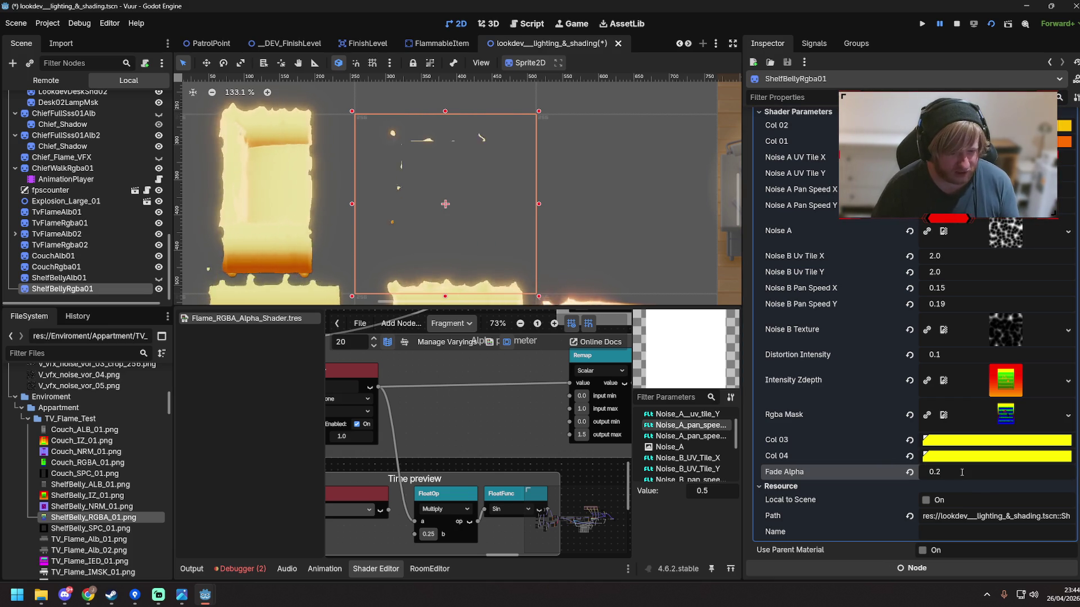
key("BackSpace")
type("5")
key("Return")
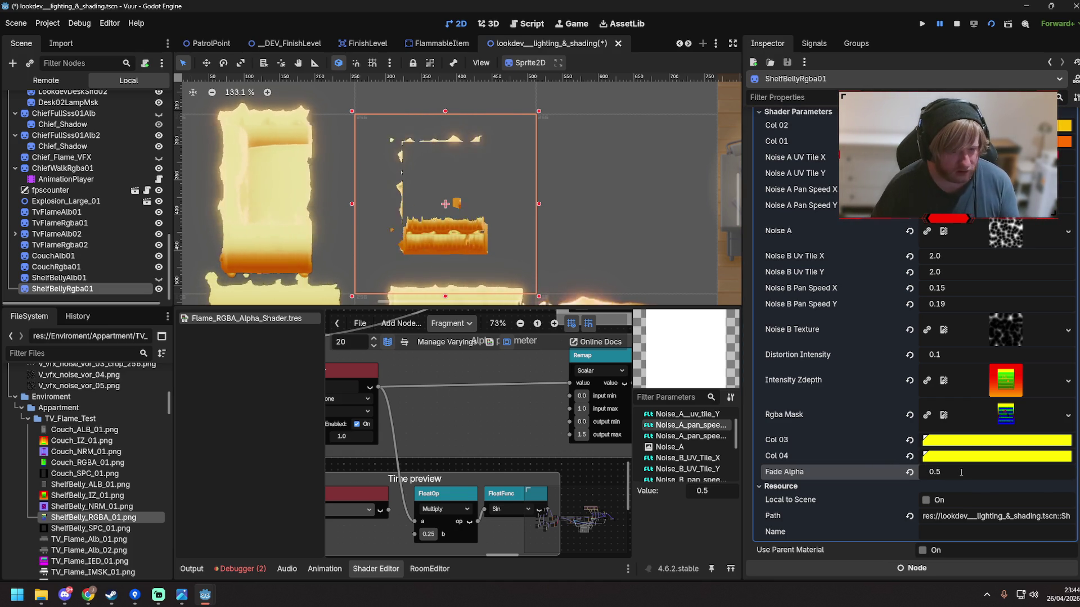
Try Fade Alpha at 0.7 and 0.6, then revert it to the default 1.0
left_click(961, 473)
type("9,")
key("BackSpace")
key("BackSpace")
type("0.7")
key("Return")
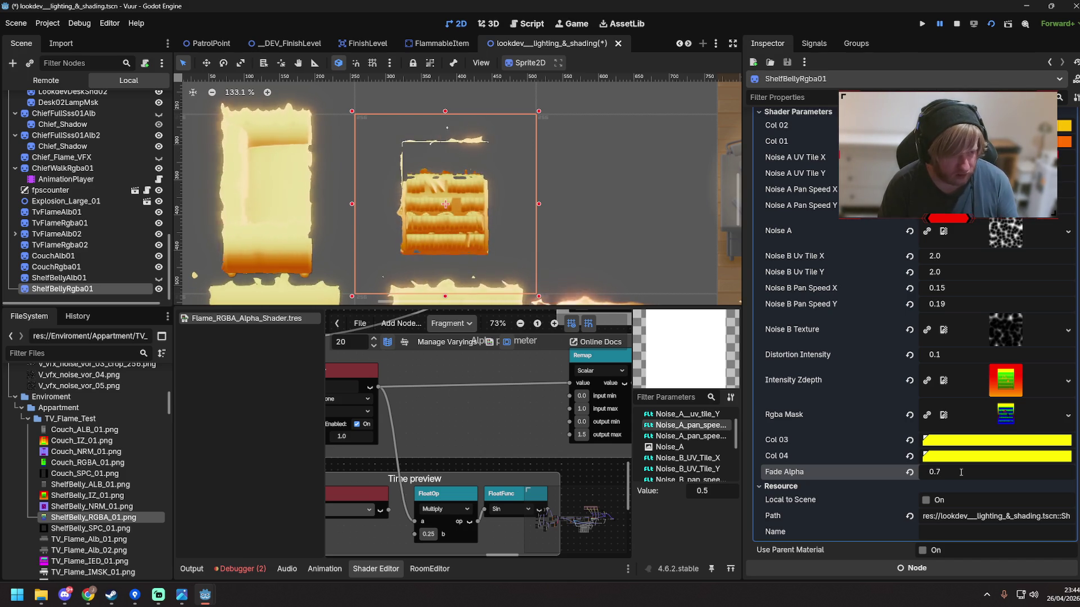
left_click(961, 472)
type("0.6")
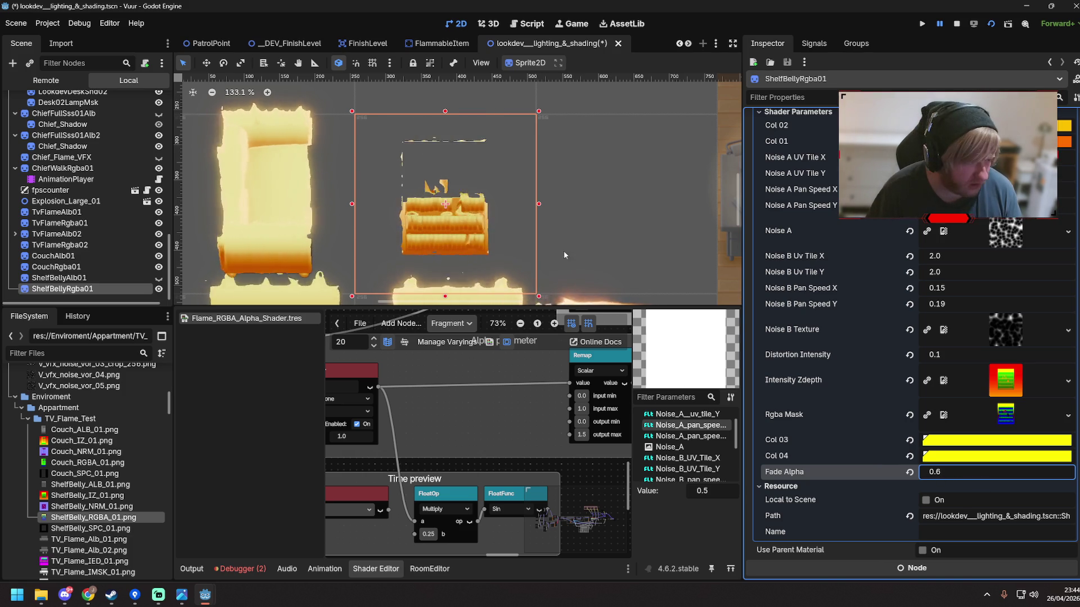
scroll(480, 214, "up", 12)
scroll(479, 214, "down", 6)
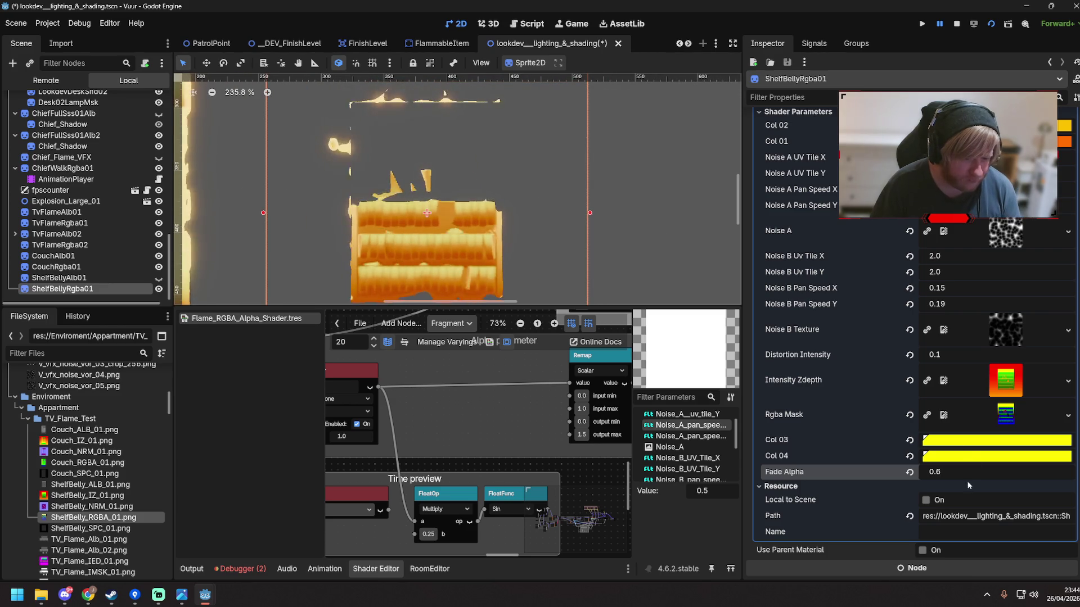
left_click(908, 473)
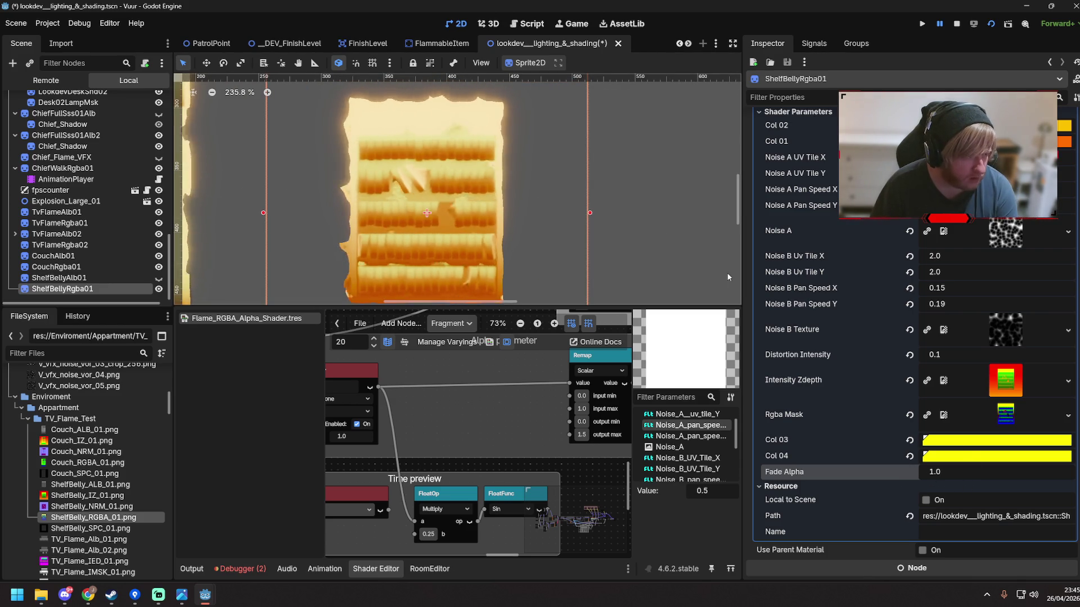
Lower Fade Alpha to 0.4 and toggle ShelfBellyAlb01's visibility on and off
scroll(653, 269, "down", 2)
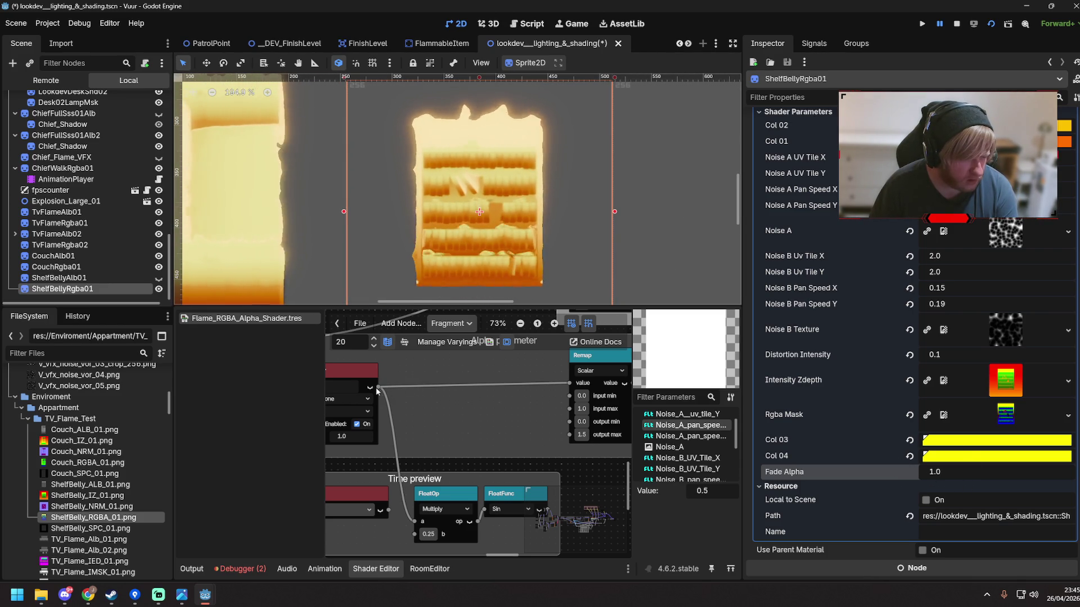
left_click(953, 476)
key("Return")
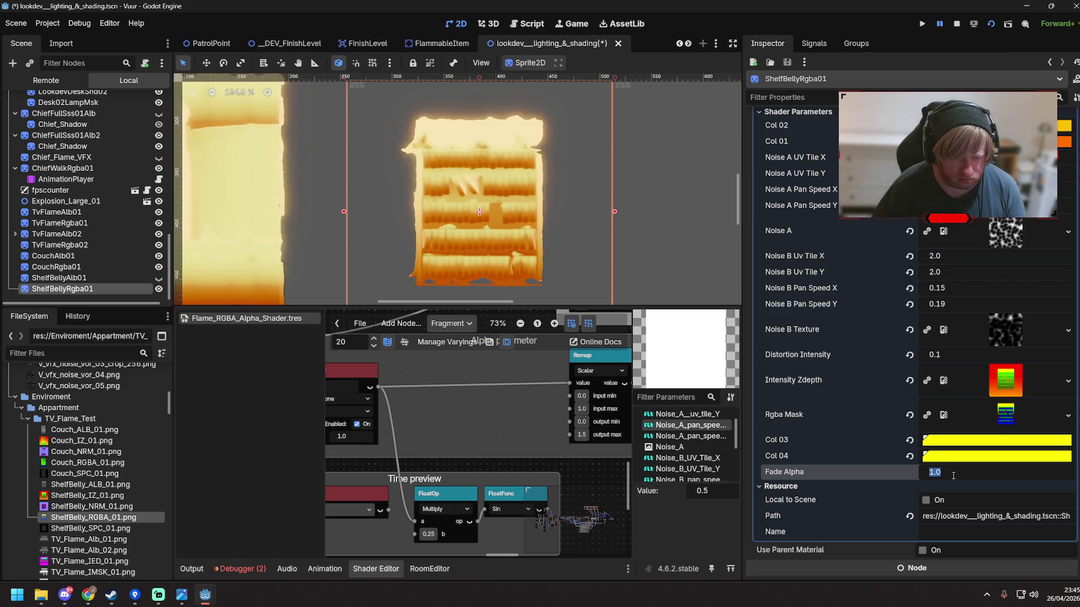
left_click(953, 476)
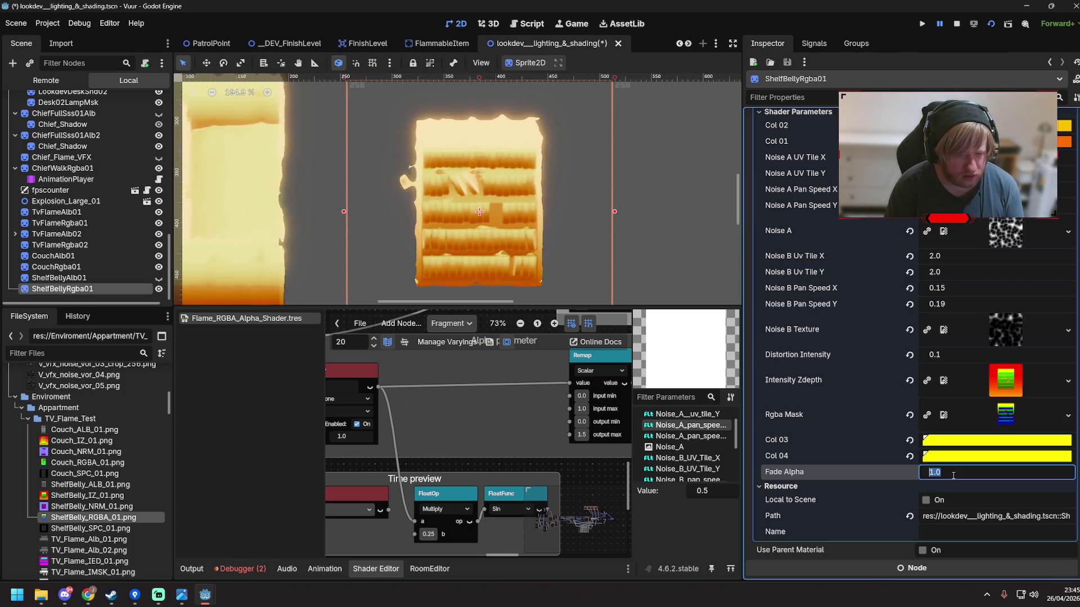
type("0.2")
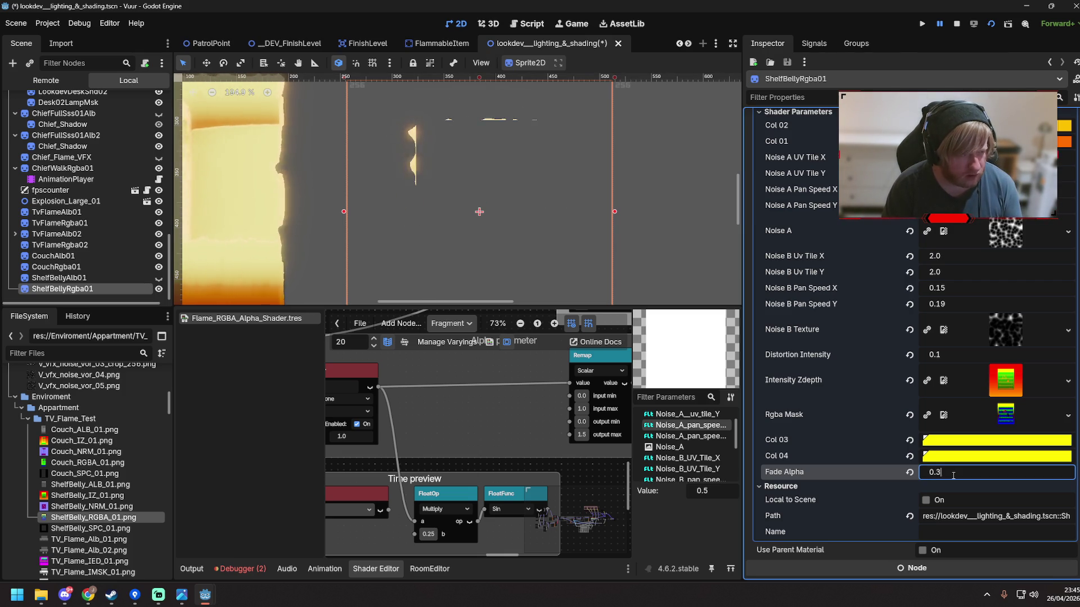
type(".4")
key("BackSpace")
key("BackSpace")
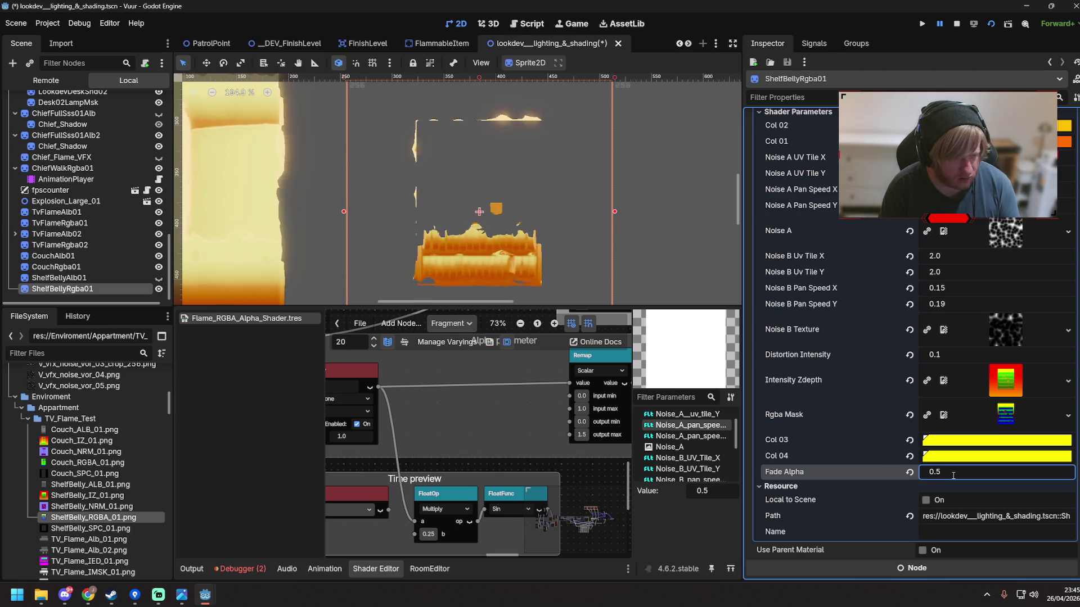
key("ctrl+a")
type("4")
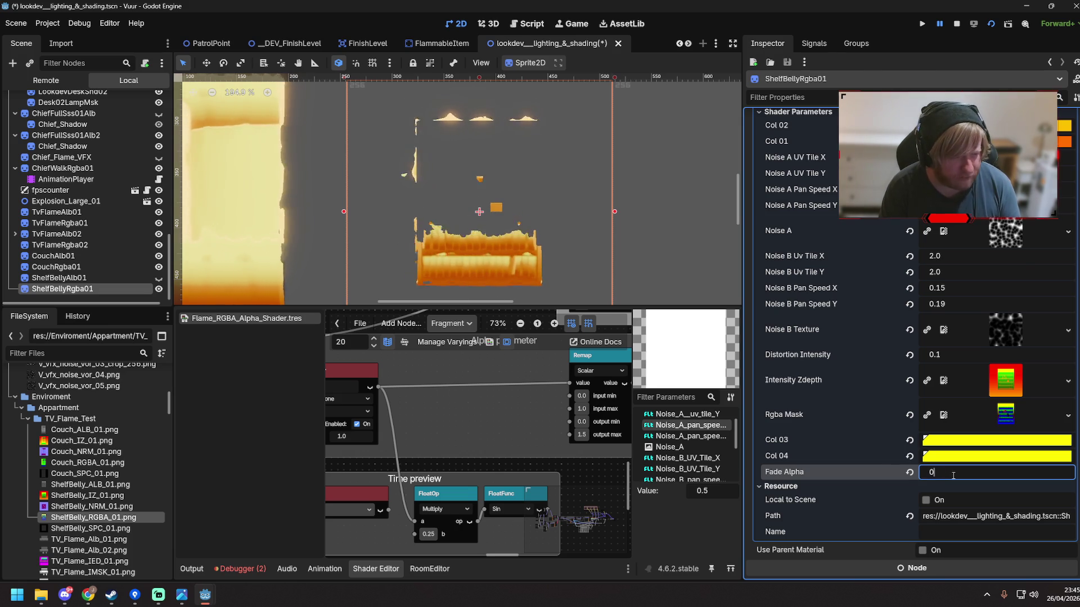
type(".4")
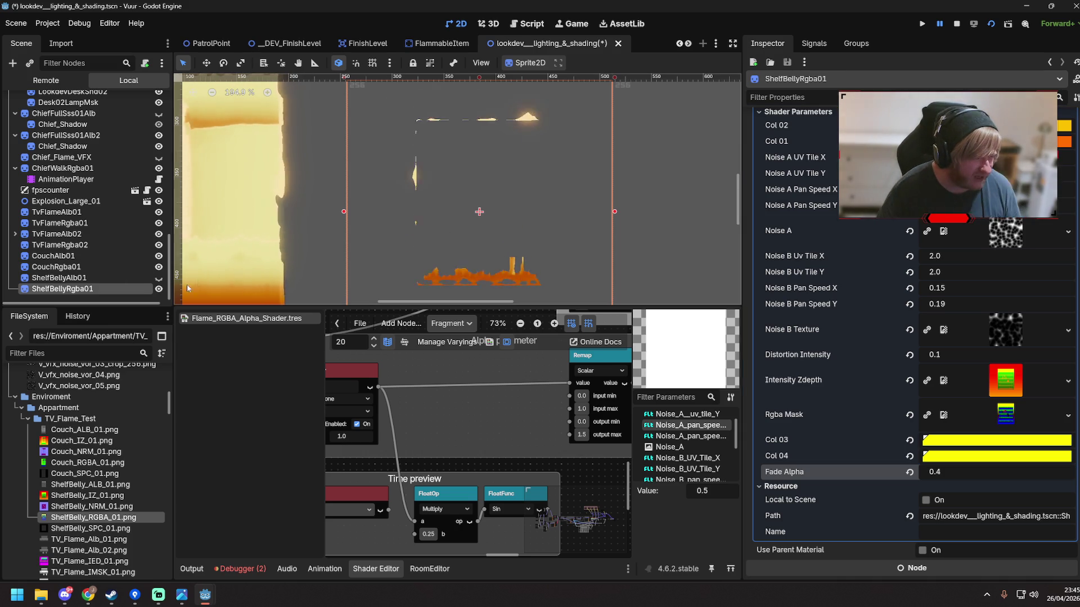
left_click(158, 278)
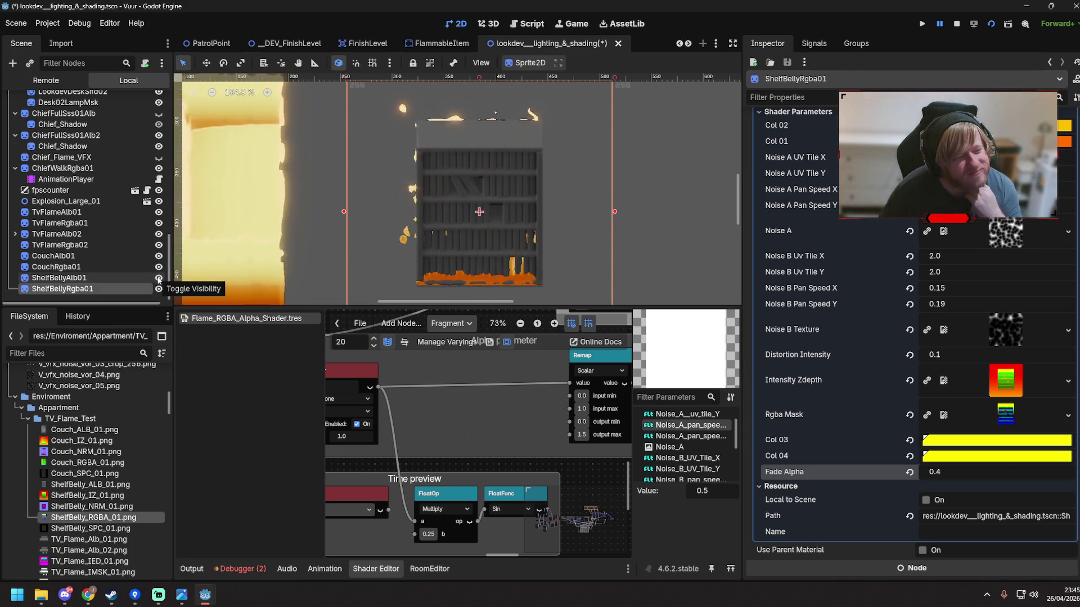
left_click(159, 278)
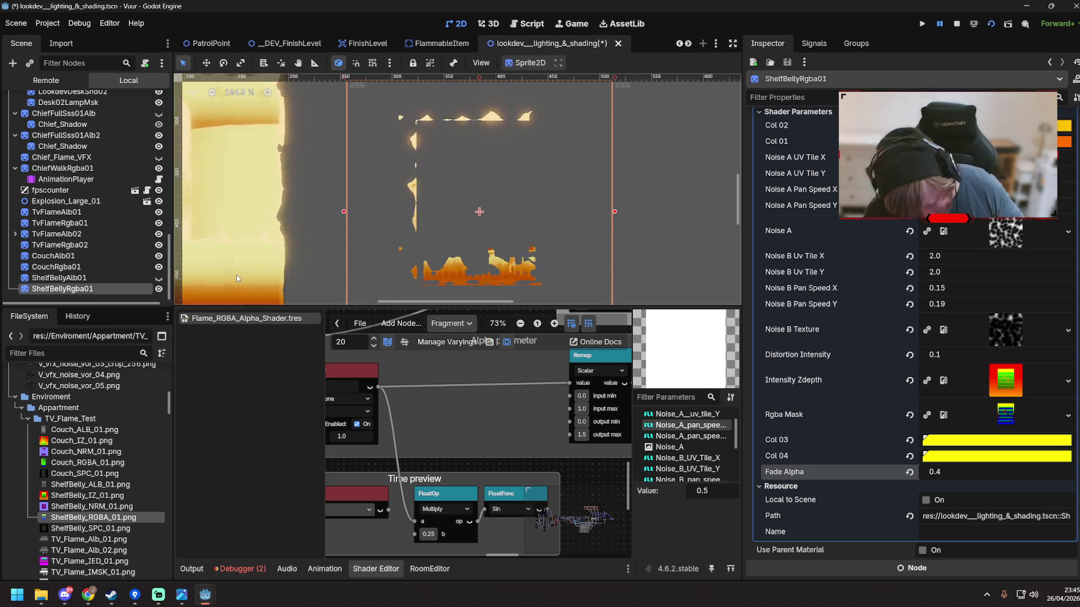
Switch to the FlammableItem scene and save it
left_click(441, 43)
scroll(487, 231, "down", 3)
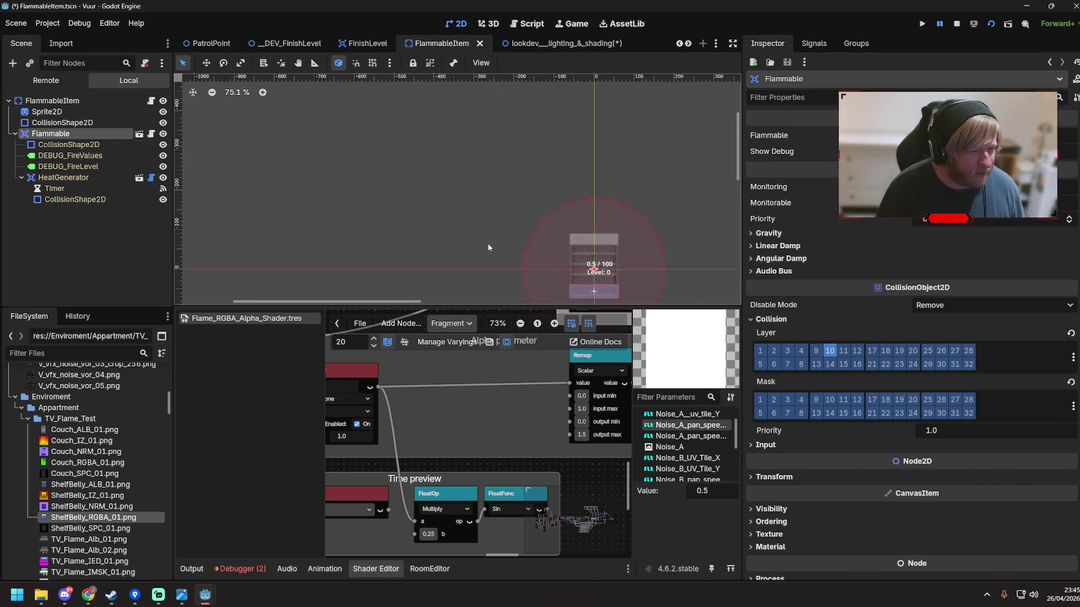
scroll(590, 147, "up", 8)
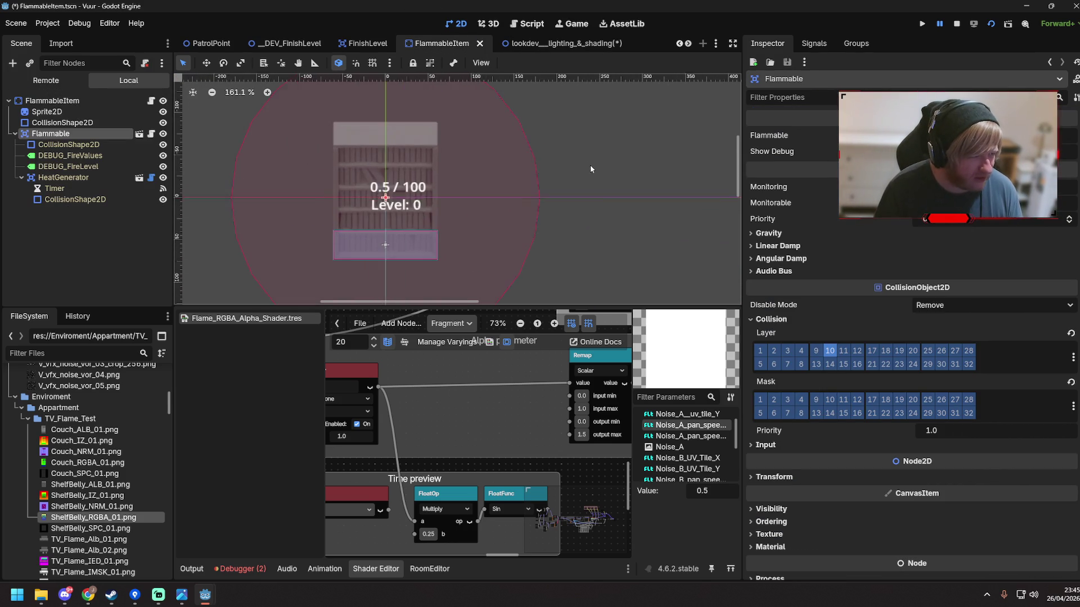
key("ctrl+s")
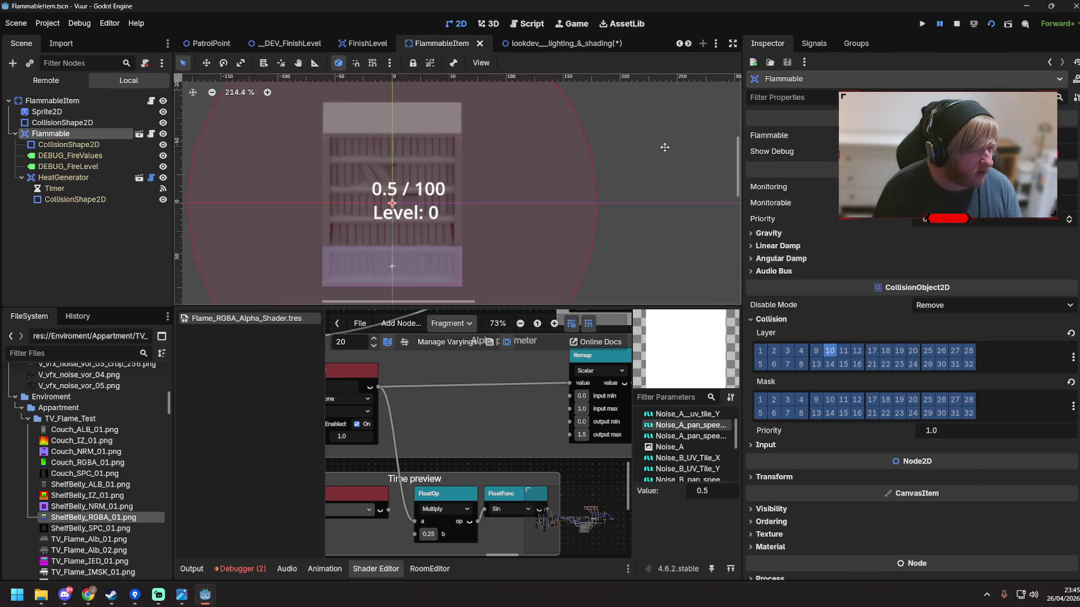
Duplicate the Sprite2D node, rename the copy BurningSprite, and save
left_click(50, 112)
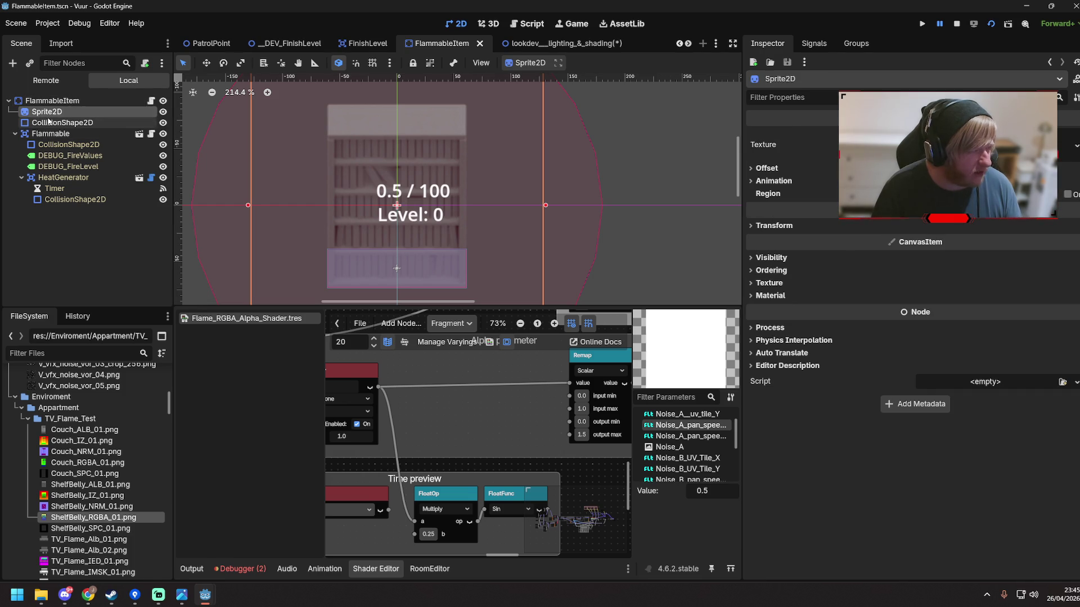
right_click(53, 112)
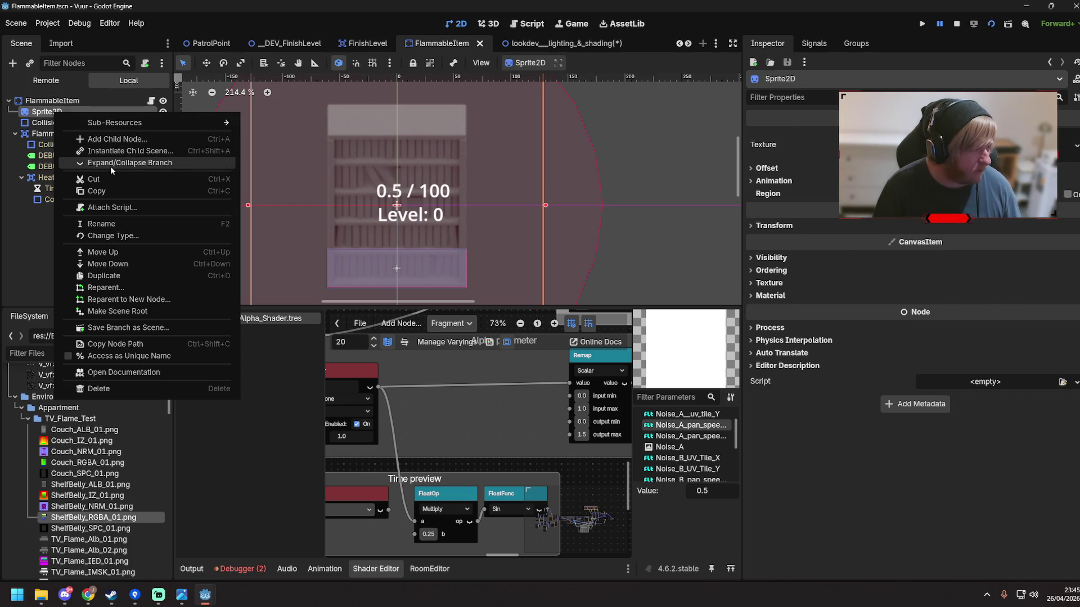
left_click(111, 276)
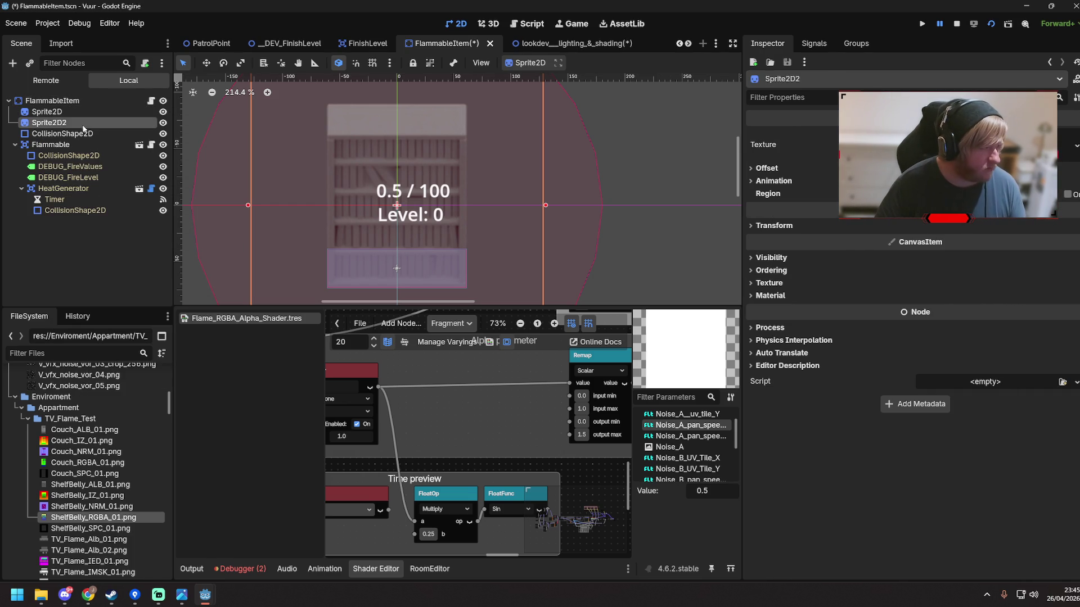
double_click(55, 123)
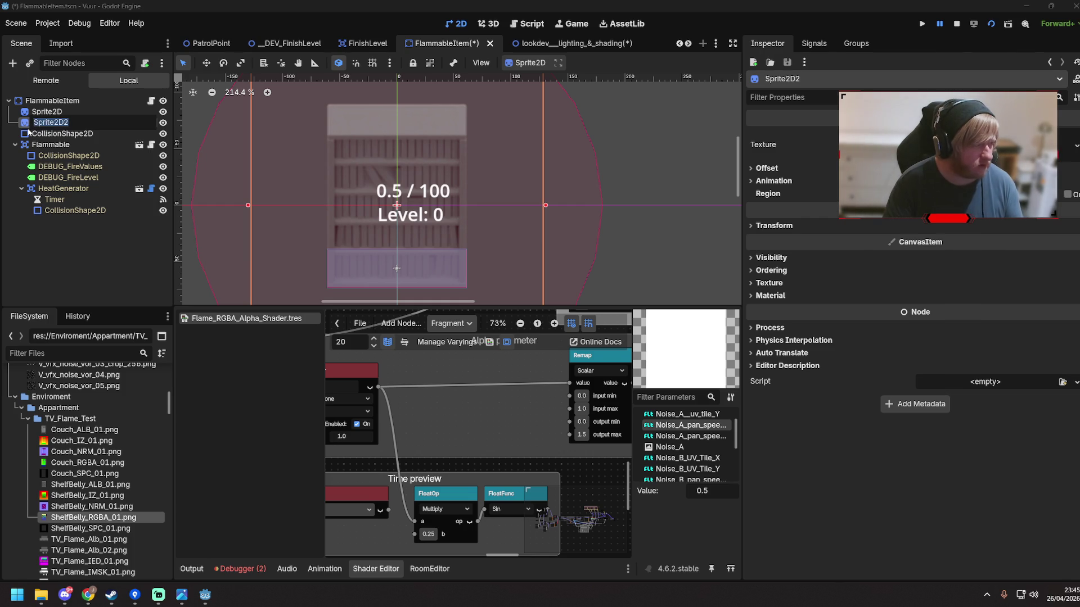
type("BurningSprite")
key("Return")
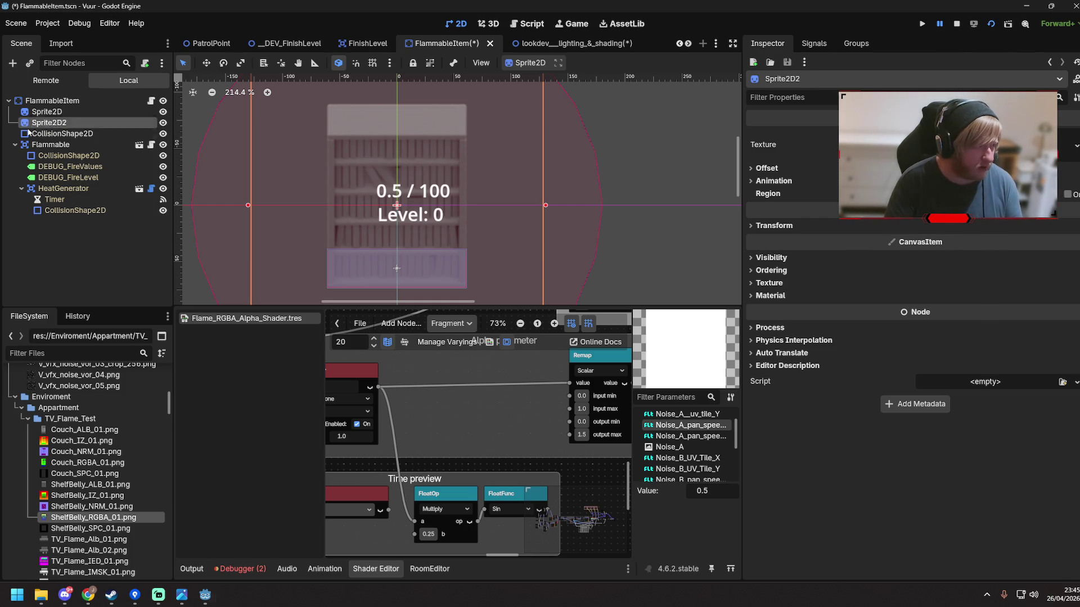
key("ctrl+s")
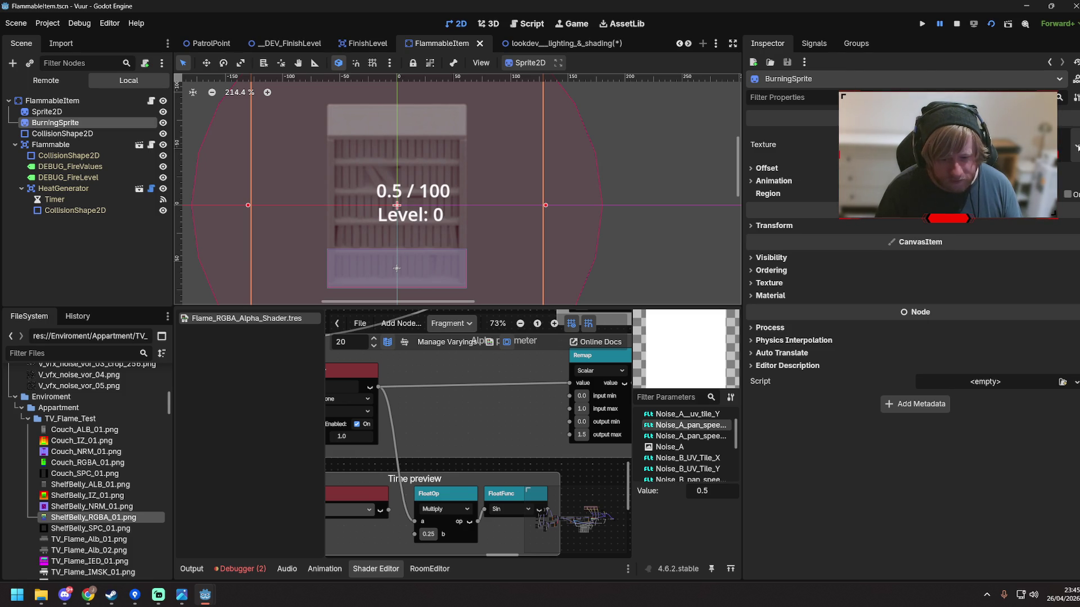
Commit the Fade_Alpha parameter's new name Master_Alpha, pan to the Remap node, and save
scroll(498, 414, "left", 3)
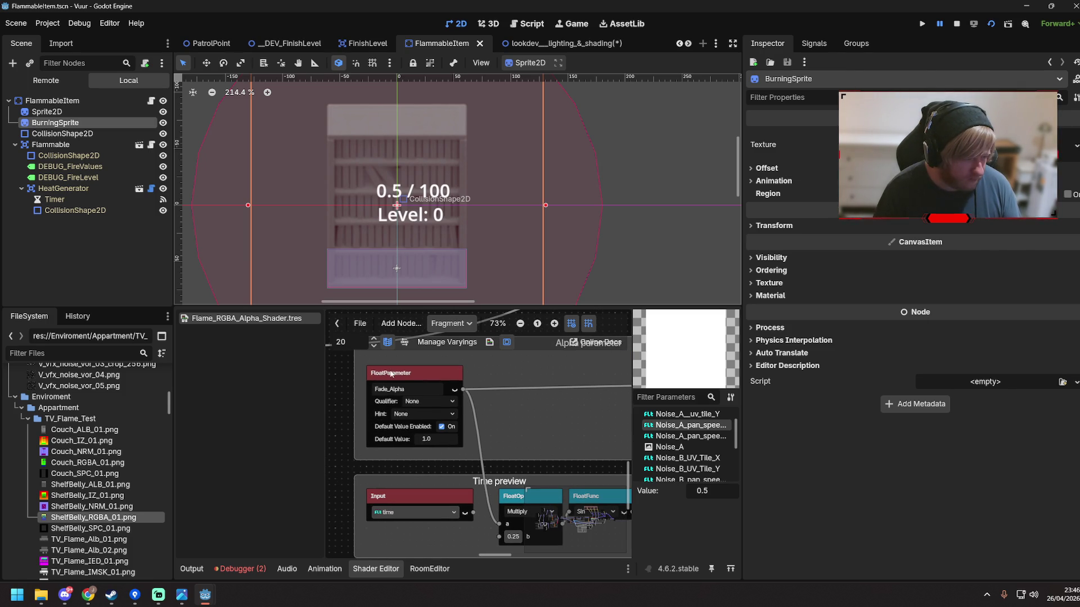
left_click(362, 394)
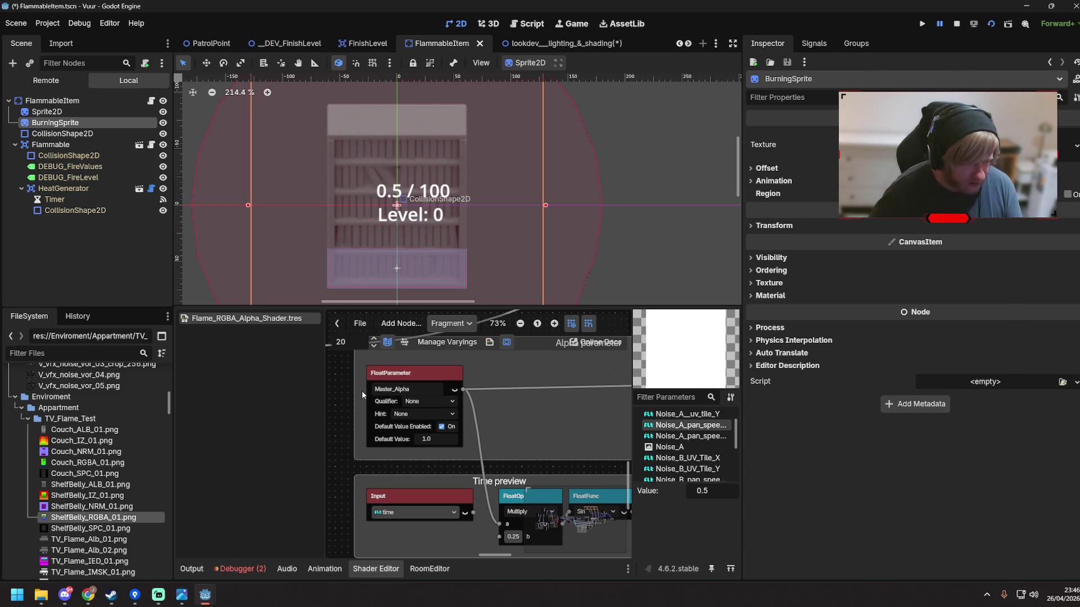
key("ctrl+s")
left_click_drag(578, 422, 496, 426)
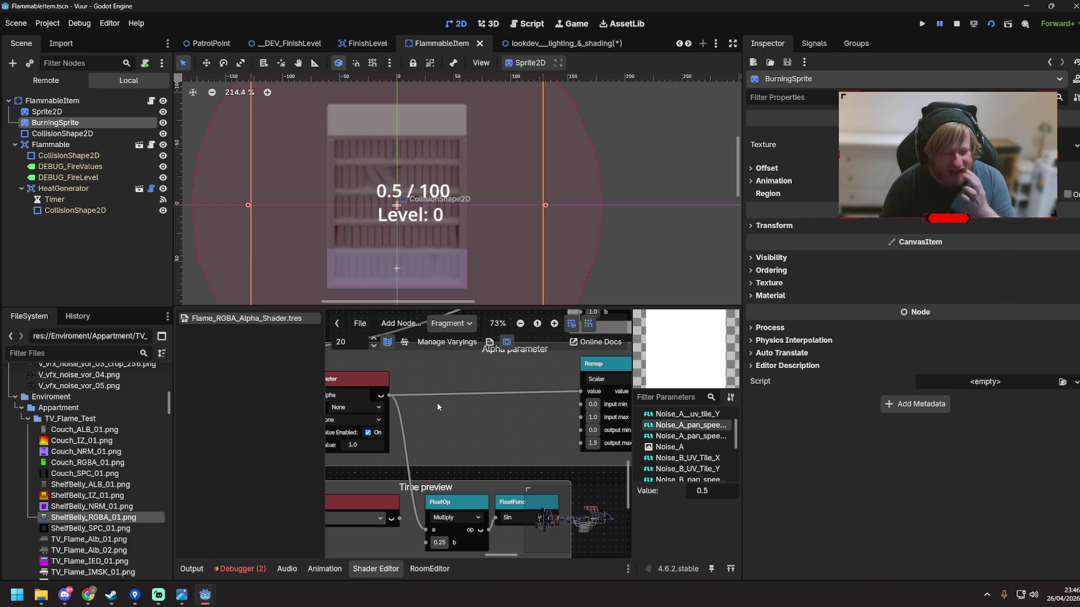
scroll(667, 159, "down", 1)
key("ctrl+s")
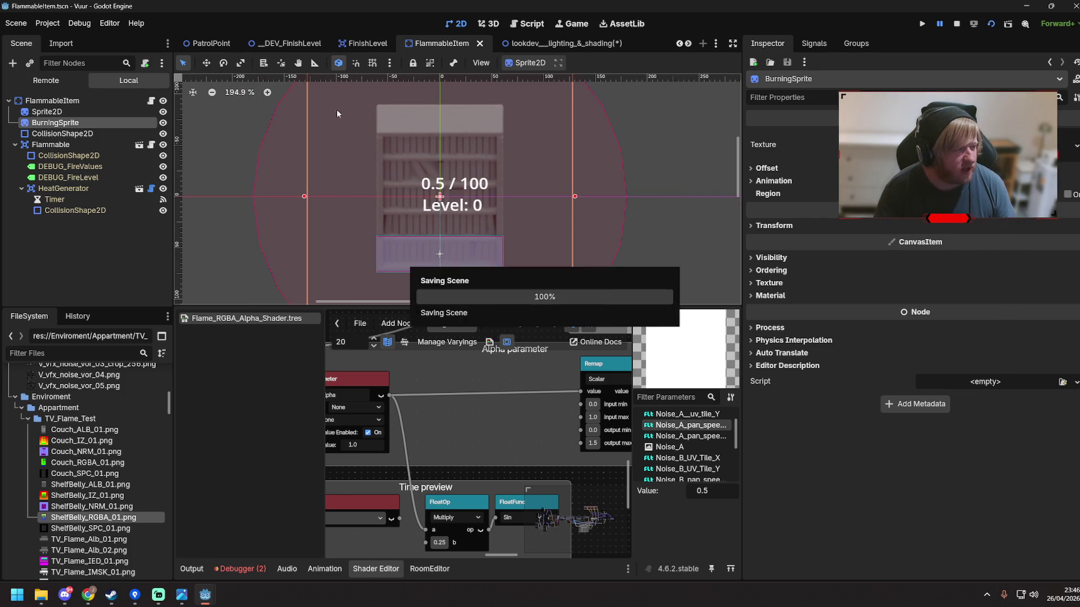
Quick Load the ShelfBelly_RGBA_01 texture onto BurningSprite and save the scene
left_click(1074, 146)
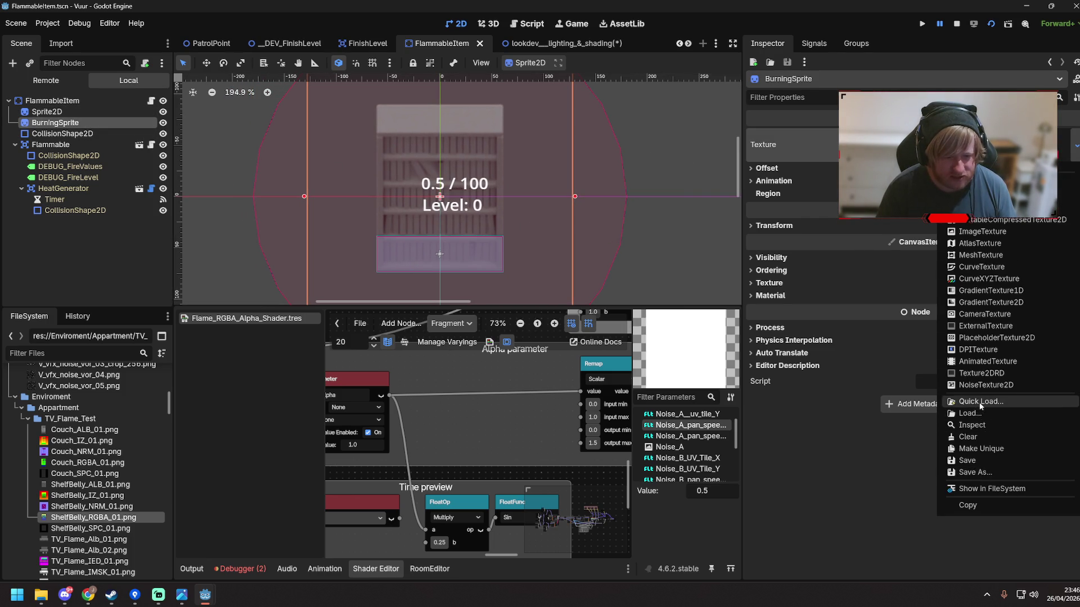
left_click(979, 402)
type("belly")
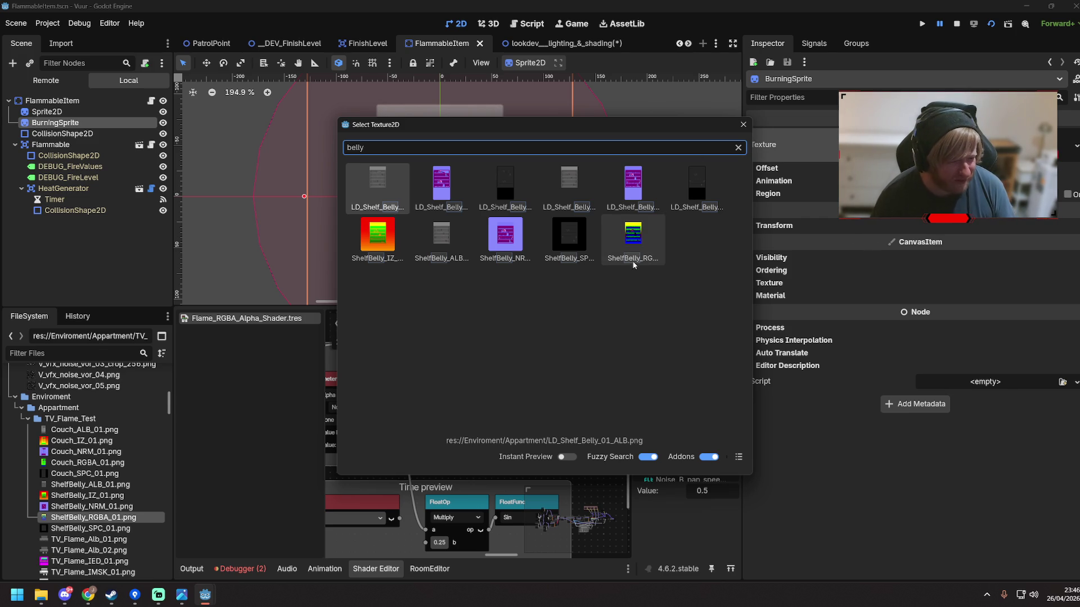
left_click(631, 241)
key("ctrl+s")
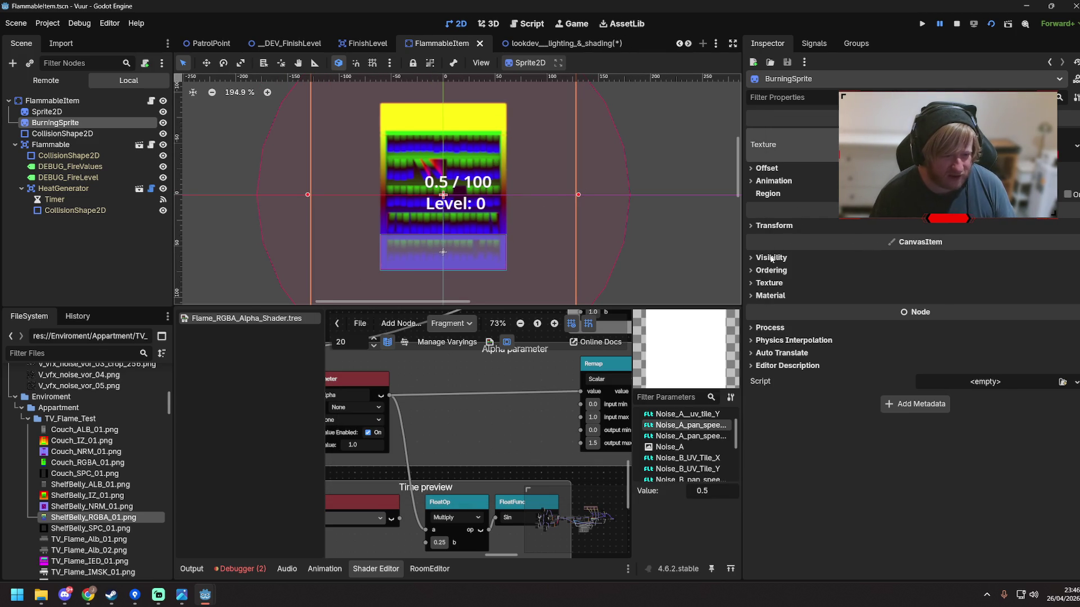
Look for an existing material for BurningSprite via Quick Load, finding none
left_click(752, 296)
left_click(1005, 311)
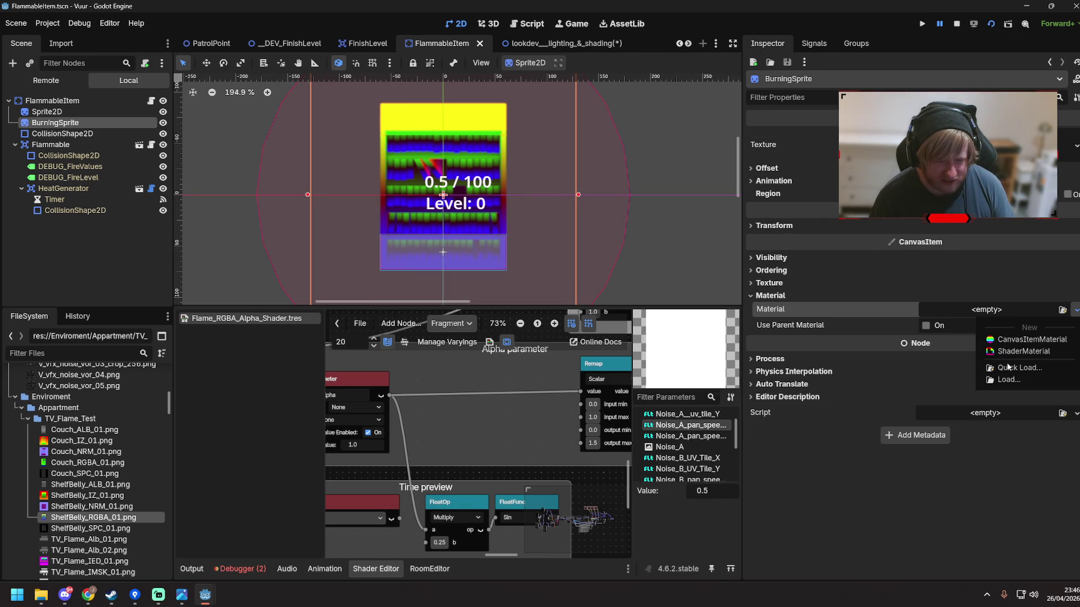
left_click(1013, 368)
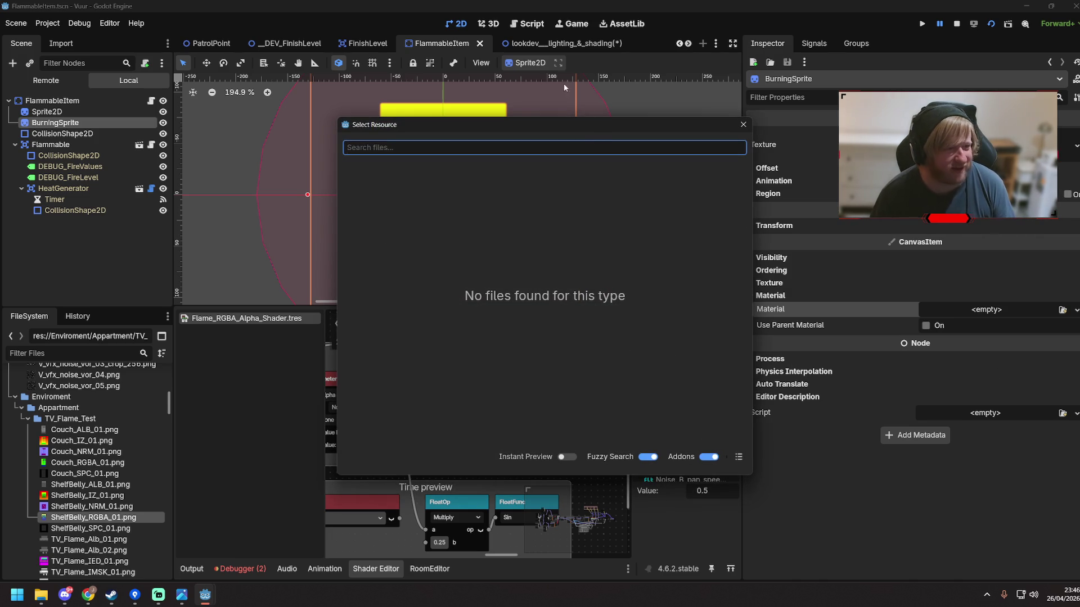
left_click(743, 125)
Inspect the shelf's shader material, then try pasting a material into BurningSprite
left_click(539, 44)
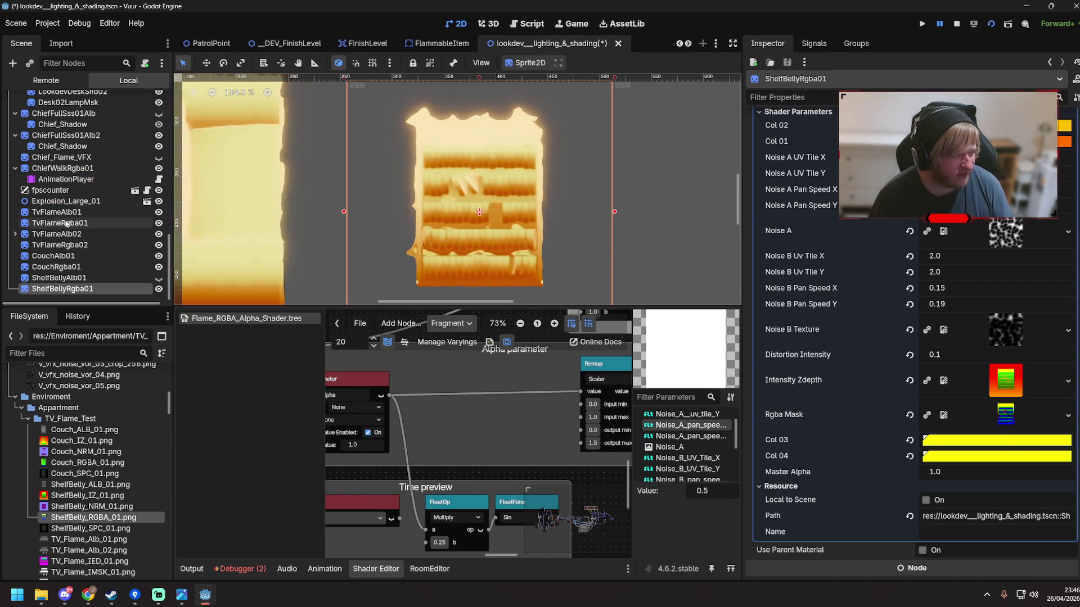
scroll(900, 225, "up", 3)
left_click(975, 216)
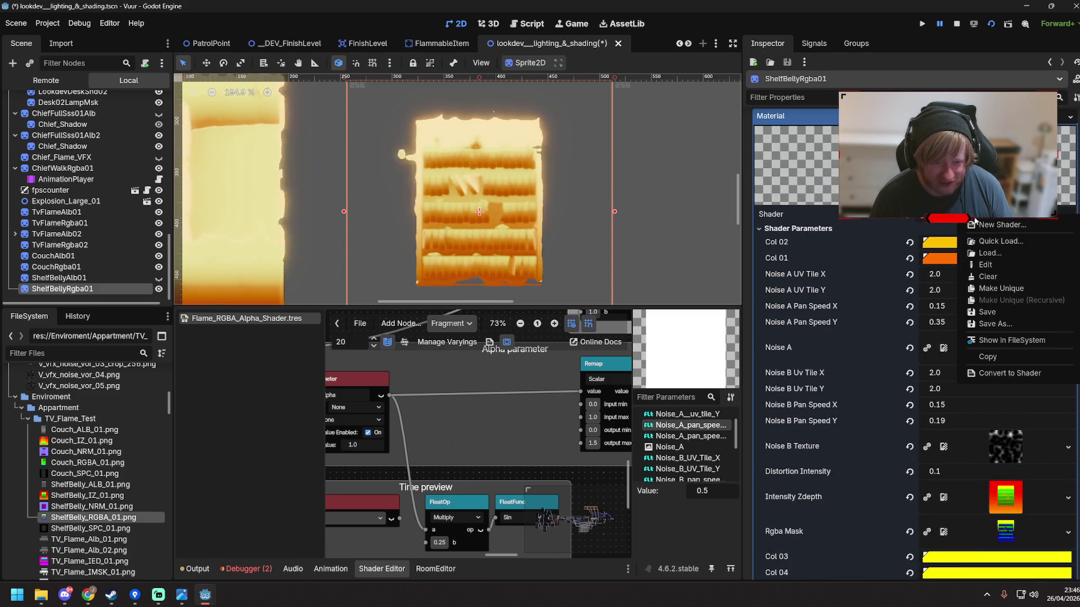
left_click(437, 44)
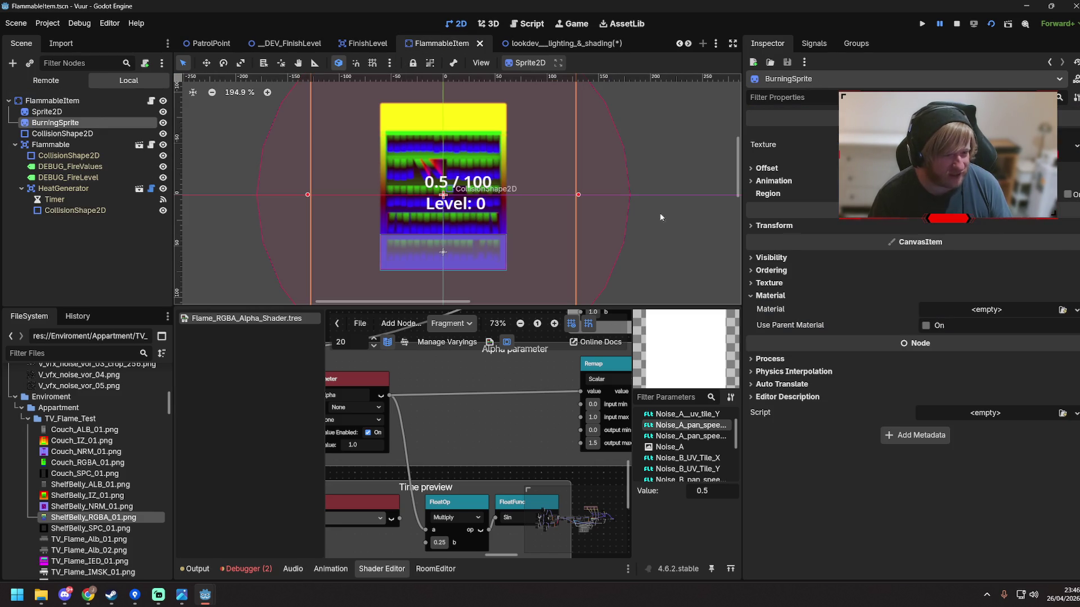
left_click(986, 310)
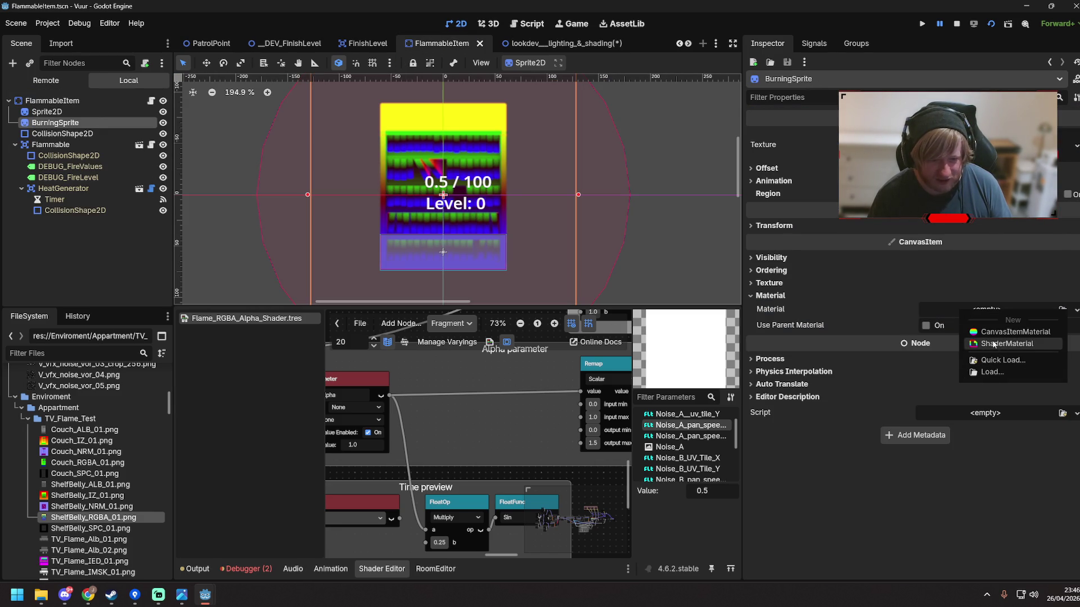
right_click(878, 309)
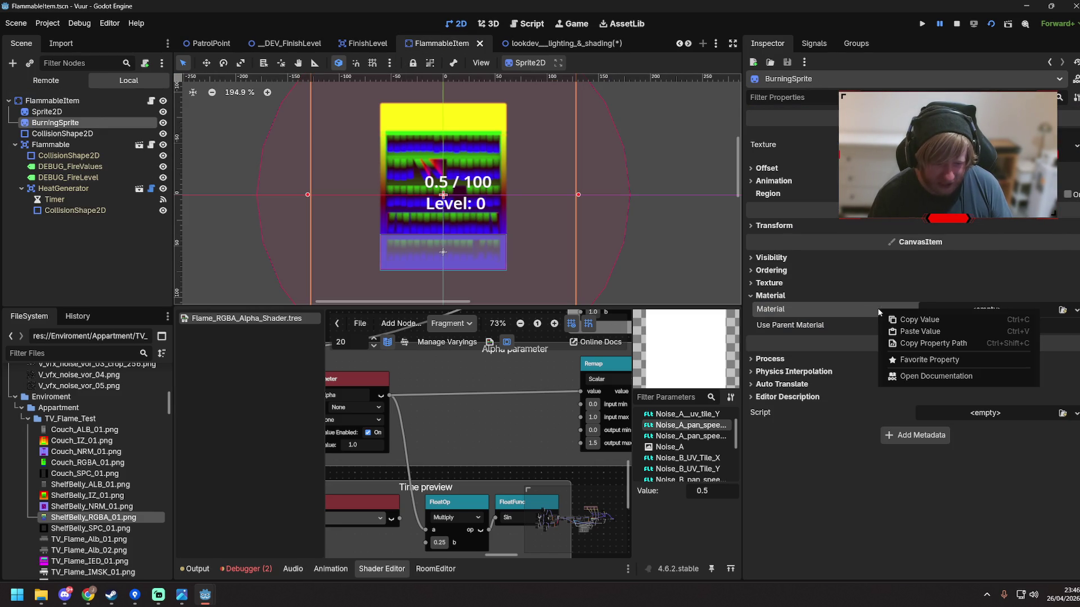
left_click(911, 333)
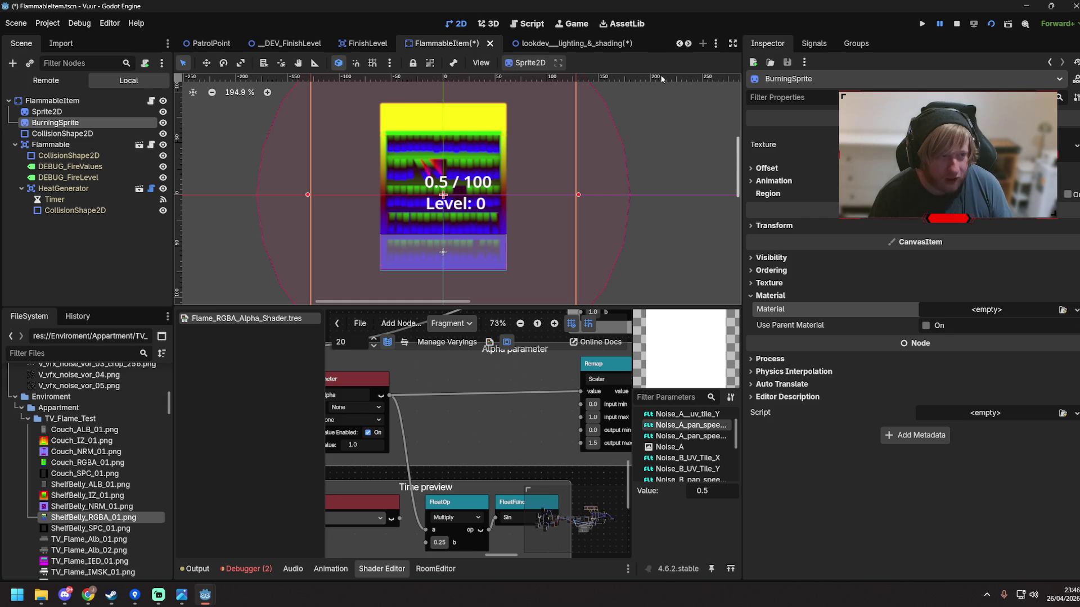
Copy ShelfBellyRgba01's flame ShaderMaterial, paste it into BurningSprite's Material, and save
left_click(562, 43)
left_click(782, 214)
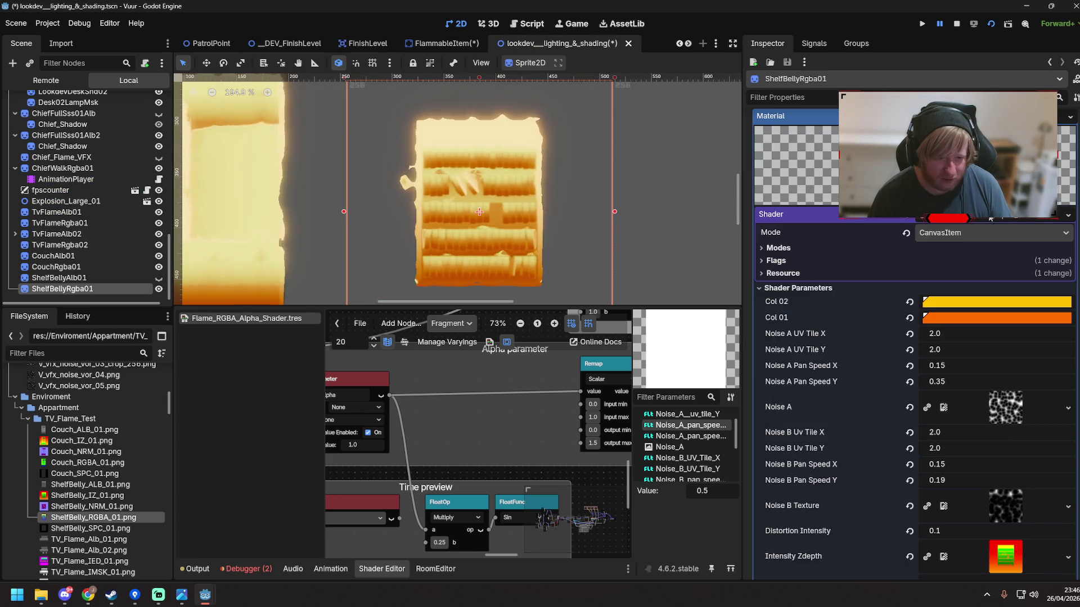
scroll(956, 253, "up", 3)
left_click(985, 295)
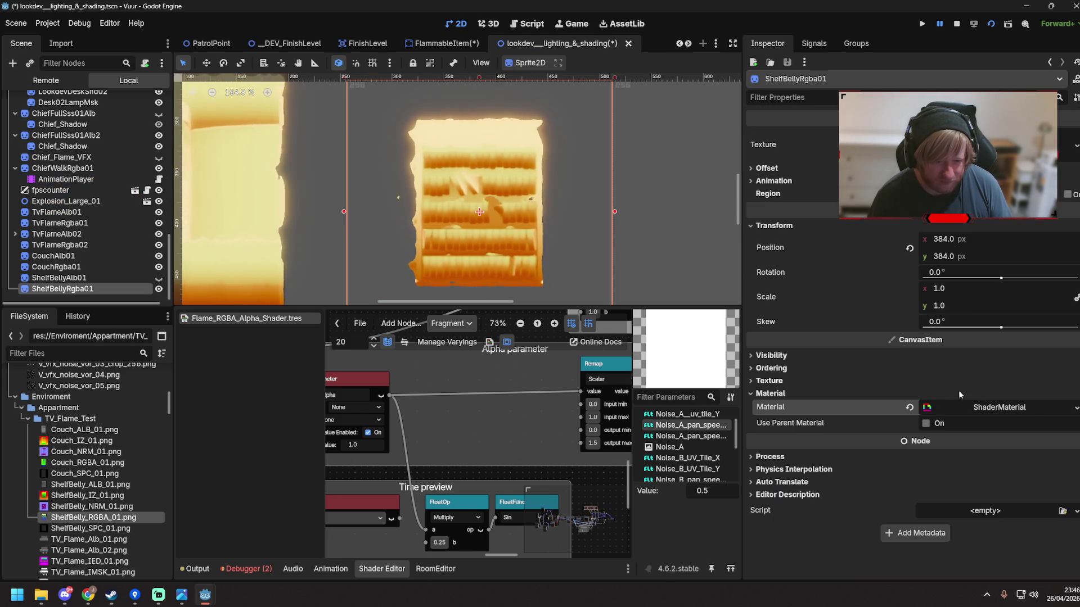
right_click(873, 409)
left_click(899, 424)
left_click(442, 43)
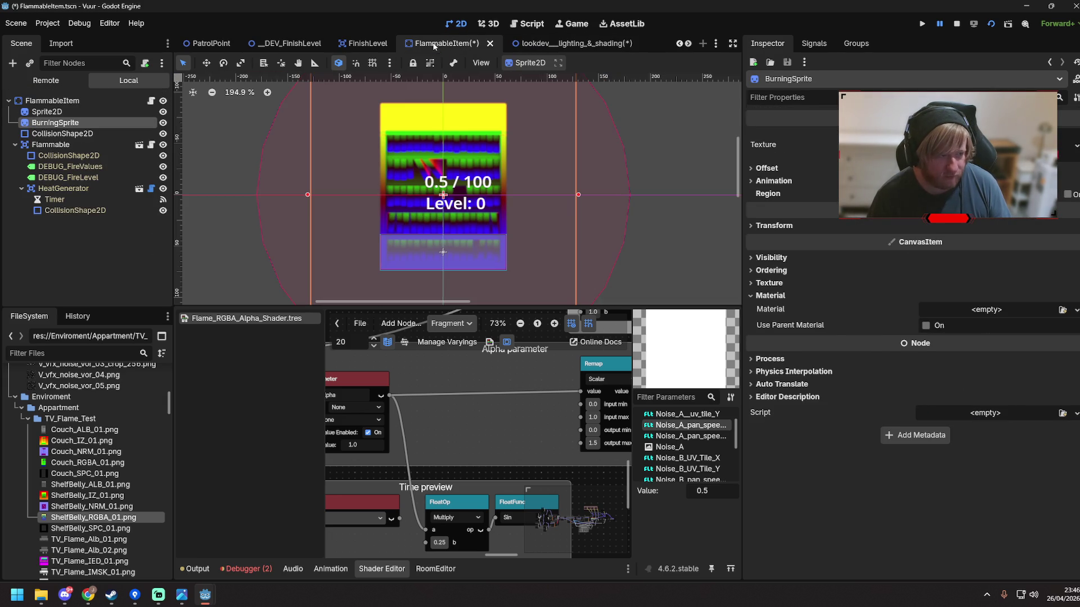
right_click(866, 318)
left_click(900, 334)
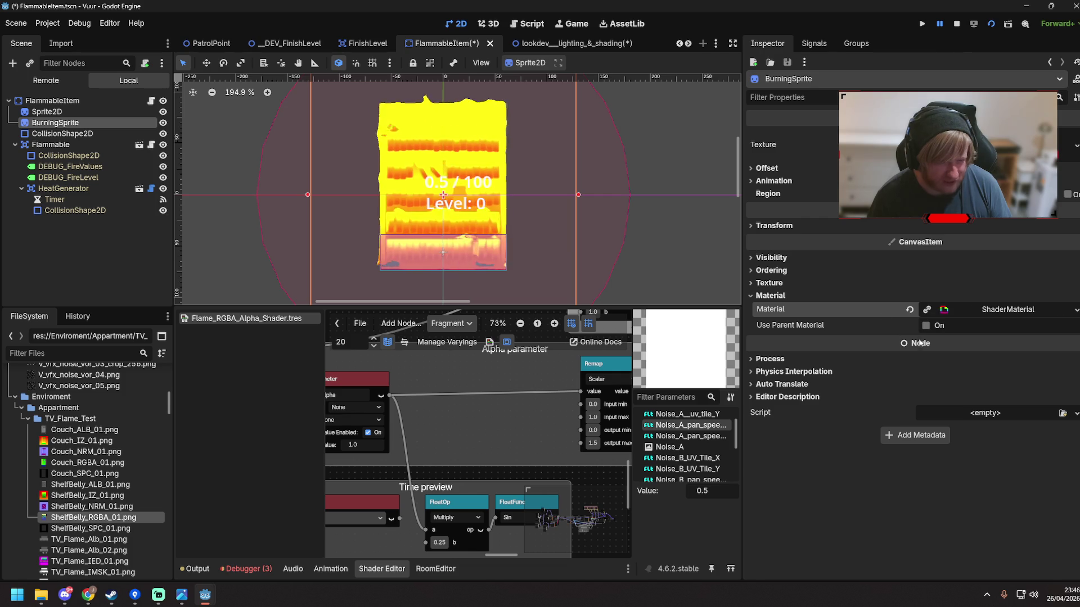
left_click(684, 167)
key("ctrl+s")
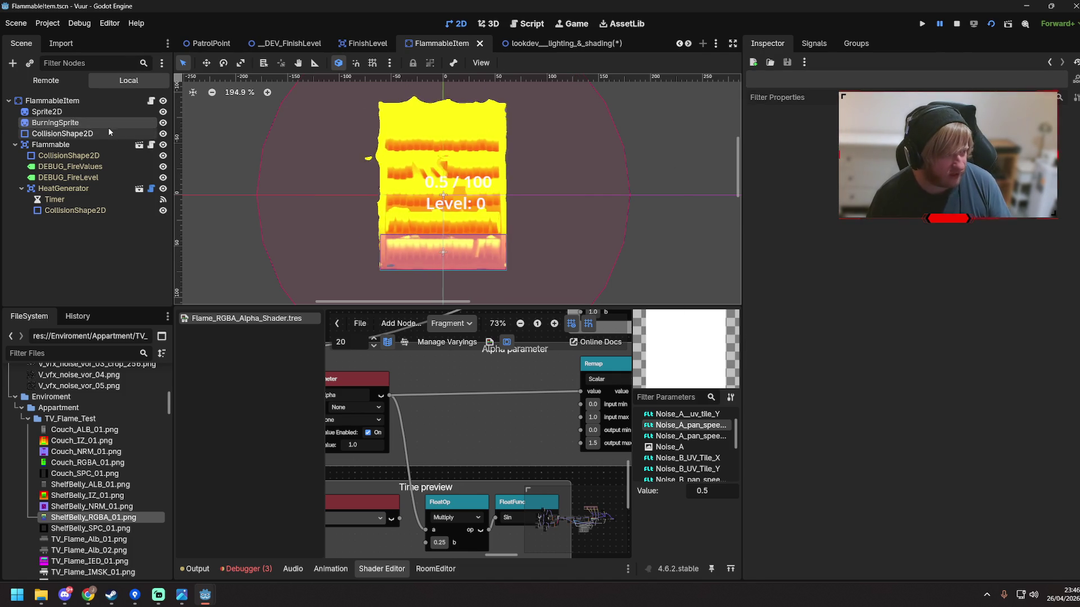
Show BurningSprite's shader parameters and try Master Alpha at 0.0, then 0.5
left_click(108, 124)
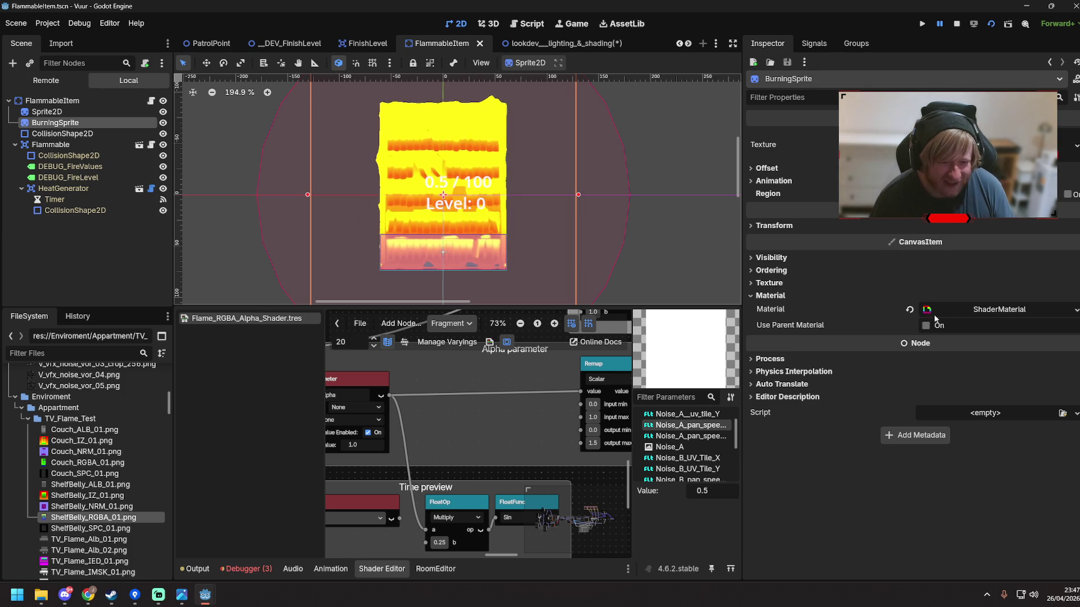
left_click(1007, 311)
scroll(968, 377, "down", 8)
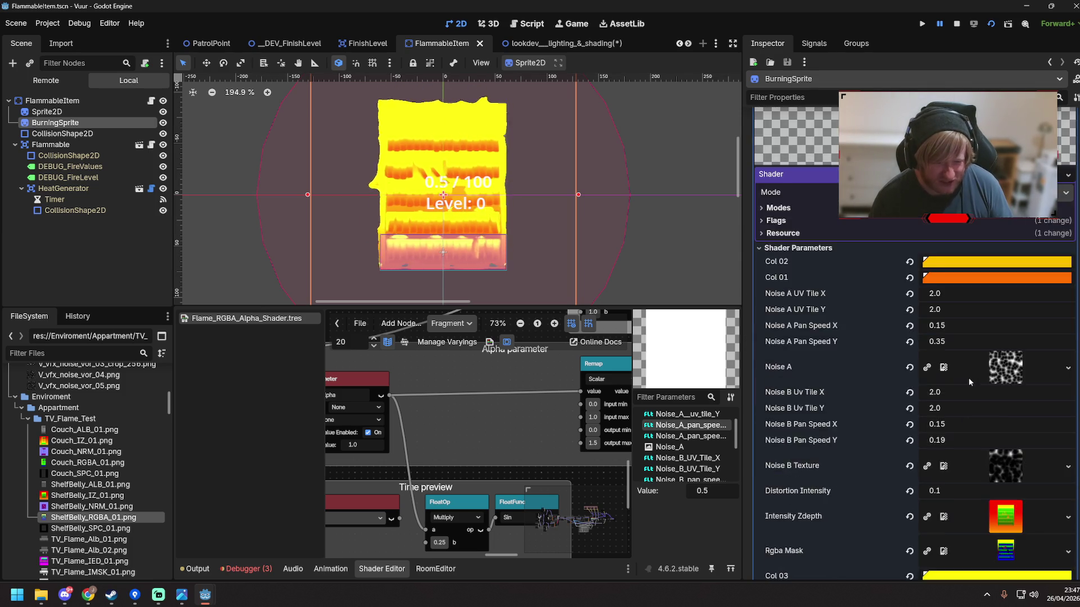
left_click(950, 382)
type("0")
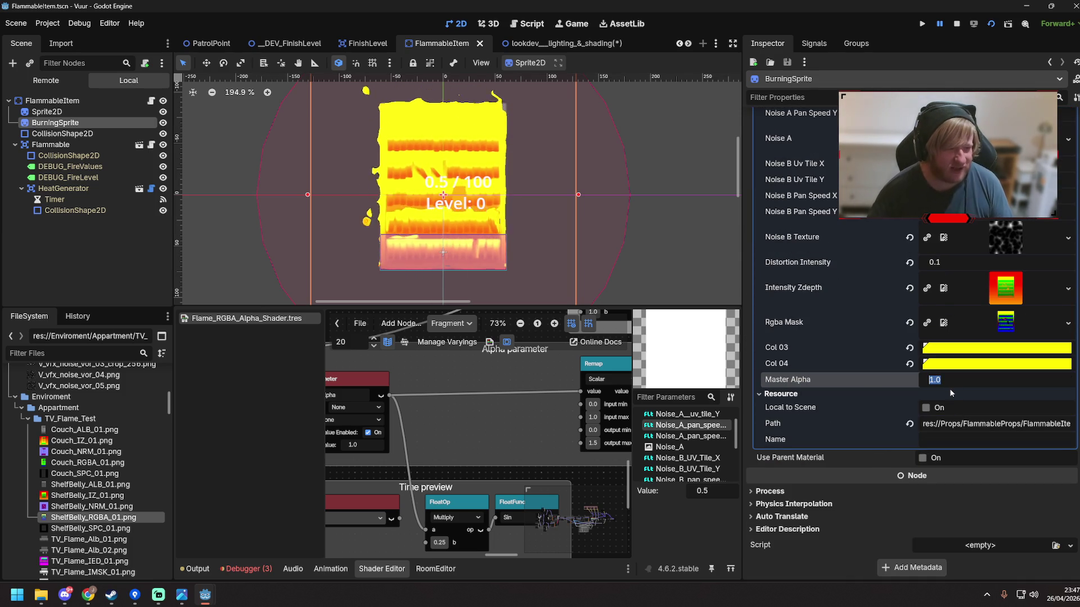
key("Return")
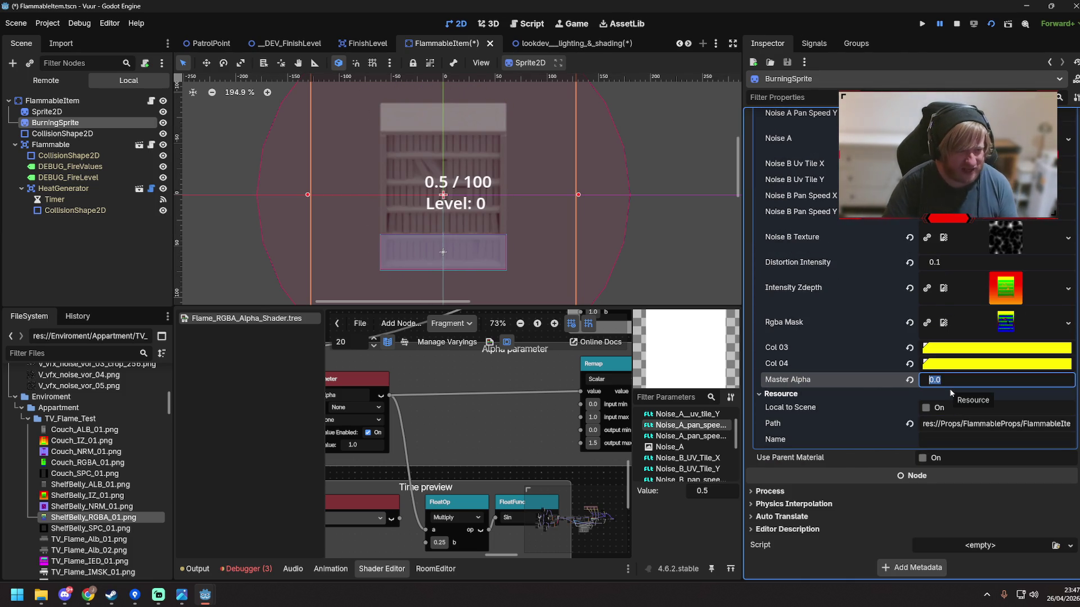
type("0.5")
key("Return")
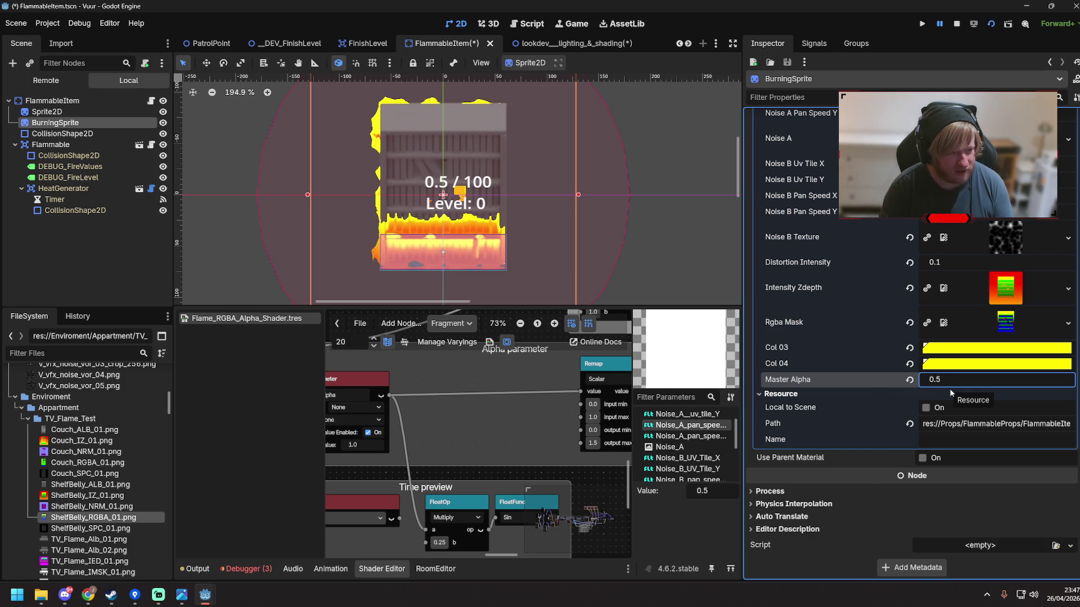
Test Master Alpha at 1.0, return it to 0.0, save, and open flammable.gd
left_click(950, 390)
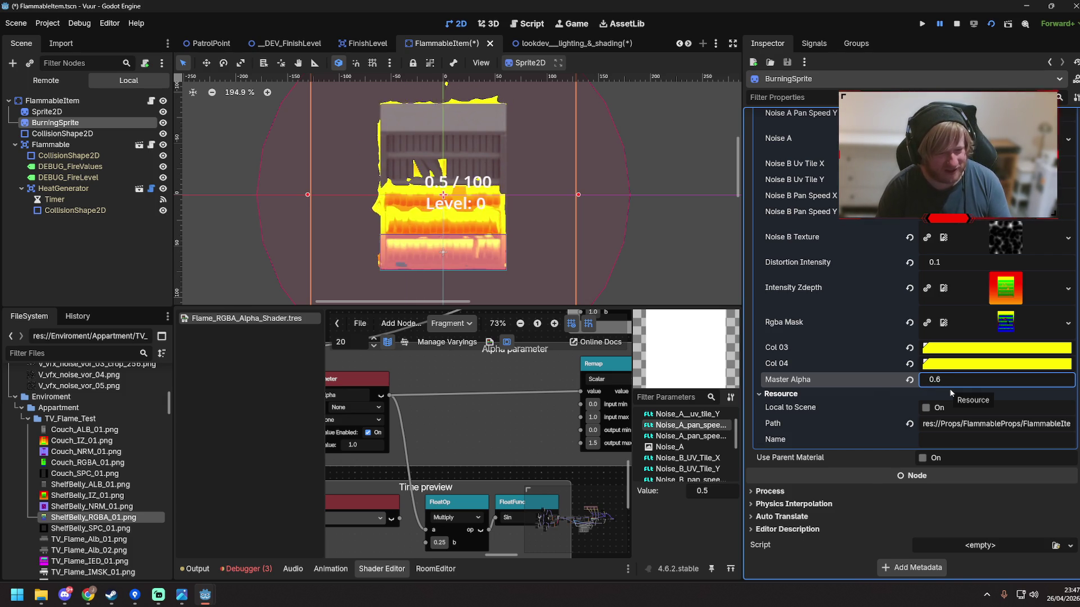
type("1.0")
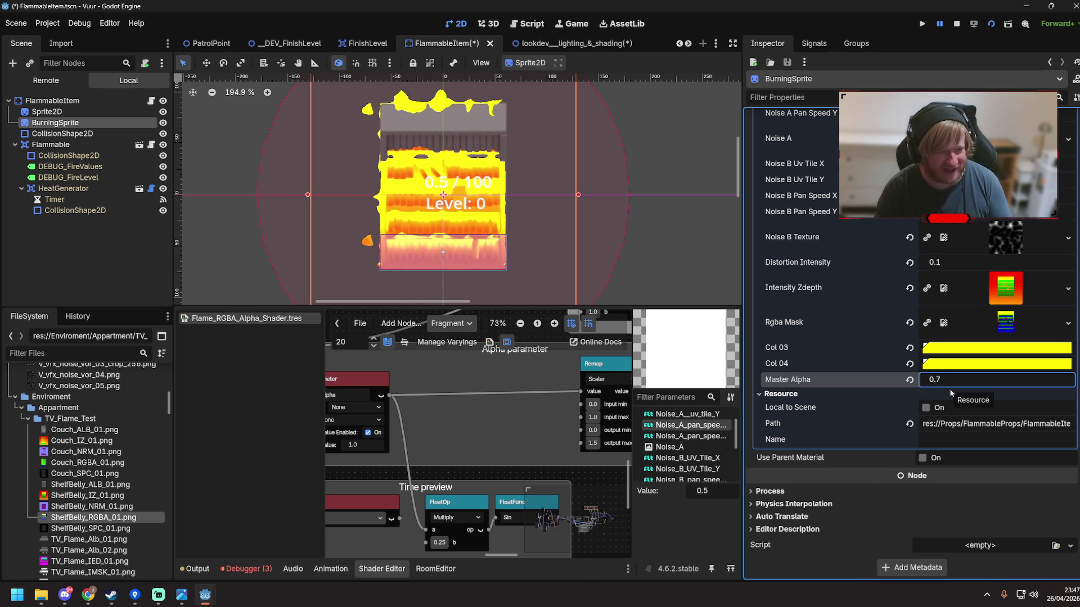
key("Return")
type("0")
key("Return")
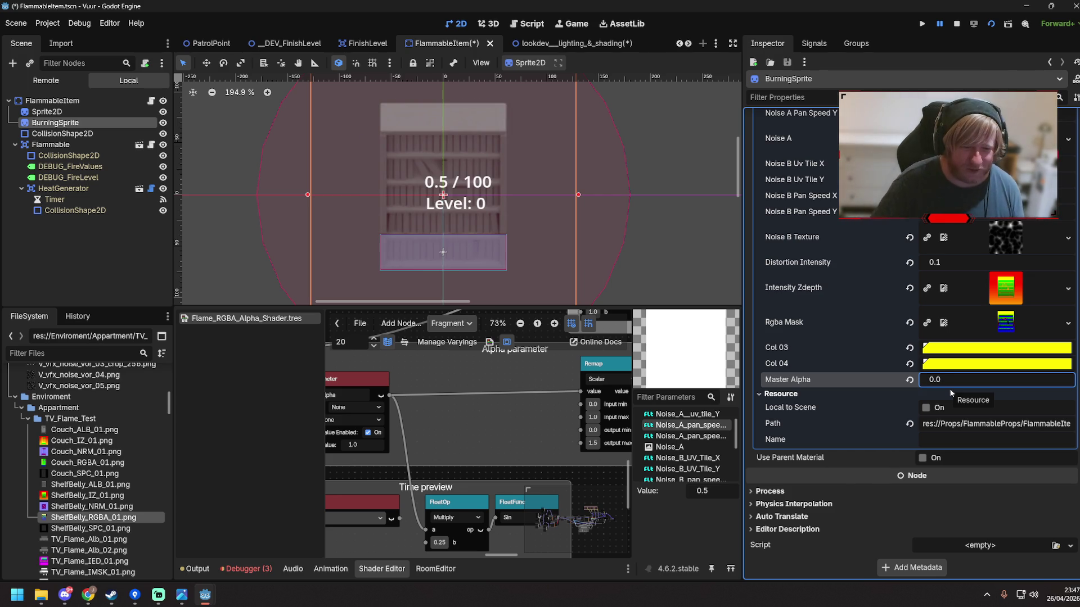
key("ctrl+s")
left_click(527, 23)
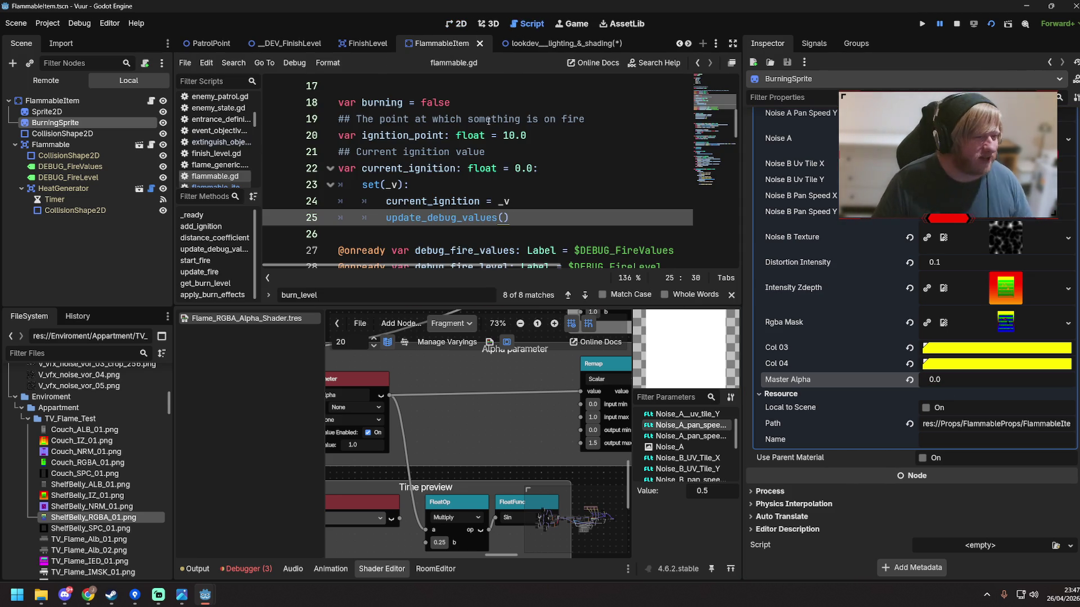
Close flammable.gd's find bar, enlarge the code area, show the Output log, and collapse the ShaderMaterial
scroll(502, 185, "down", 3)
scroll(503, 186, "up", 3)
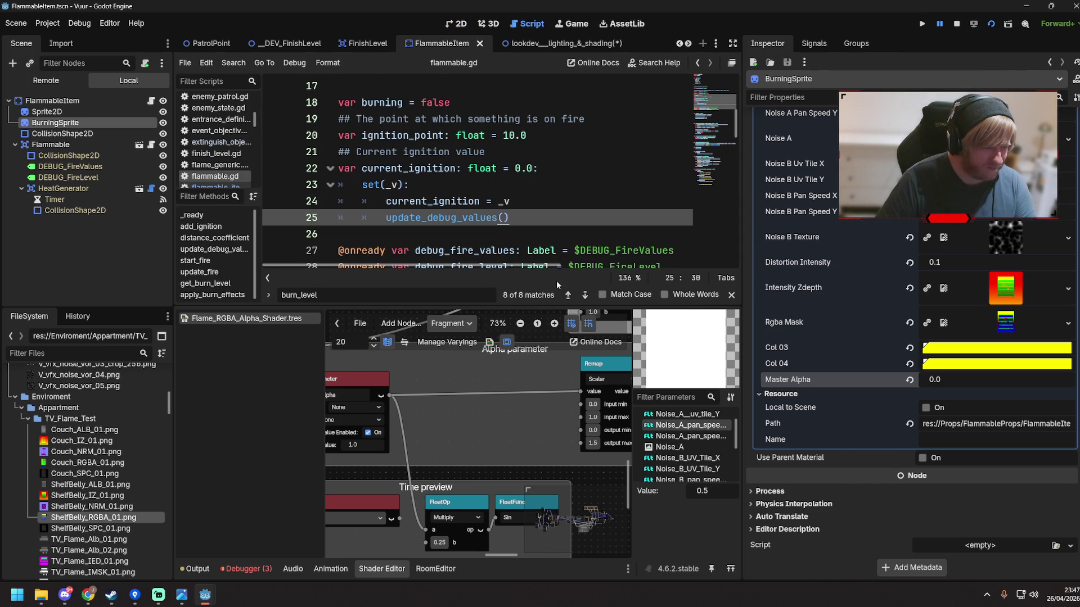
left_click(731, 295)
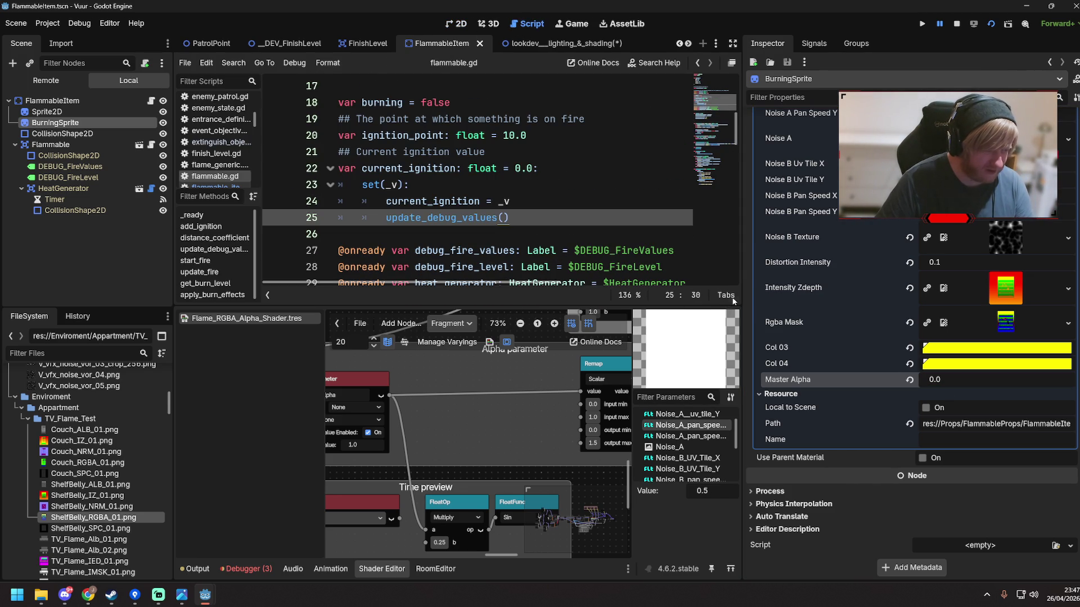
left_click_drag(563, 305, 563, 396)
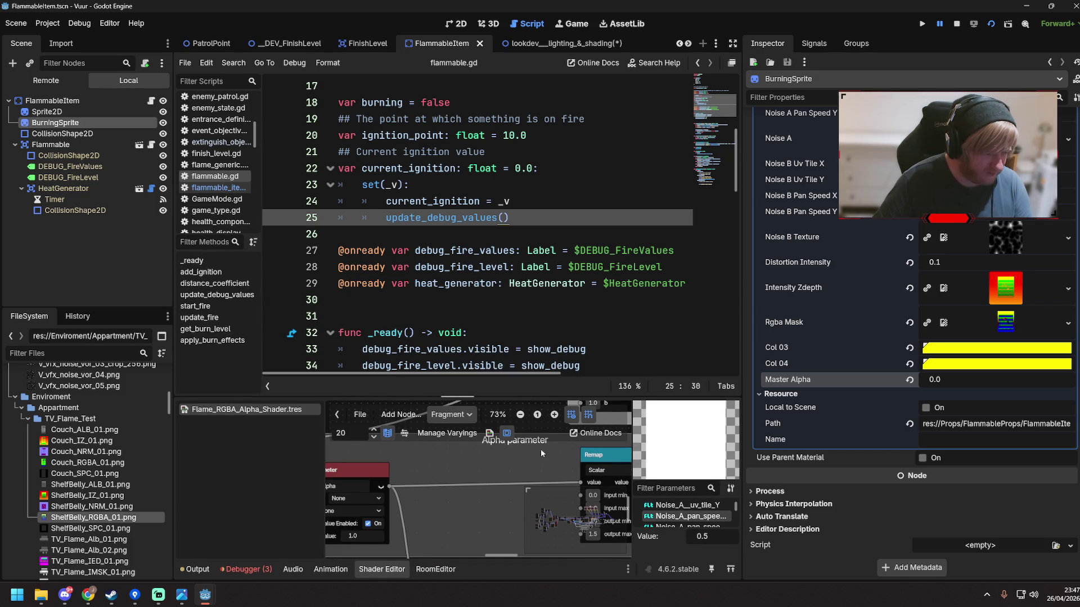
left_click(197, 569)
left_click(438, 301)
scroll(438, 308, "up", 5)
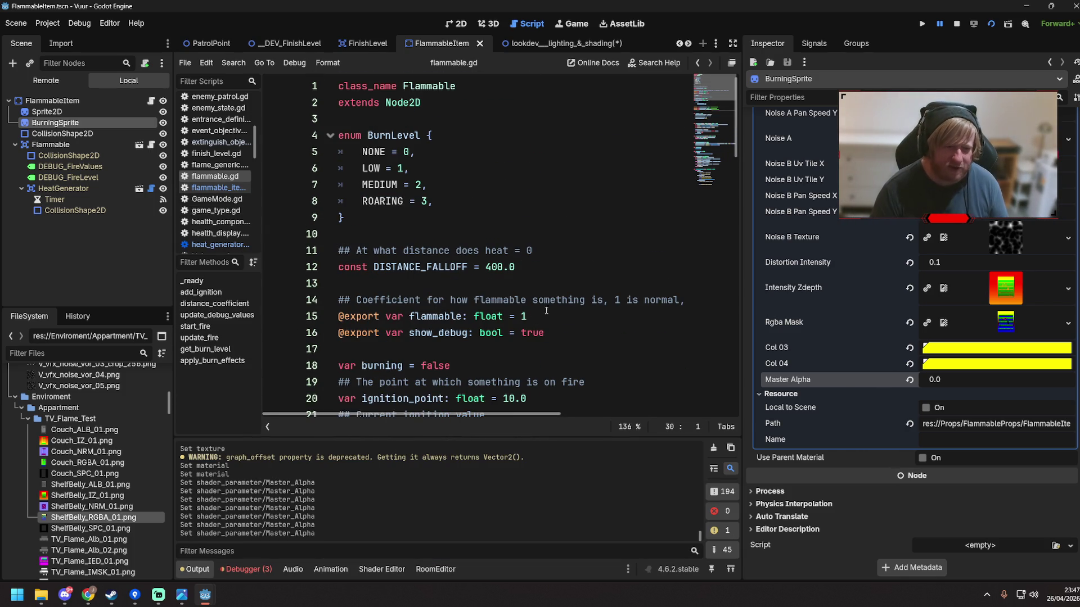
scroll(843, 279, "up", 5)
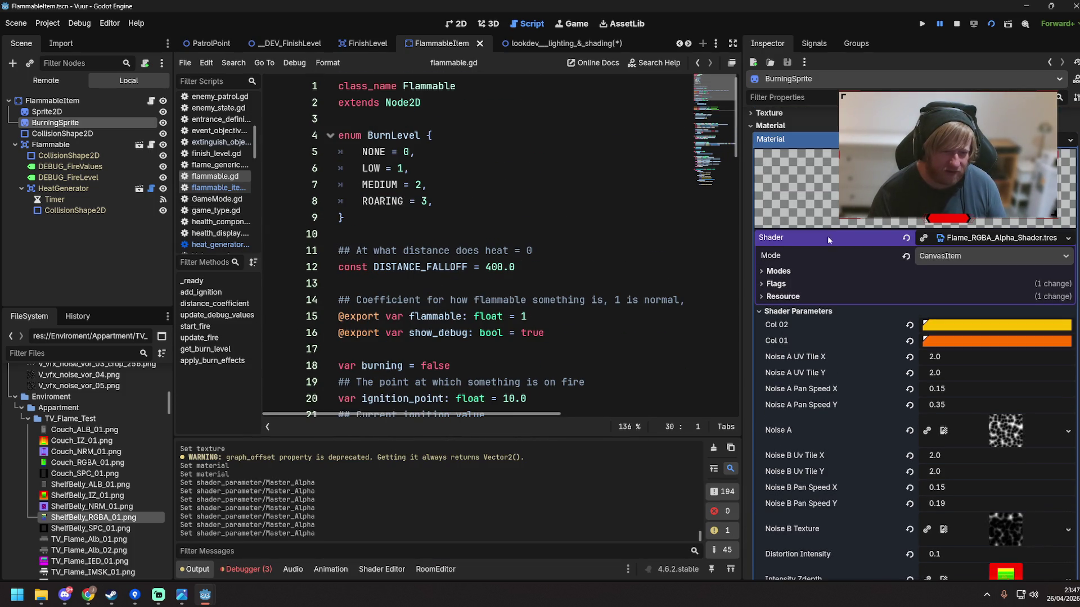
left_click(956, 139)
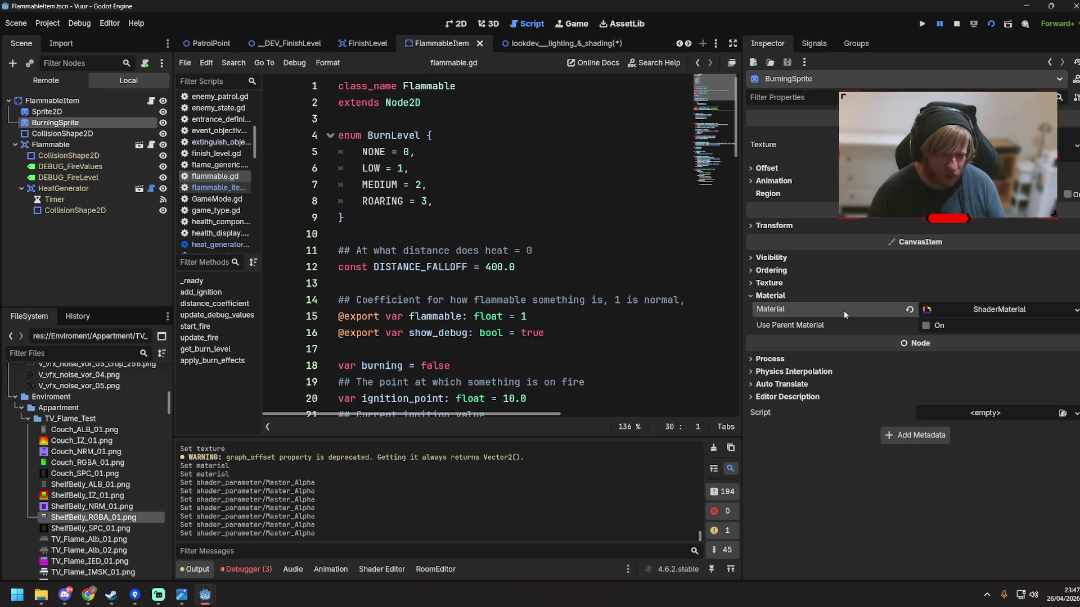
scroll(472, 228, "down", 4)
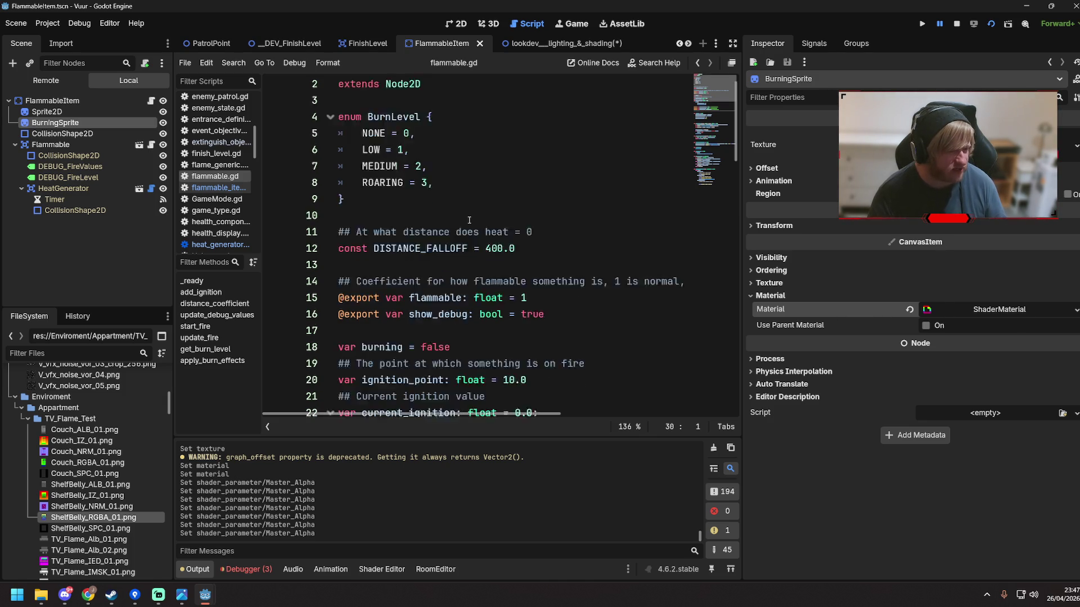
scroll(471, 217, "up", 4)
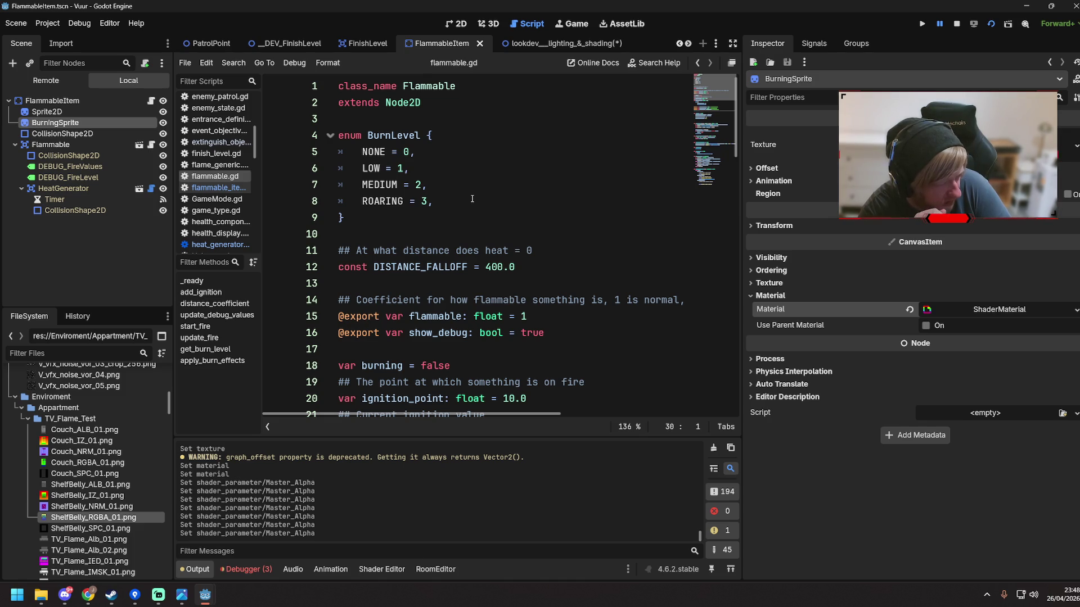
left_click(79, 101)
scroll(18, 463, "up", 4)
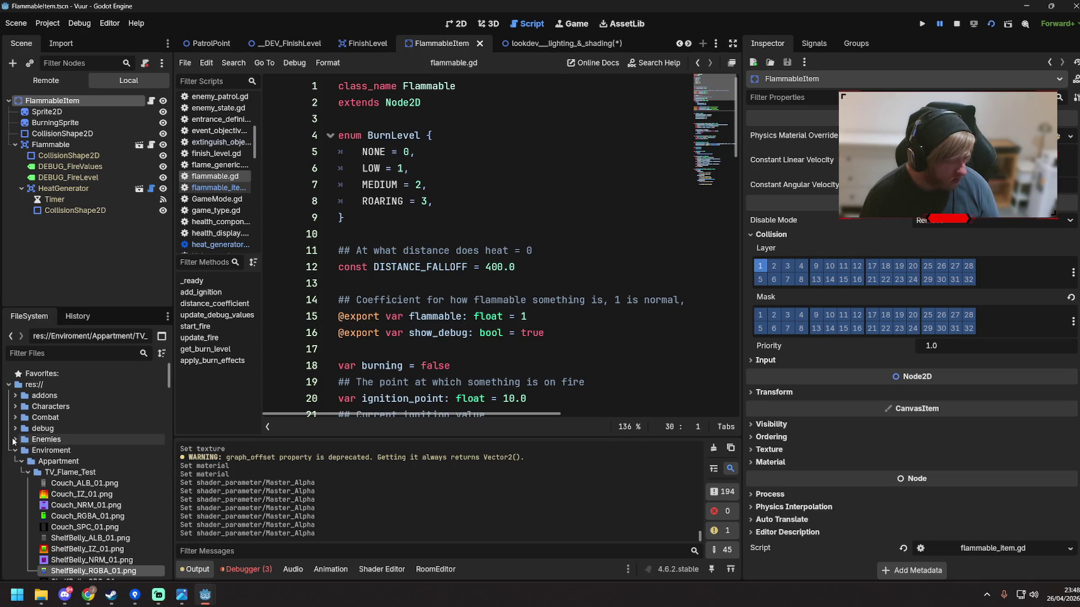
left_click(15, 450)
scroll(15, 415, "down", 2)
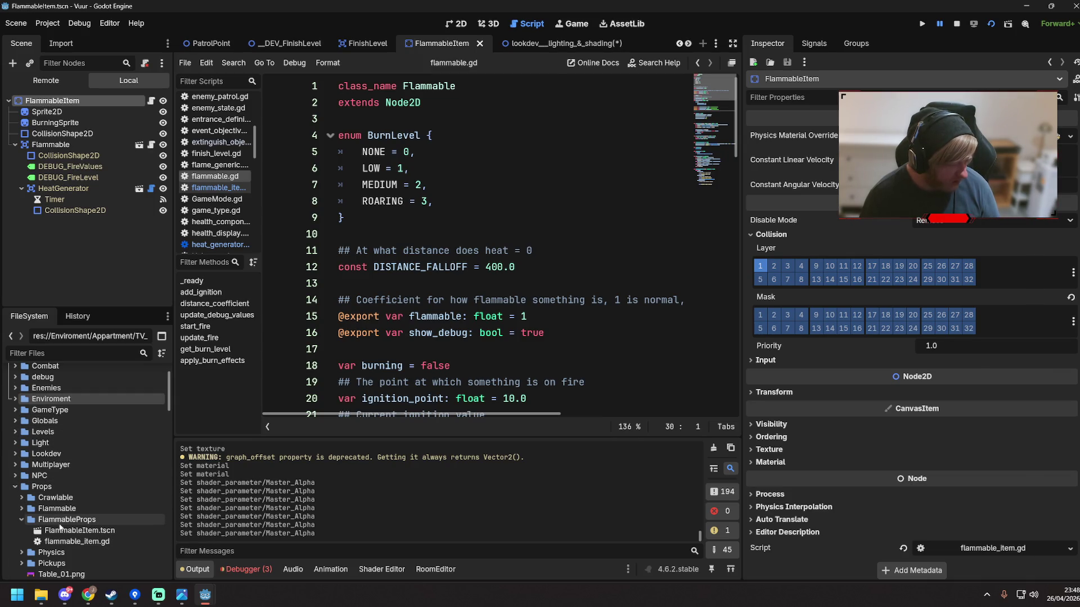
scroll(34, 517, "down", 2)
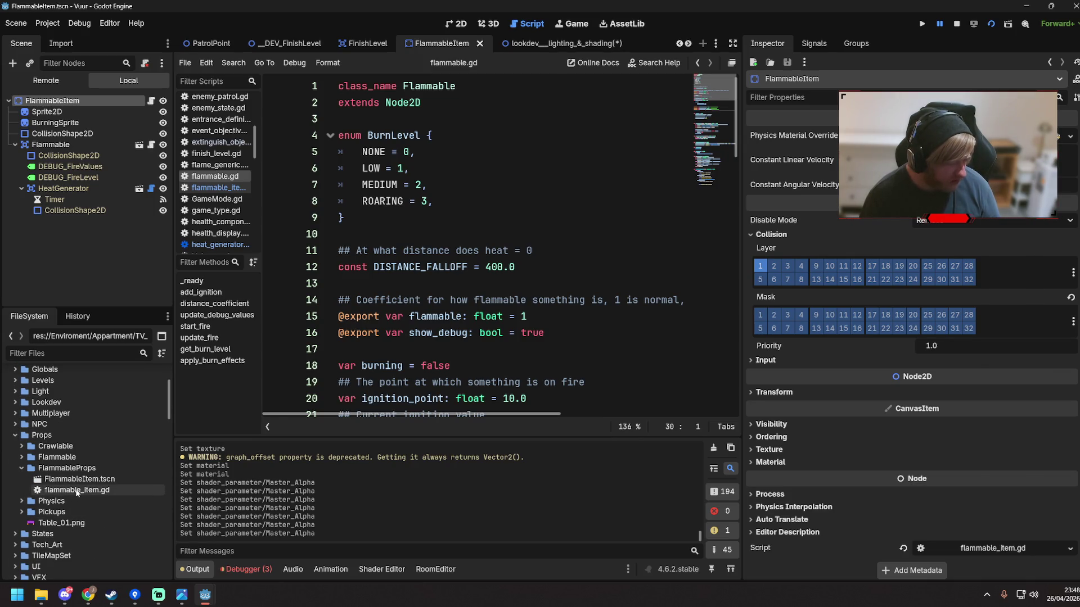
left_click(88, 481)
right_click(88, 483)
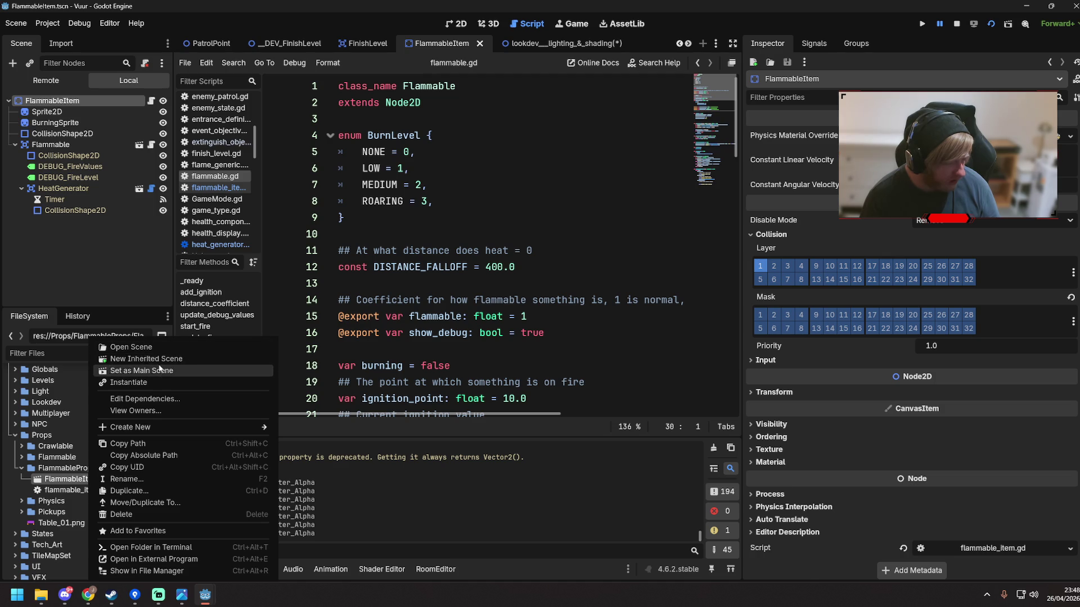
key("Escape")
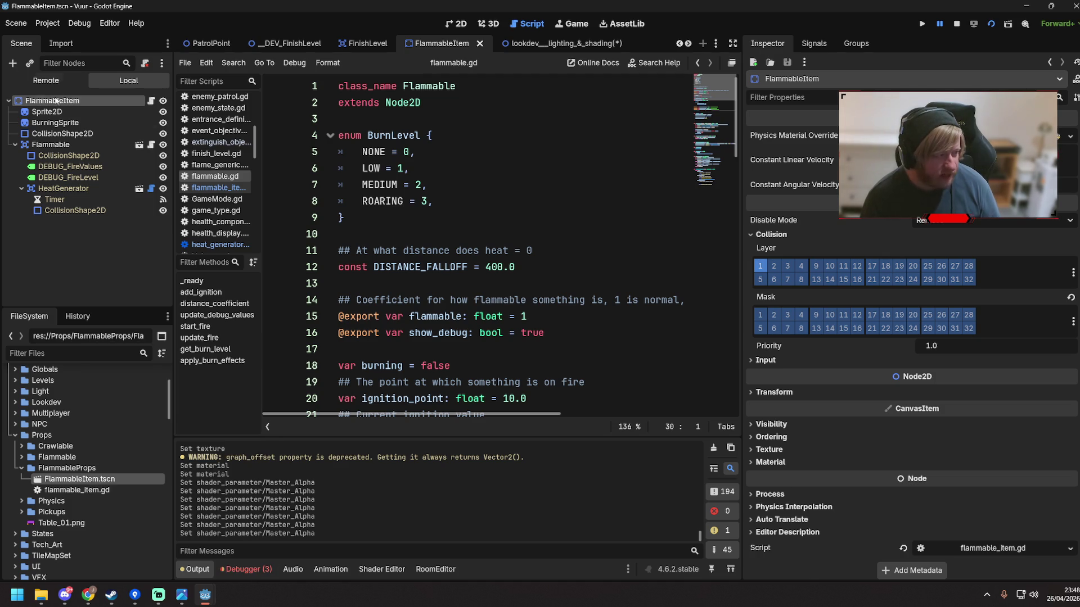
left_click(78, 122)
left_click(62, 133)
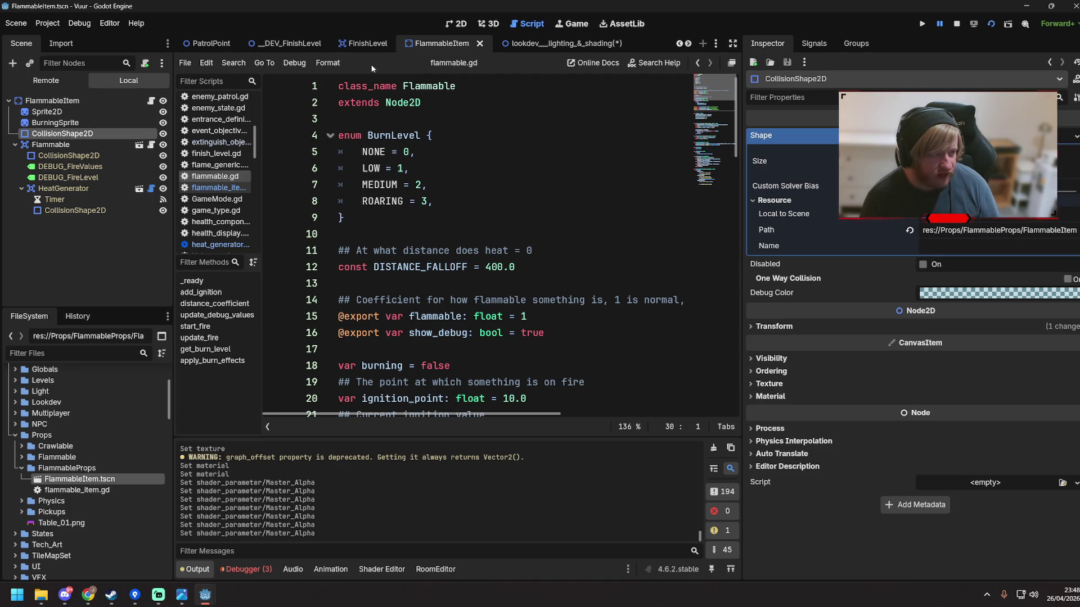
left_click(456, 23)
left_click(52, 100)
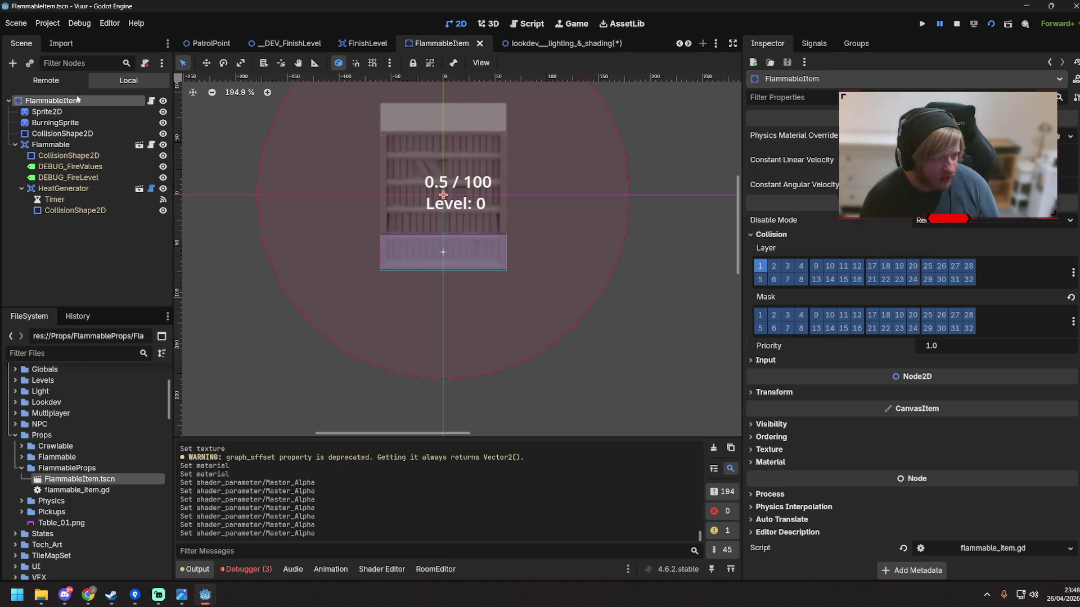
left_click(520, 44)
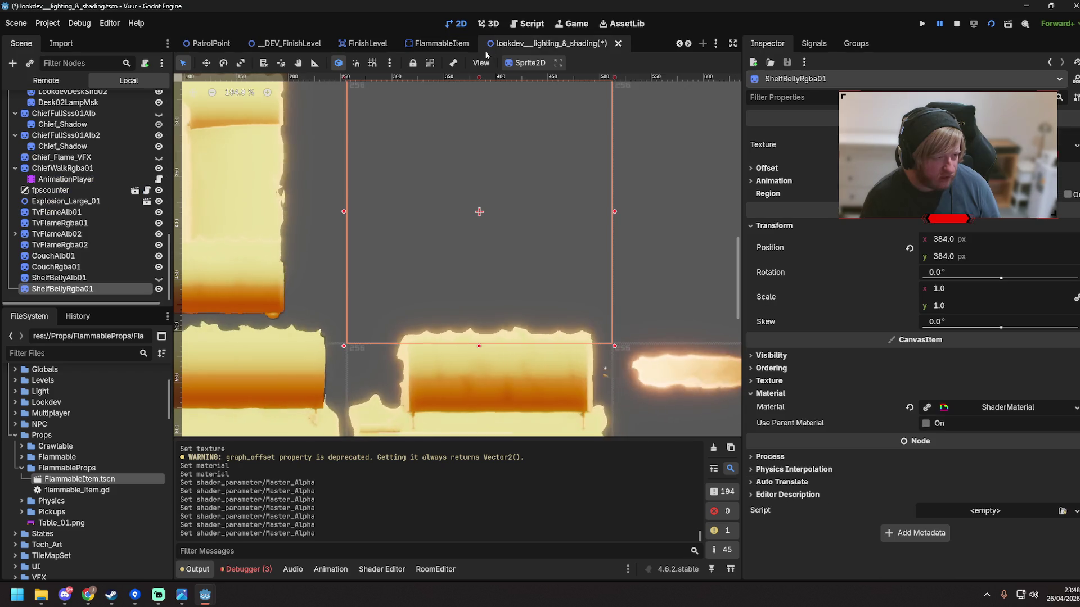
left_click(436, 45)
left_click(680, 211)
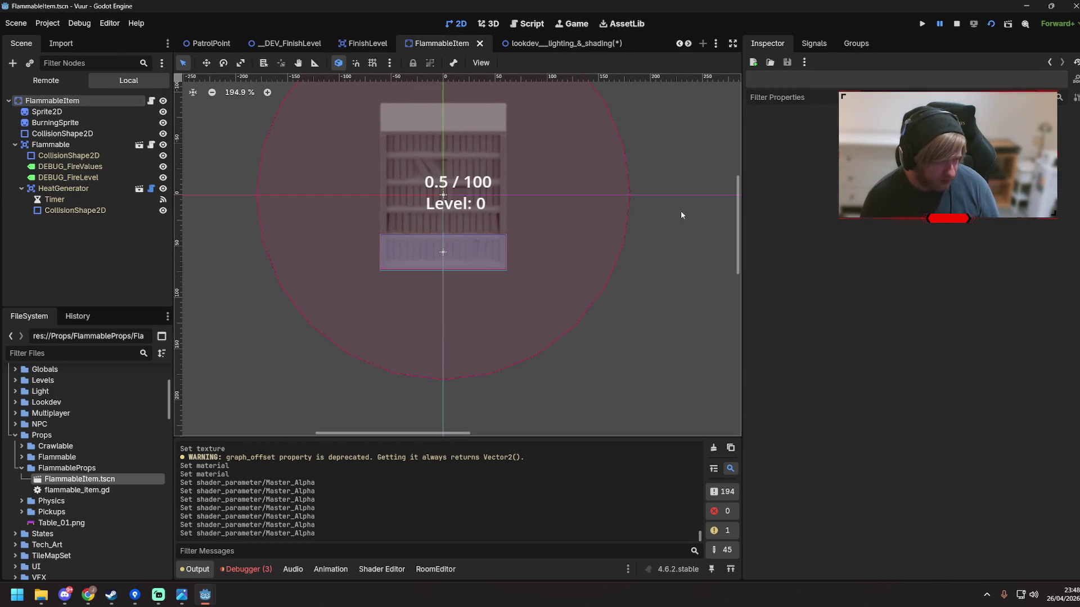
left_click(76, 144)
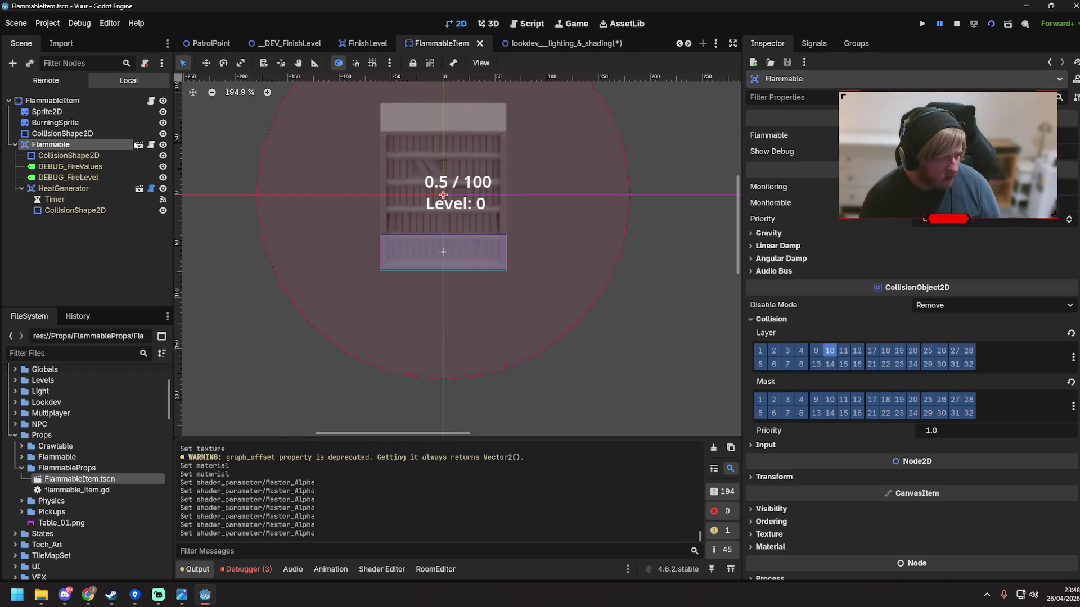
left_click(151, 146)
left_click(523, 211)
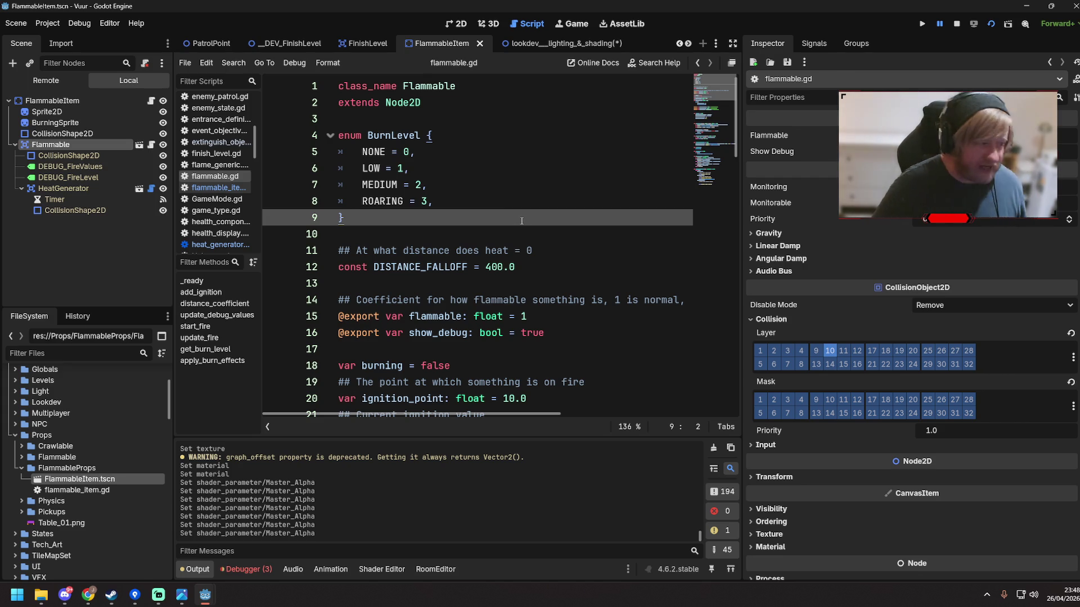
Declare albedo_sprite and burning_sprite as exported Sprite2D variables in flammable.gd and save it
scroll(339, 310, "down", 3)
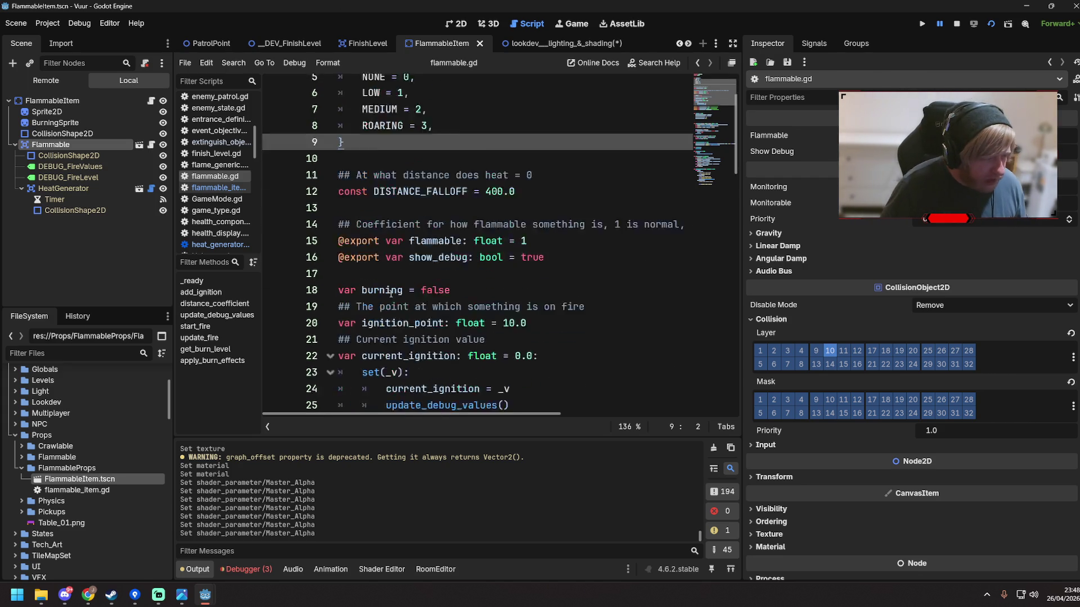
left_click(415, 201)
key("Return")
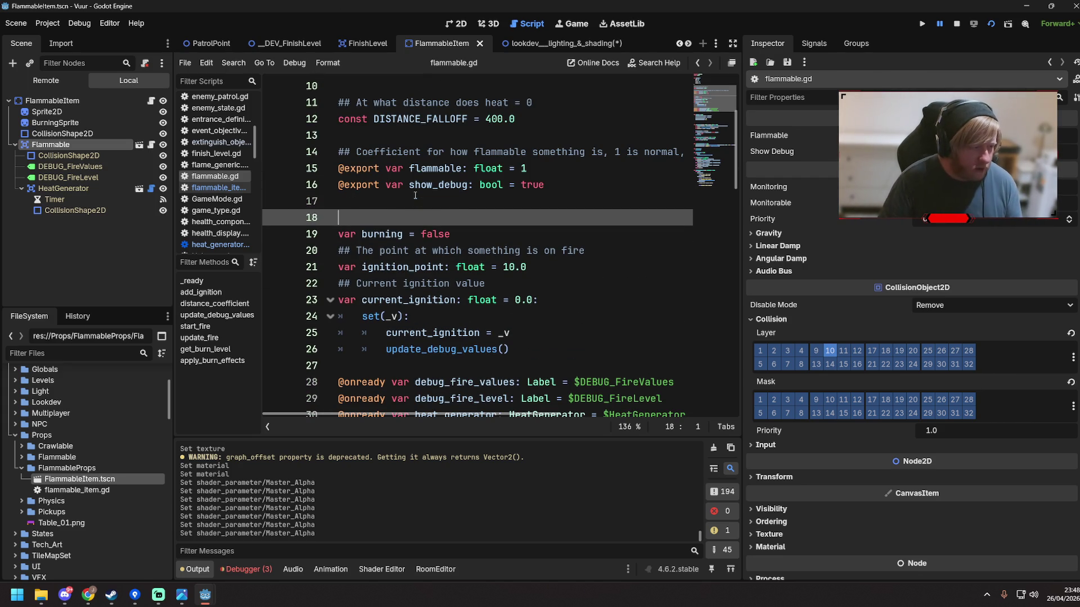
key("Up")
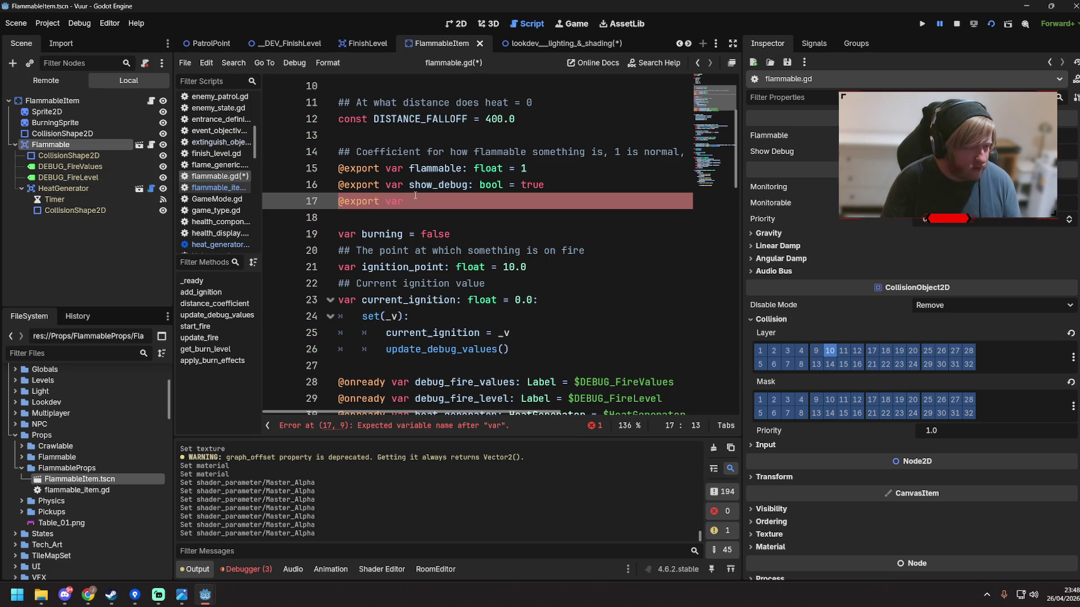
type("albedo_sprite: Sprite2D")
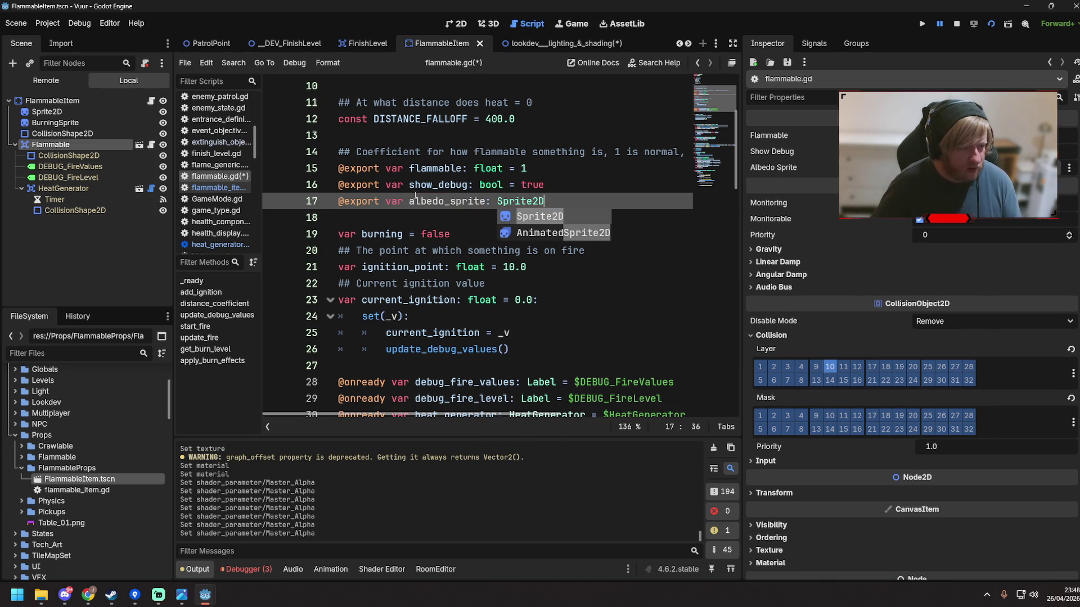
key("Return")
key("Return")
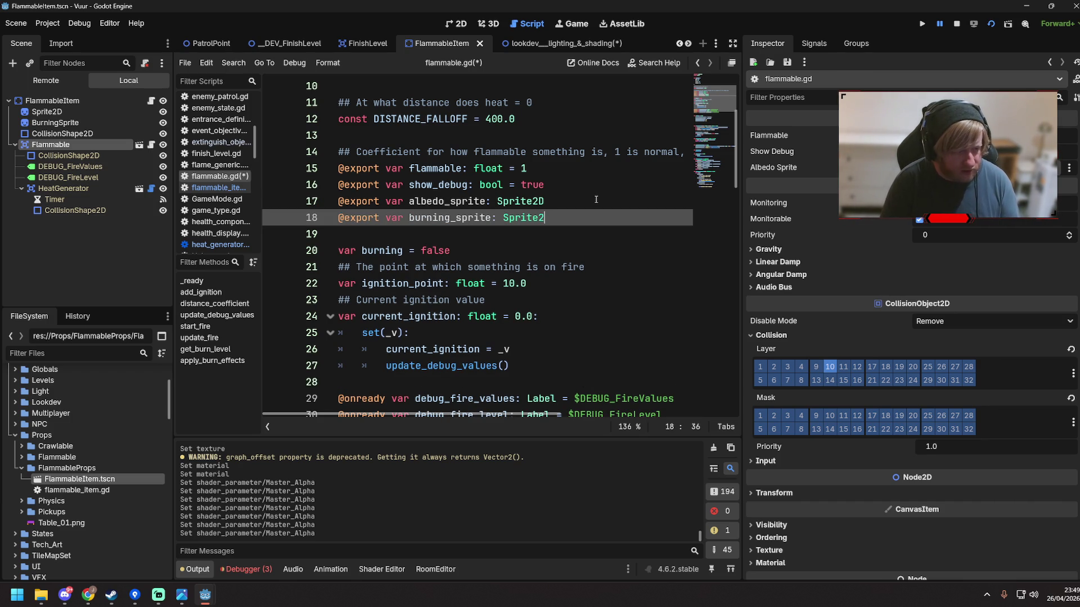
type("D")
key("ctrl+s")
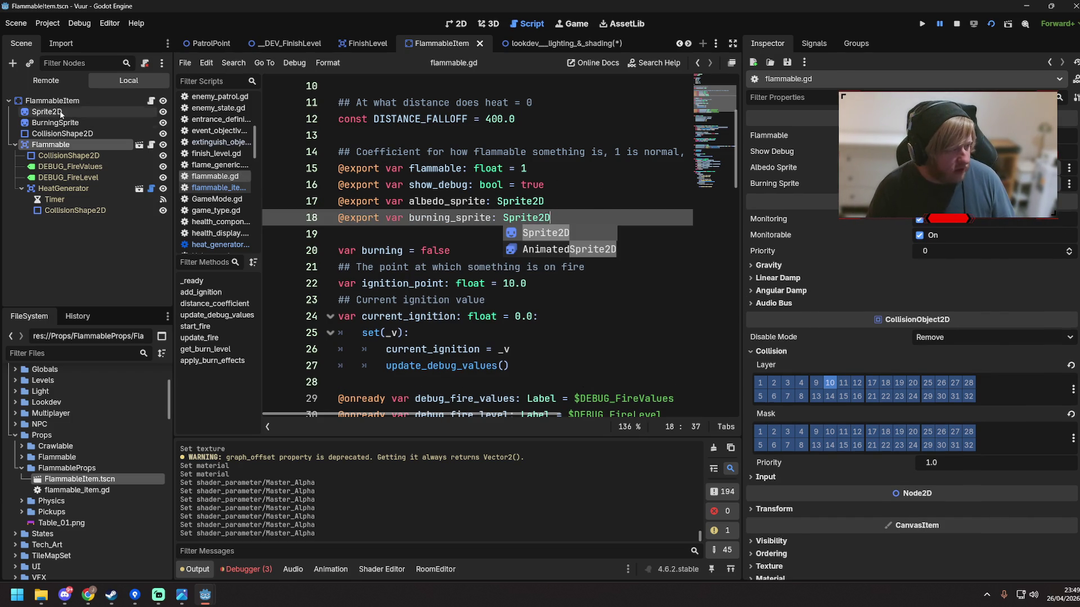
On the Flammable node, assign Sprite2D to Albedo Sprite and BurningSprite to Burning Sprite, then save
left_click(52, 101)
left_click(50, 145)
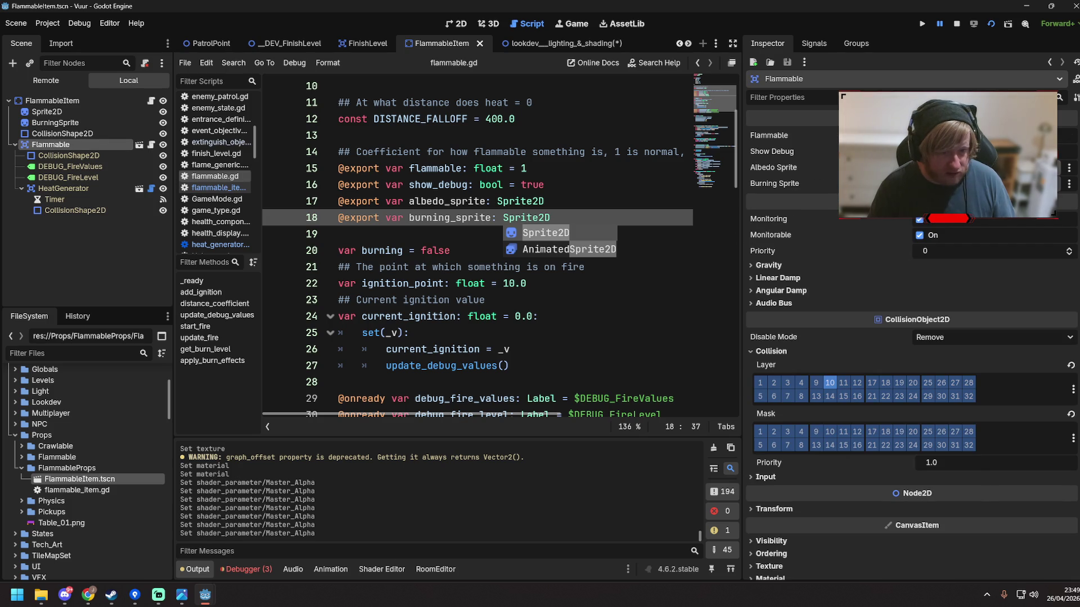
left_click(956, 167)
double_click(496, 182)
left_click(956, 183)
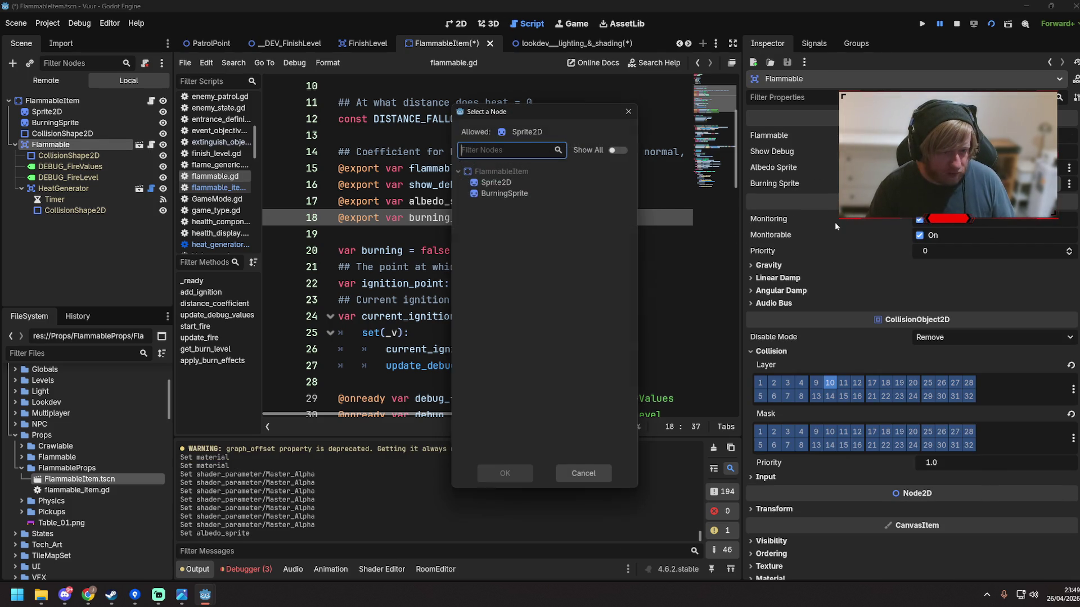
double_click(504, 193)
left_click(470, 152)
key("ctrl+s")
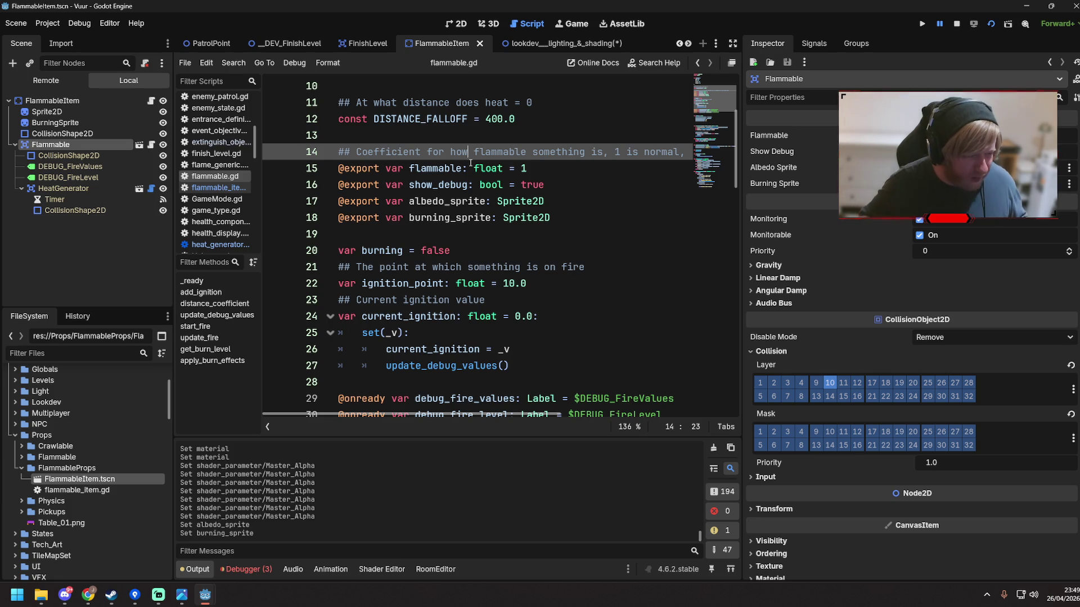
left_click(581, 226)
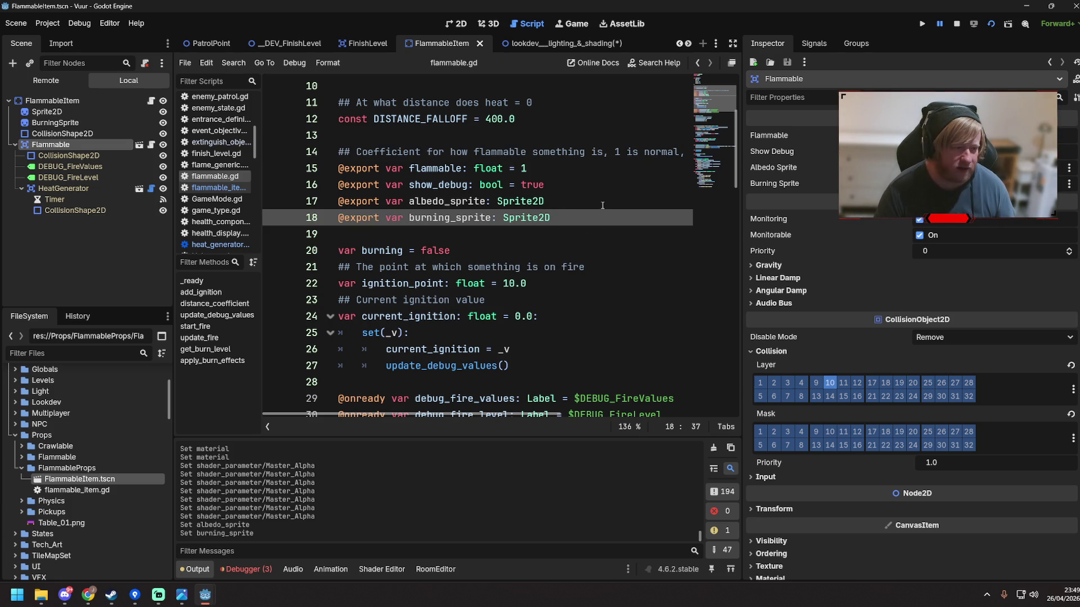
scroll(585, 210, "up", 3)
Delete the empty line 89 in apply_burn_effects' ROARING branch
scroll(579, 214, "down", 12)
scroll(573, 220, "down", 8)
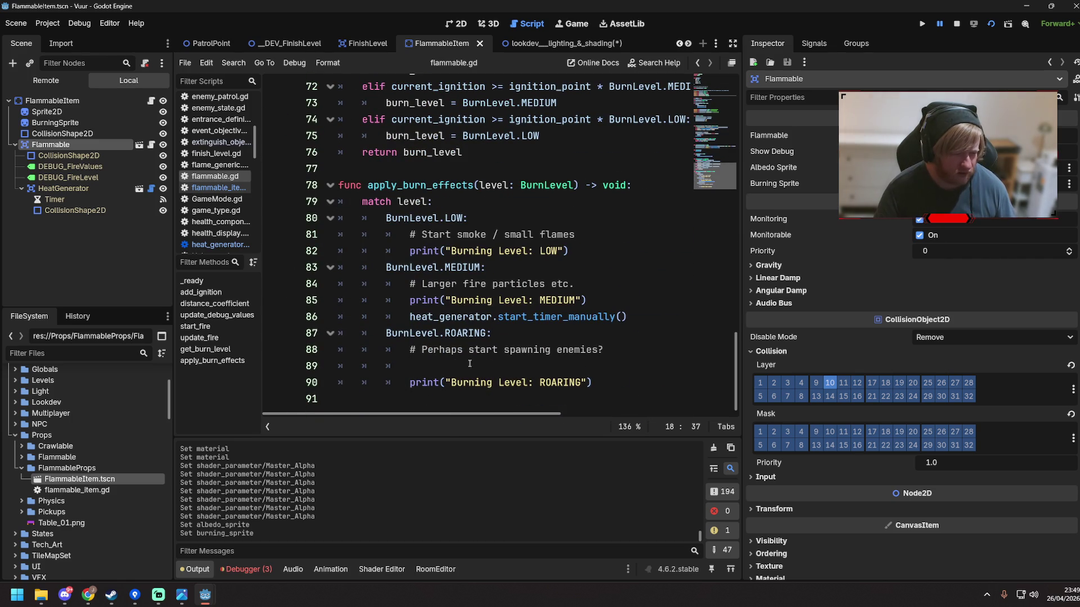
left_click(490, 367)
key("BackSpace")
key("BackSpace")
key("BackSpace")
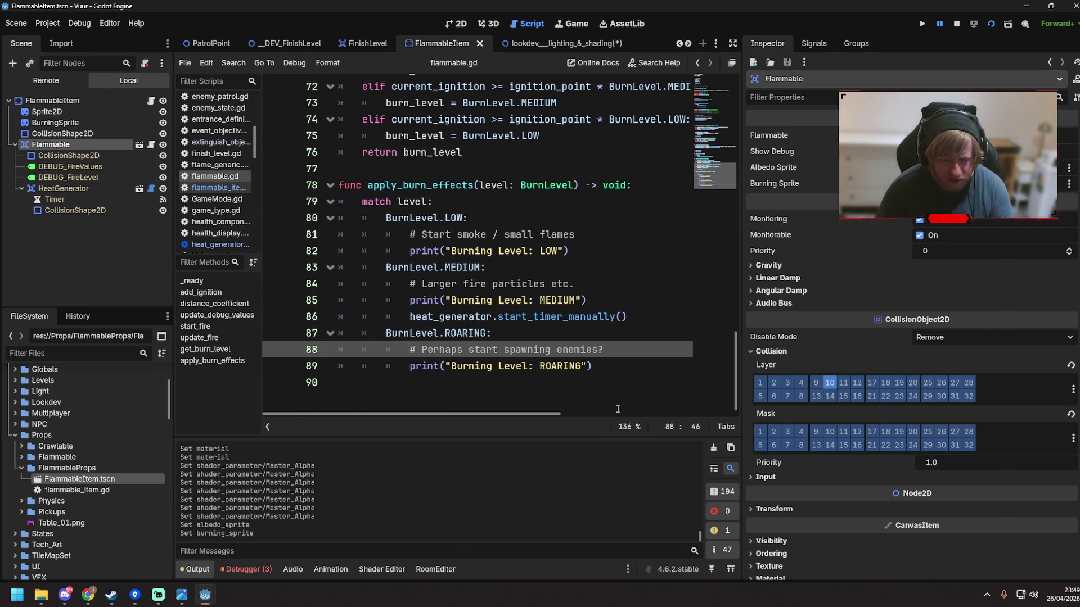
Inspect the Sprite2D and BurningSprite nodes' properties in the Scene dock
scroll(588, 395, "up", 2)
scroll(587, 394, "up", 15)
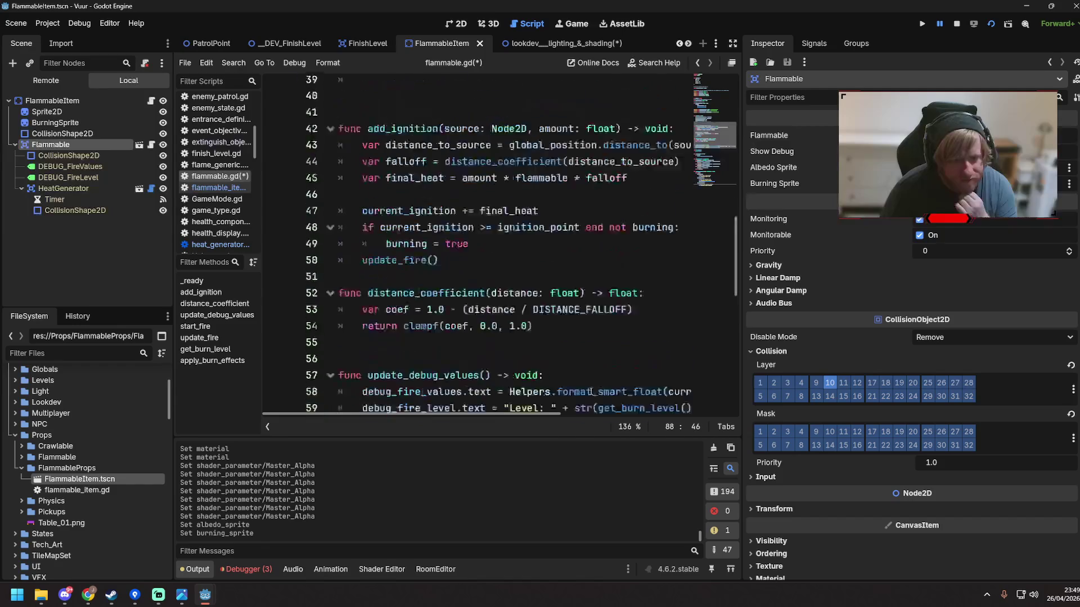
left_click(65, 111)
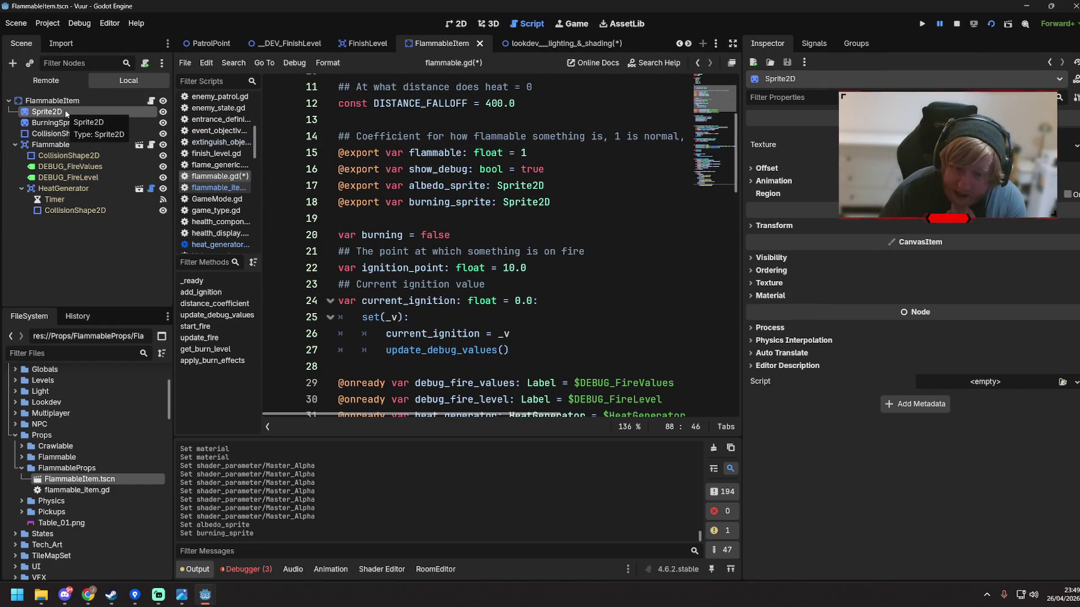
left_click(93, 121)
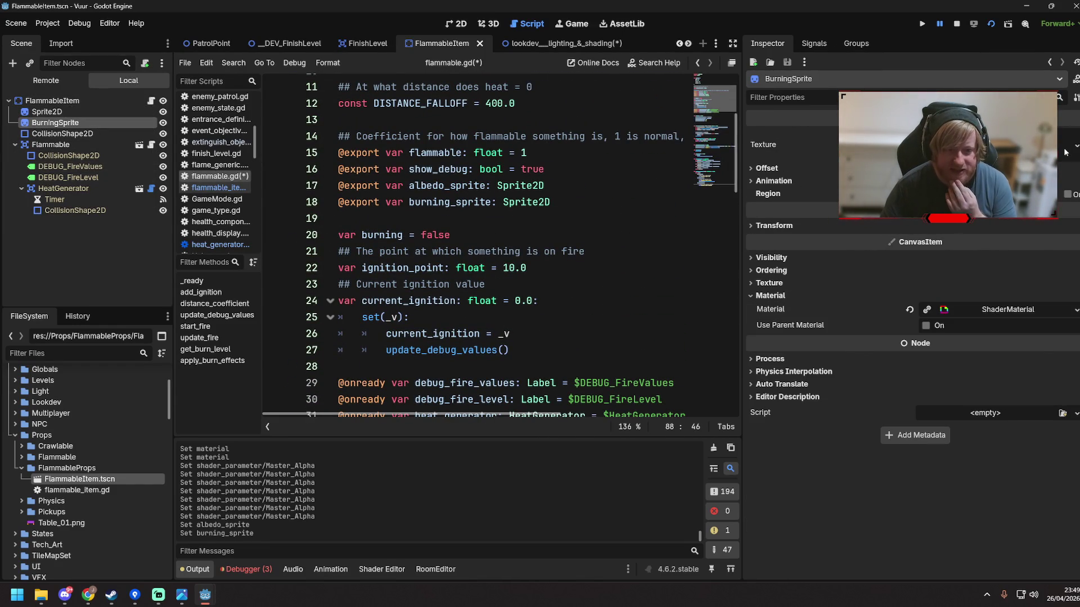
key("Up")
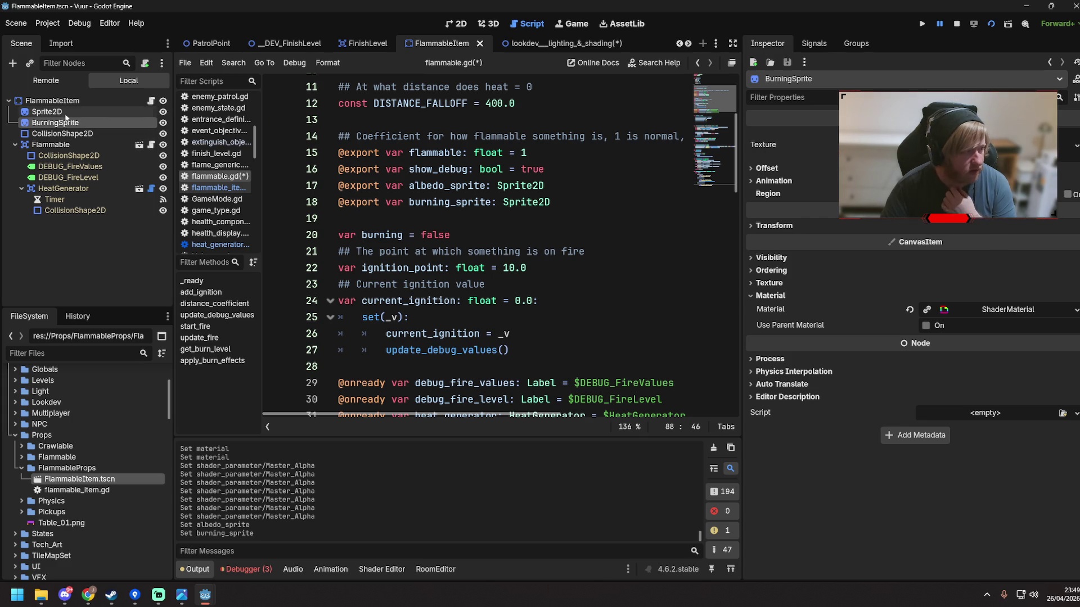
Look over the FlammableItem, Flammable and Sprite2D nodes in the Inspector
left_click(1075, 146)
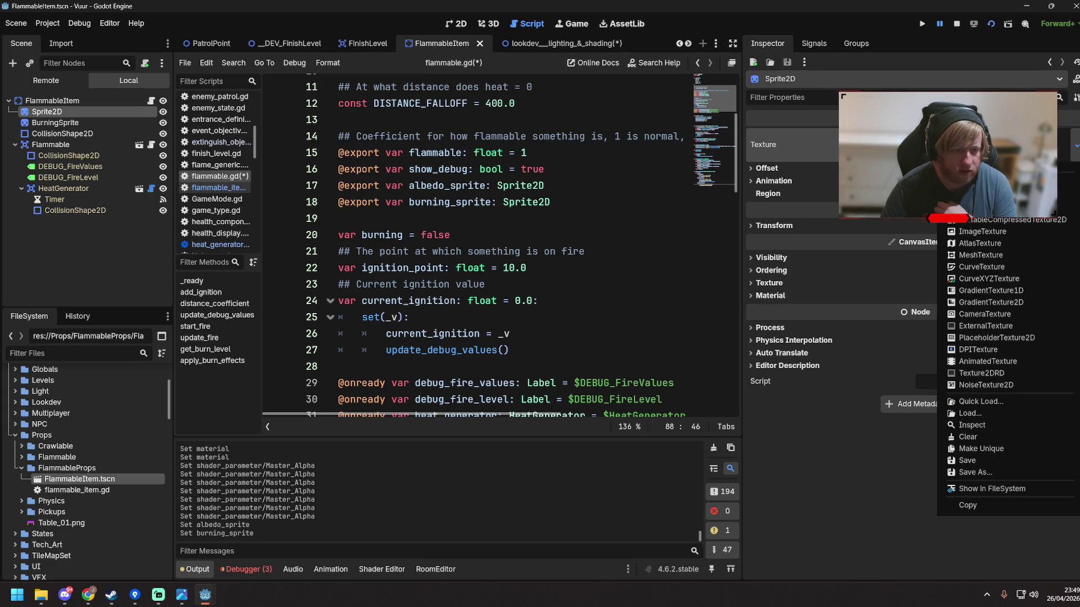
left_click(82, 101)
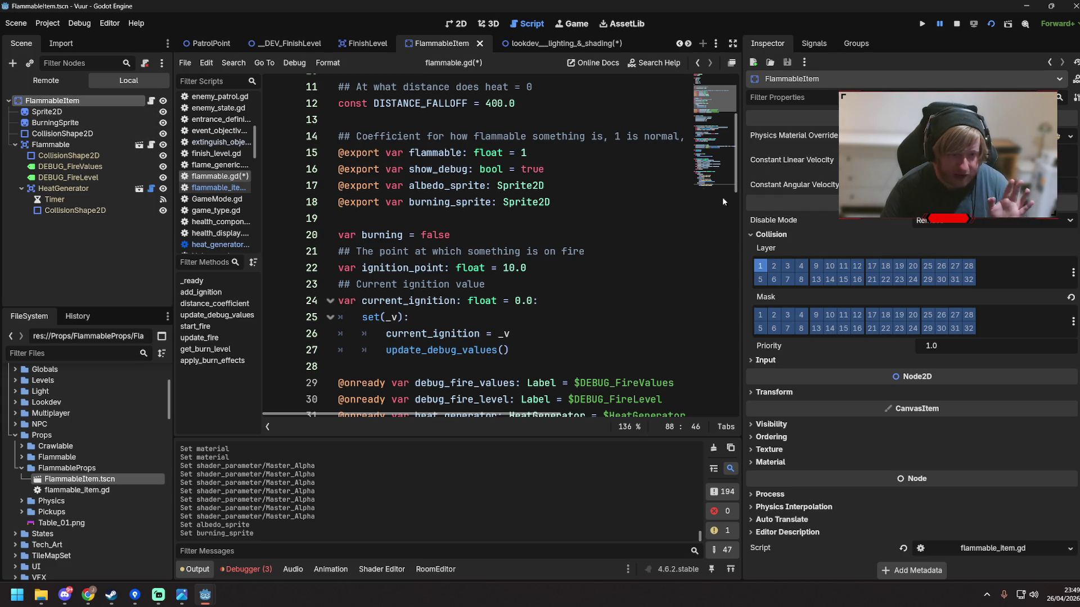
left_click(67, 145)
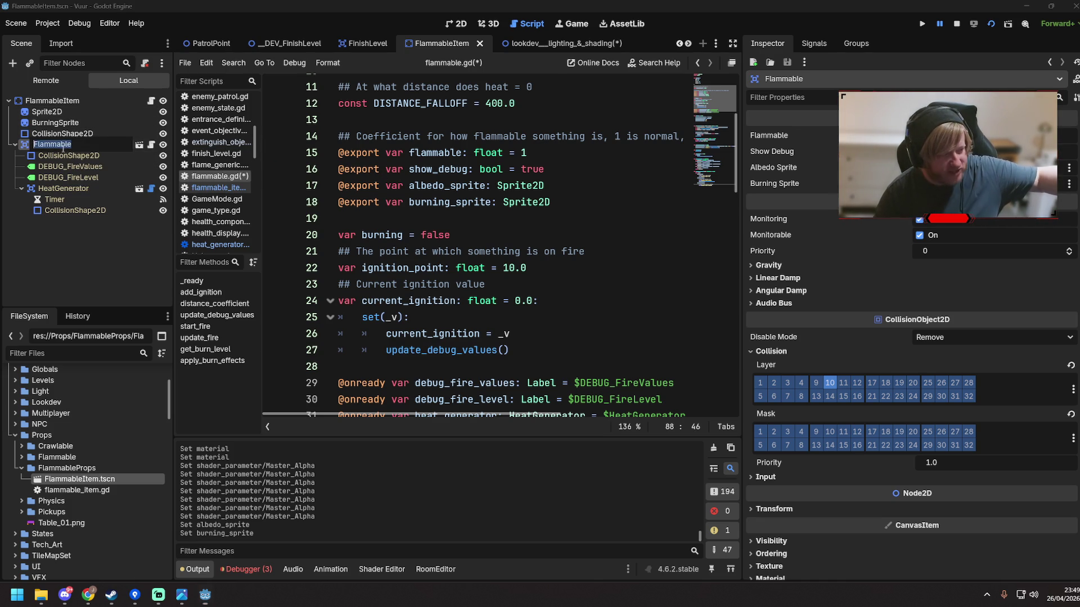
key("F2")
left_click(60, 114)
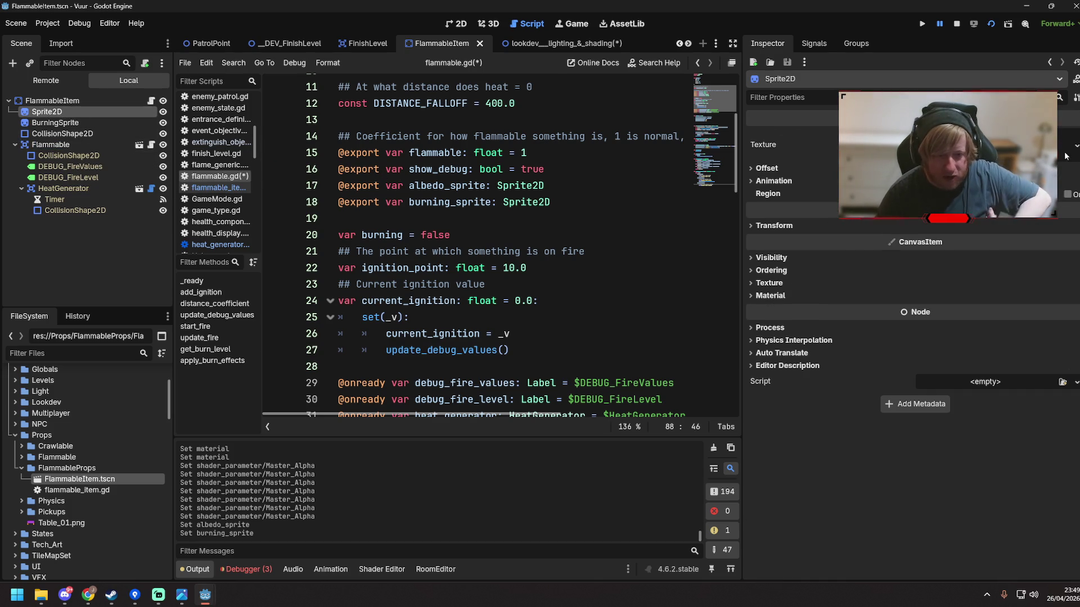
Replace Sprite2D's texture with a new CanvasTexture and quick-load an image as its Diffuse texture
left_click(1075, 145)
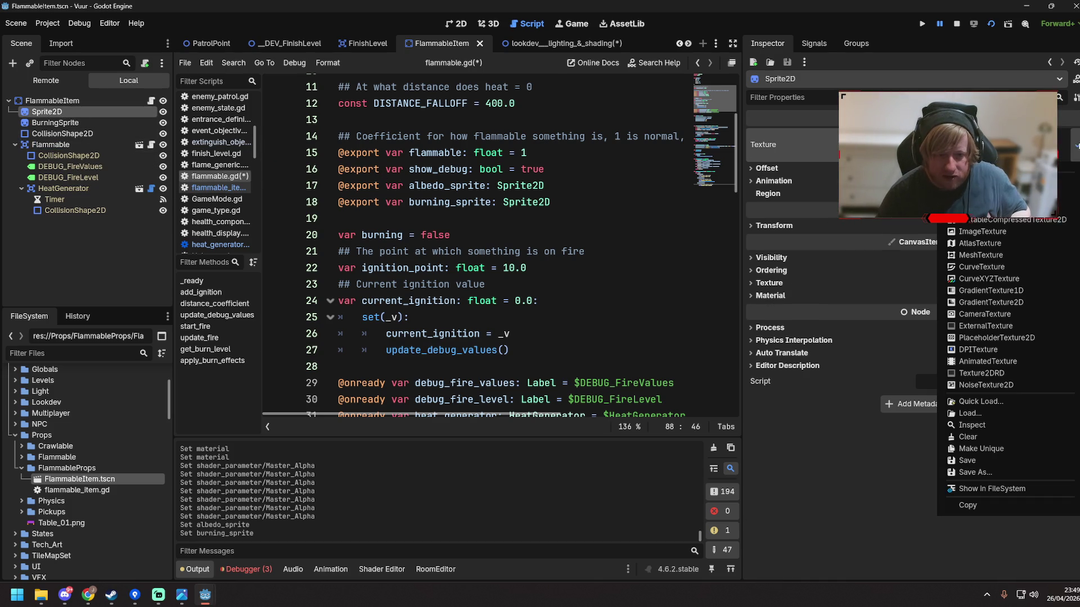
left_click(973, 442)
left_click(1076, 136)
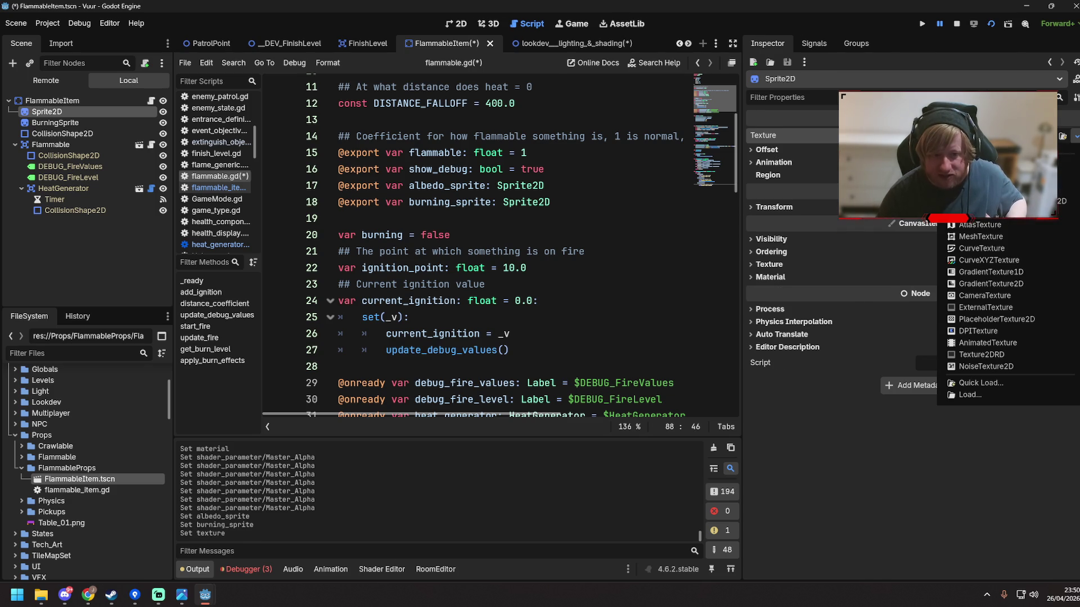
left_click(982, 295)
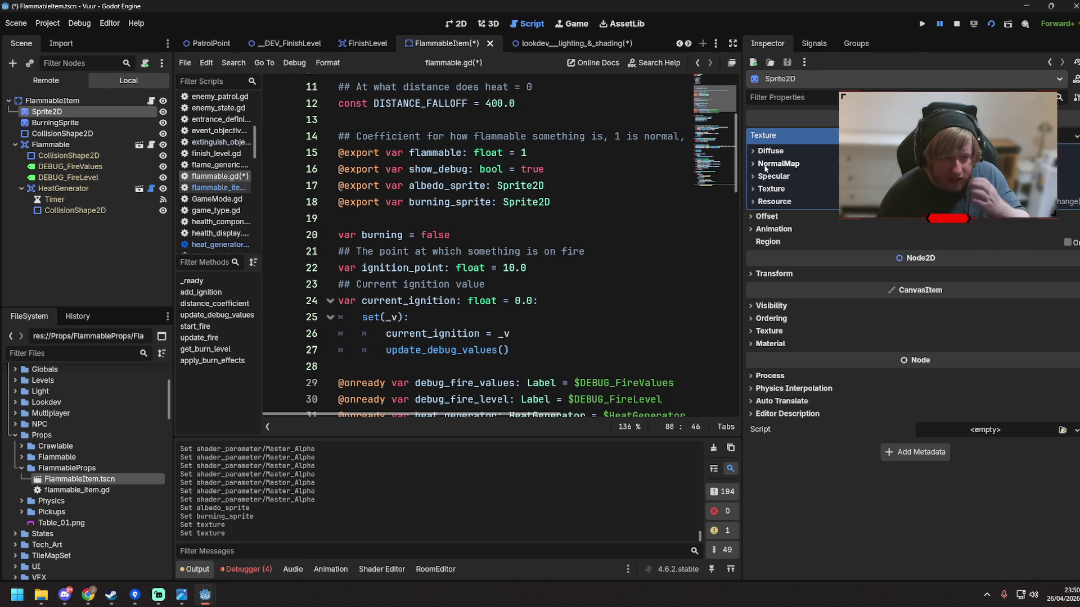
left_click(752, 152)
left_click(1074, 165)
left_click(979, 412)
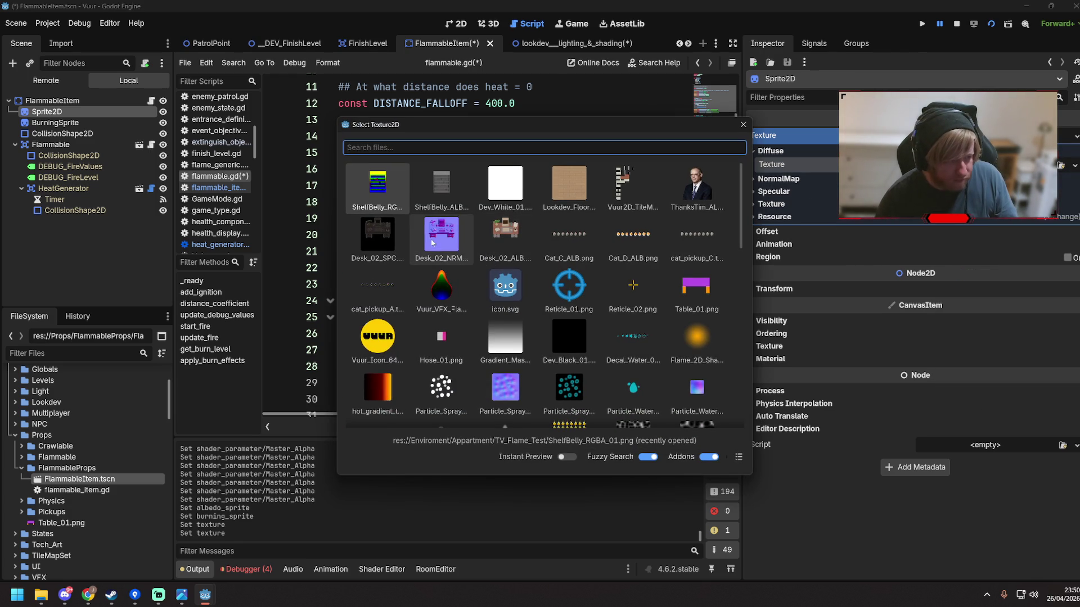
double_click(441, 239)
Save the scene and check it in the 2D view
key("ctrl+s")
left_click(460, 25)
scroll(535, 225, "down", 8)
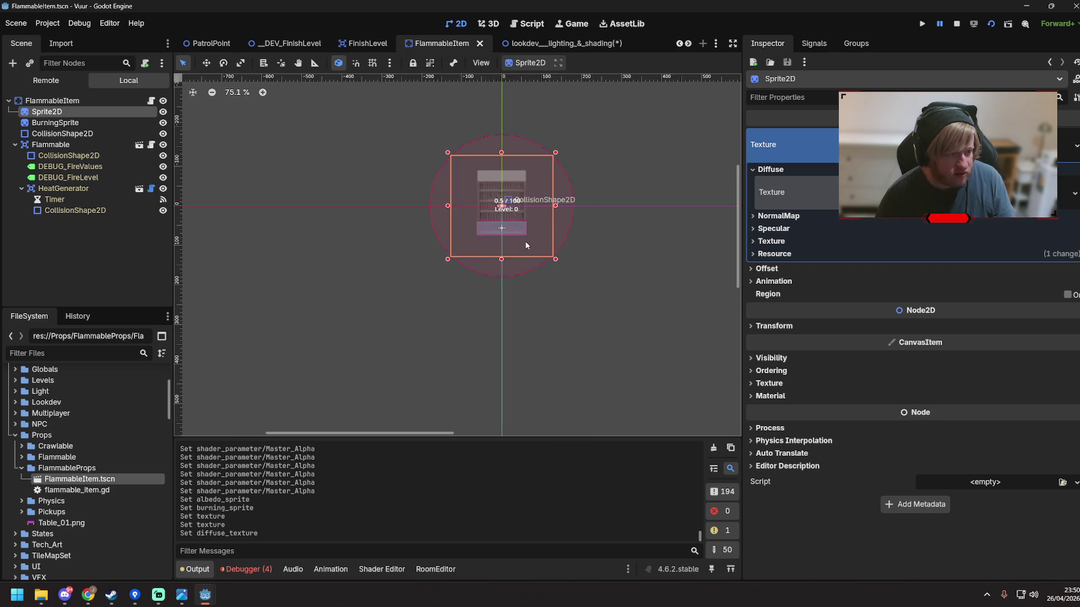
scroll(527, 244, "up", 5)
scroll(652, 219, "down", 3)
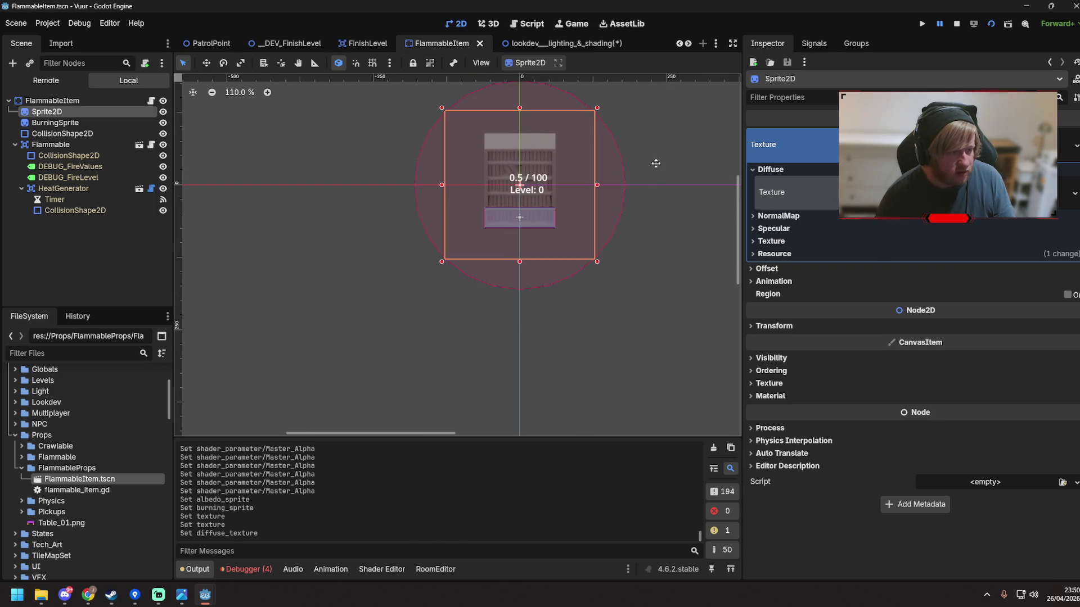
key("ctrl+s")
Recheck Sprite2D and BurningSprite, save again, and reopen flammable.gd from the Flammable node
left_click(539, 181)
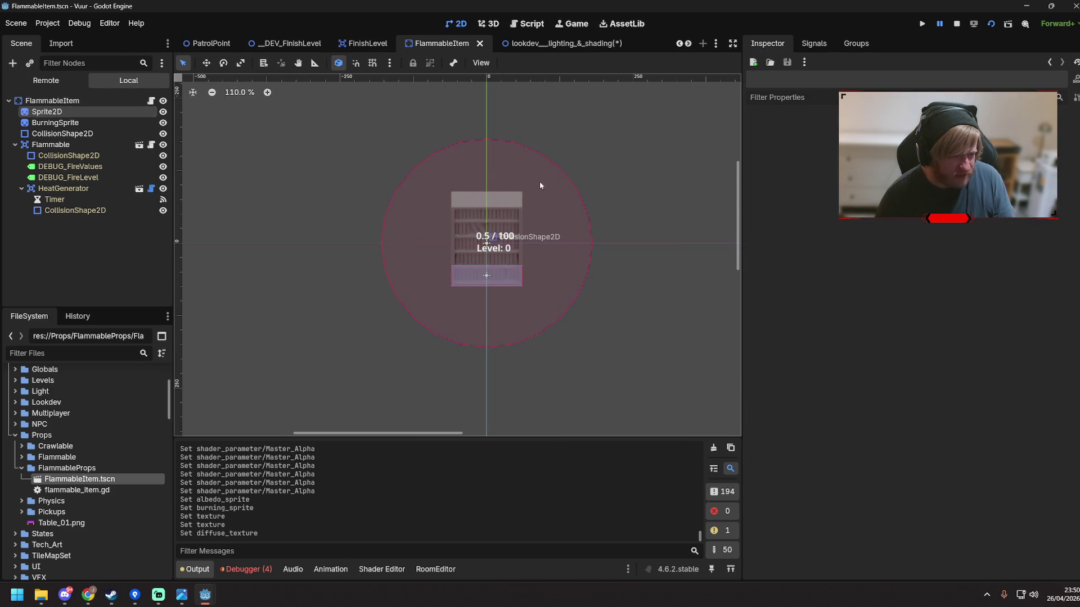
left_click(45, 116)
left_click(48, 122)
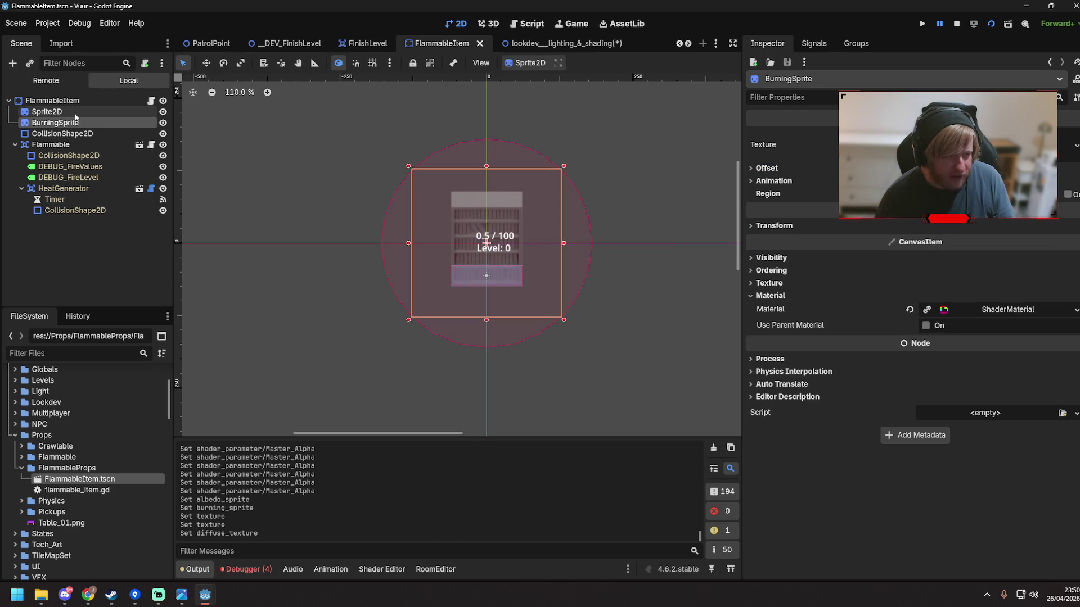
left_click(46, 111)
scroll(546, 246, "up", 3)
left_click(670, 271)
key("ctrl+s")
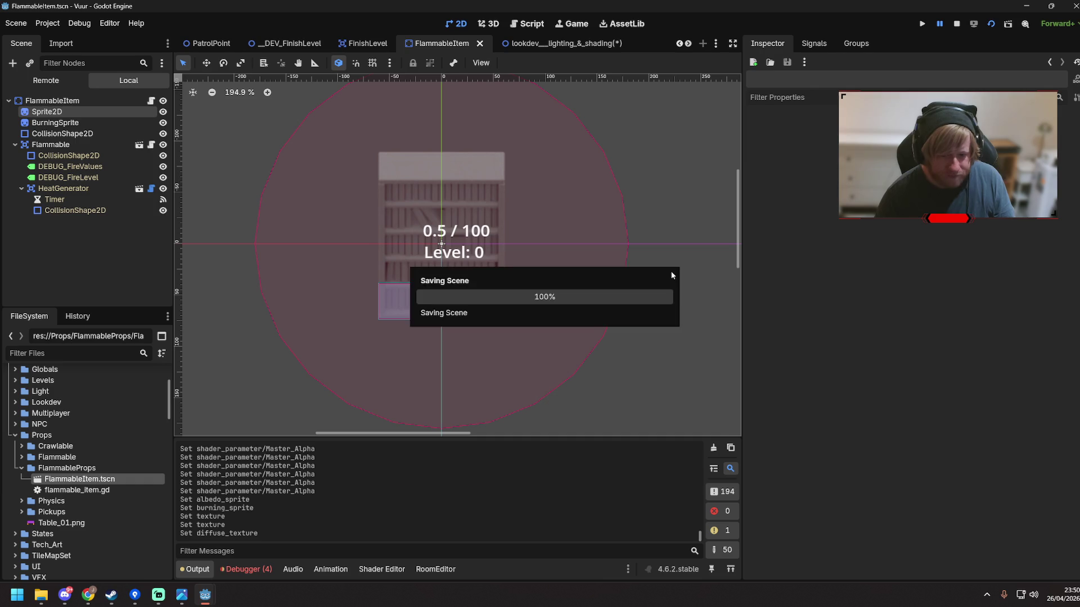
left_click(60, 113)
left_click(53, 145)
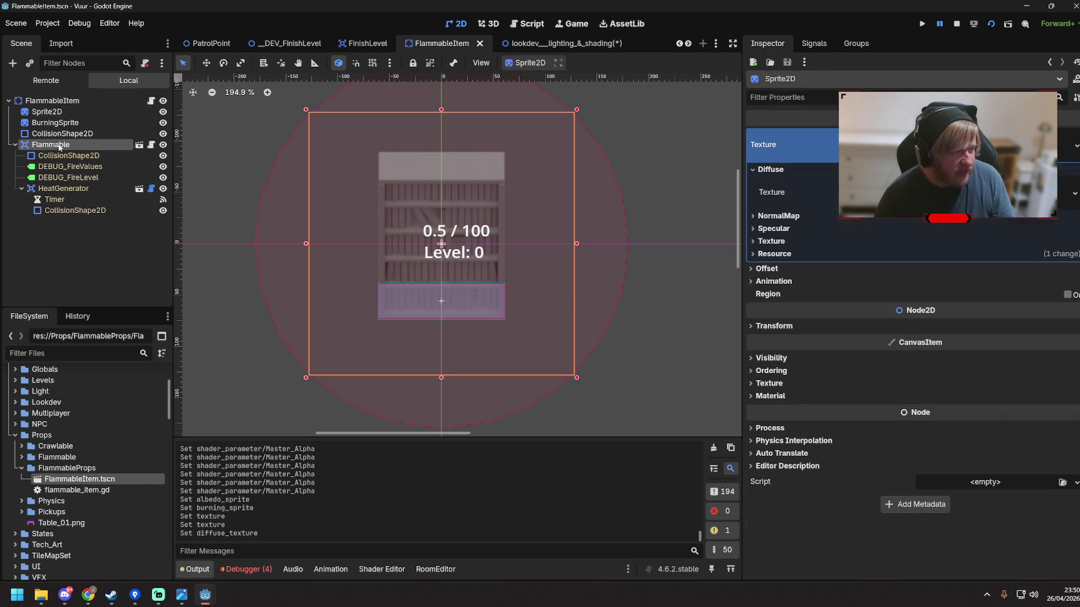
left_click(151, 145)
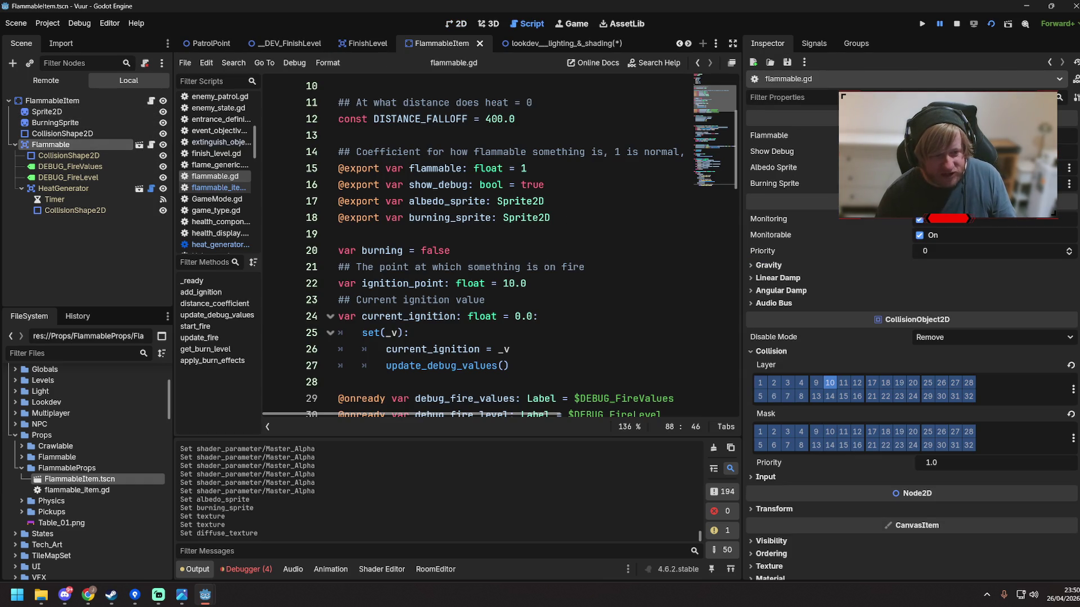
left_click_drag(409, 202, 485, 203)
left_click(590, 220)
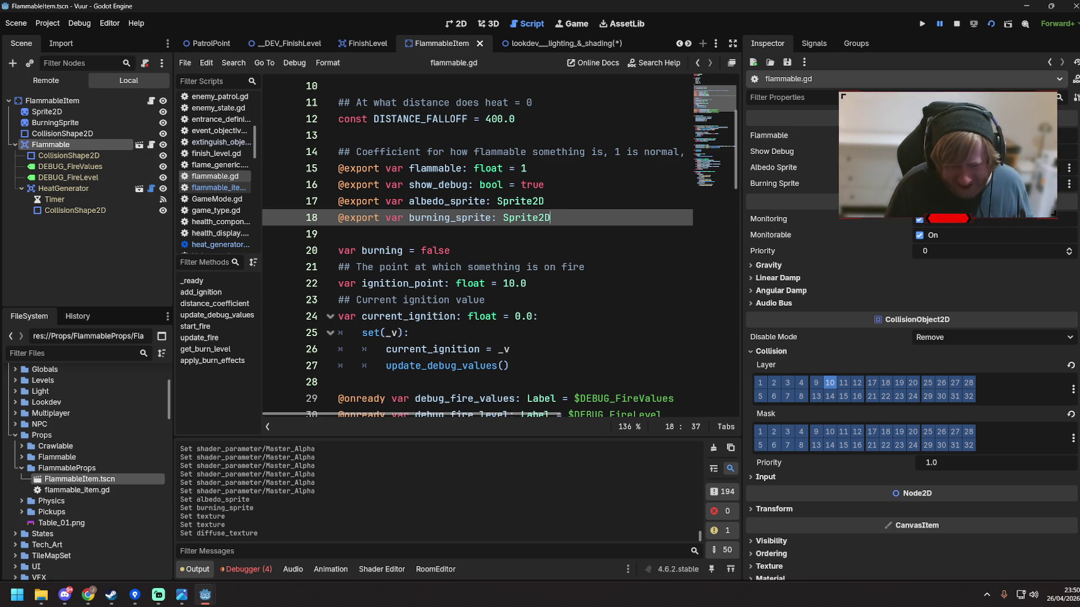
key("alt+Tab")
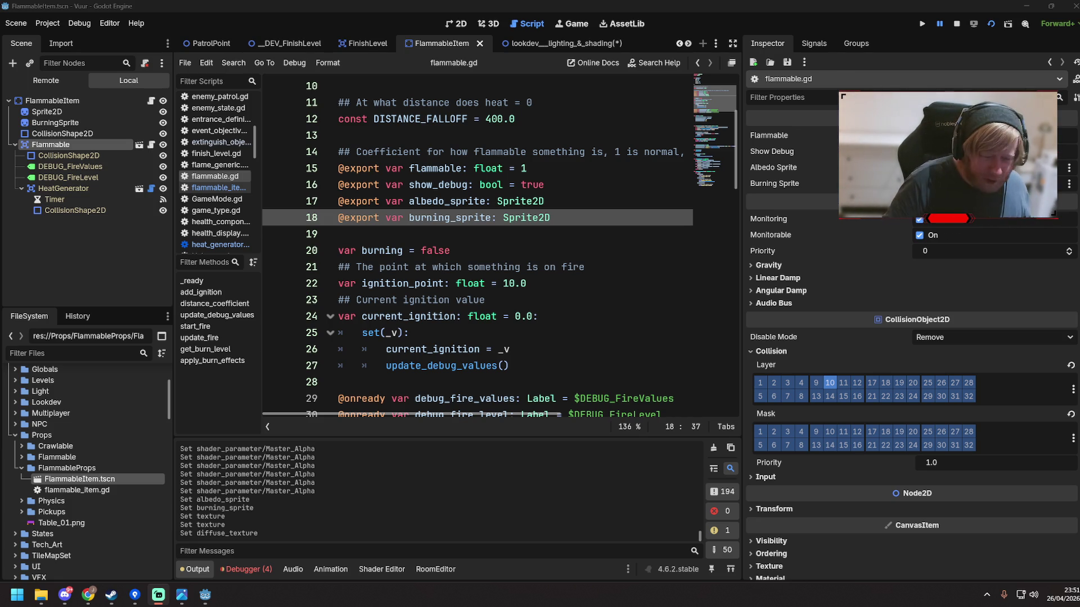
left_click(611, 247)
key("ctrl+s")
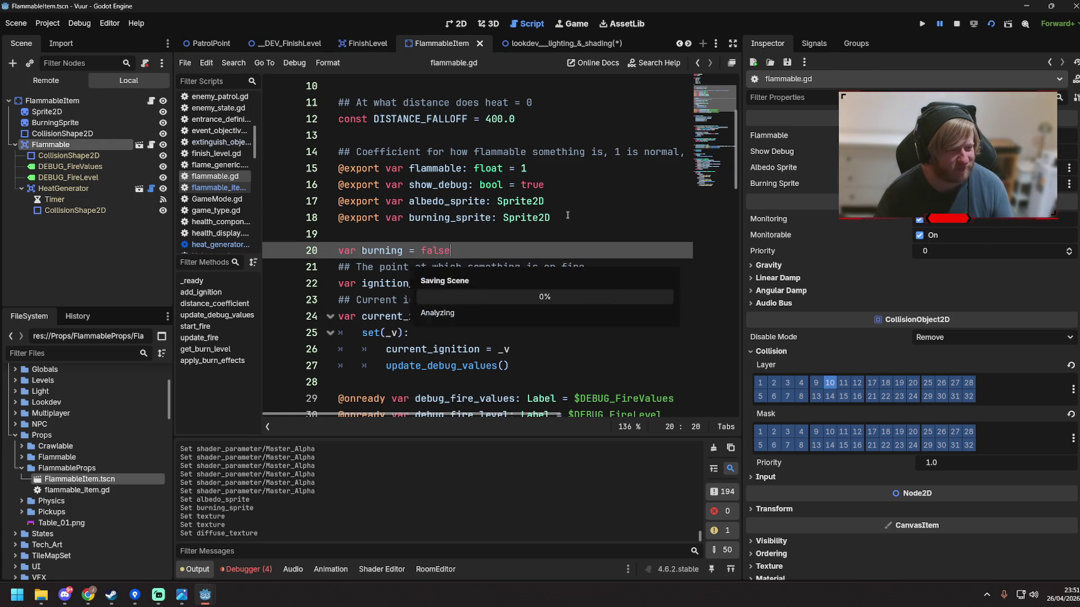
scroll(567, 216, "down", 20)
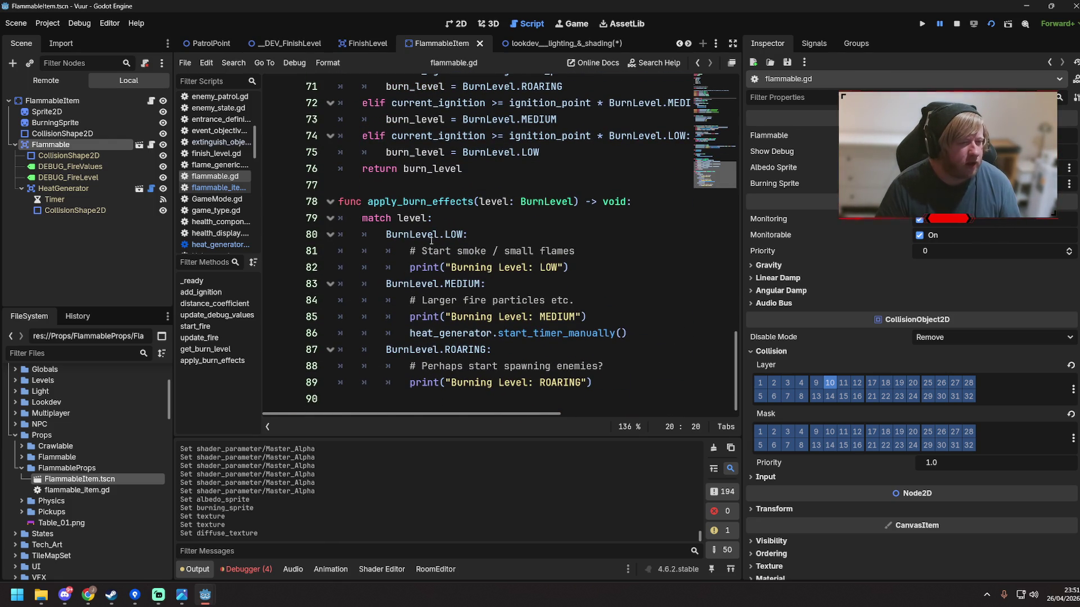
Review the BurnLevel.ROARING threshold check, then start a new line after apply_burn_effects at the script's end
scroll(450, 248, "up", 5)
scroll(430, 236, "down", 3)
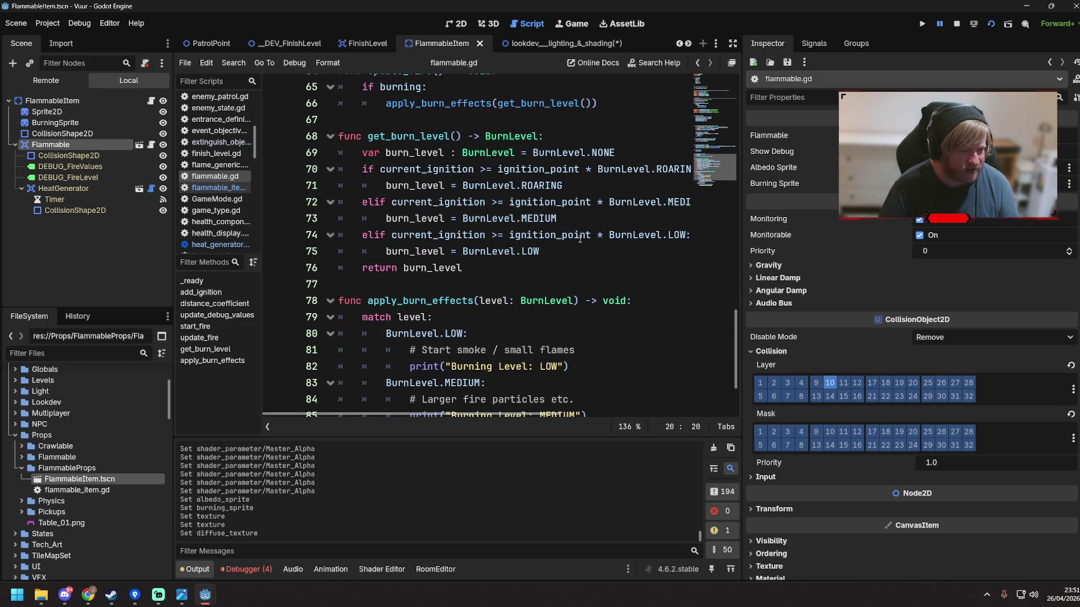
left_click(613, 235)
scroll(599, 235, "right", 1)
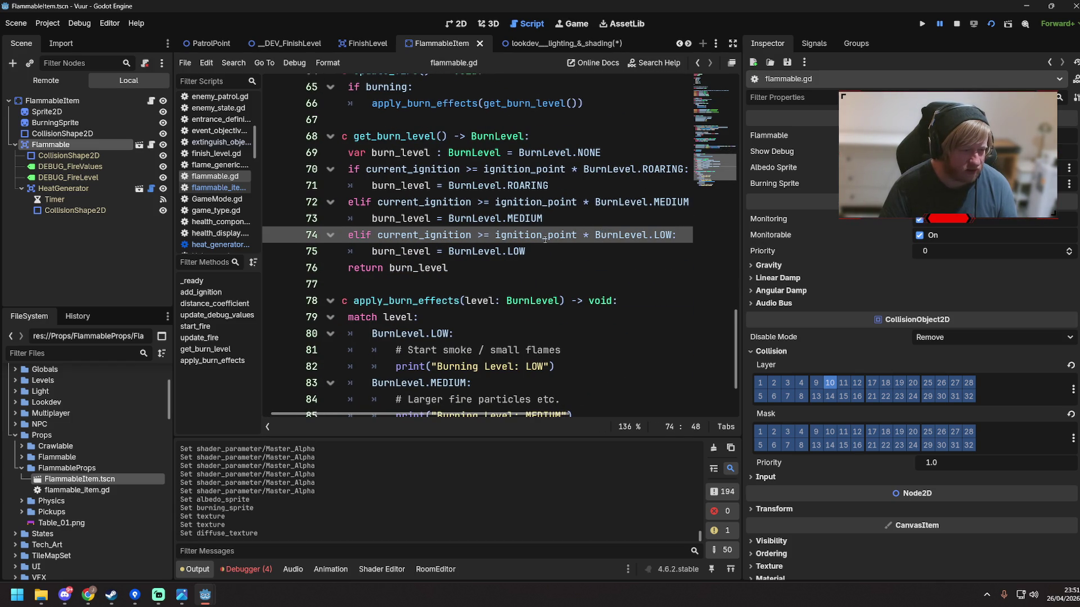
left_click(585, 169)
key("shift+End")
key("Down")
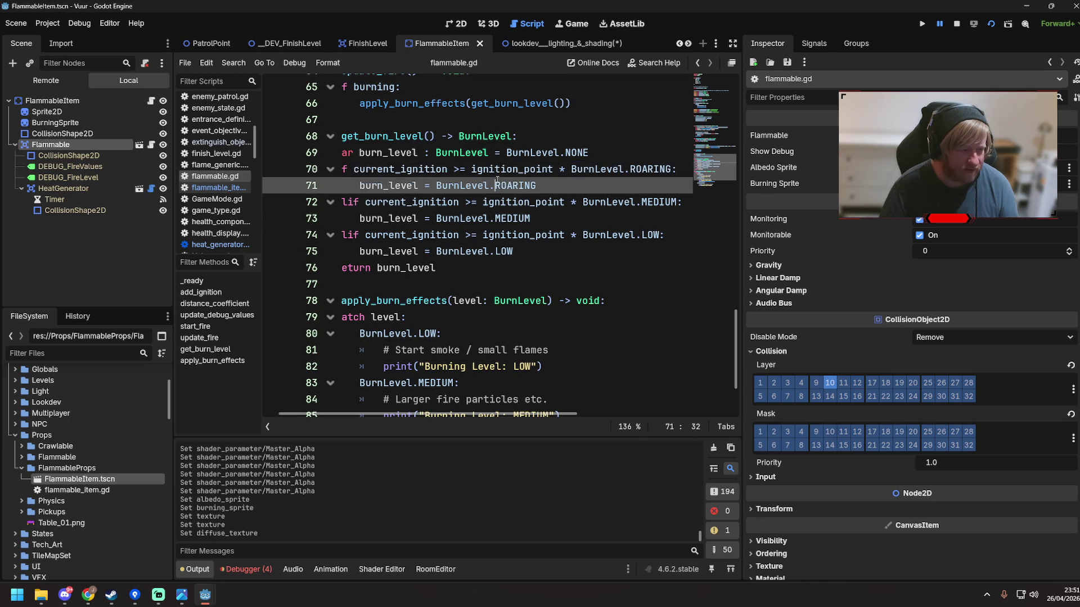
scroll(368, 293, "down", 2)
left_click(282, 395)
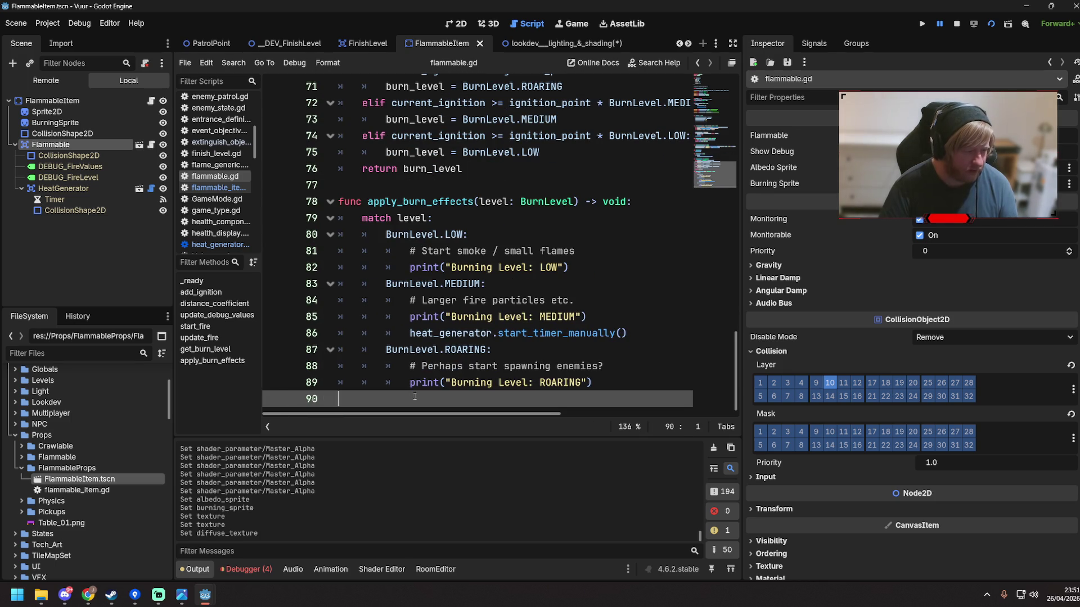
key("Return")
Write func get_max_burning_value_for_parameter() -> float: with the body ignition_point * BurnLevel.ROARING
type("func")
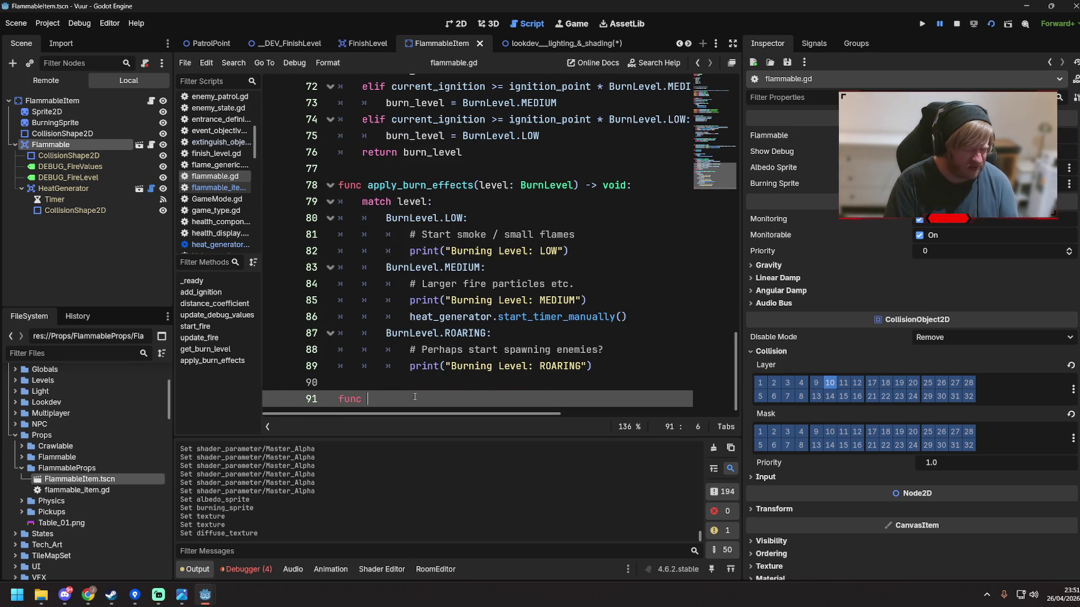
scroll(415, 396, "up", 1)
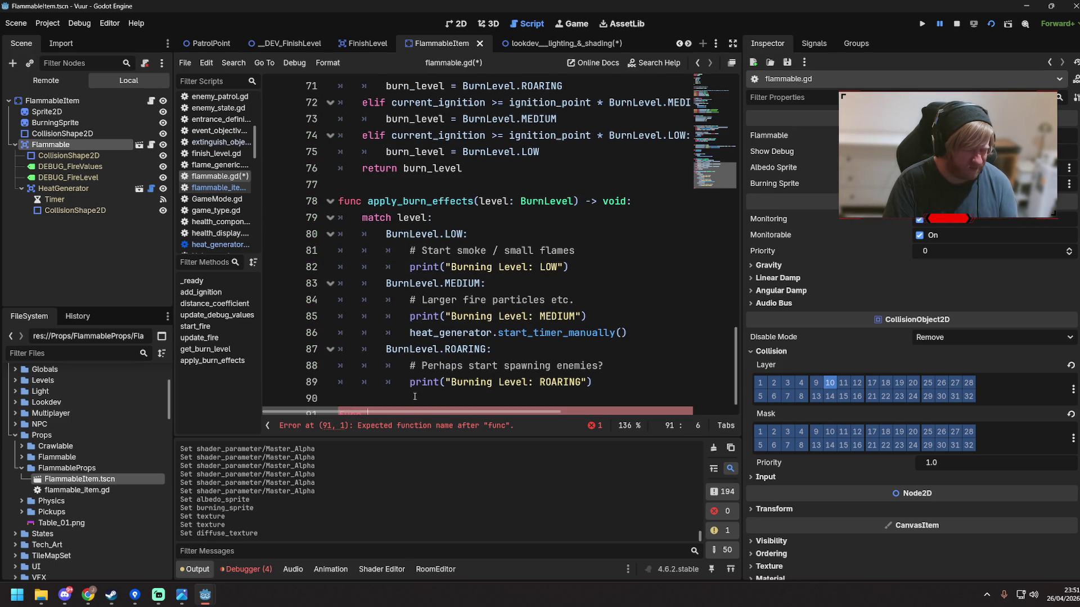
type("get_max")
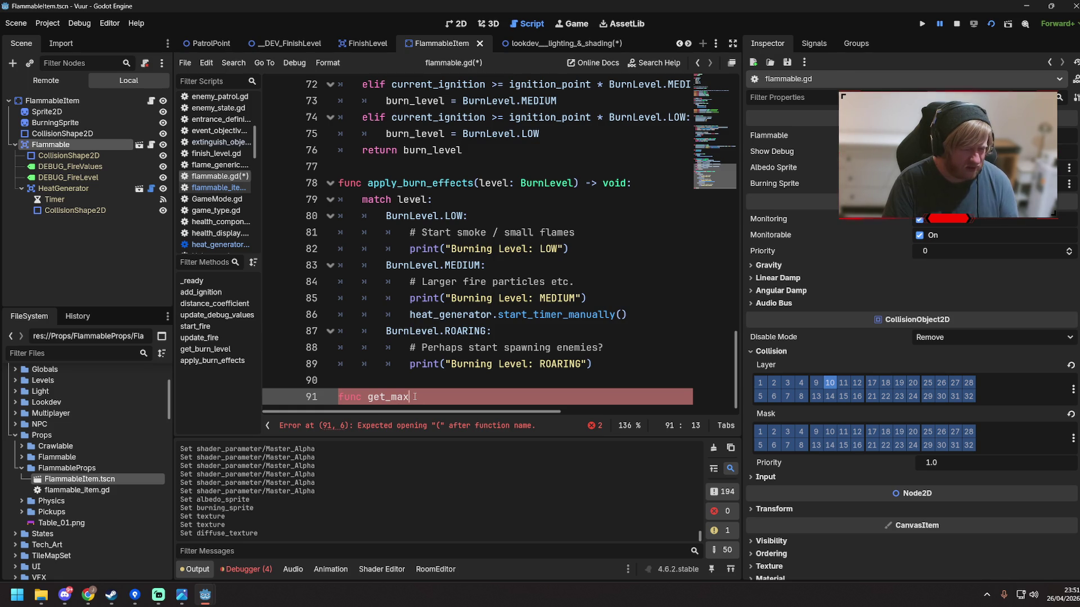
type("_burning_value_for_pa")
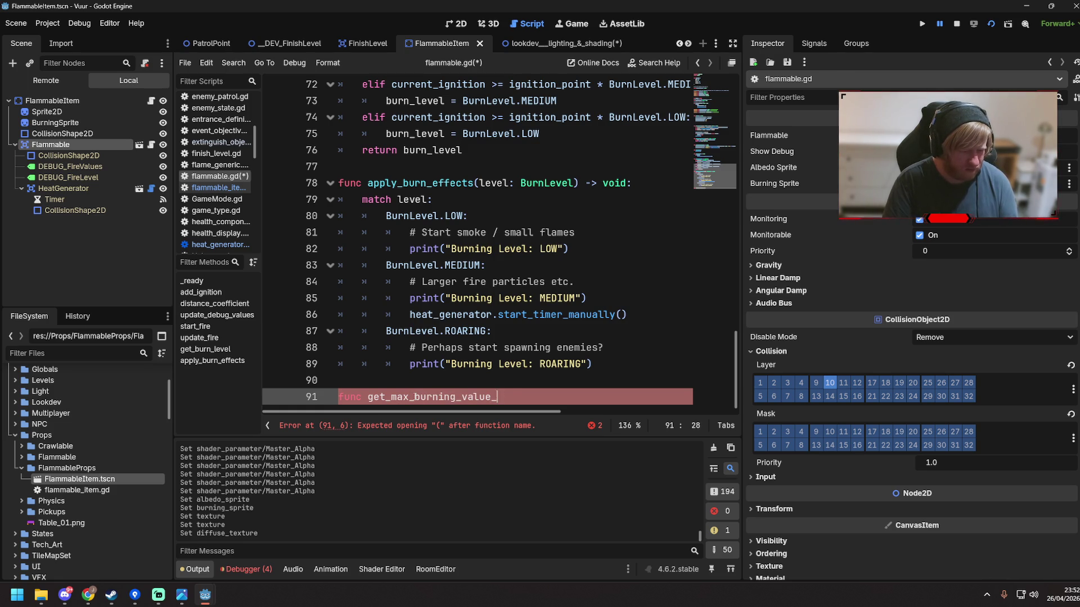
type("ra")
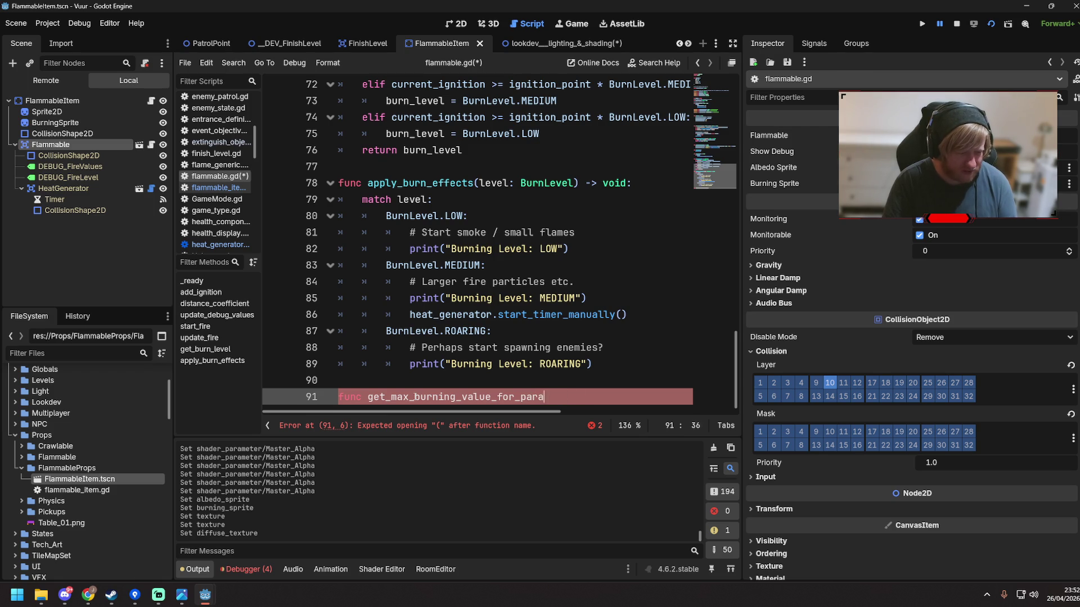
type("meter() -> ")
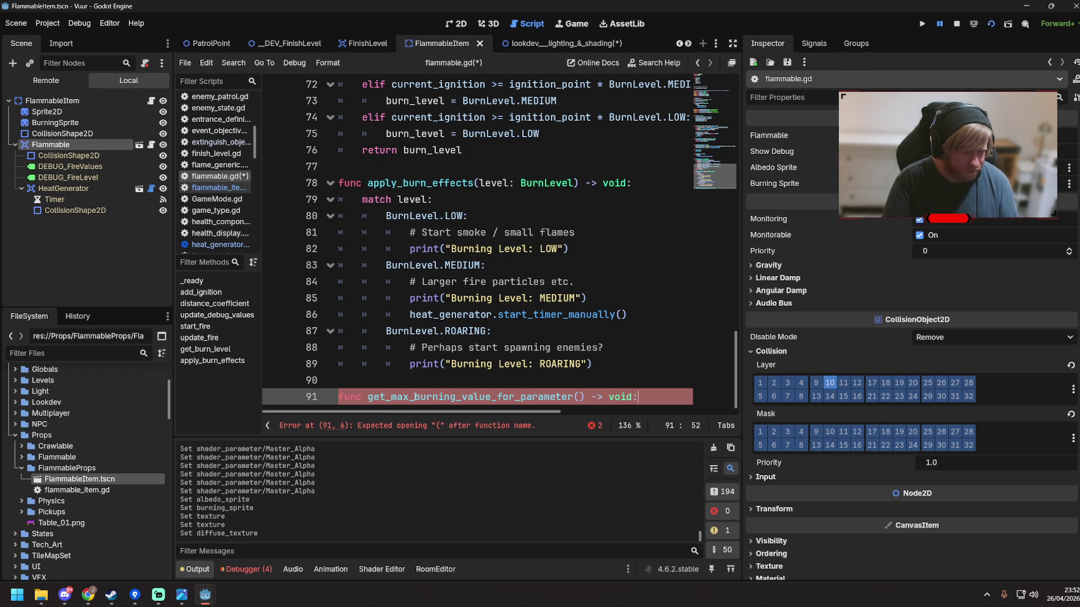
type("float:")
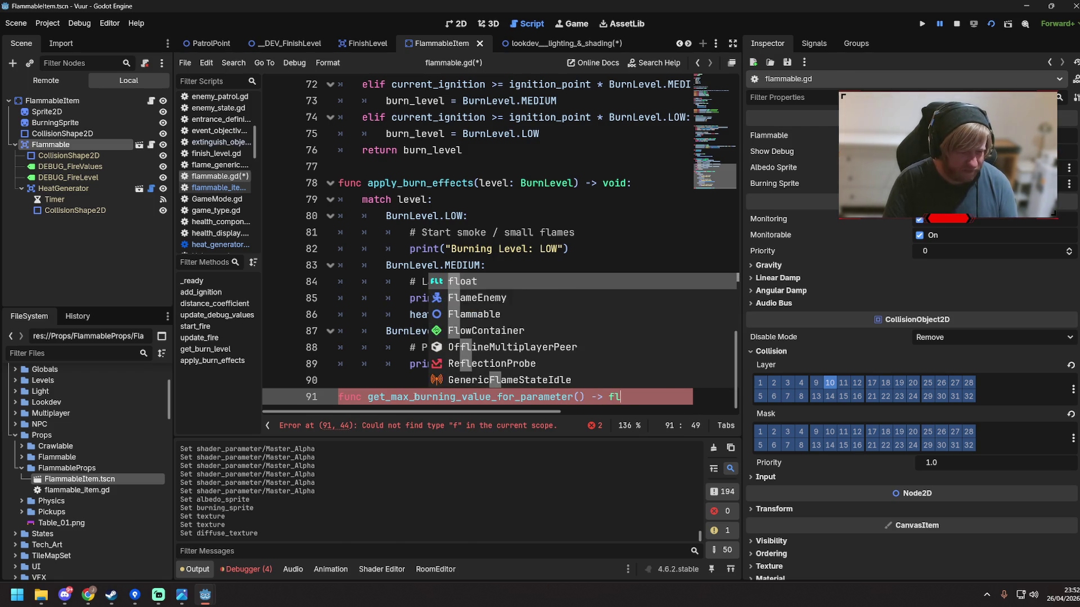
key("Return")
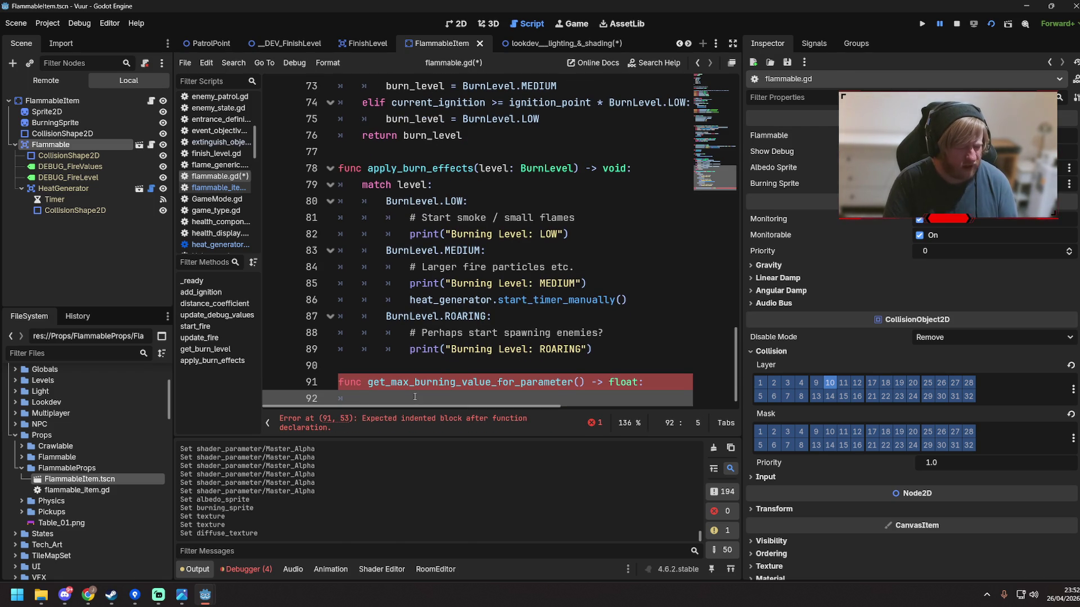
type("inignition")
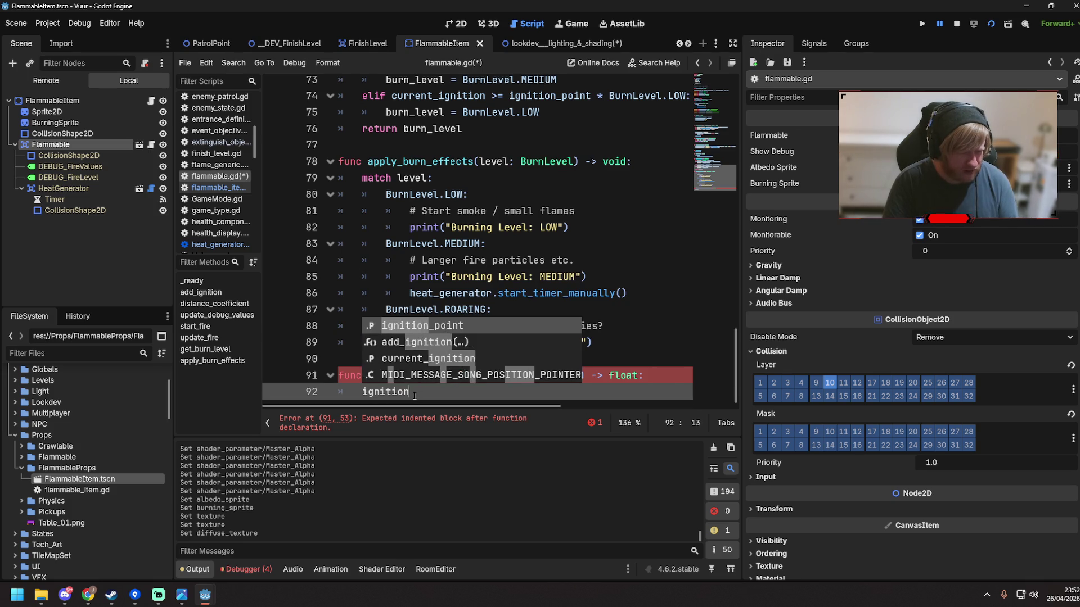
key("Return")
type("* B")
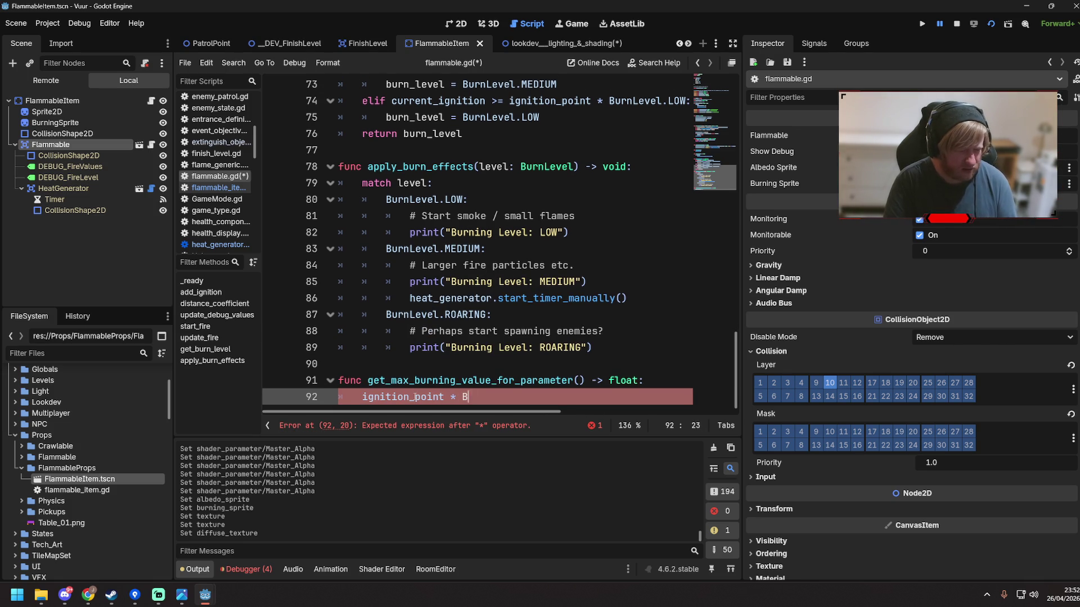
type("urnLevel.ROAR")
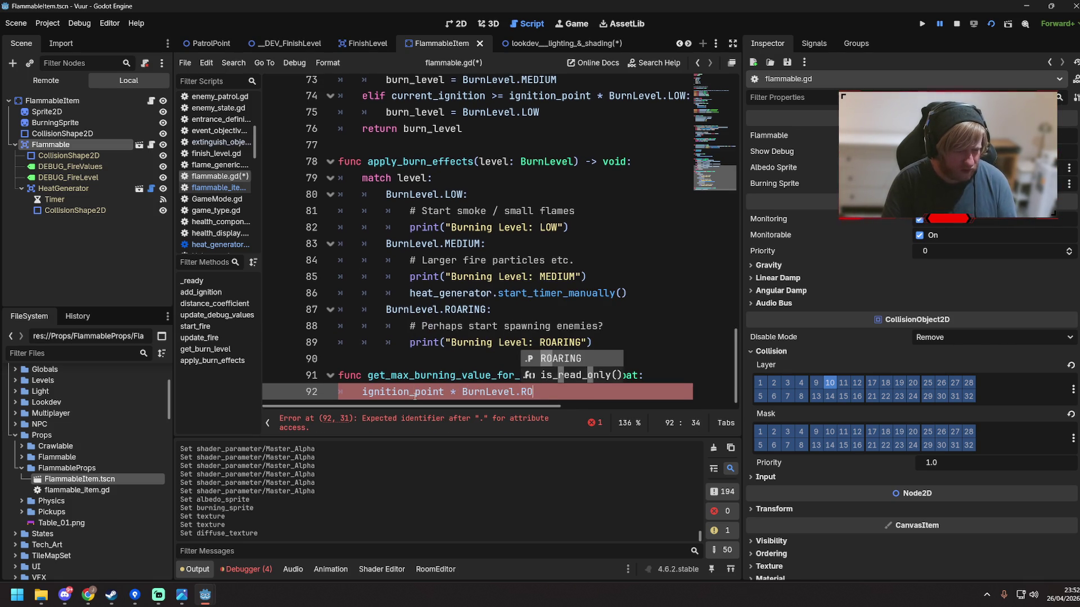
key("Return")
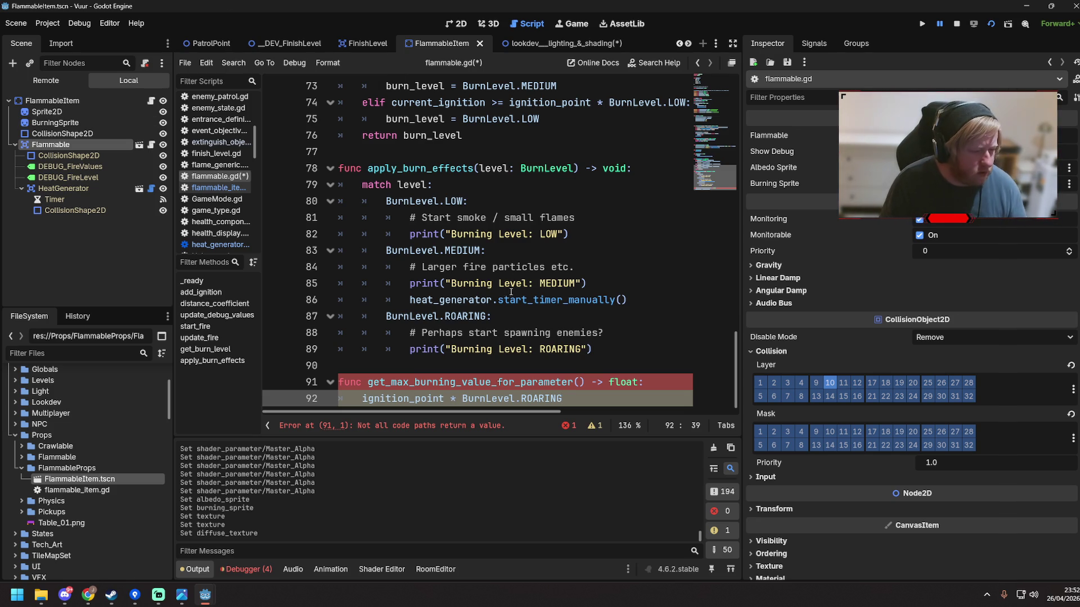
left_click(392, 382)
Rename the function to get_burning_value_for_parameter and make line 92 divide by (ignition_point * BurnLevel.ROARING)
key("BackSpace")
key("BackSpace")
key("End")
left_click(361, 398)
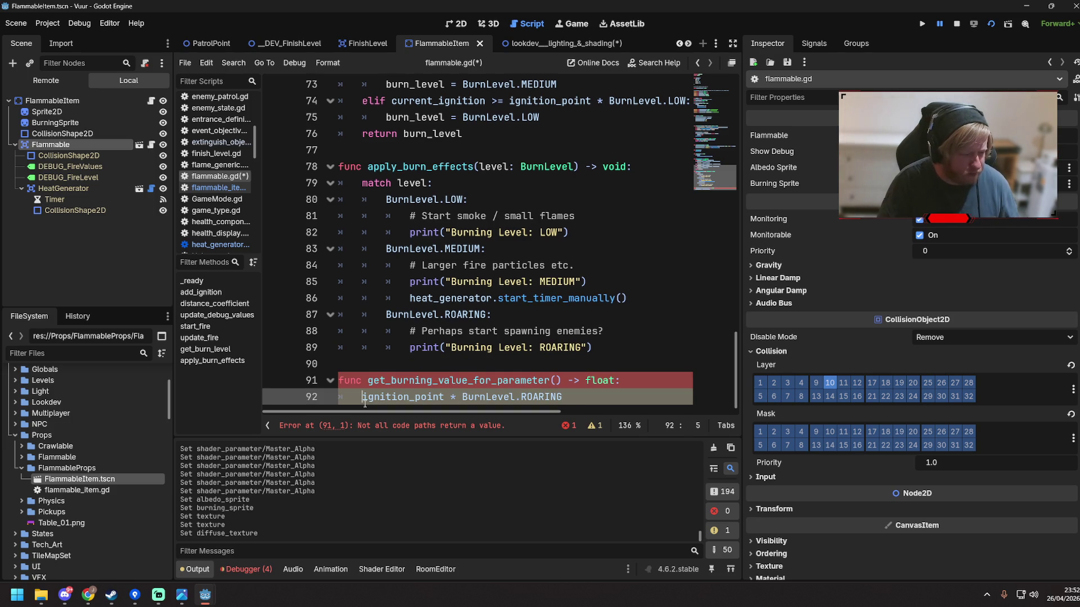
type("ignir")
key("BackSpace")
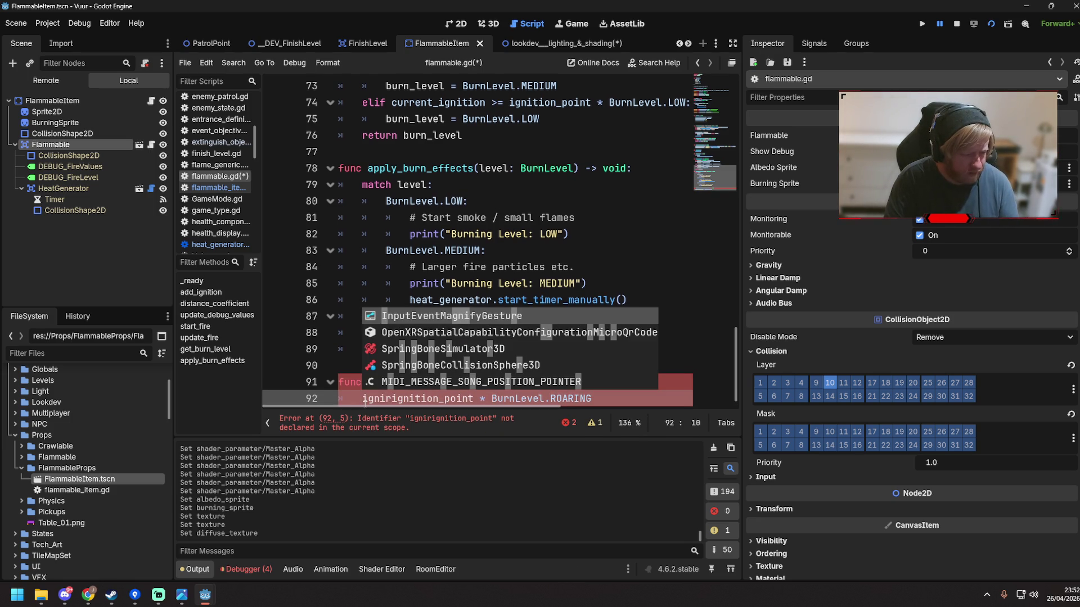
type("tion ")
type("/ (")
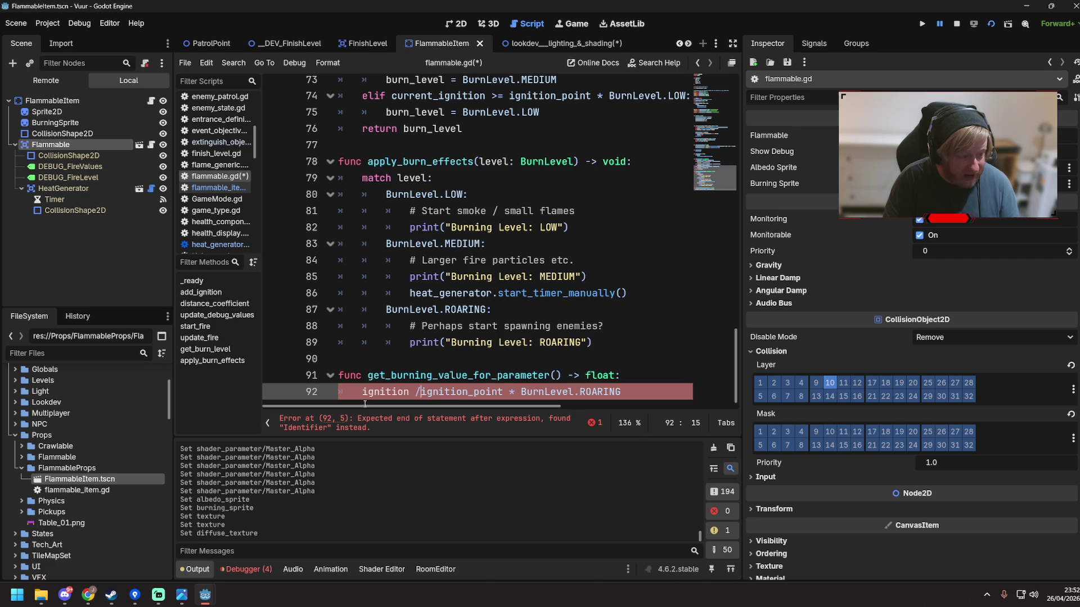
key("ctrl+Right")
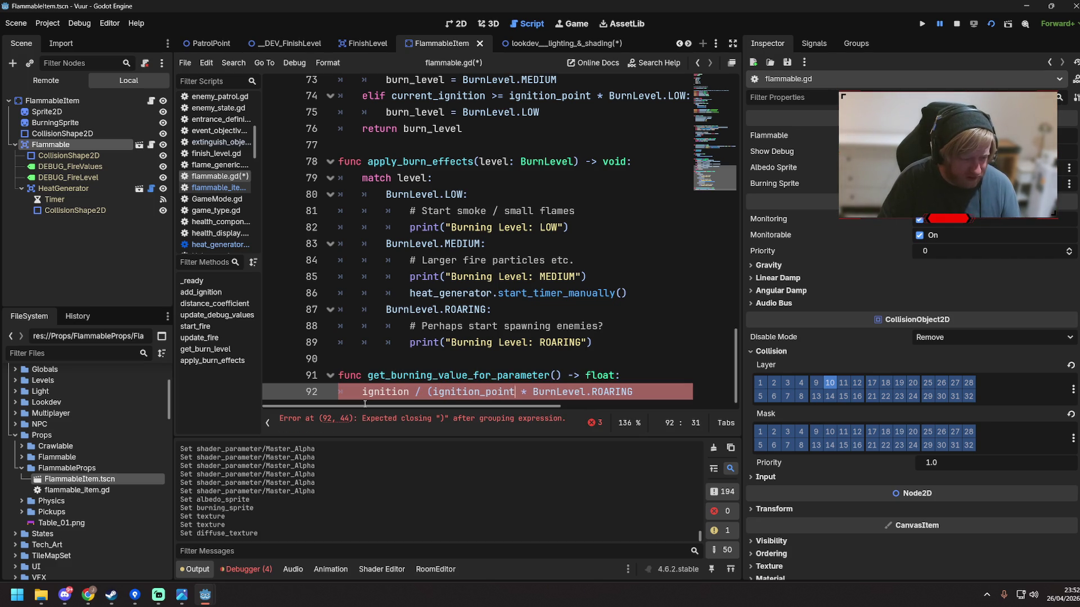
key("Right")
key("Right")
key("Right")
type(") *")
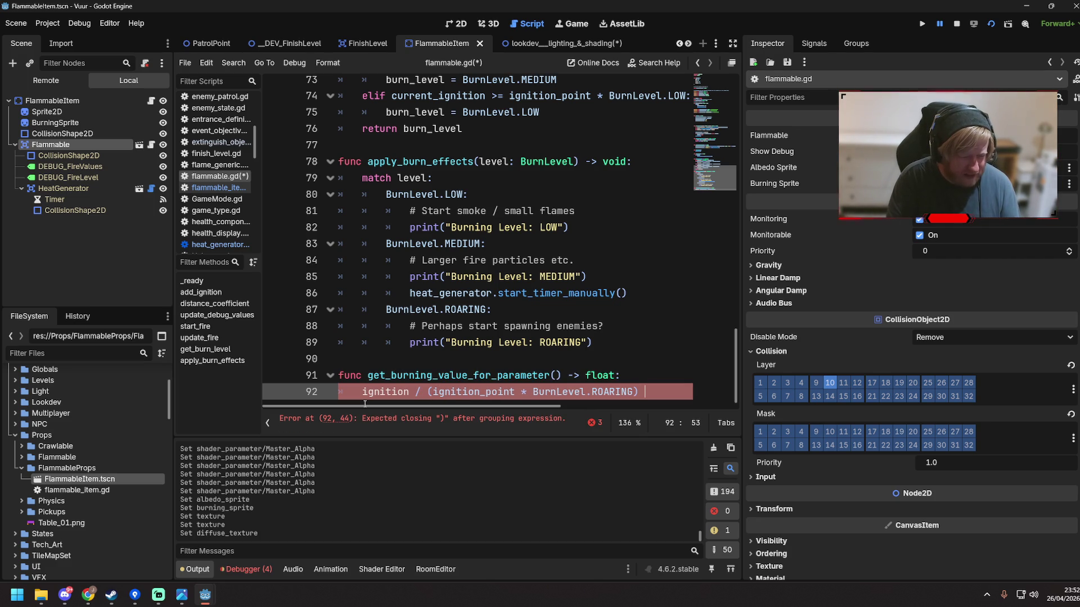
key("BackSpace")
key("BackSpace")
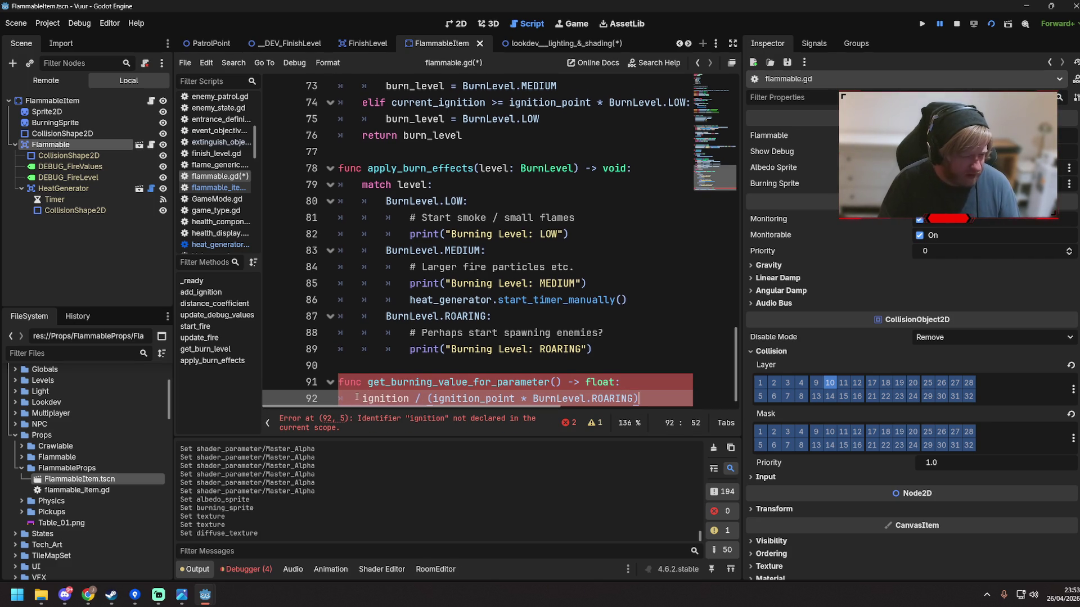
Make line 92 read return current_ignition / (ignition_point * BurnLevel.ROARING)
left_click(357, 397)
type("return")
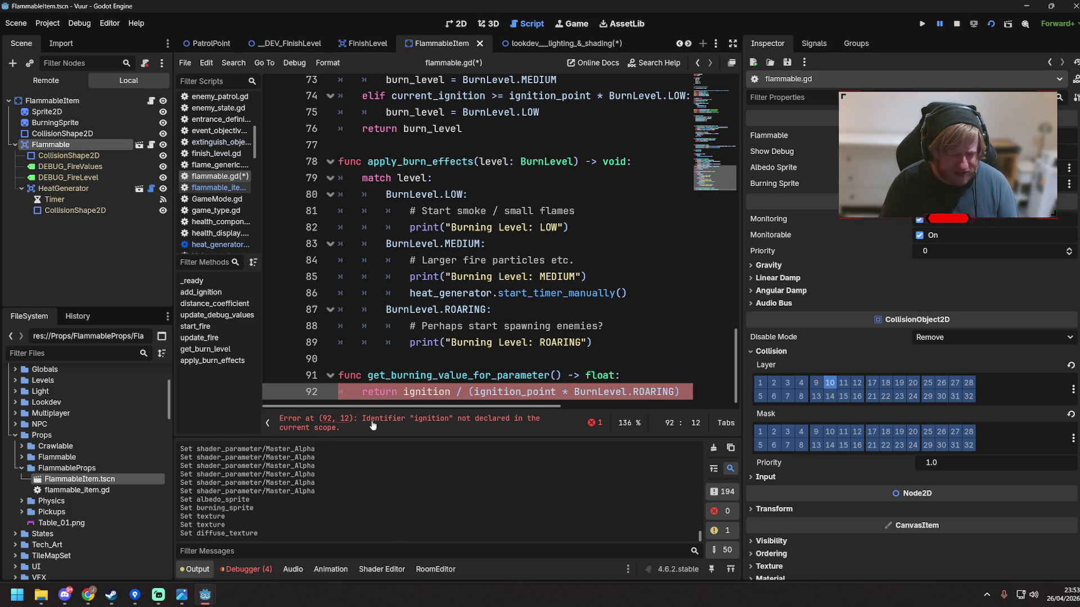
scroll(426, 368, "up", 1)
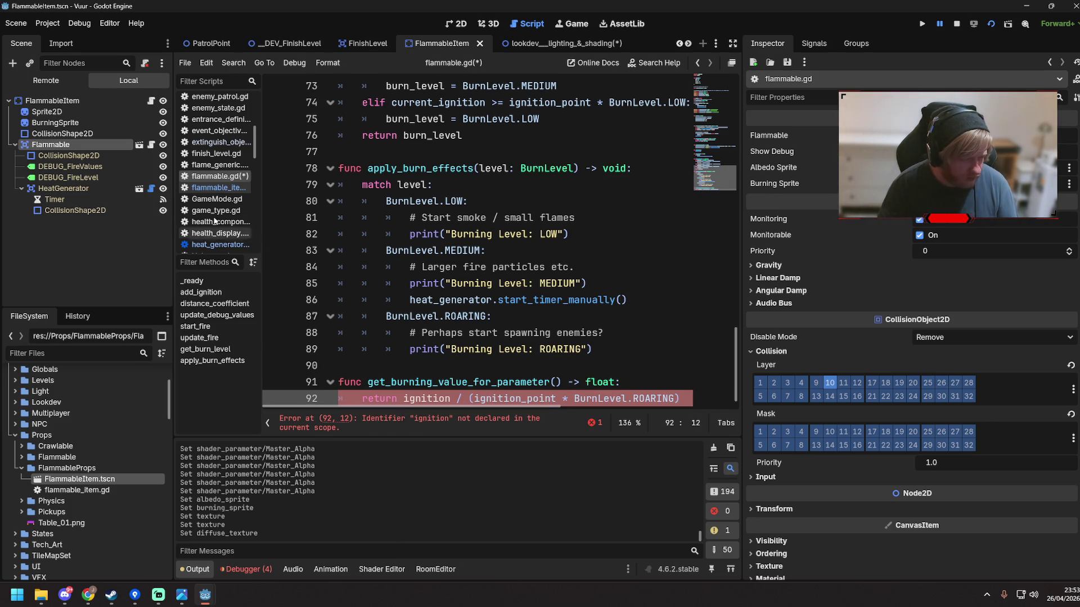
scroll(410, 397, "down", 1)
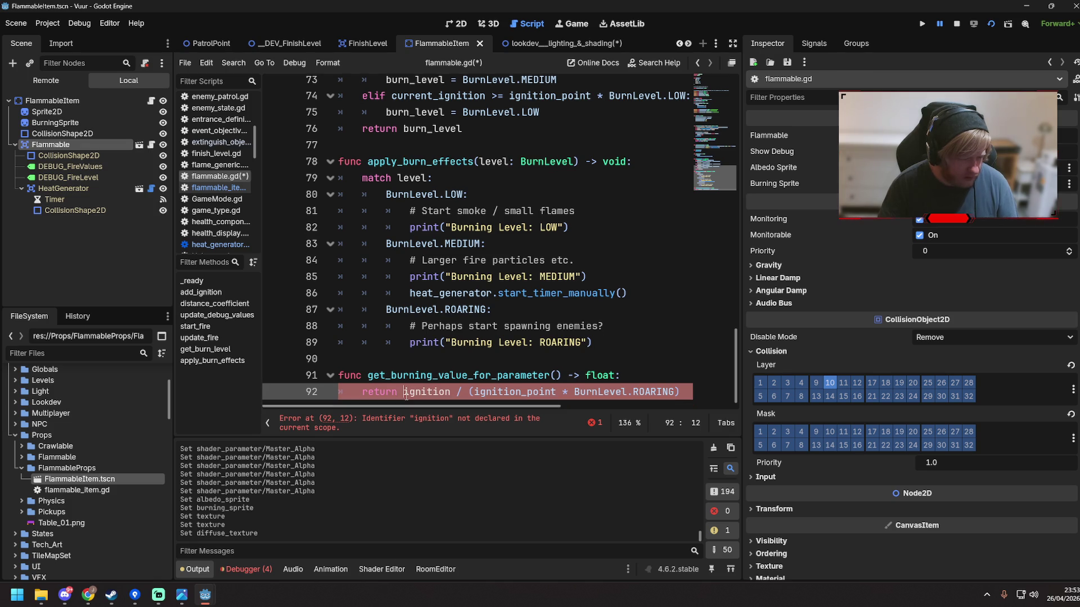
type("current_")
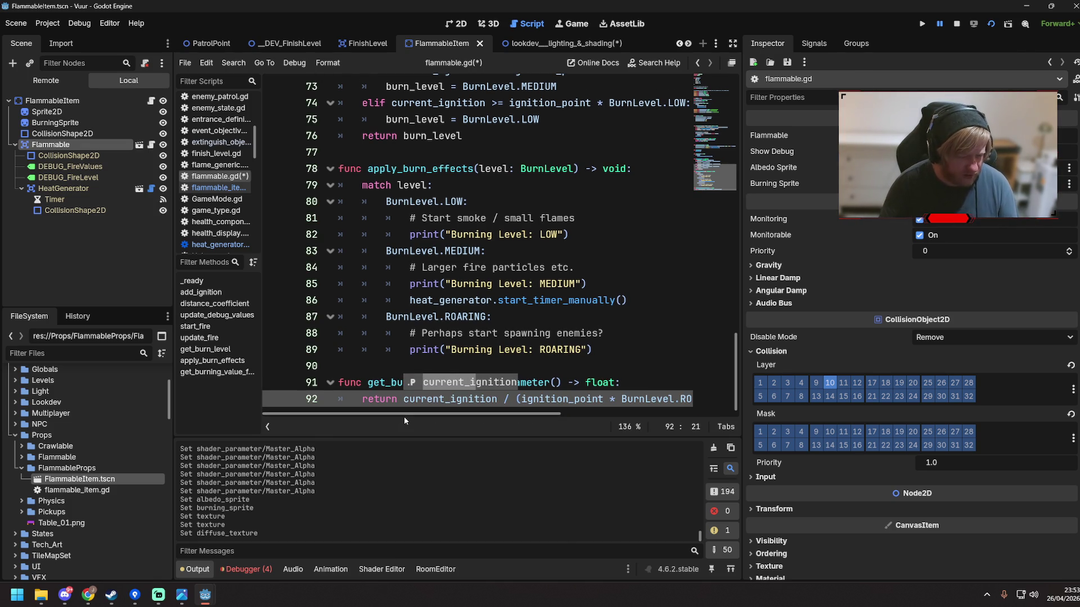
key("Escape")
scroll(523, 415, "right", 2)
scroll(492, 415, "left", 2)
left_click_drag(370, 383, 561, 382)
scroll(520, 263, "up", 5)
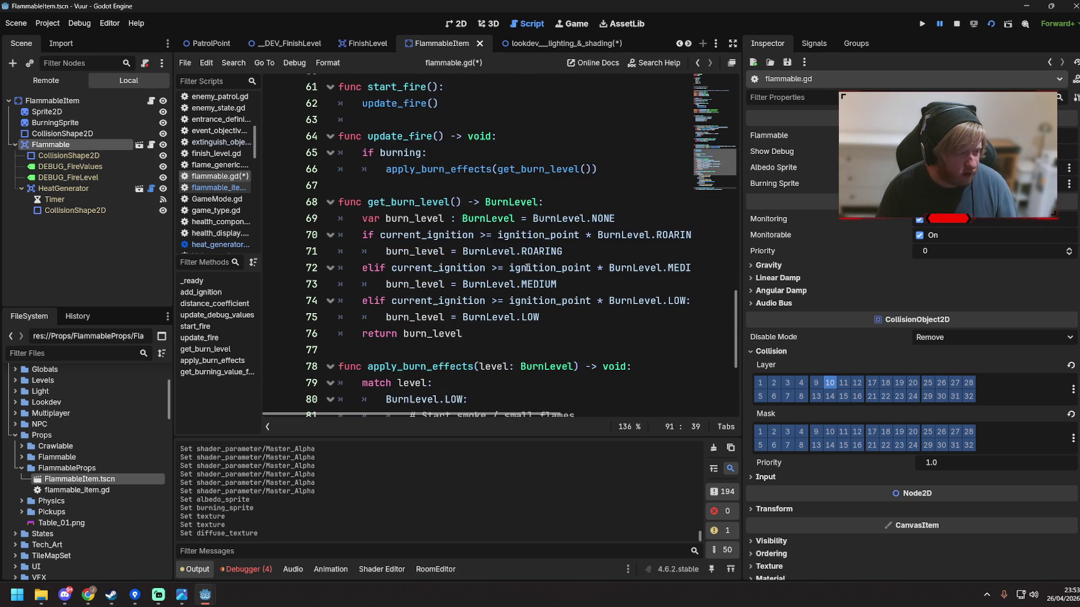
Move to update_fire's if burning line and save flammable.gd with get_burning_value_for_parameter() included
left_click(467, 251)
scroll(467, 251, "up", 3)
scroll(443, 277, "down", 1)
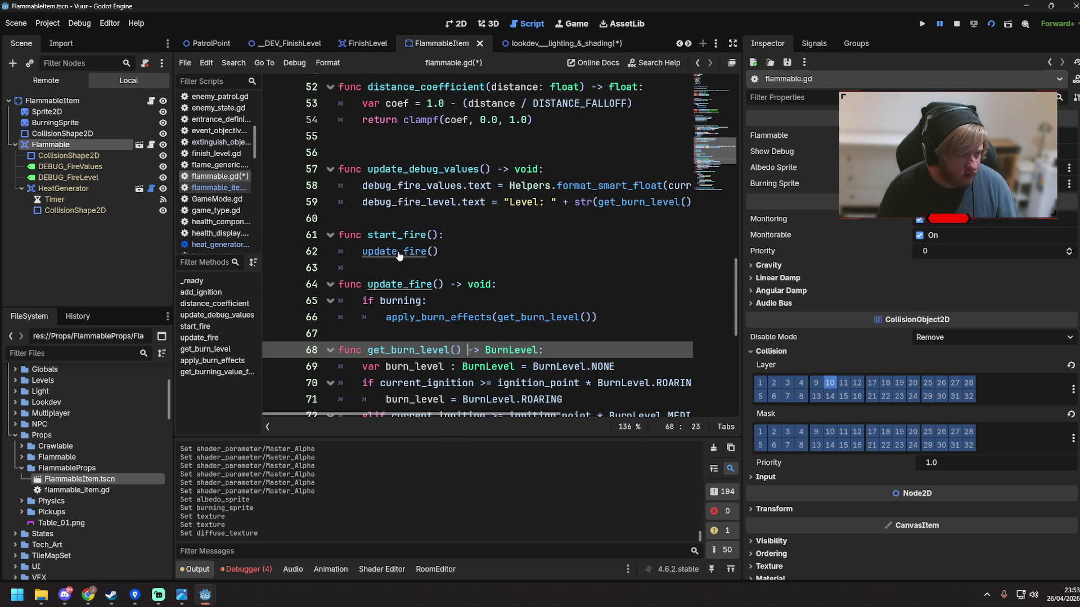
left_click(430, 284, "ctrl")
scroll(487, 259, "down", 3)
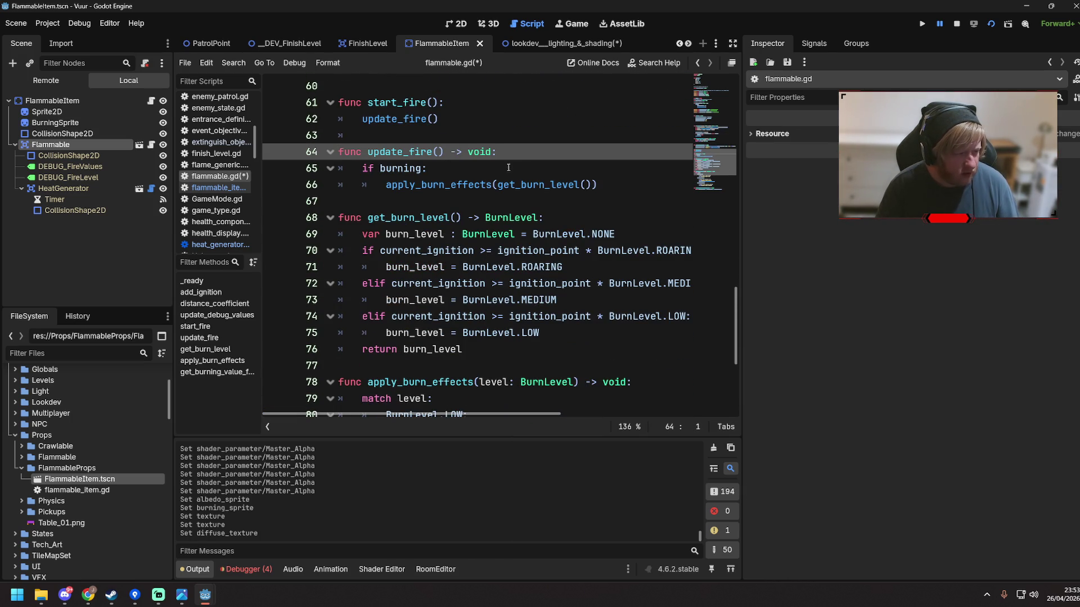
left_click(508, 168)
key("ctrl+s")
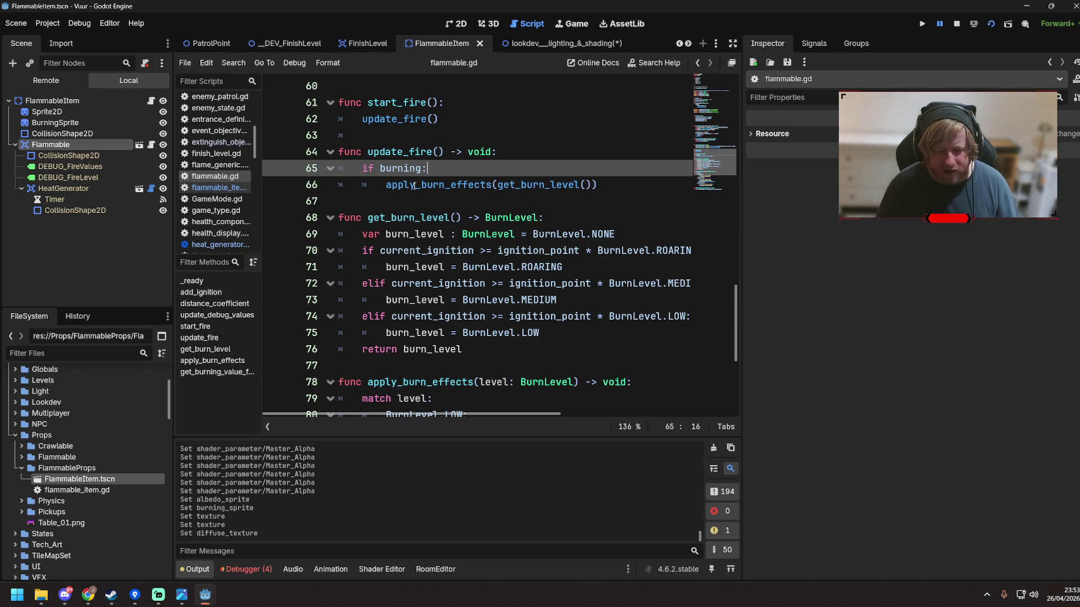
mouse_move(414, 185)
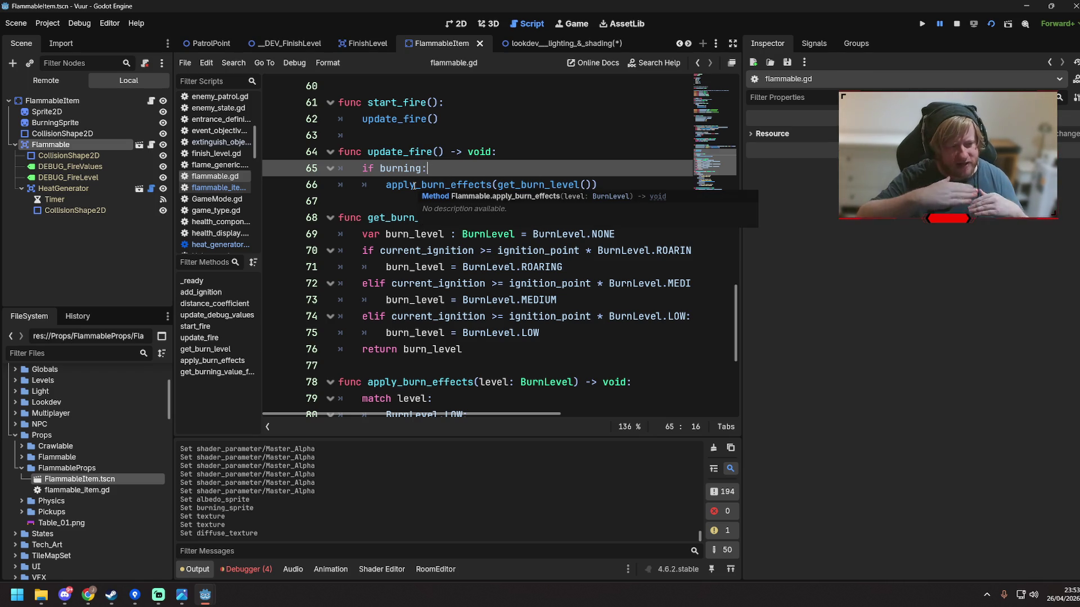
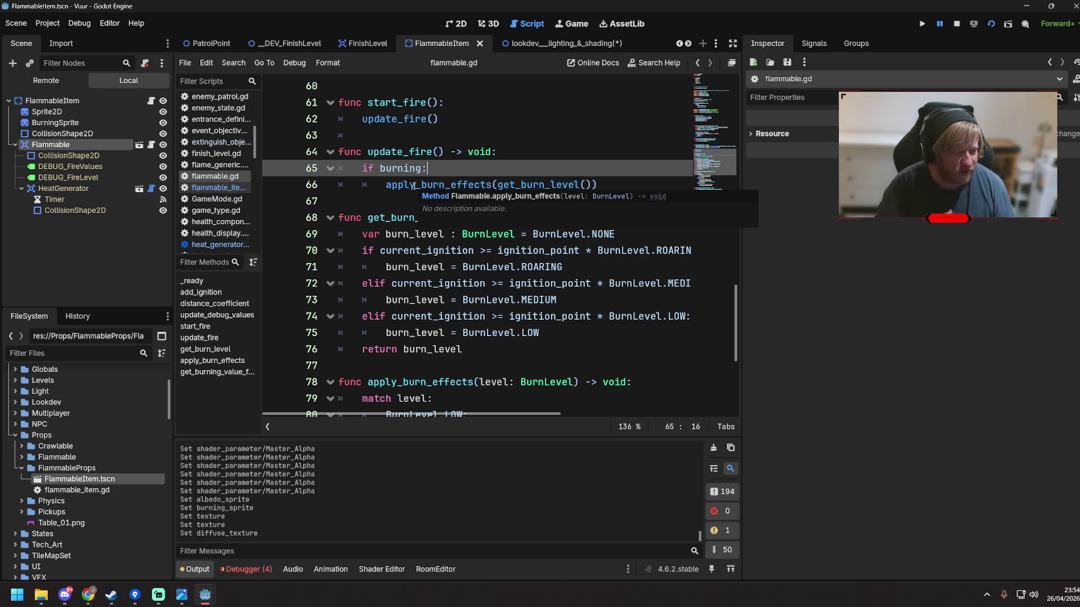
Locate the start_fire function in flammable.gd and select its name
left_click(619, 181)
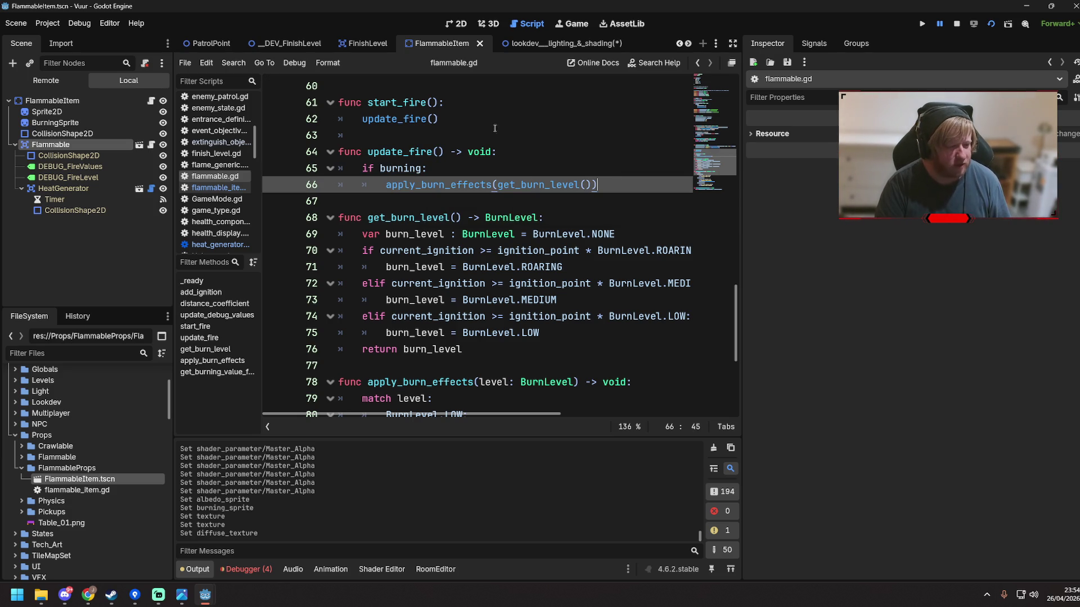
scroll(448, 186, "down", 3)
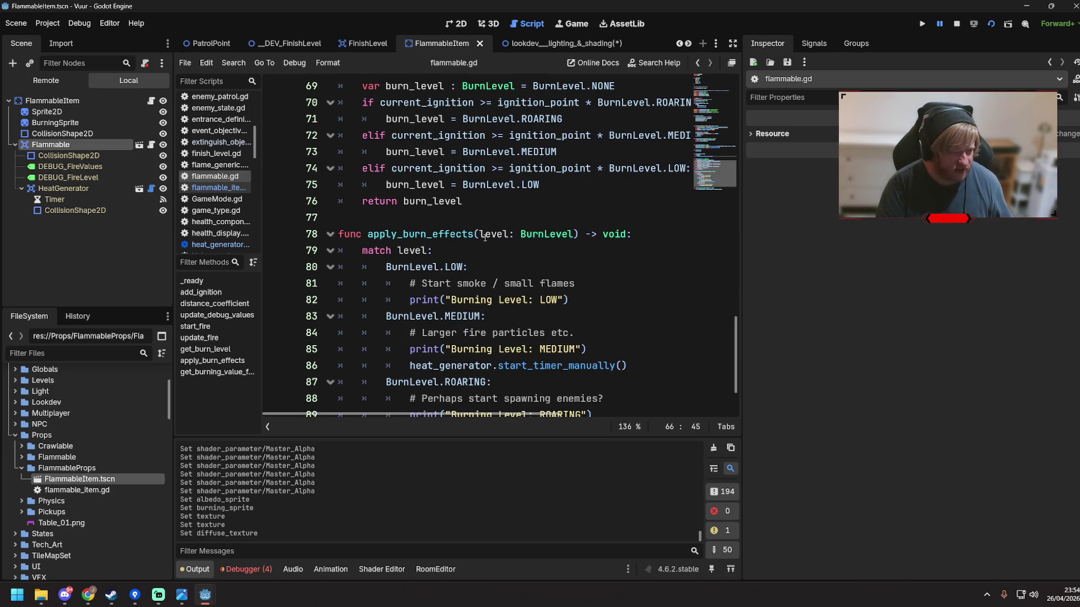
scroll(494, 233, "up", 4)
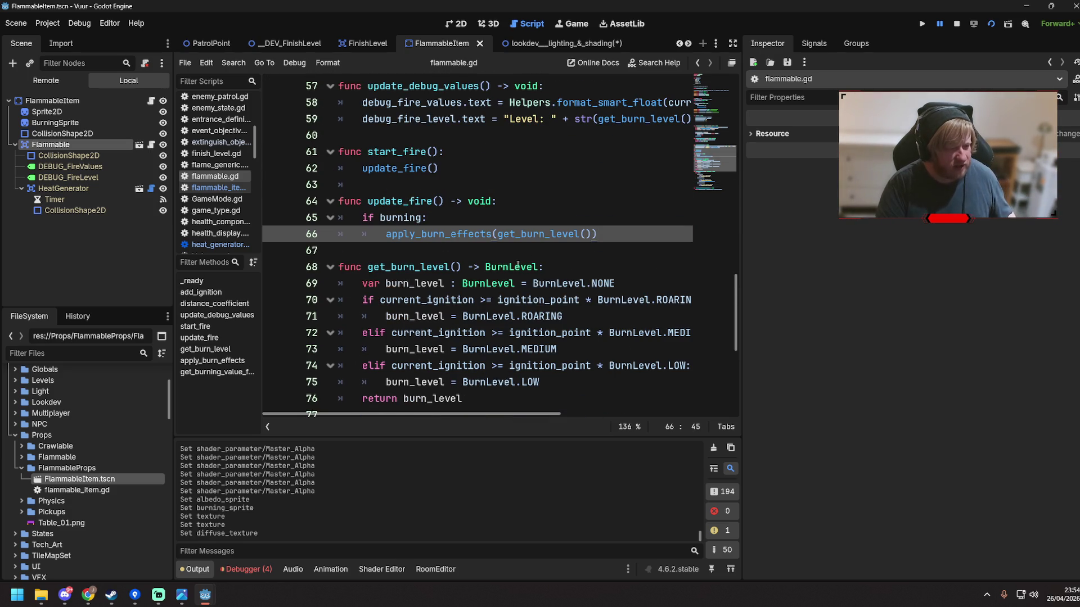
scroll(460, 222, "up", 3)
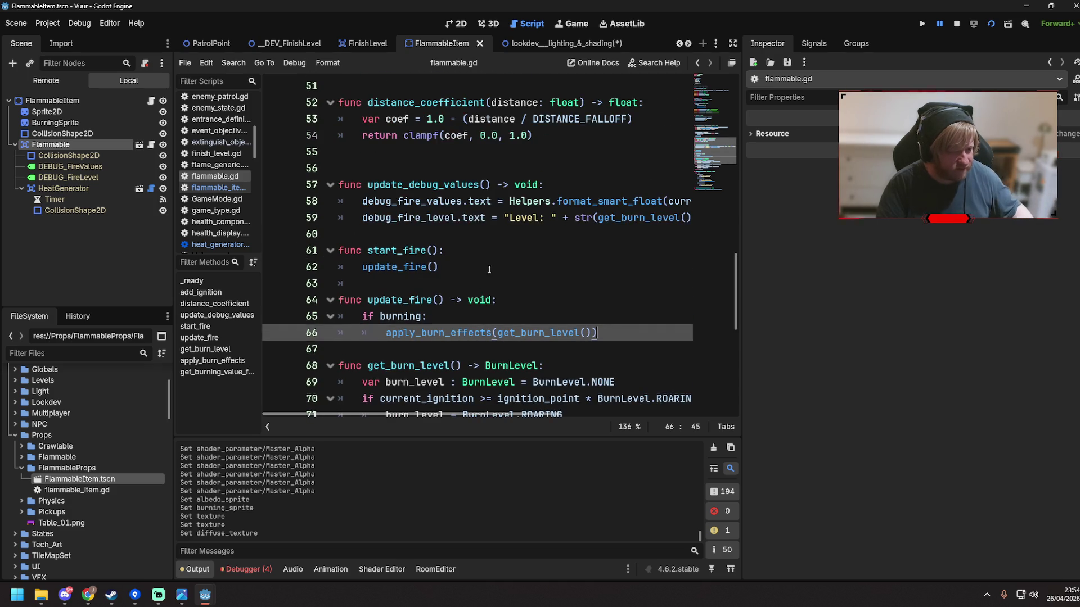
scroll(421, 324, "up", 2)
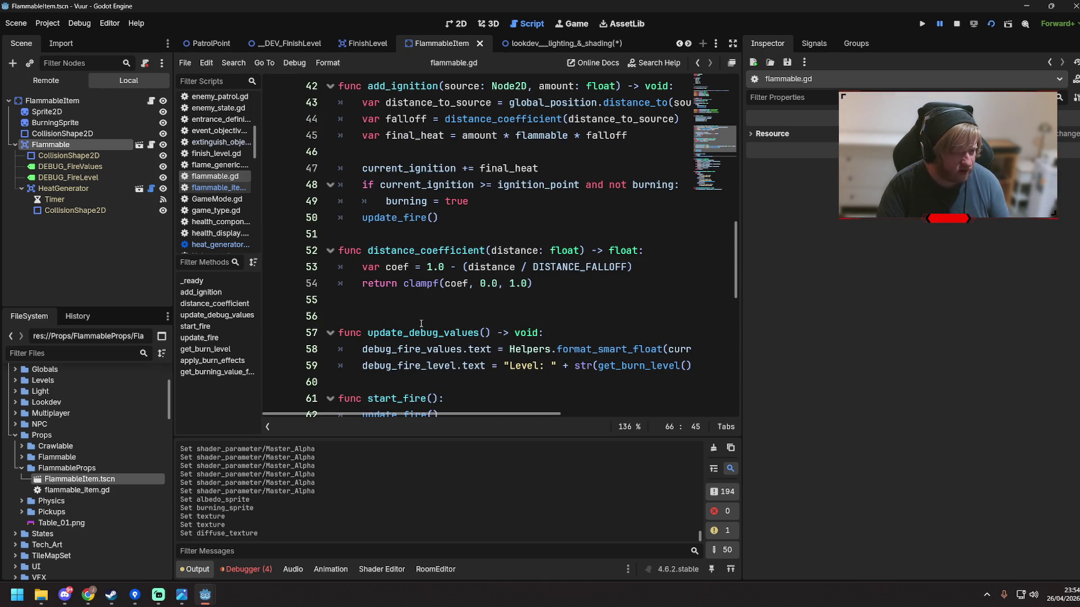
scroll(421, 324, "down", 2)
scroll(428, 282, "up", 6)
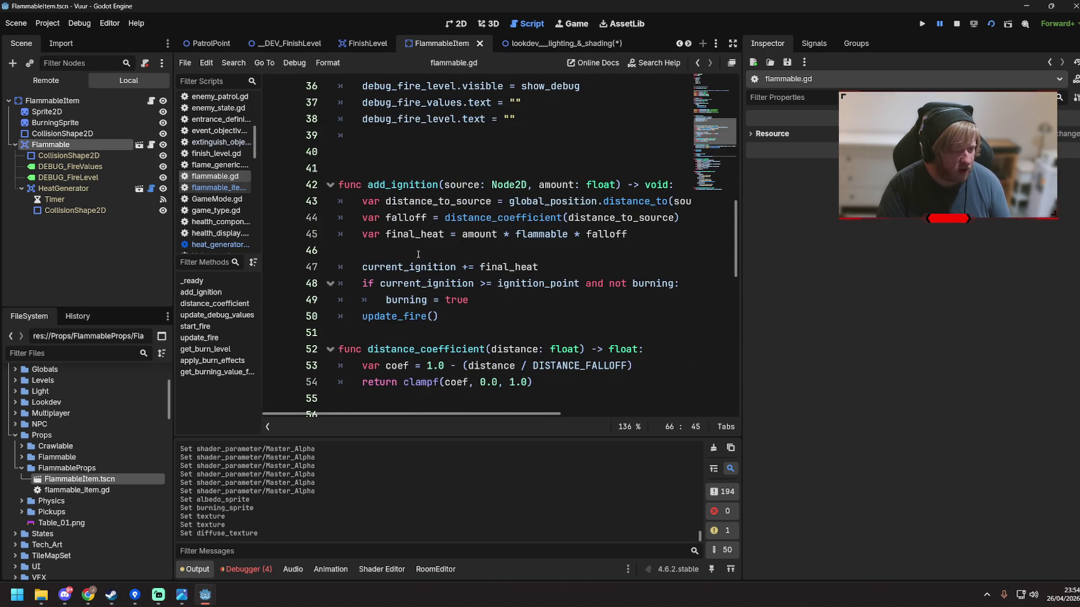
scroll(435, 233, "up", 1)
scroll(416, 214, "down", 6)
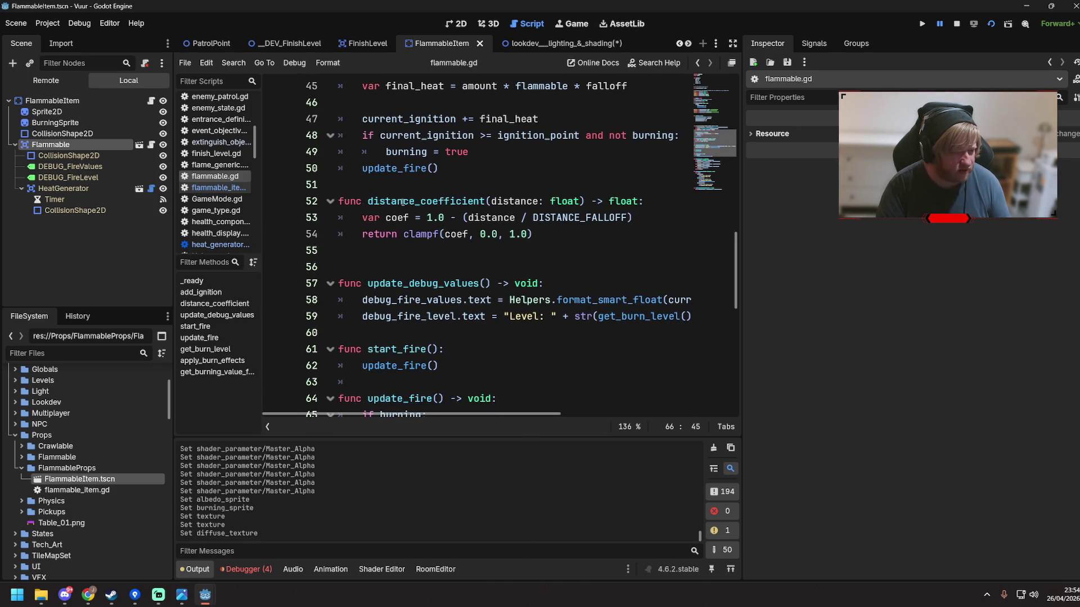
double_click(373, 349)
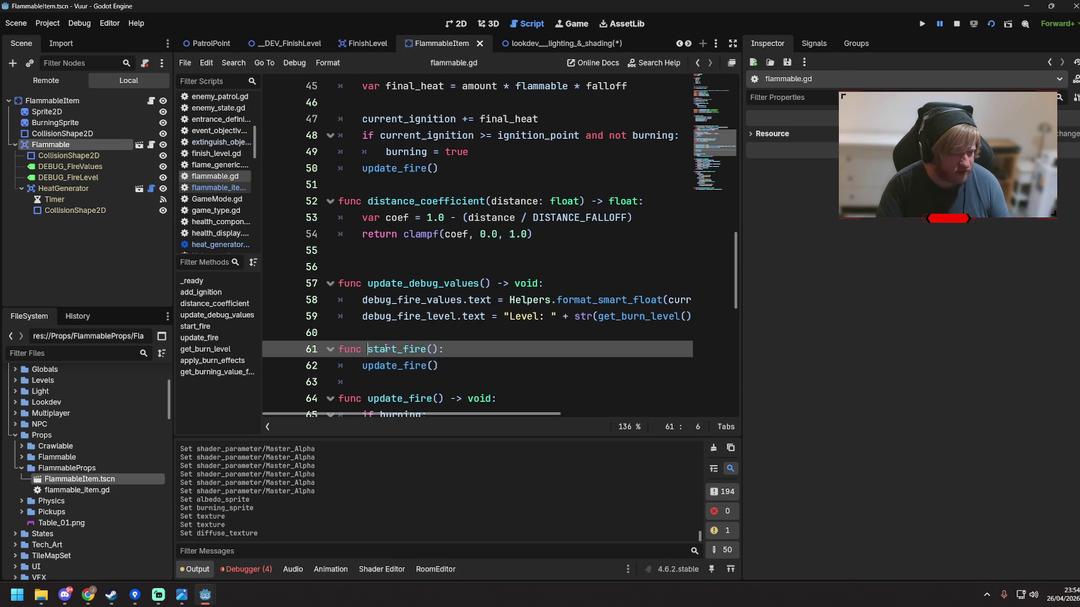
Delete the start_fire function (lines 60–62) so update_fire follows update_debug_values
scroll(441, 312, "up", 6)
scroll(441, 313, "up", 3)
scroll(444, 337, "down", 9)
left_click_drag(446, 374, 415, 325)
key("BackSpace")
key("BackSpace")
scroll(415, 325, "down", 1)
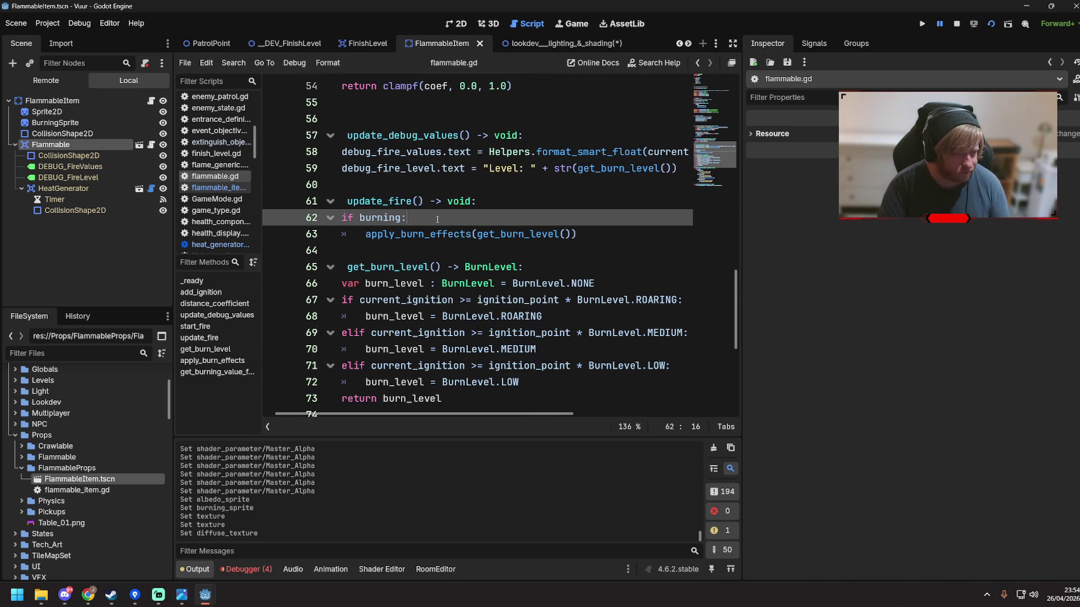
left_click(614, 236)
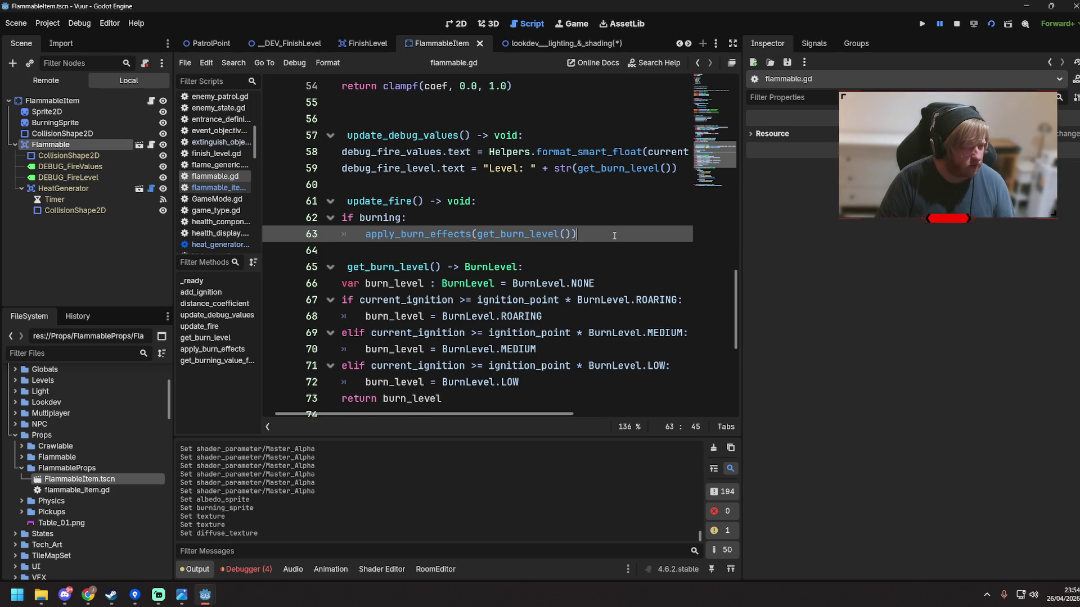
Add a 'burning_sprite.material' line below apply_burn_effects in update_fire
key("Return")
type("burning")
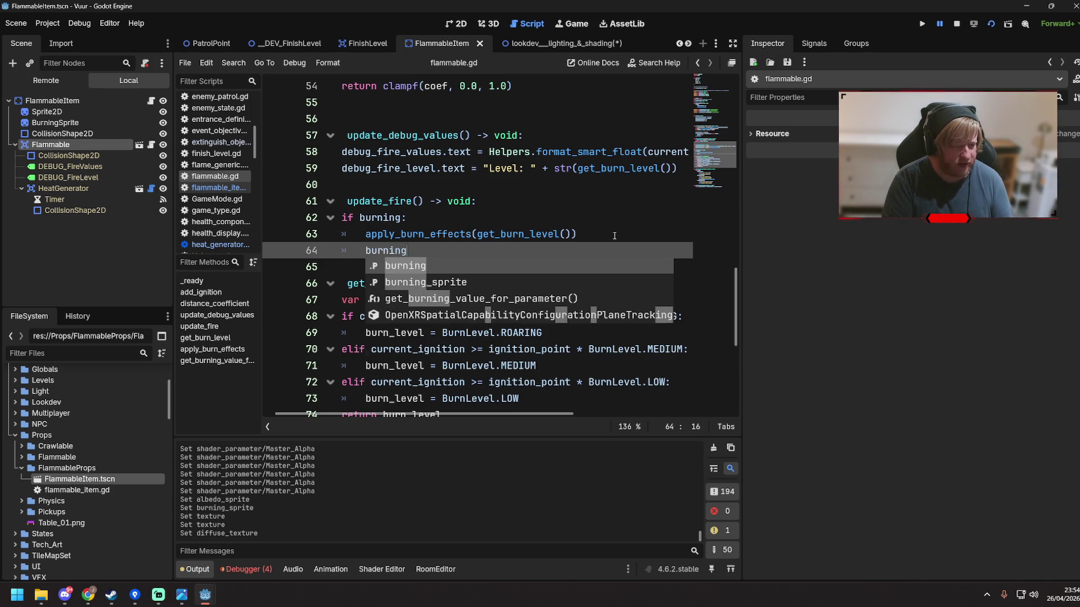
key("Down")
key("Return")
type(".")
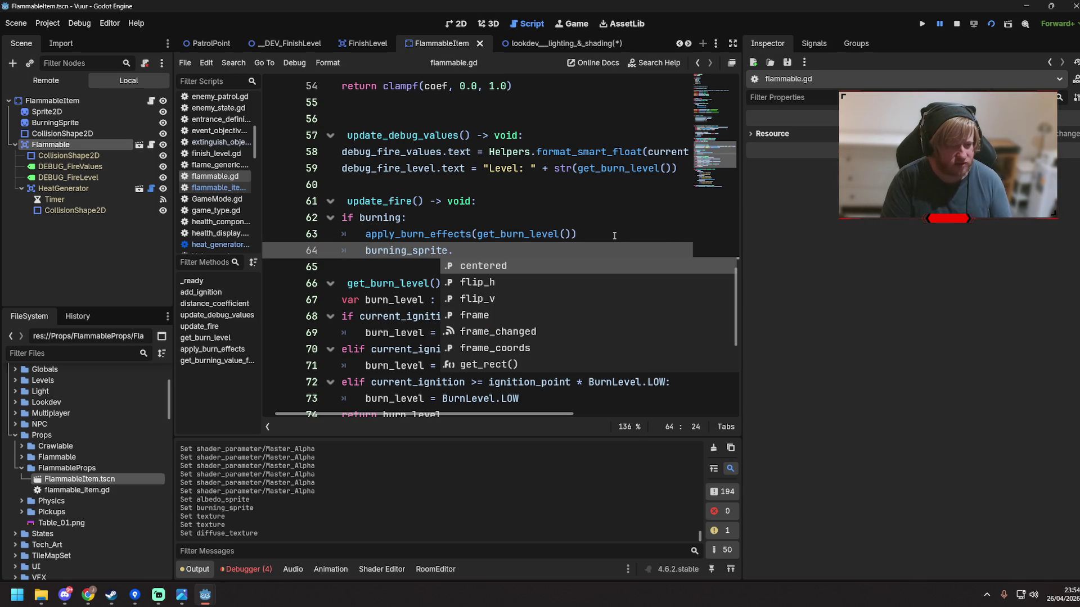
type("mat")
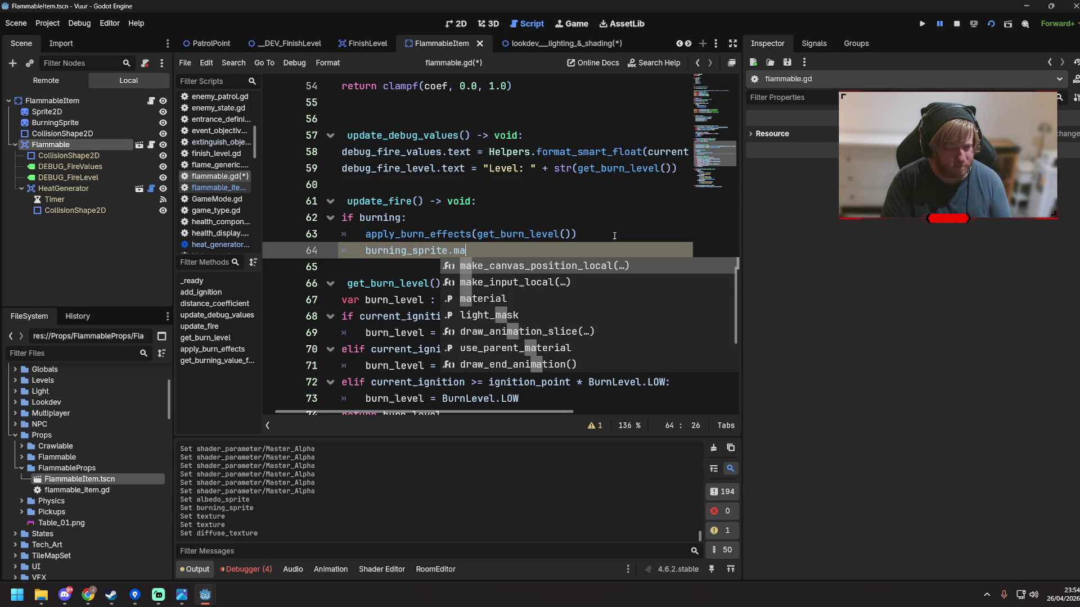
key("Return")
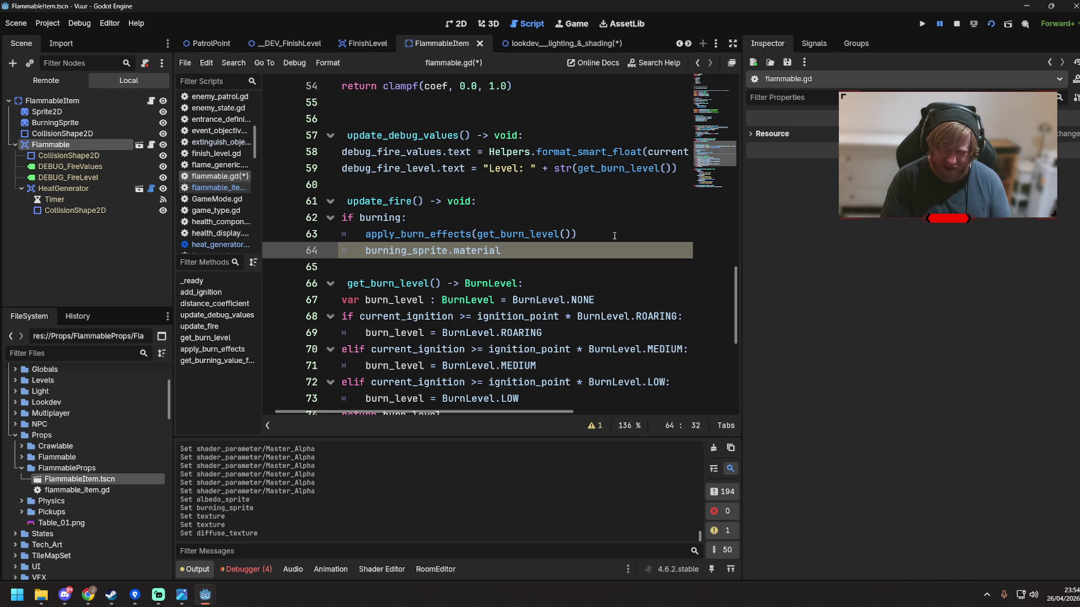
Select BurningSprite in the Scene tree and inspect its ShaderMaterial in the Inspector
left_click(78, 125)
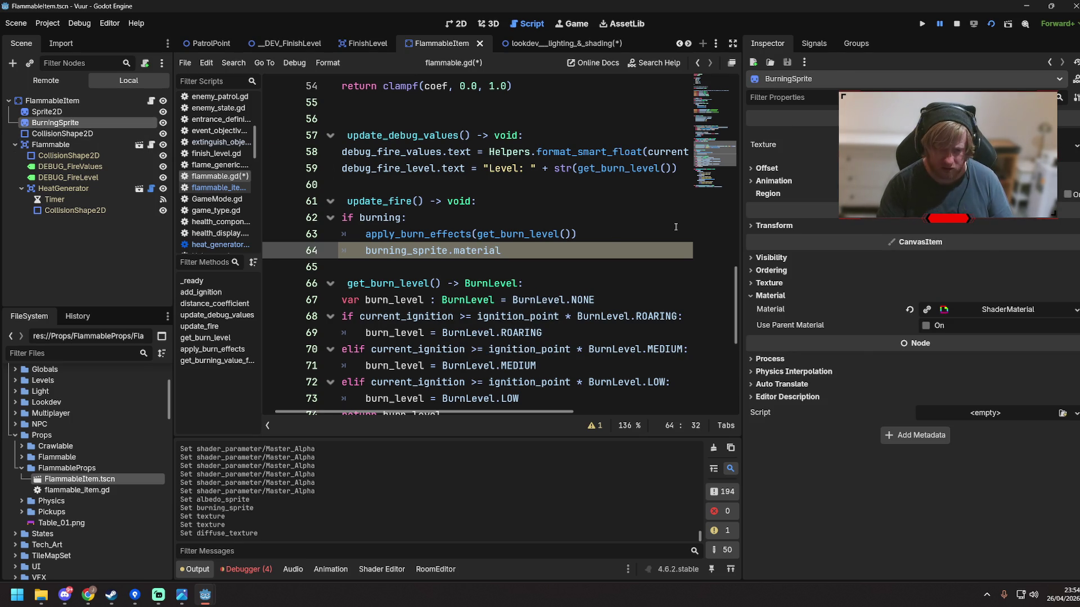
left_click(962, 314)
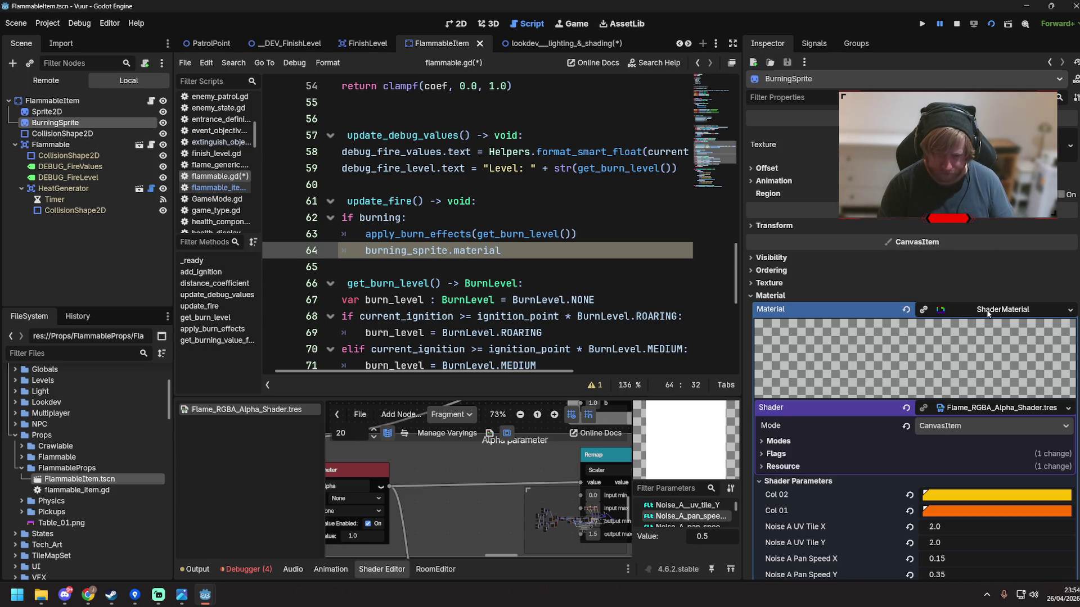
left_click(951, 307)
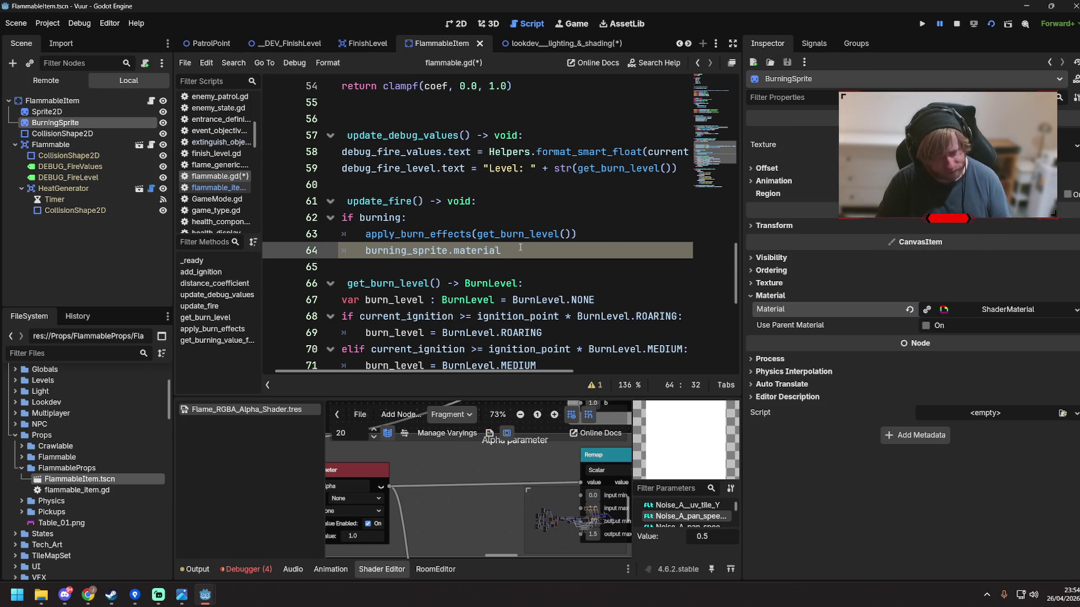
Prefix the line with 'var material =' to store burning_sprite.material in a variable
type(".set_sh")
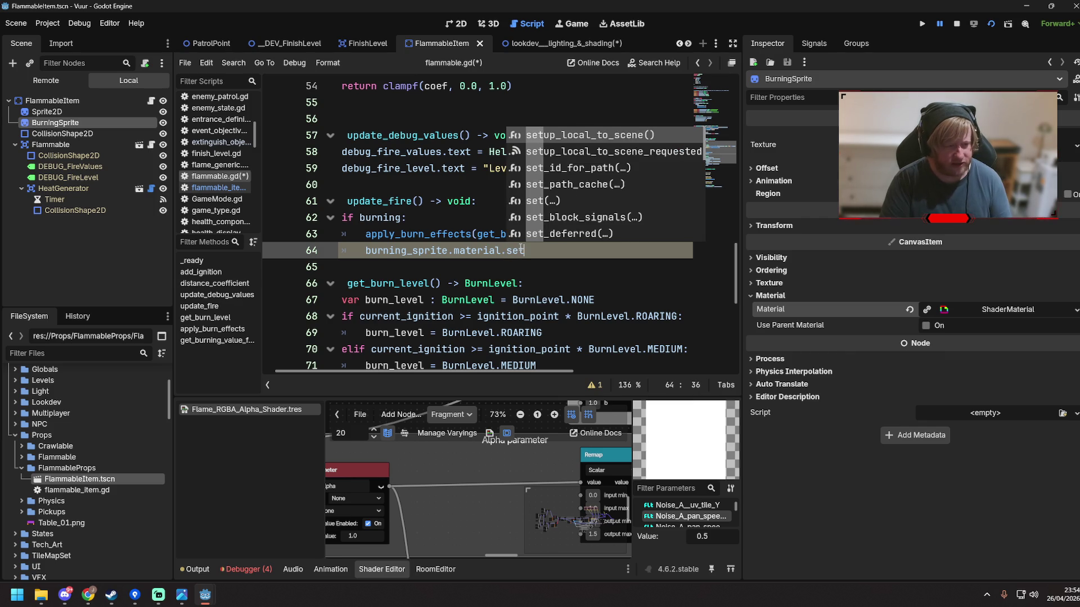
type("ader")
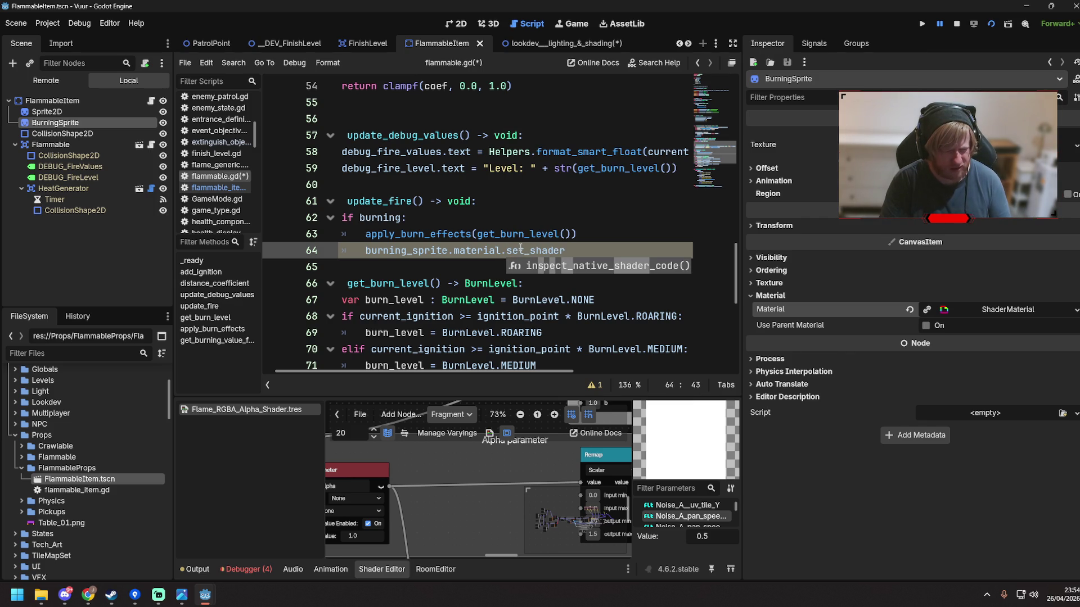
type("e")
key("BackSpace")
key("BackSpace")
key("BackSpace")
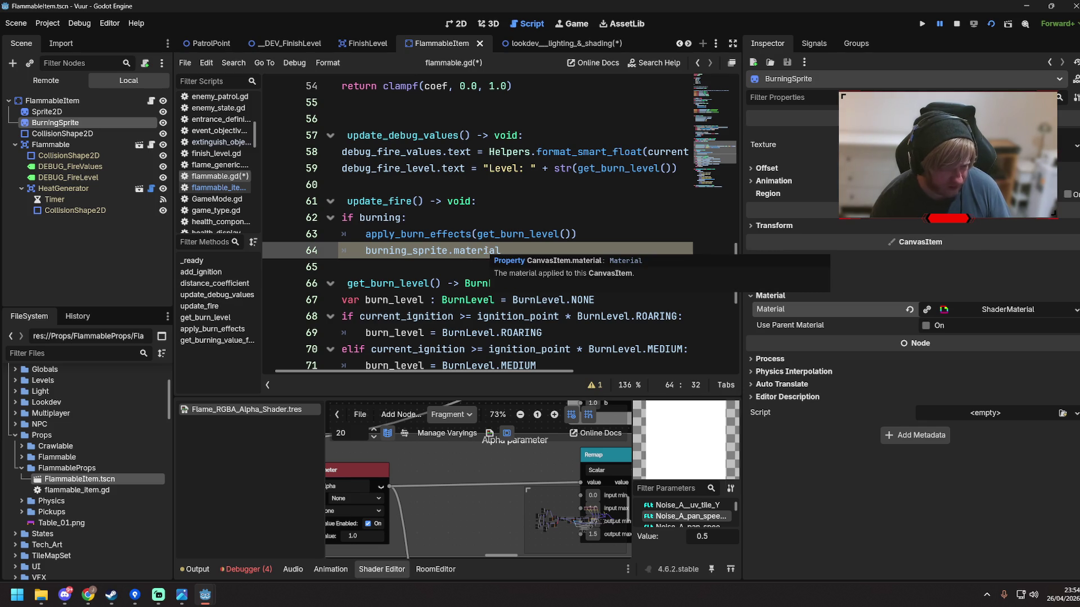
key("Home")
type("var materia")
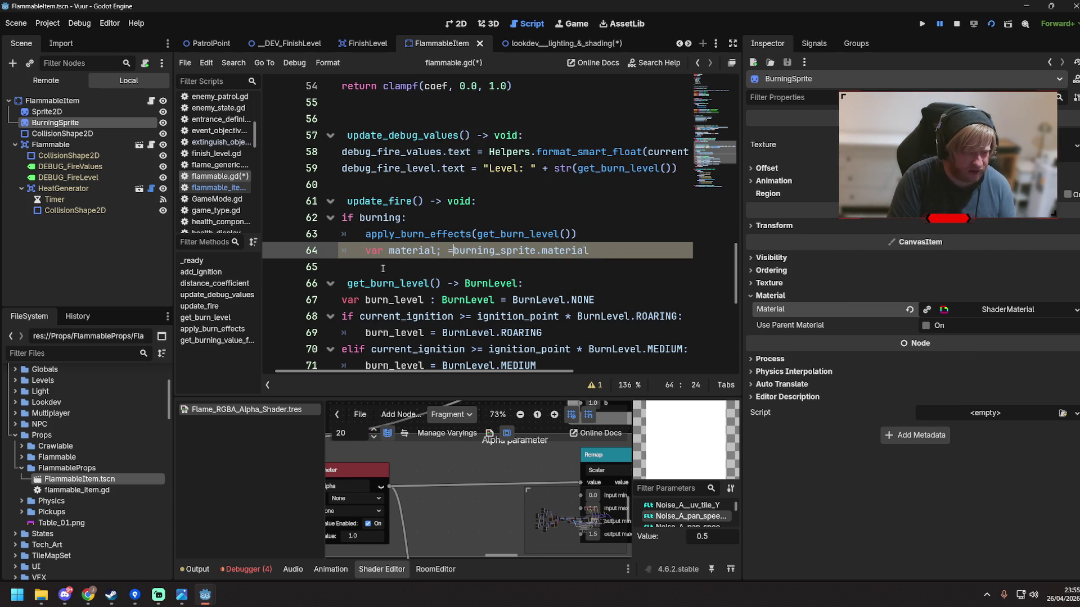
type("l =")
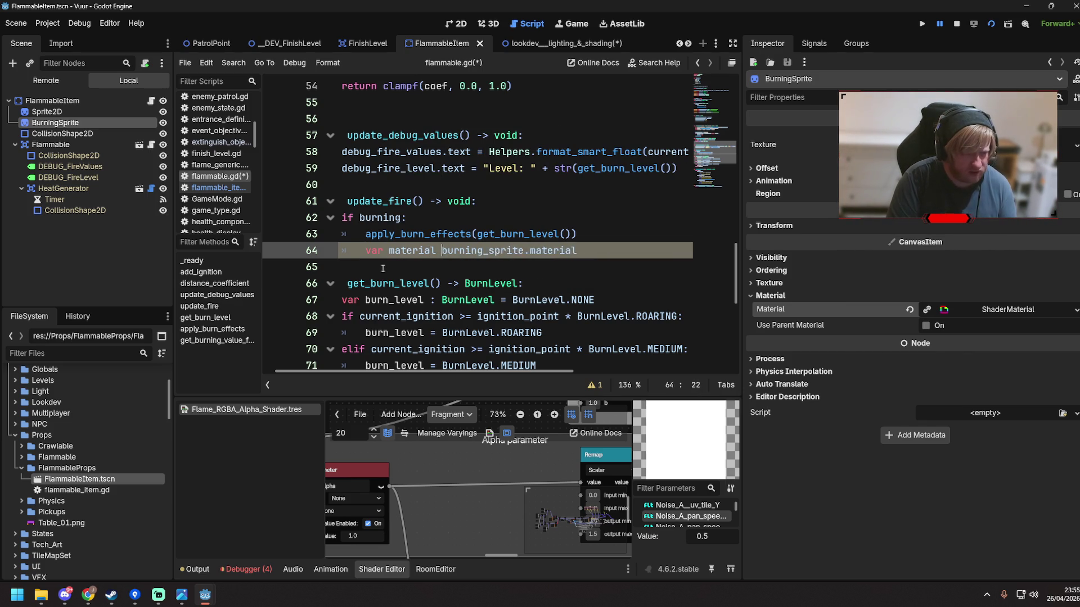
key("Right")
key("Right")
key("Right")
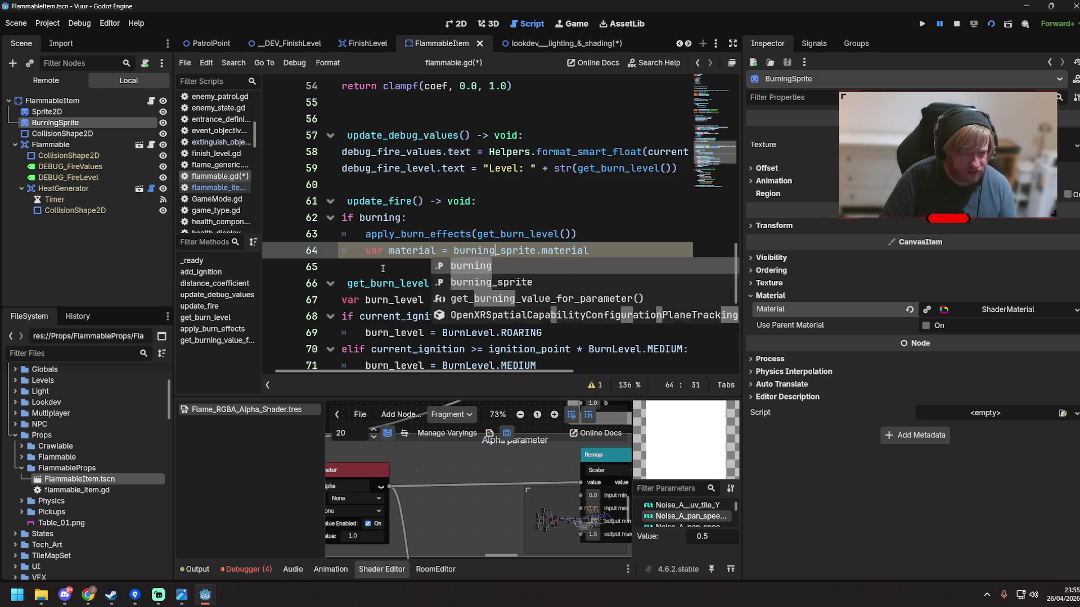
key("Return")
Try a material.set_shader call on the next line, remove it, and consult the web browser
type("material.")
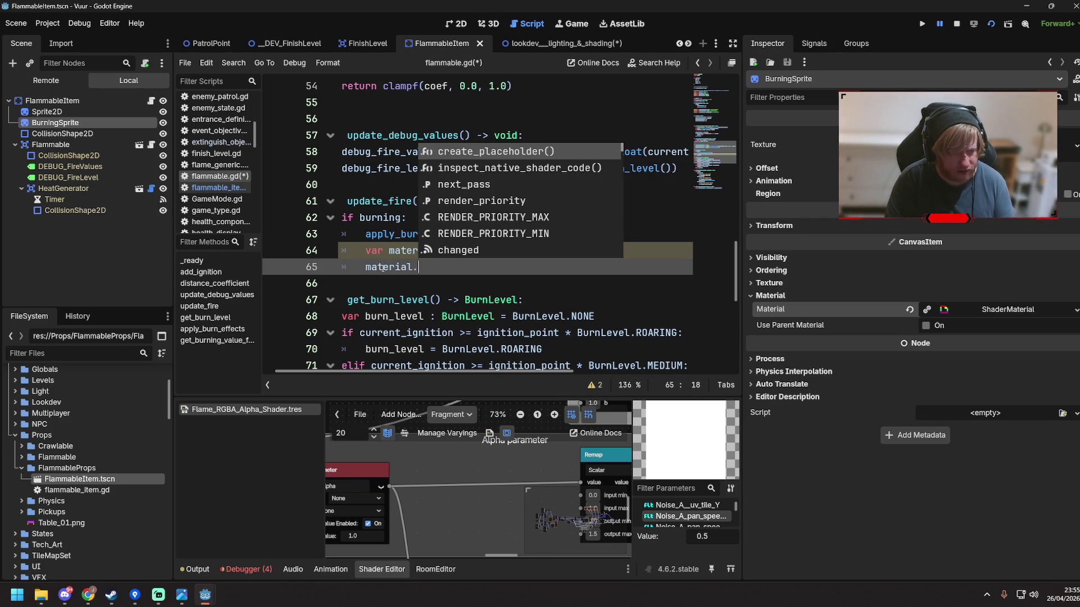
type("set_shad")
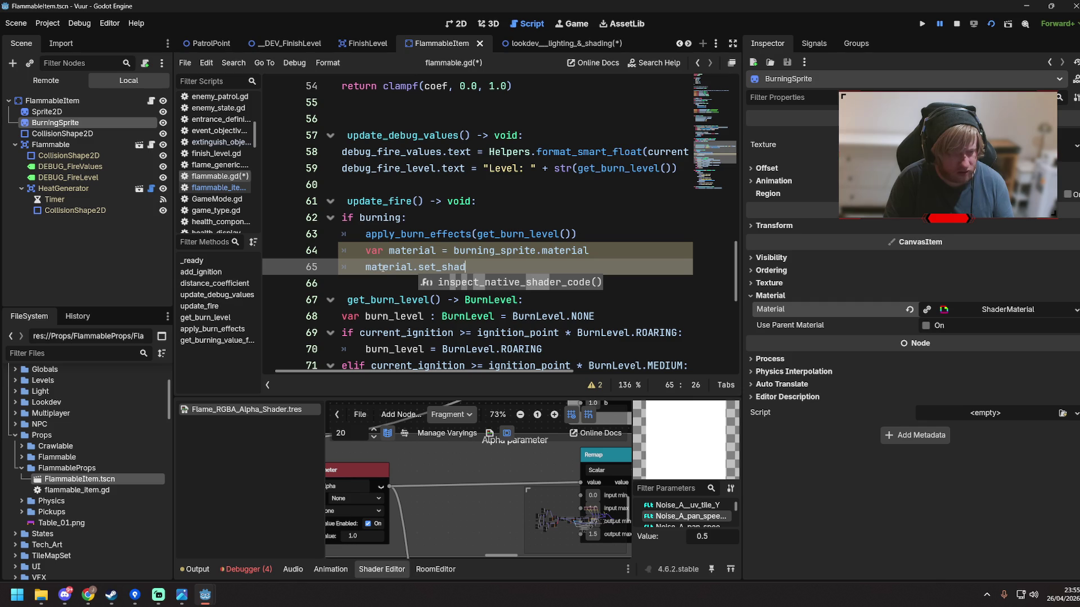
key("BackSpace")
key("BackSpace")
key("BackSpace")
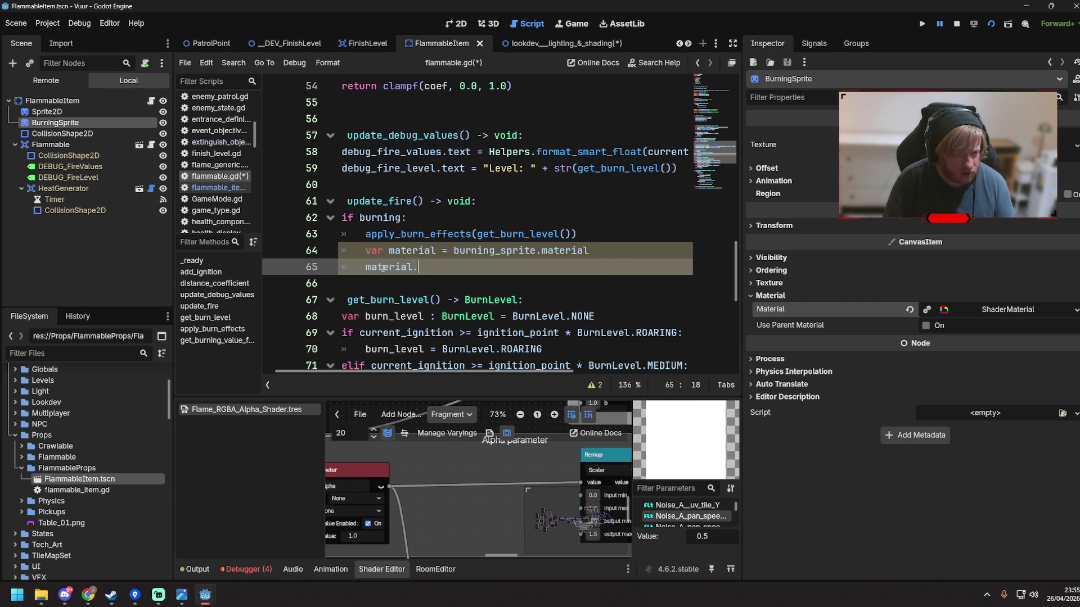
type("par")
key("BackSpace")
key("BackSpace")
key("BackSpace")
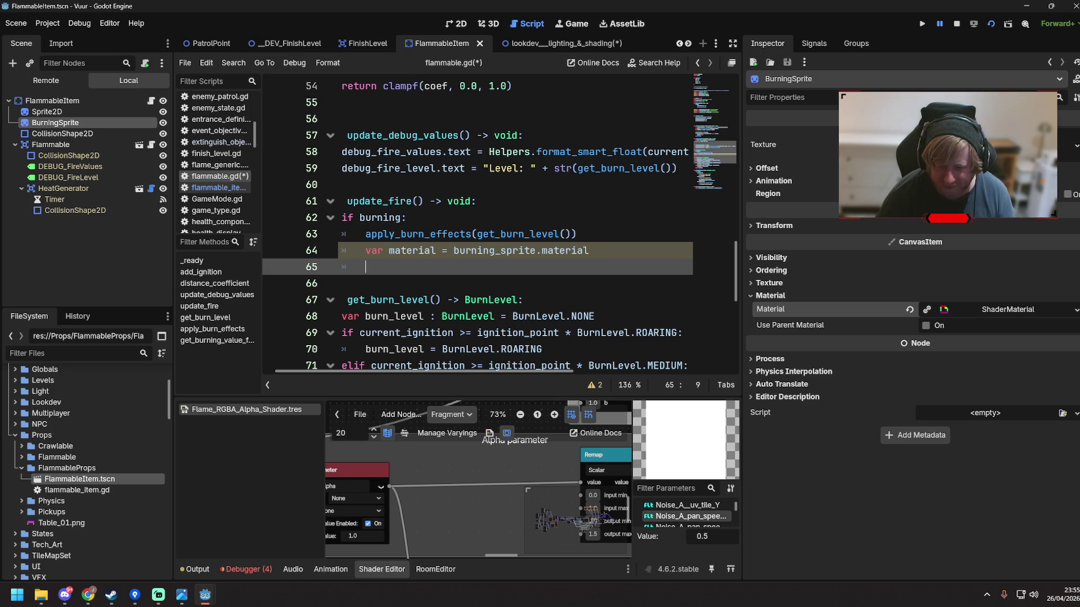
key("alt+Tab")
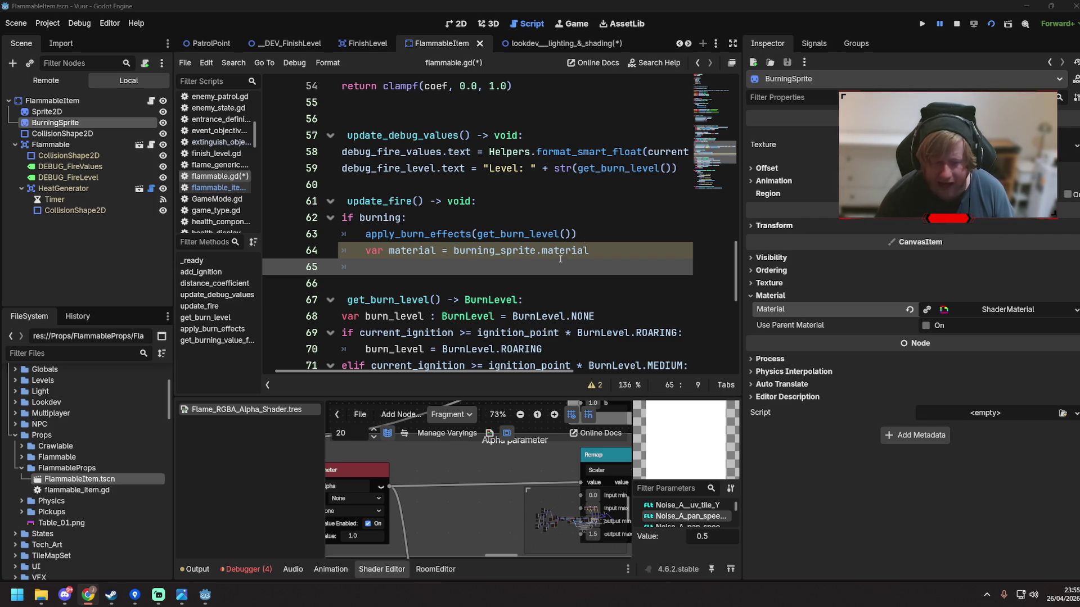
left_click(616, 255)
Cast material as ShaderMaterial and add material.set_shader_parameter("Master_Alpha", get_burning_value_for_parameter())
type("as Shader")
type("Material")
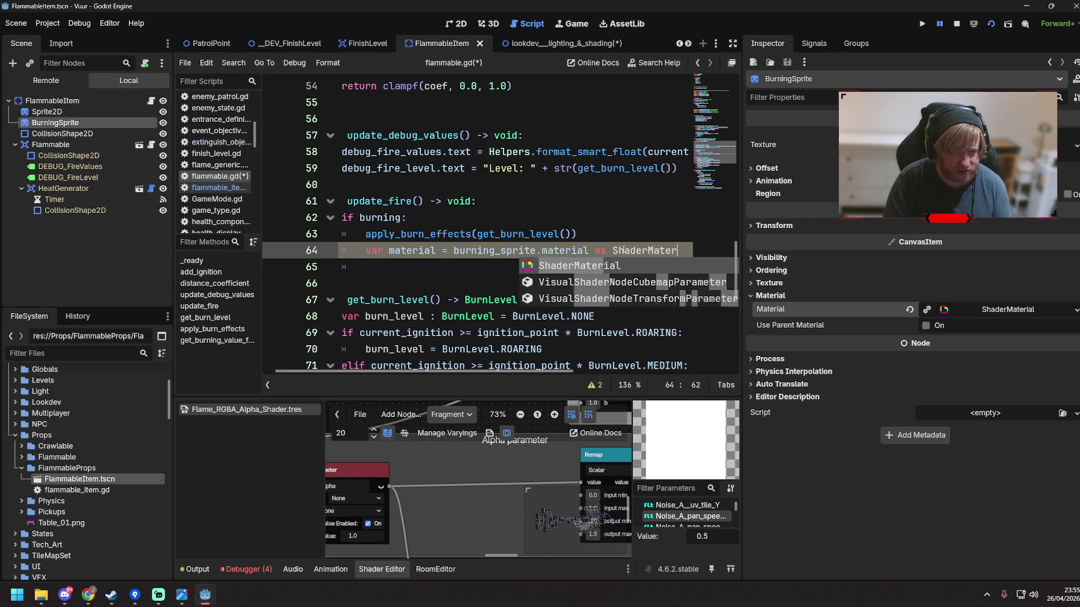
left_click(402, 269)
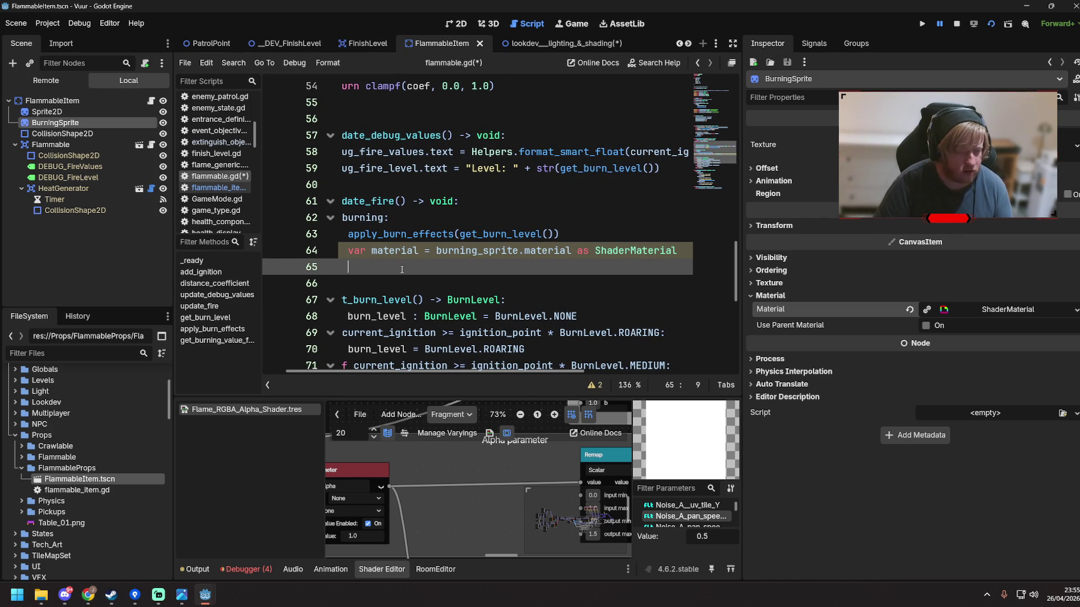
type("material.")
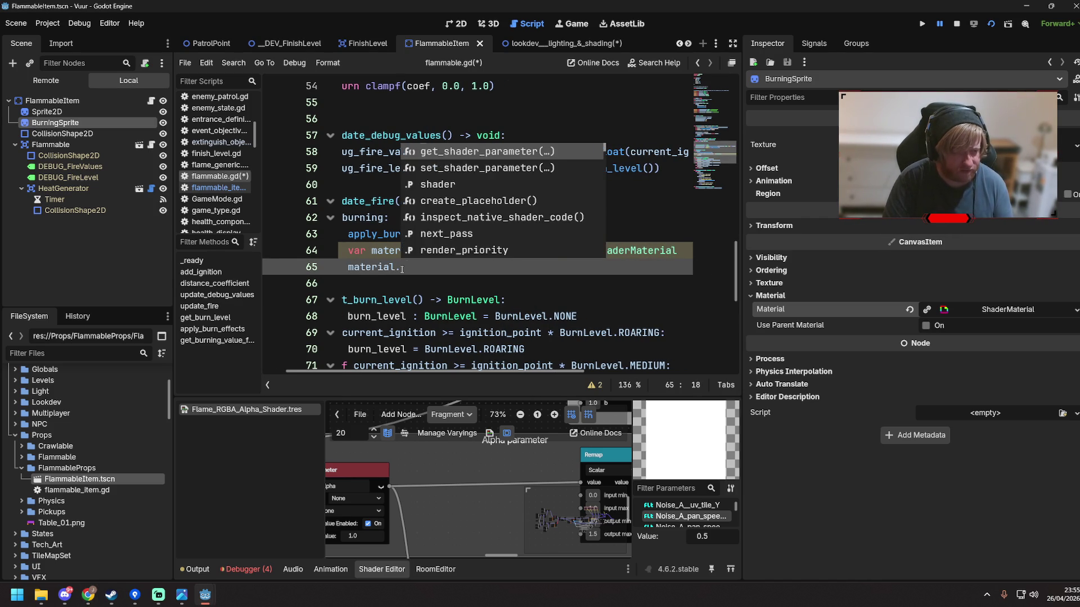
type("set_shader_param")
key("Down")
key("Return")
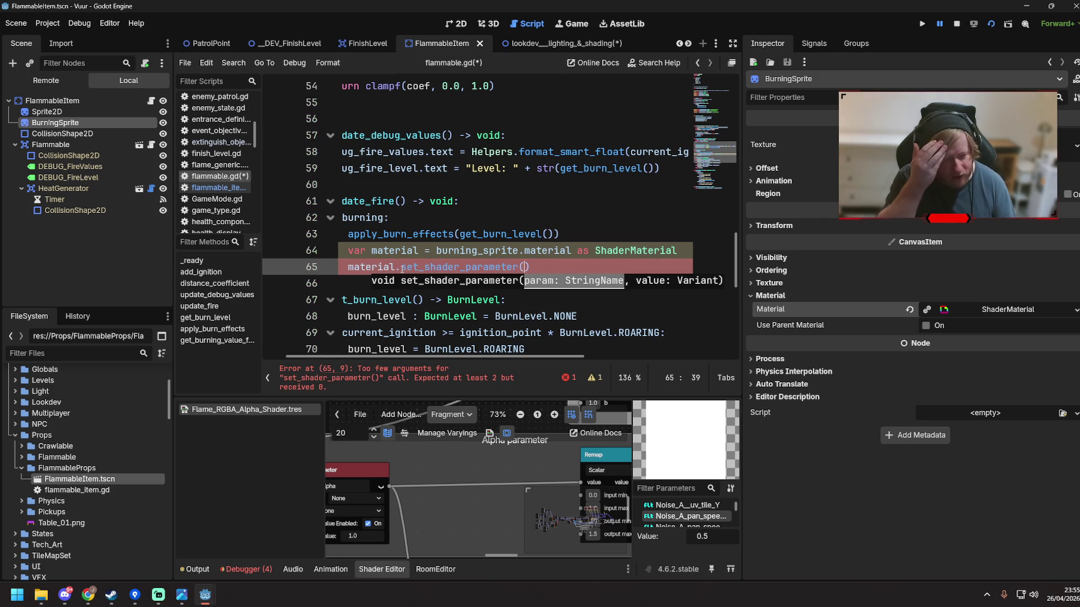
type("\"Master_Alpha")
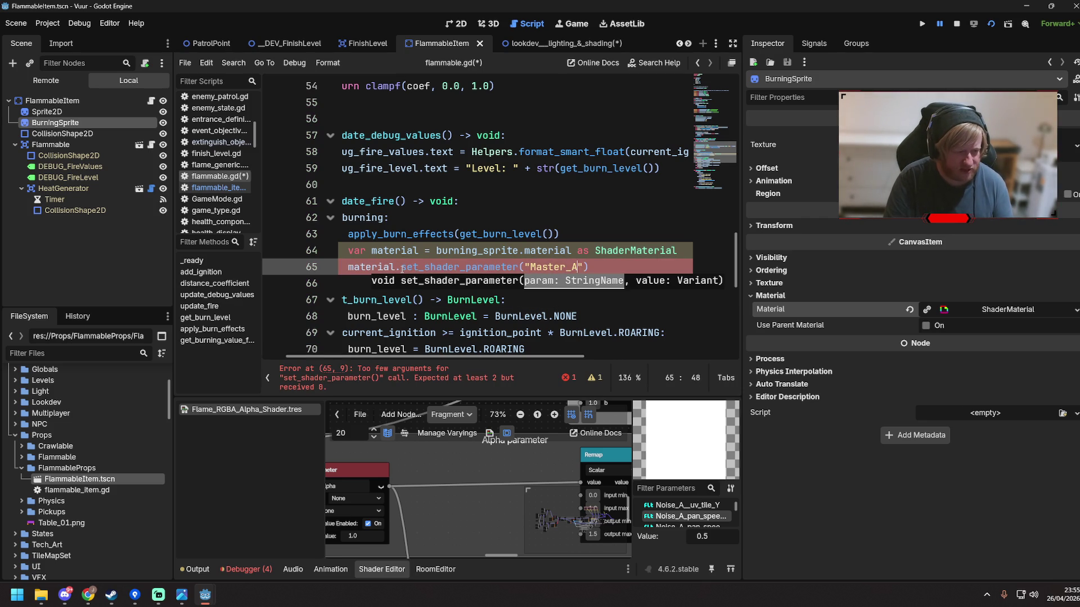
type("\", get_burning_value_for_parameter()")
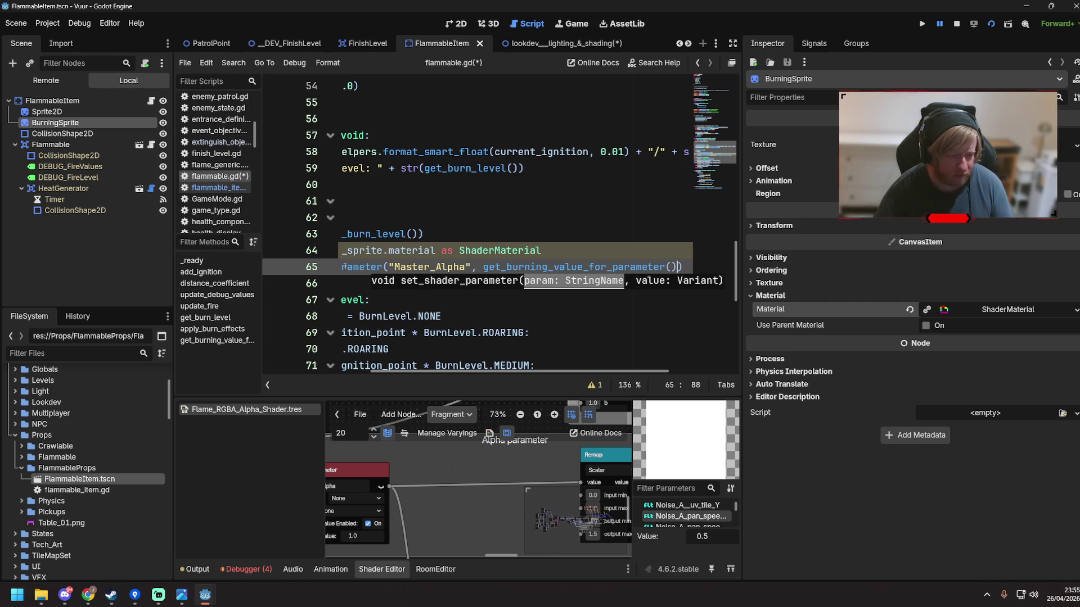
Save flammable.gd and review the if burning branch of update_fire
left_click_drag(473, 371, 364, 371)
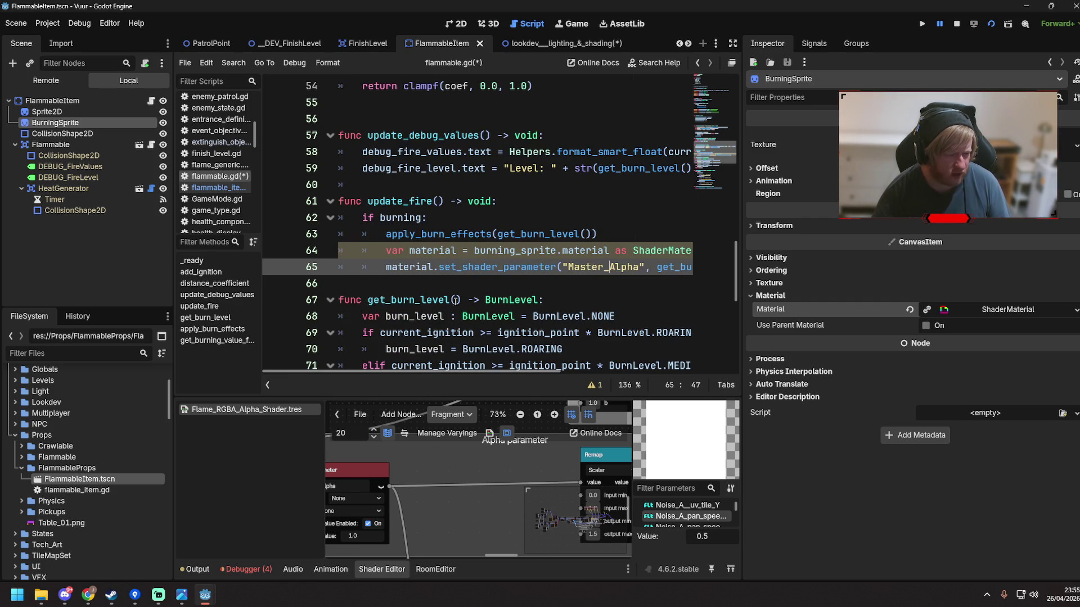
left_click(475, 285)
key("ctrl+s")
scroll(450, 281, "down", 5)
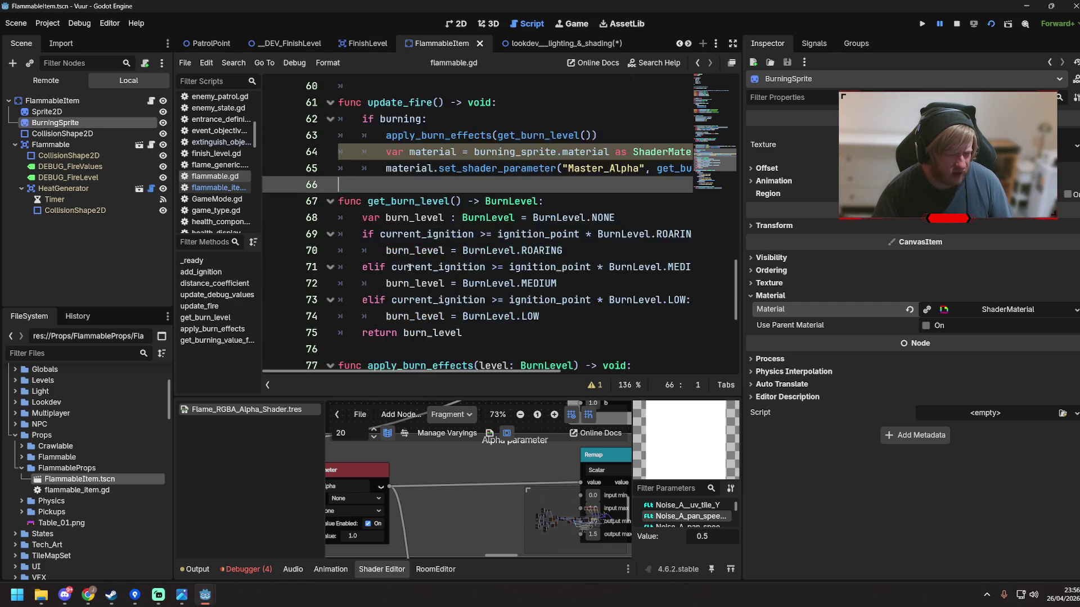
scroll(410, 267, "down", 2)
scroll(410, 267, "up", 6)
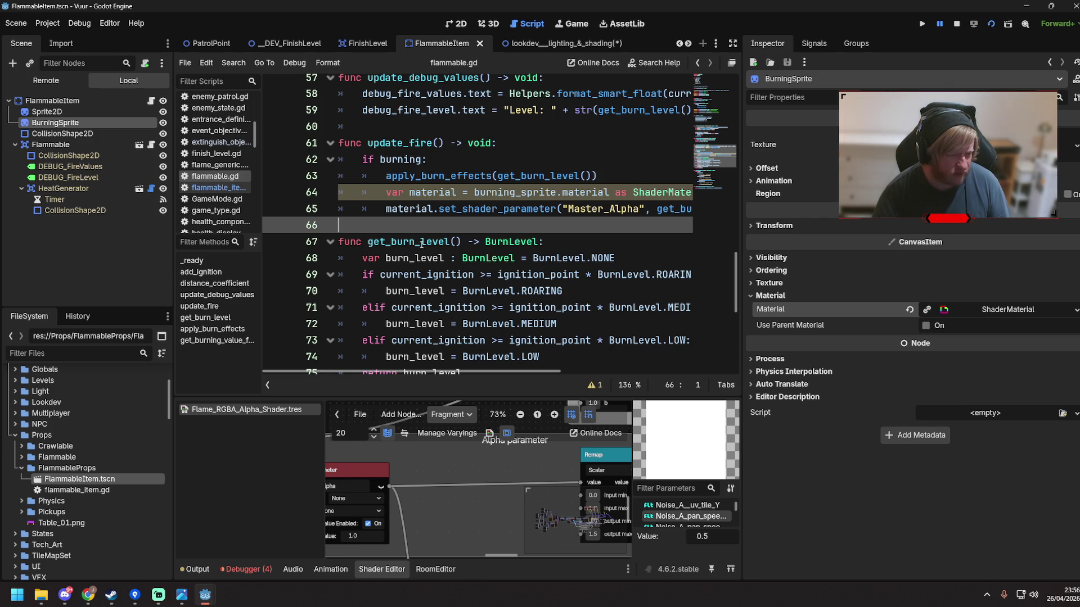
scroll(396, 205, "up", 1)
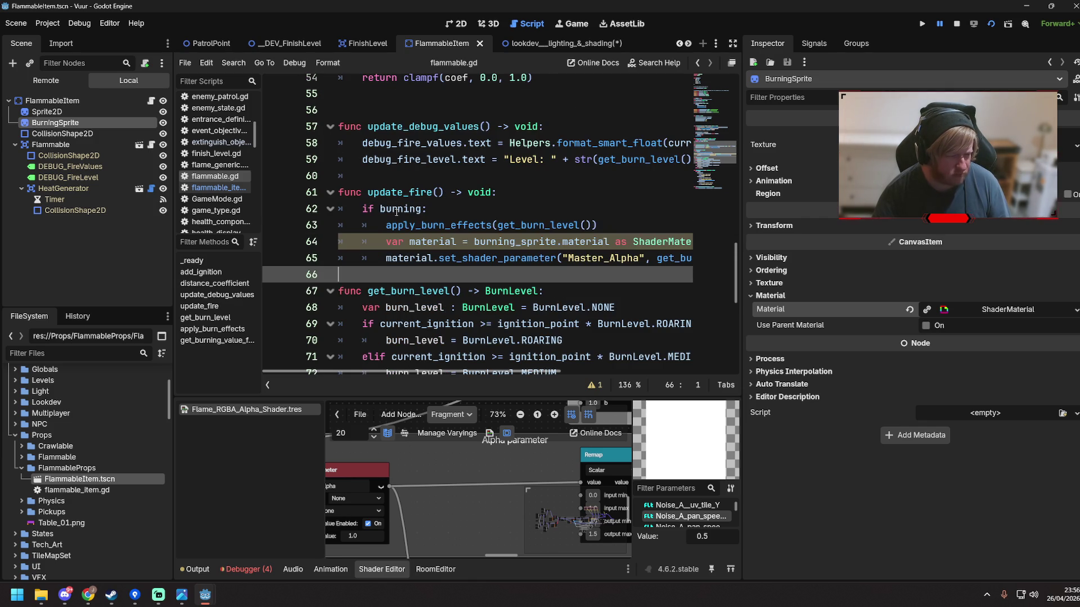
left_click(381, 208)
key("End")
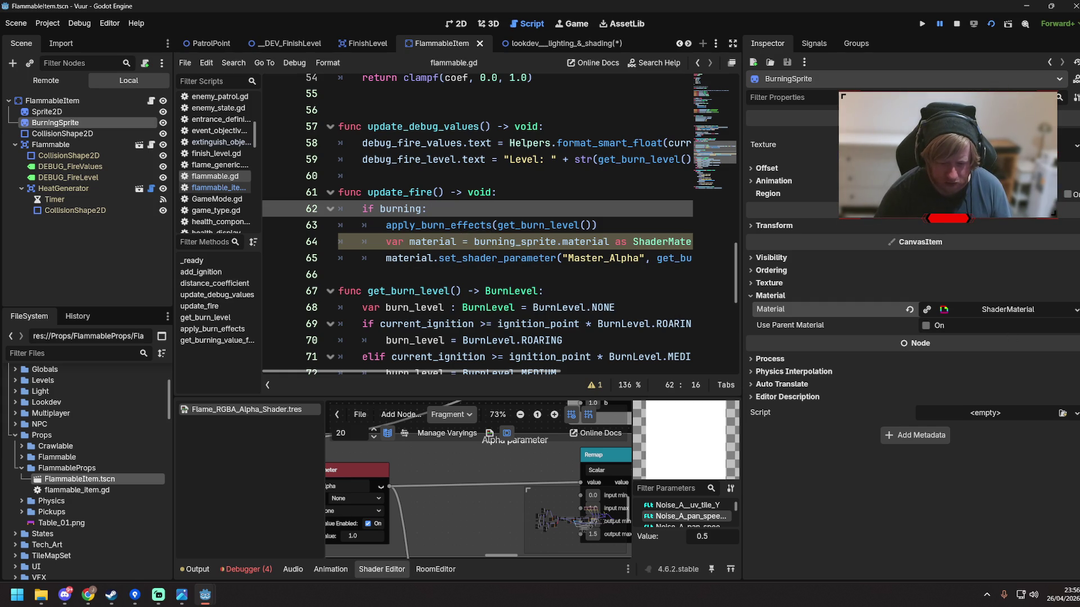
Switch to the FinishLevel scene
key("alt+Tab")
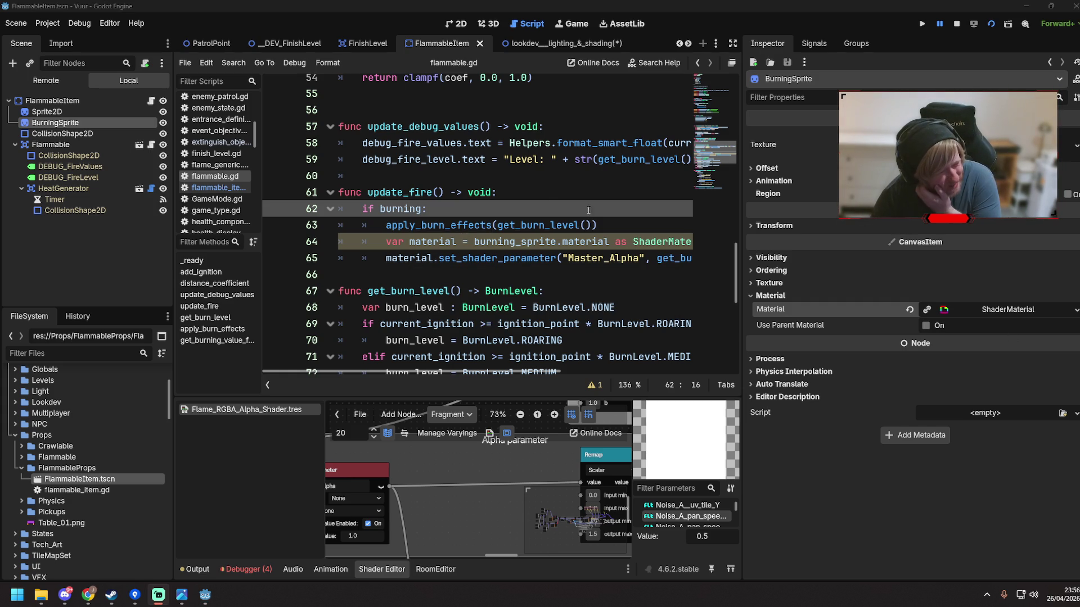
left_click(493, 188)
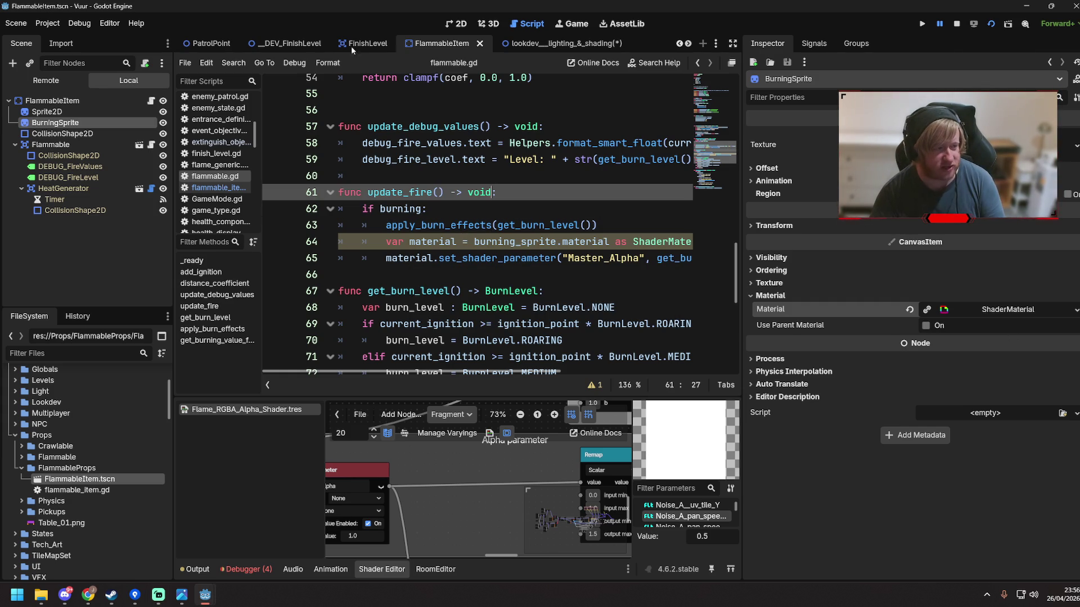
left_click(351, 45)
Run the game, walk the character around the bookshelves to test burning, then stop it
key("F6")
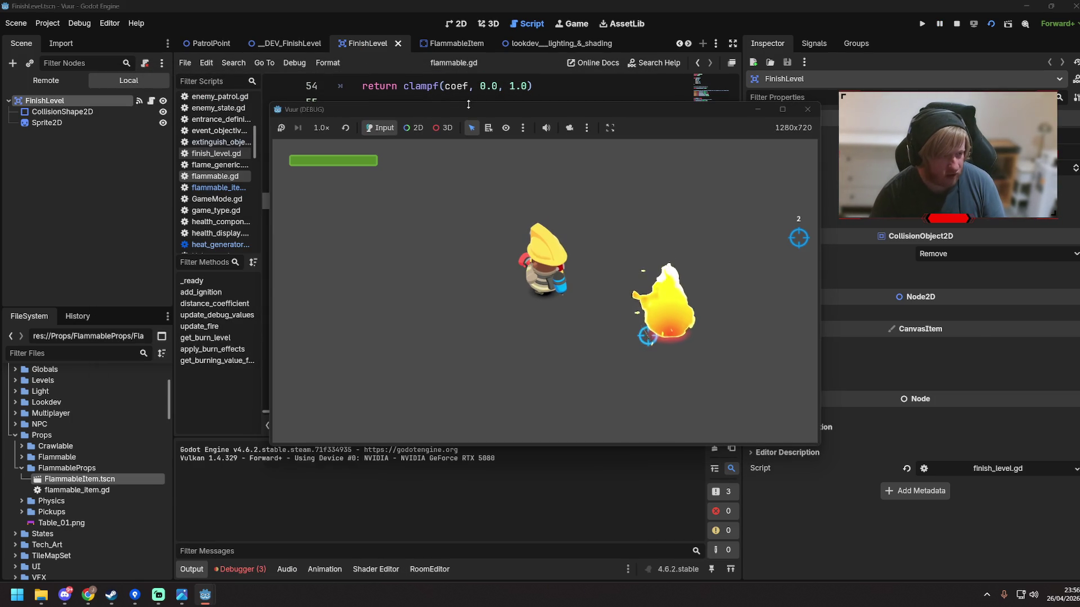
key("w")
key("d")
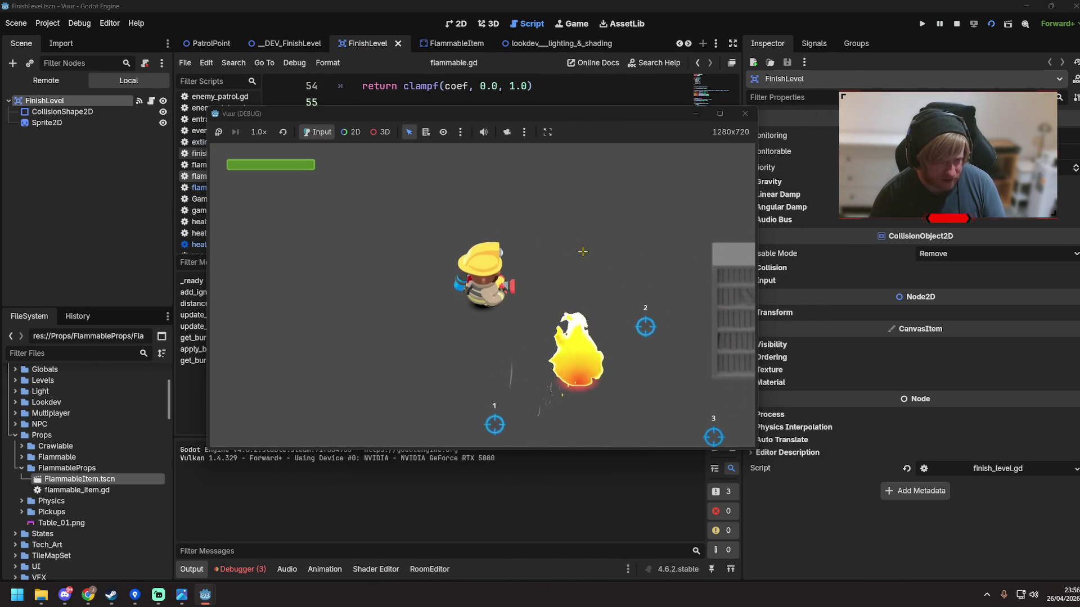
key("d")
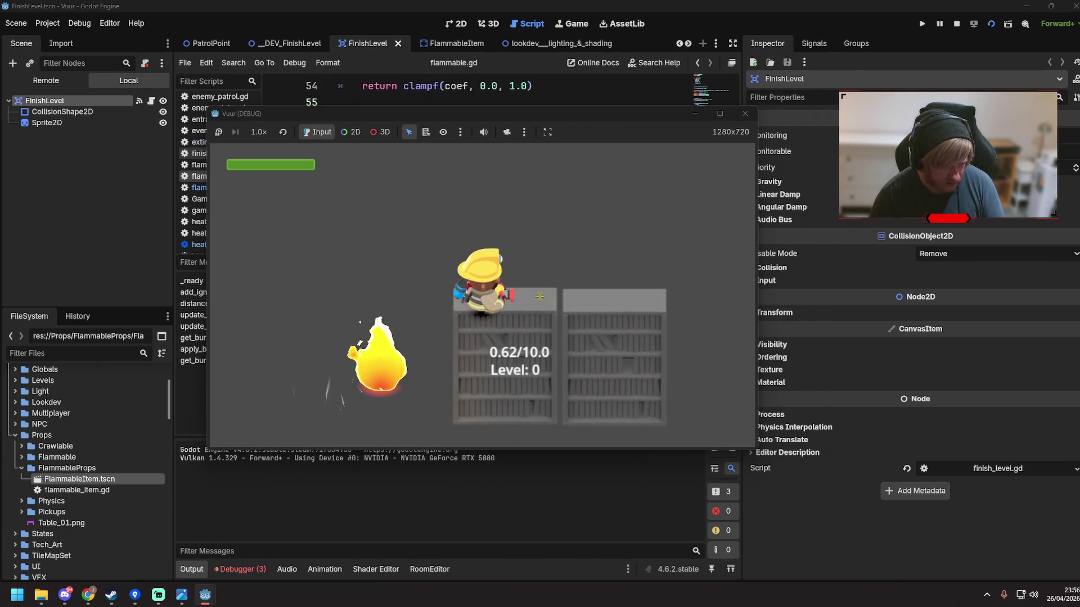
key("s")
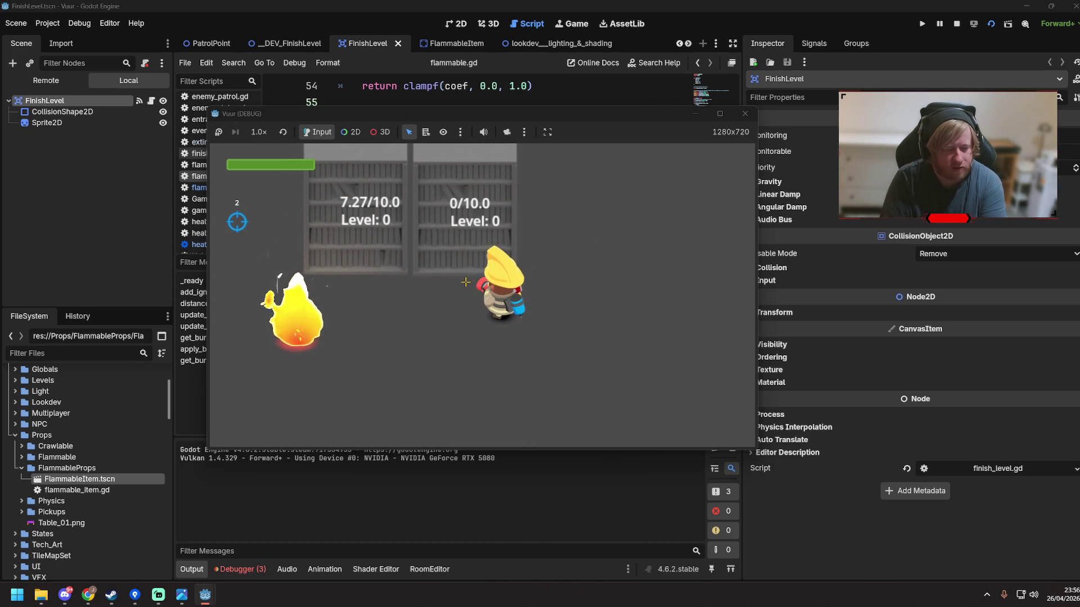
key("s")
key("d")
key("alt+Tab")
key("a")
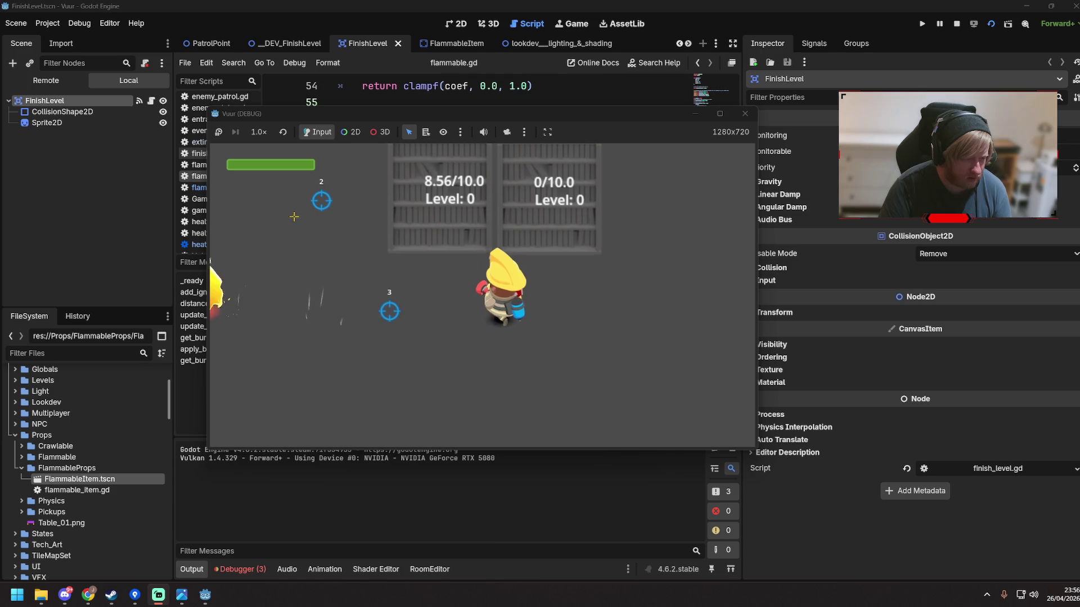
key("d")
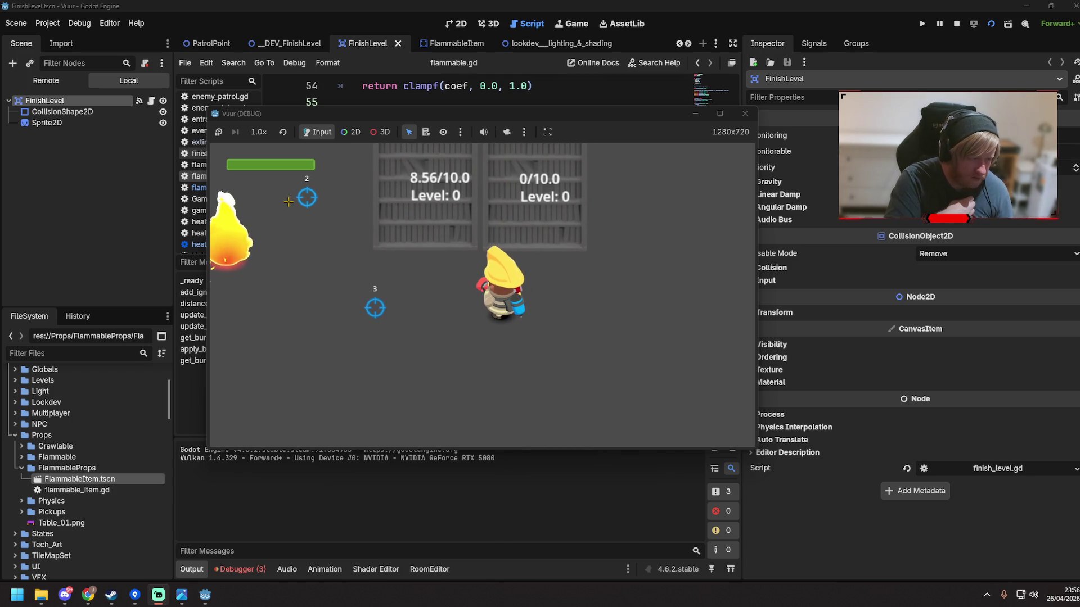
key("d")
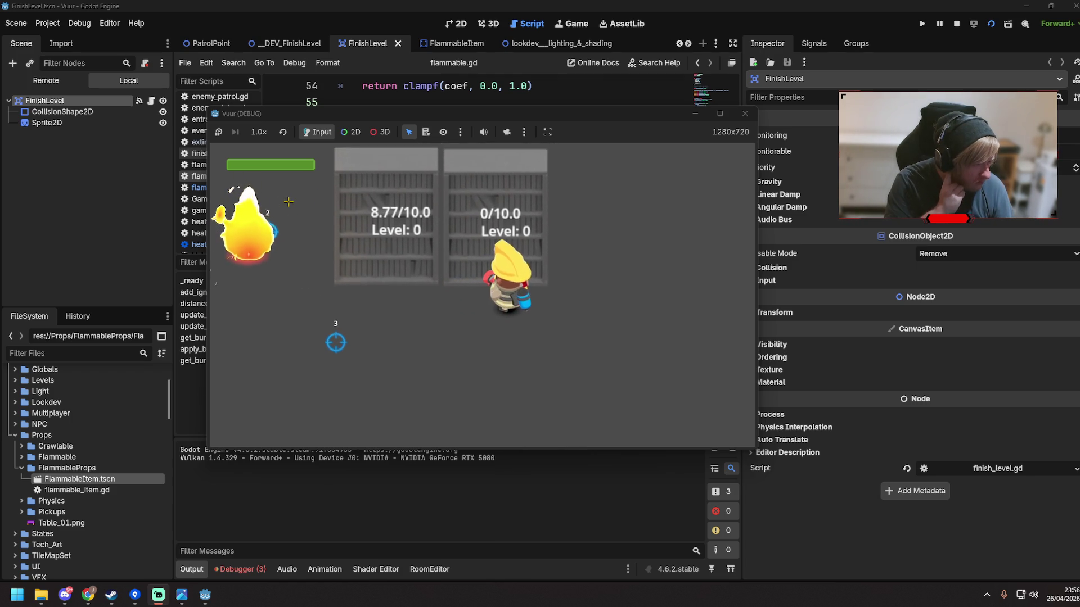
key("w")
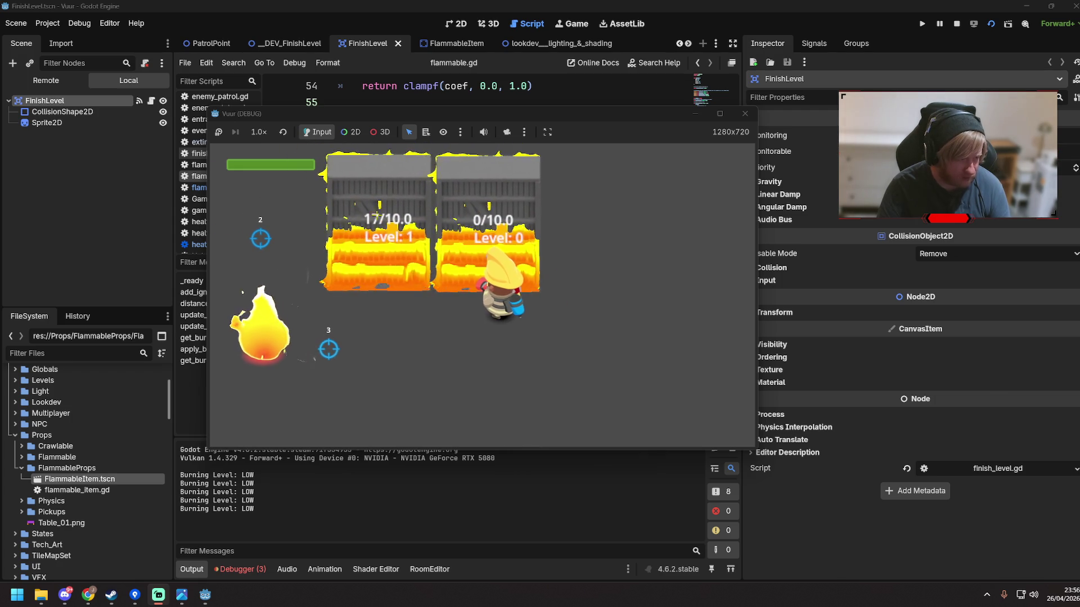
left_click(744, 115)
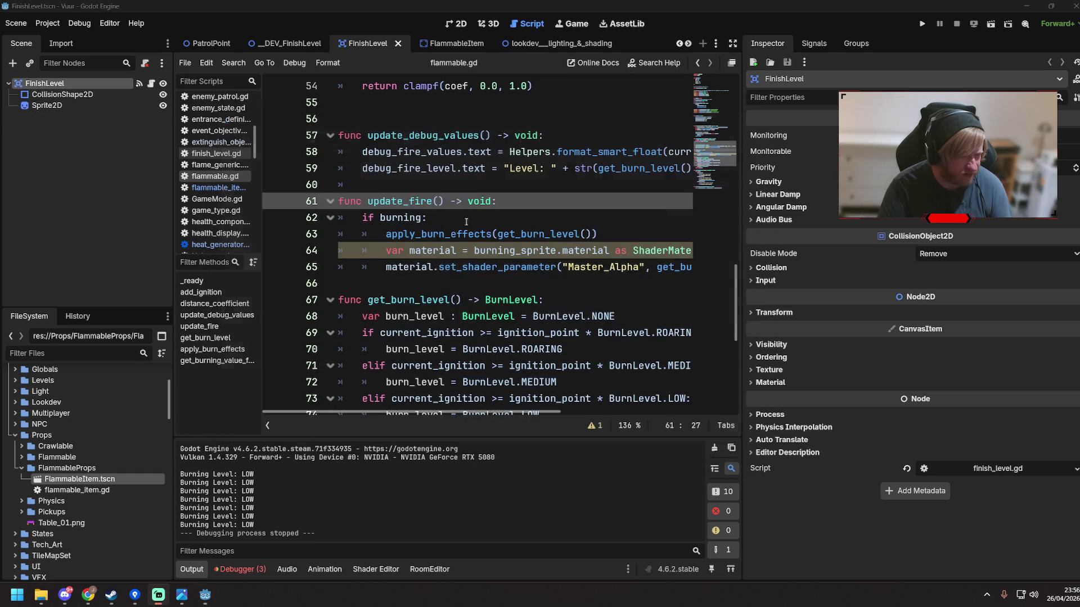
left_click(478, 283)
scroll(490, 338, "down", 6)
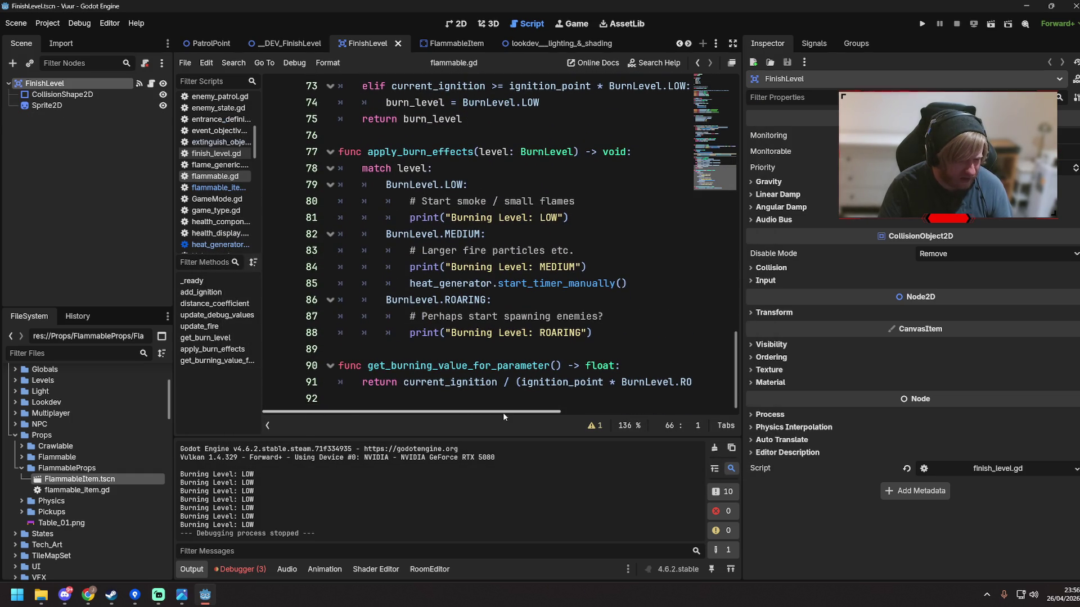
scroll(518, 396, "right", 3)
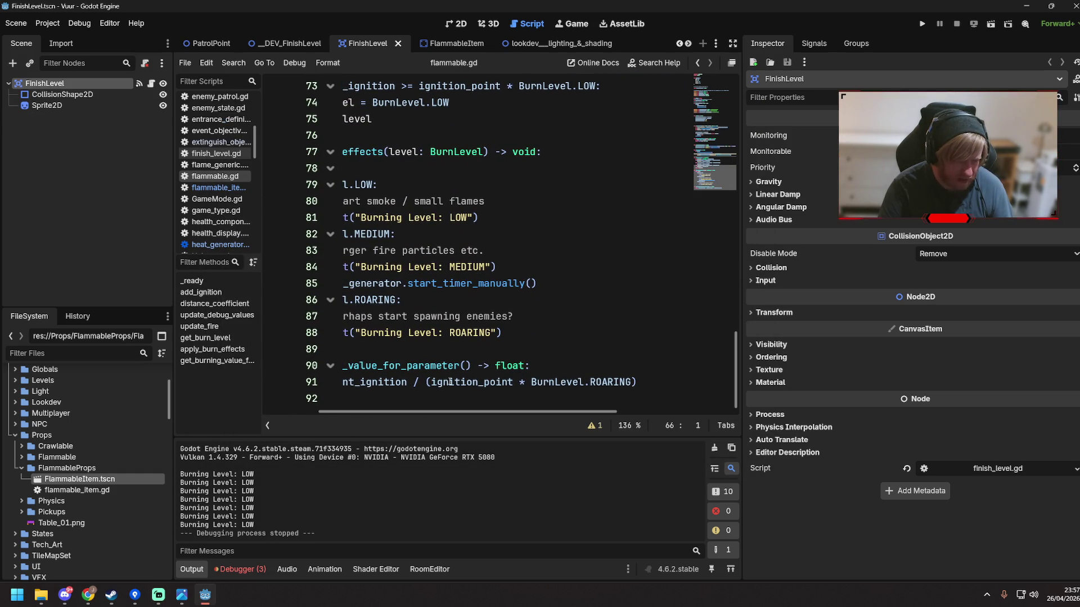
mouse_move(450, 382)
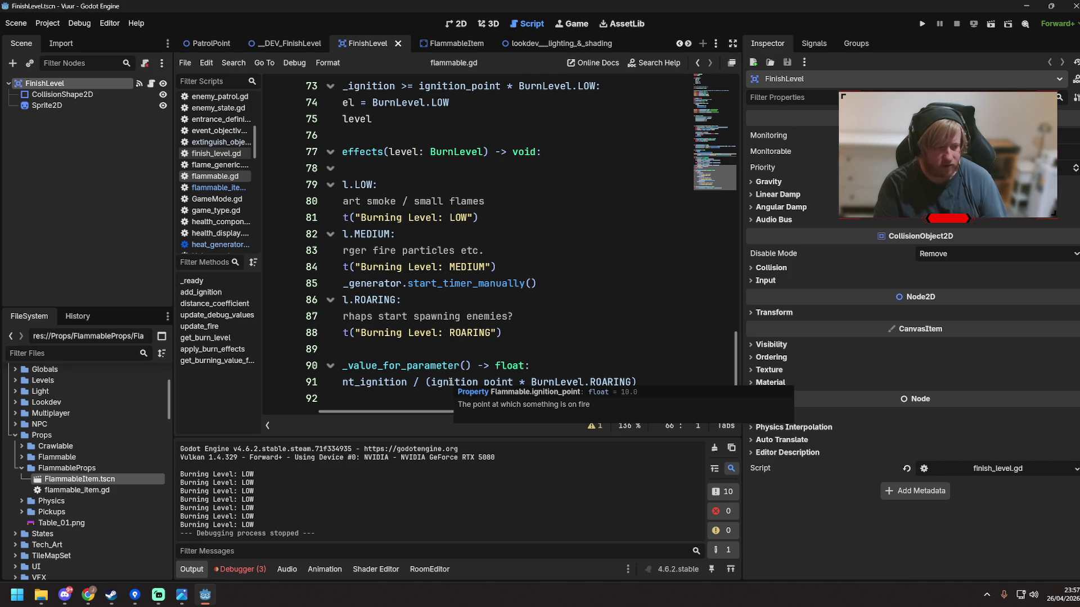
scroll(451, 382, "left", 3)
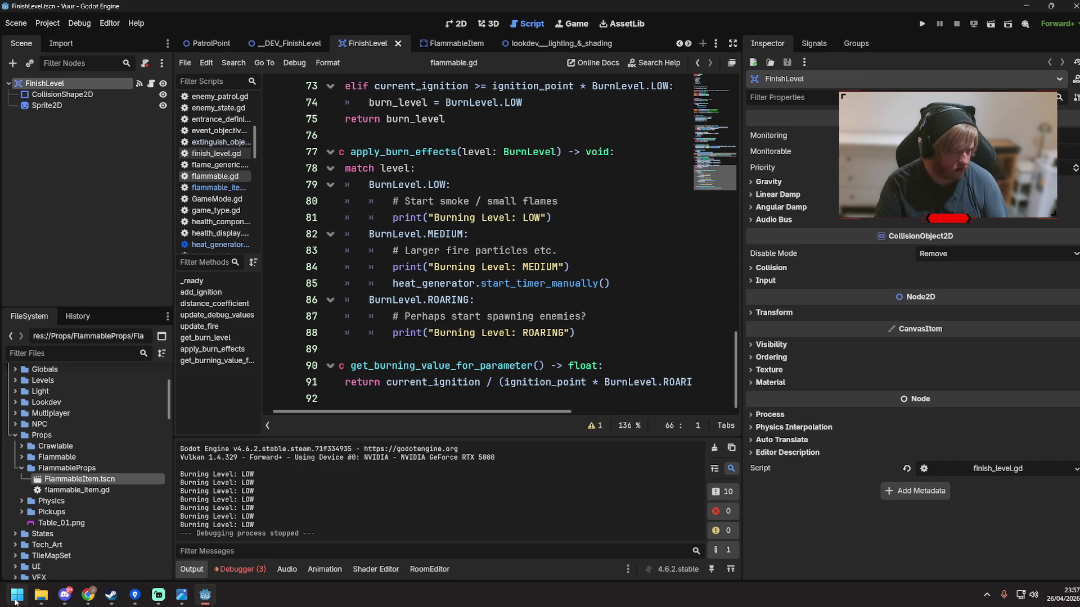
left_click(16, 601)
type("calc")
left_click(15, 601)
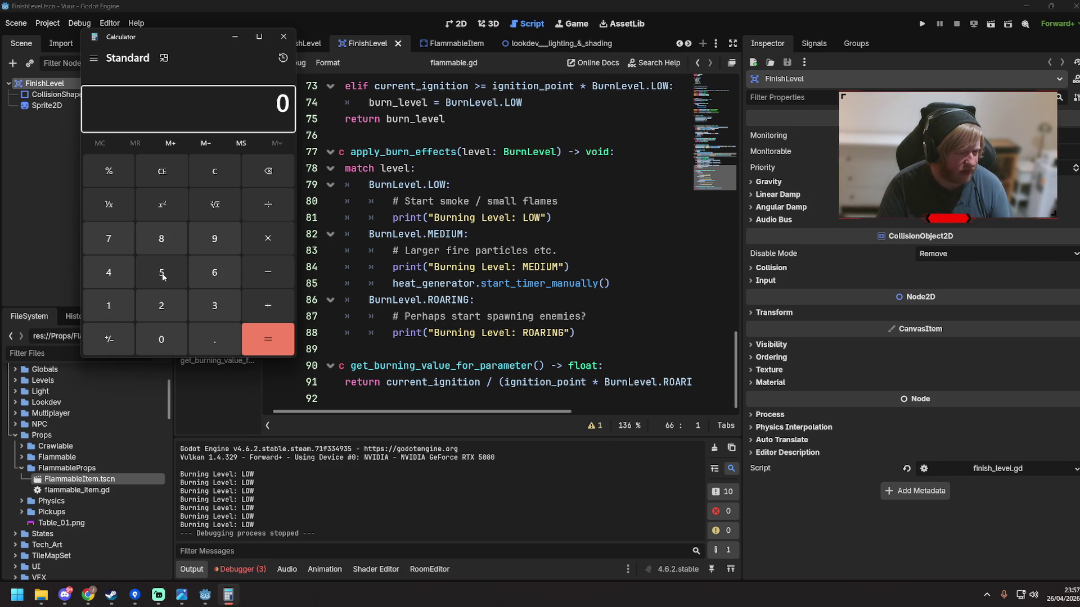
Compute 10 × 3 in Calculator and clear the result
left_click(113, 295)
left_click(146, 332)
left_click(252, 242)
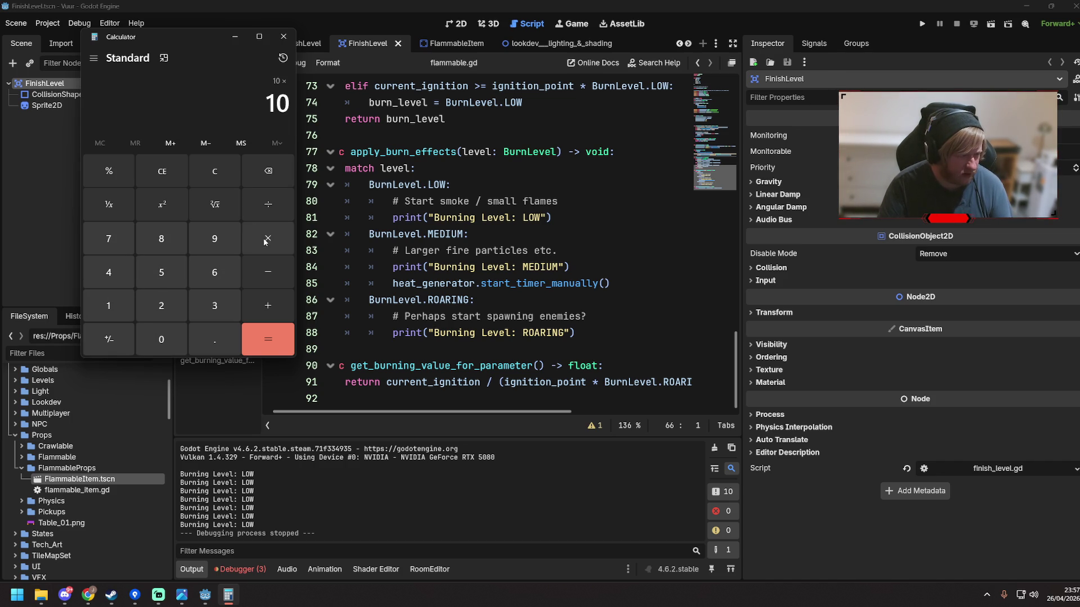
left_click(207, 305)
left_click(261, 341)
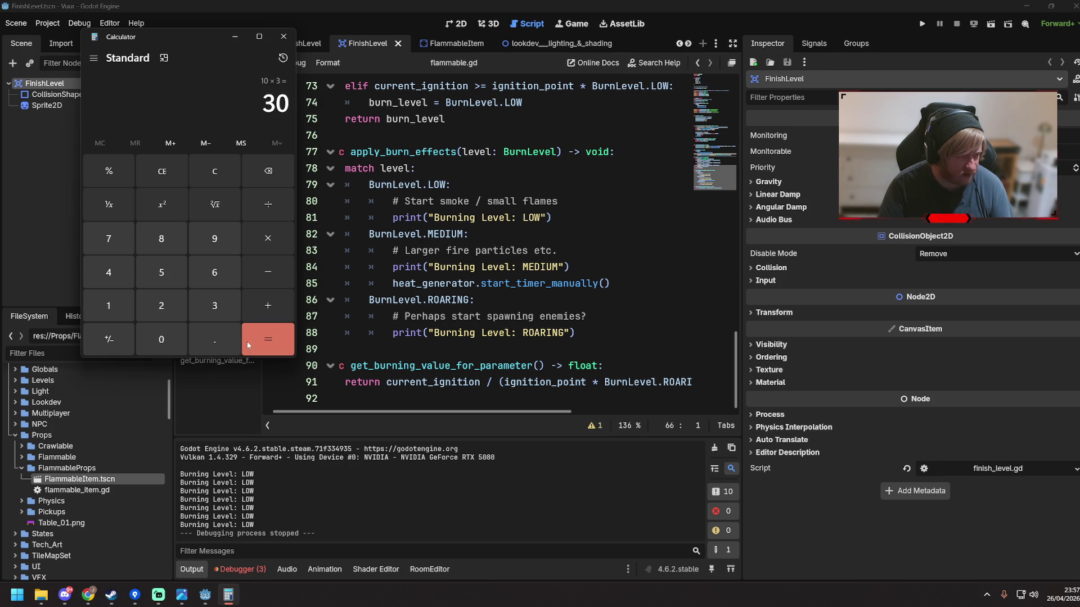
left_click(194, 179)
Work out 5 ÷ 30 (about 0.167)
left_click(161, 272)
left_click(269, 204)
left_click(214, 306)
left_click(162, 337)
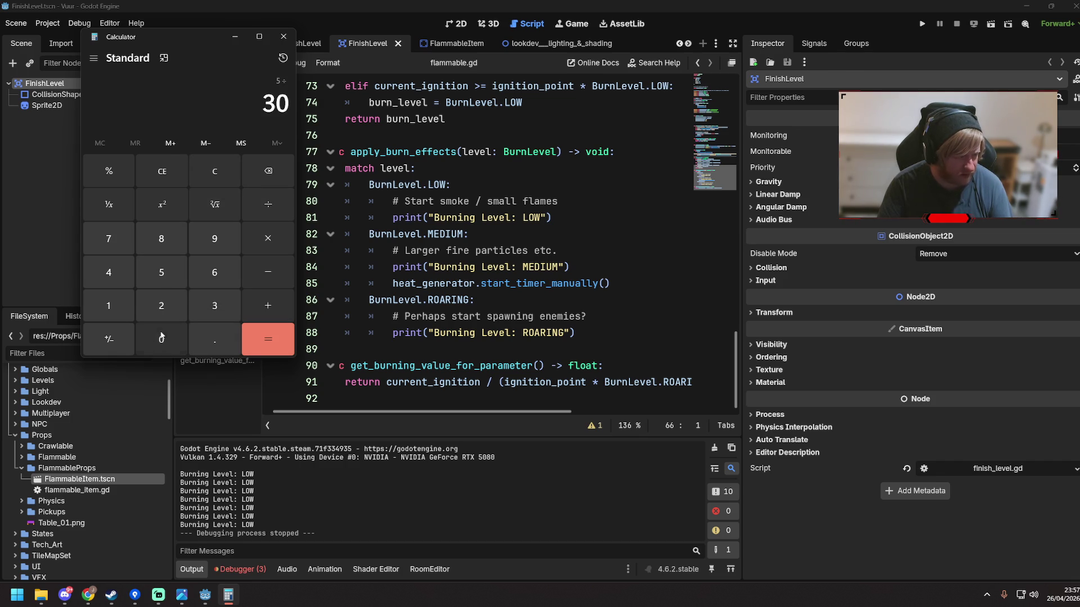
left_click(270, 343)
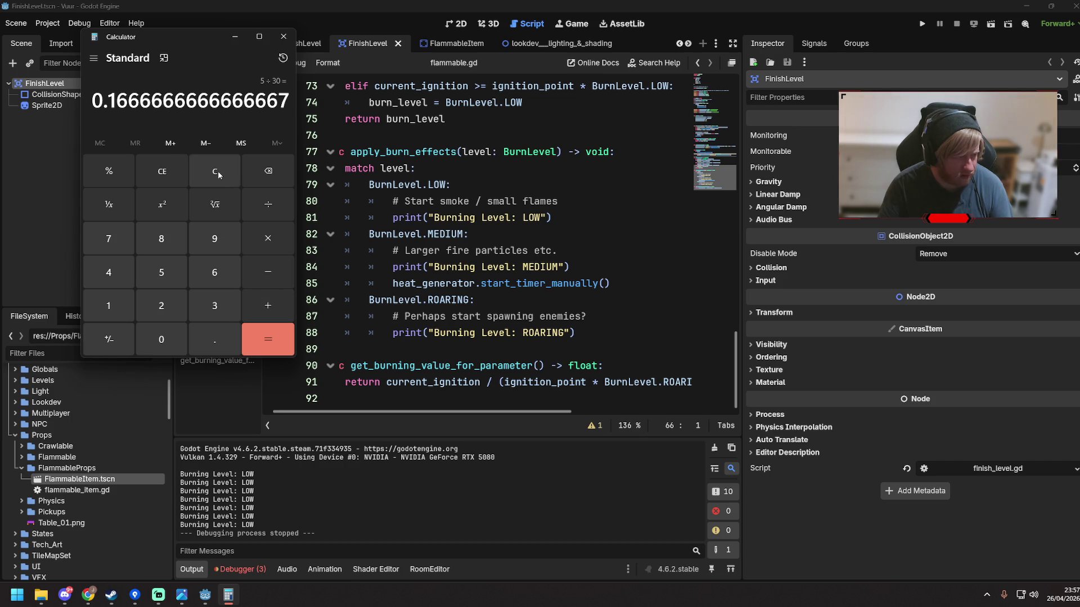
Compute 29 ÷ 30 = 0.9666666666666667, then close Calculator
left_click(217, 171)
left_click(166, 306)
left_click(215, 238)
left_click(268, 204)
left_click(215, 305)
left_click(161, 339)
left_click(272, 344)
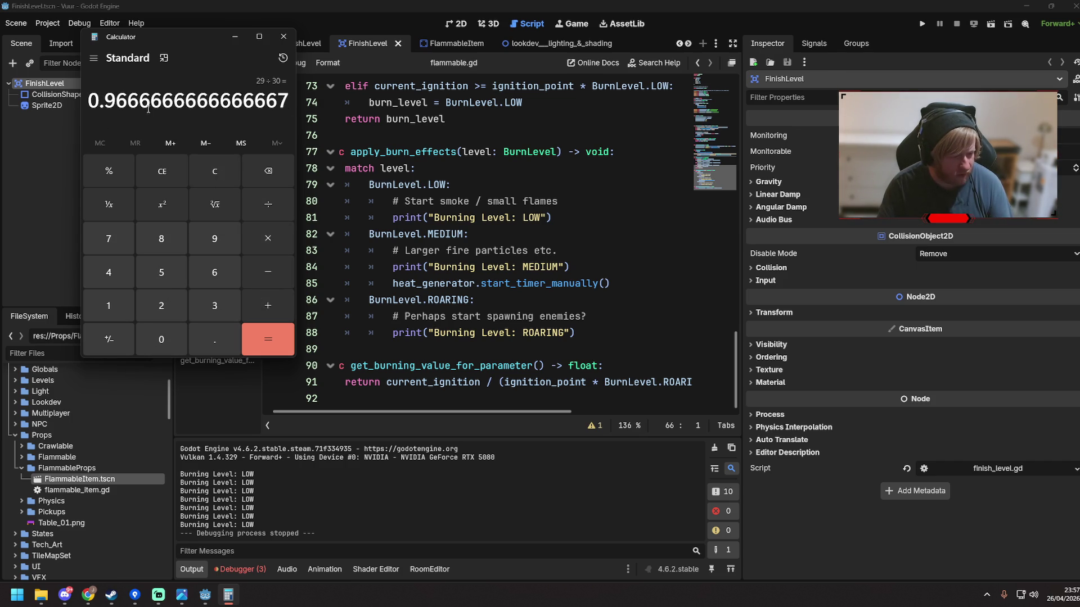
left_click(283, 36)
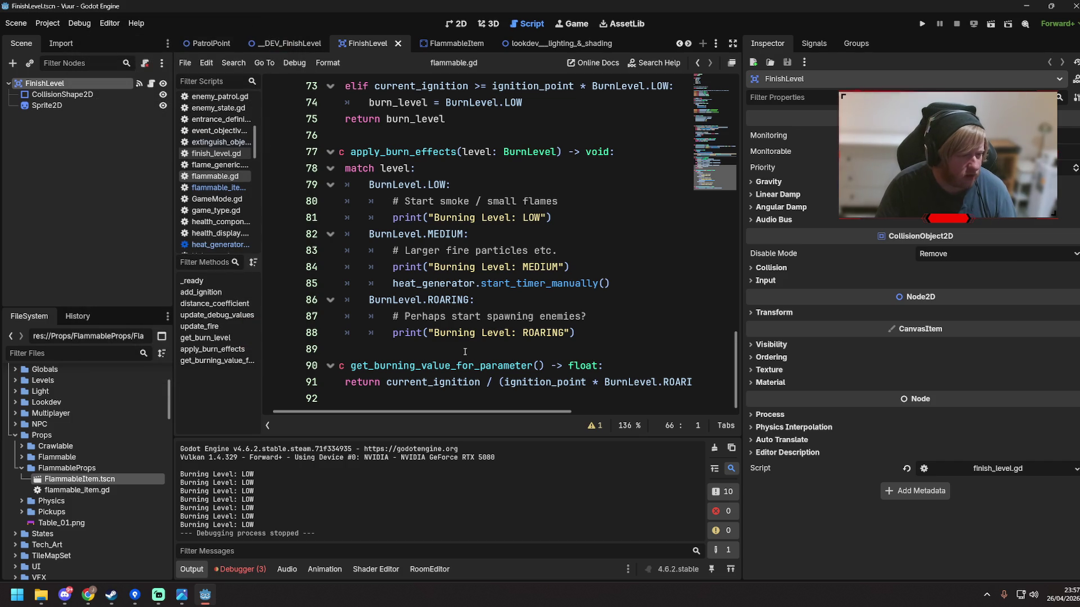
Return to flammable.gd, scroll to update_fire, and save
left_click(437, 333)
left_click_drag(459, 412, 449, 414)
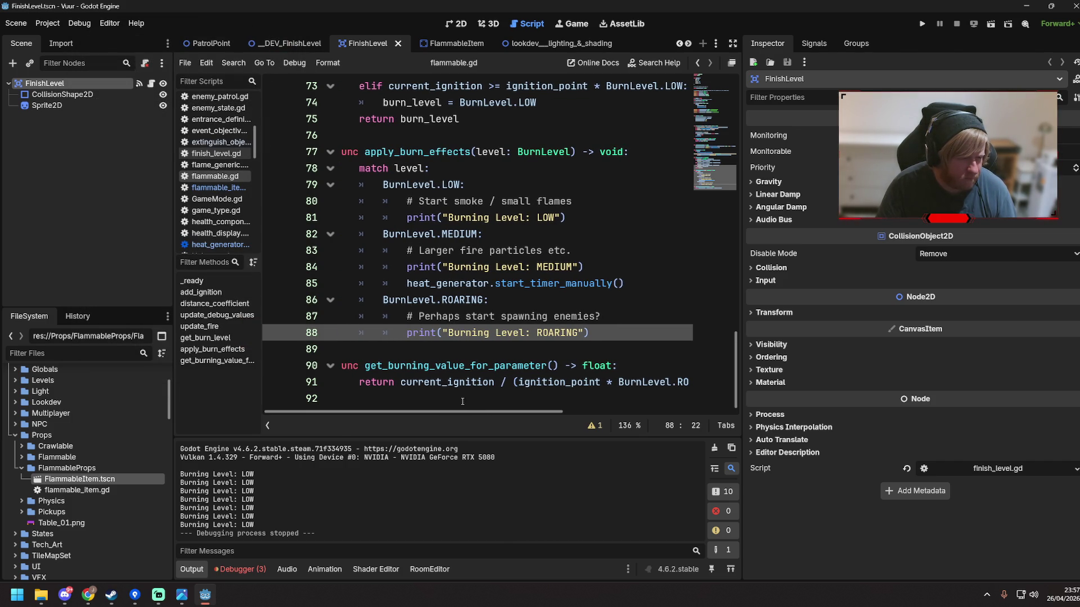
scroll(471, 363, "up", 3)
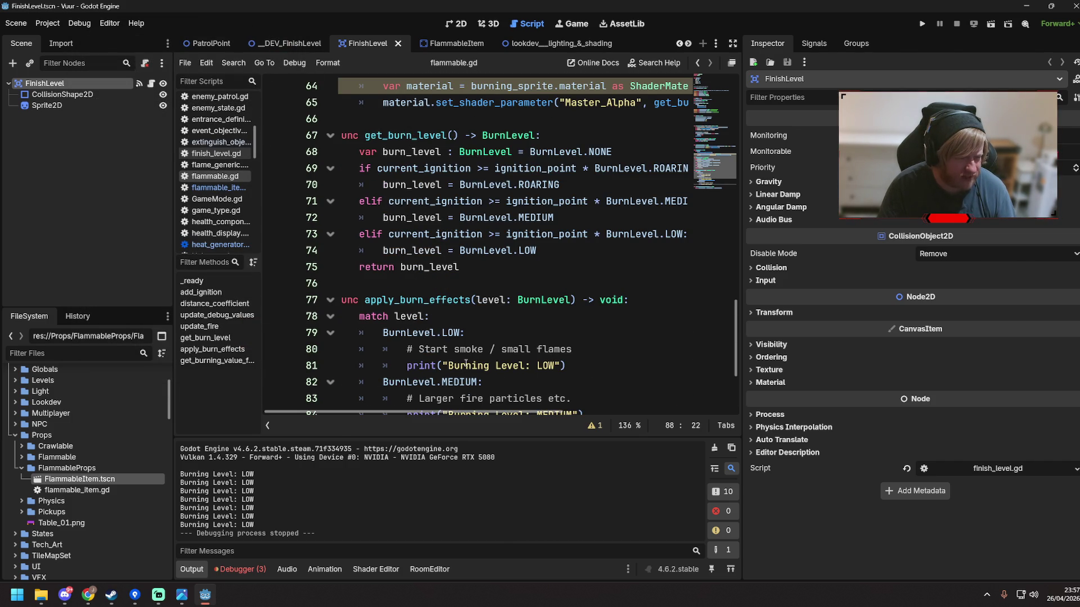
scroll(467, 364, "down", 2)
scroll(480, 291, "up", 3)
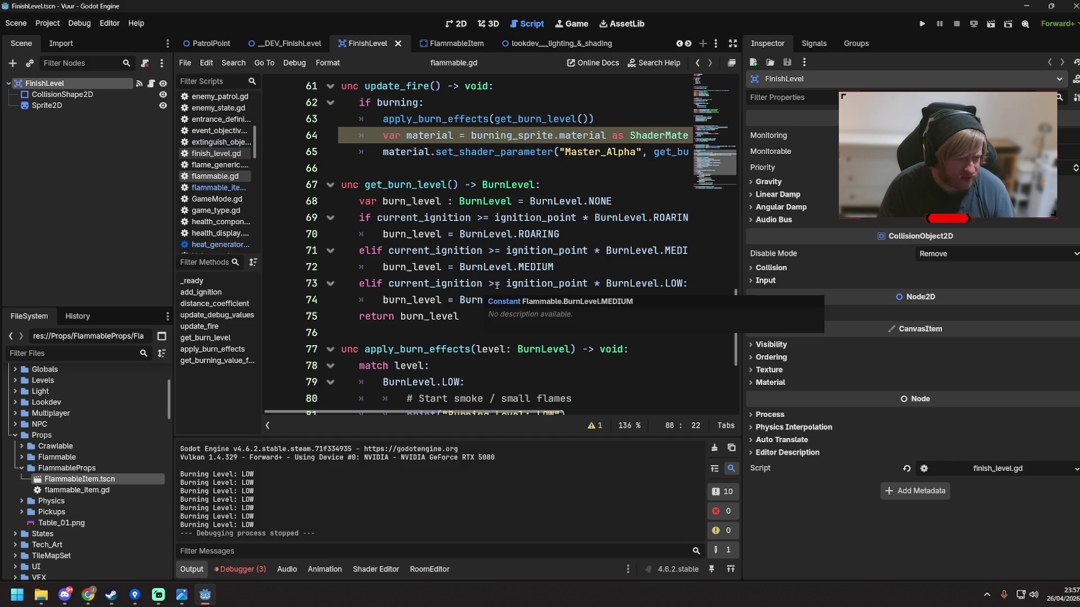
left_click(541, 251)
scroll(521, 276, "up", 1)
scroll(521, 276, "up", 2)
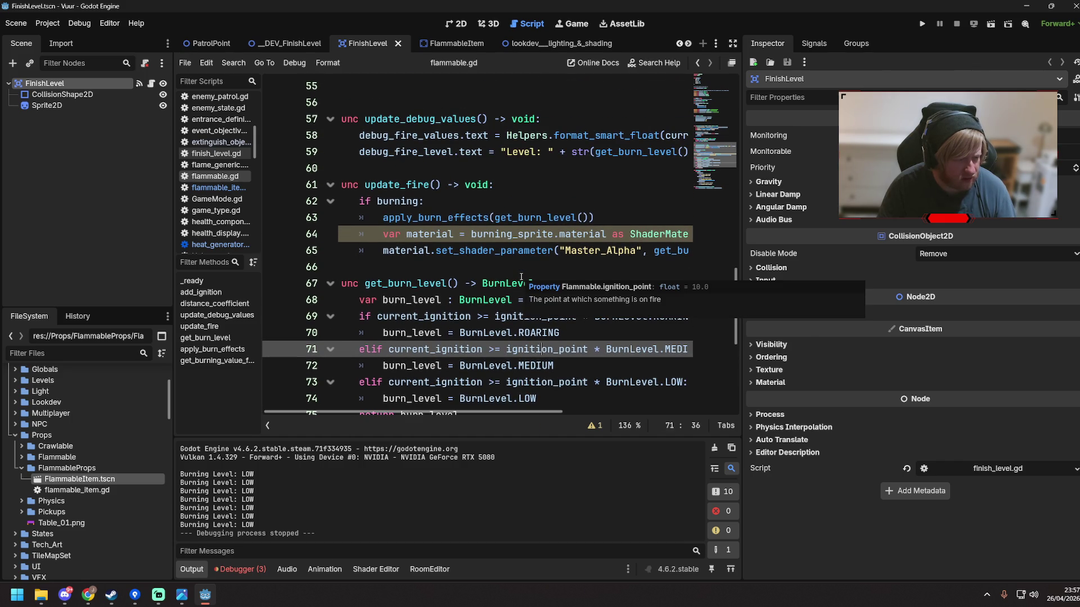
scroll(518, 273, "down", 6)
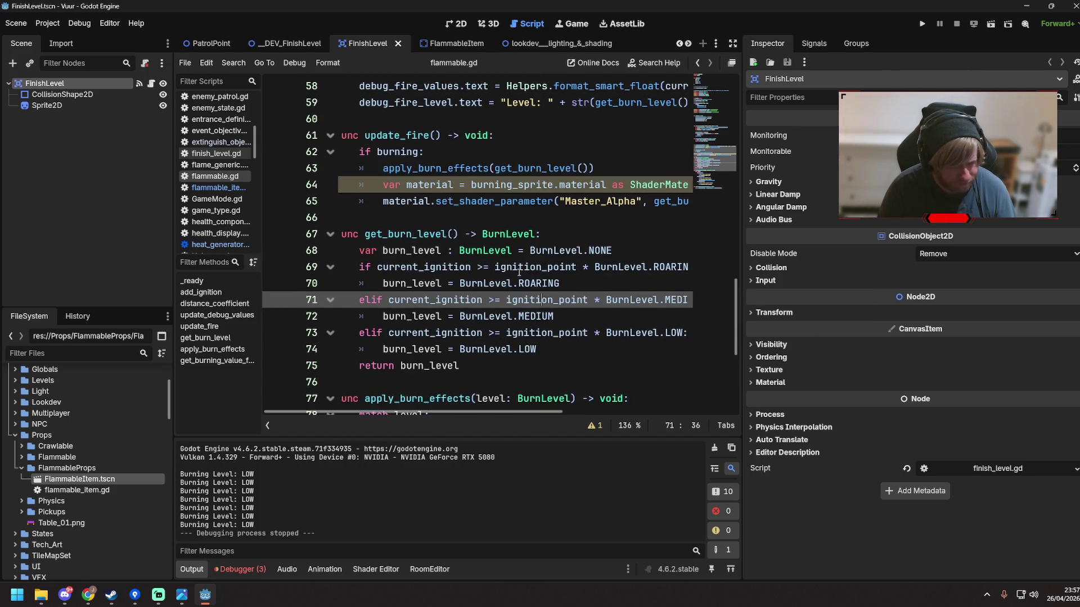
key("ctrl+s")
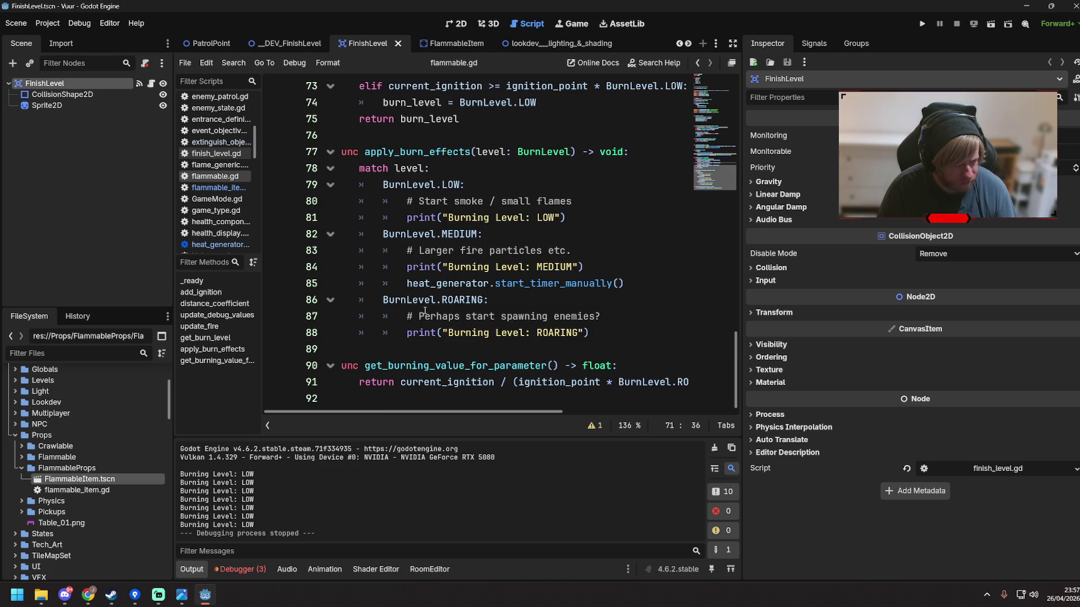
Widen the code view and select the set_shader_parameter call on line 65
scroll(425, 310, "up", 4)
scroll(487, 225, "up", 1)
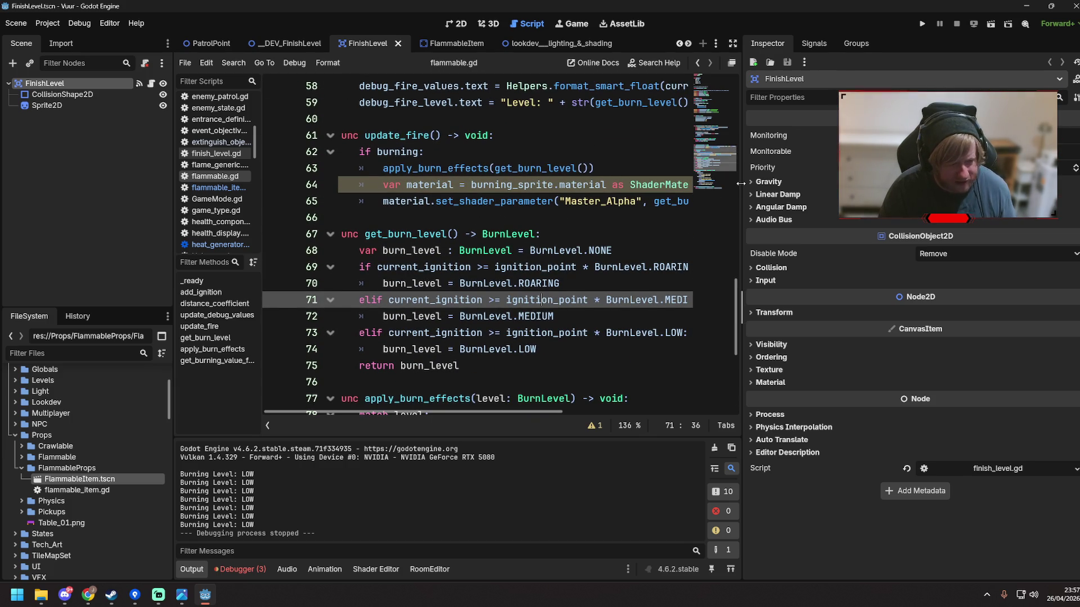
left_click_drag(741, 188, 805, 189)
left_click_drag(386, 200, 721, 200)
left_click(382, 199)
mouse_move(385, 200)
left_mouse_down()
mouse_move(754, 201)
mouse_move(348, 201)
mouse_move(387, 201)
left_mouse_up()
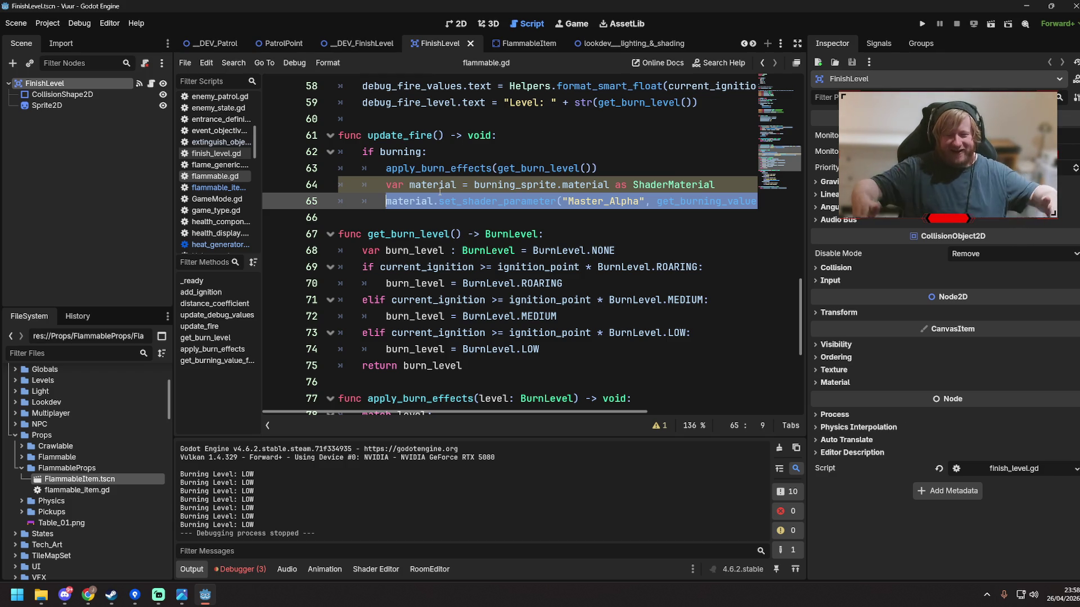
left_click(490, 204)
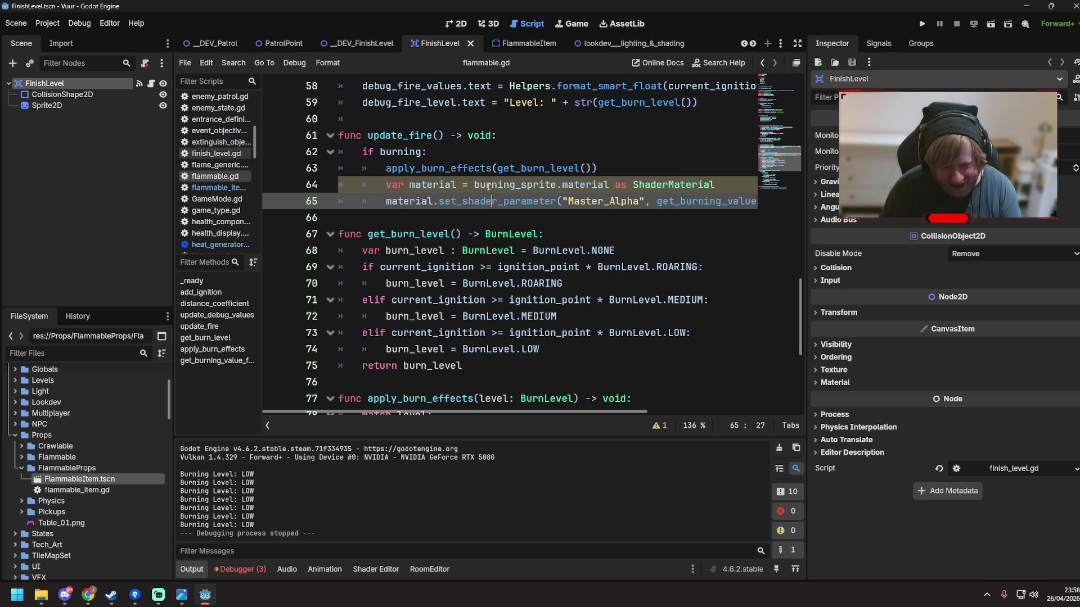
left_click(486, 191)
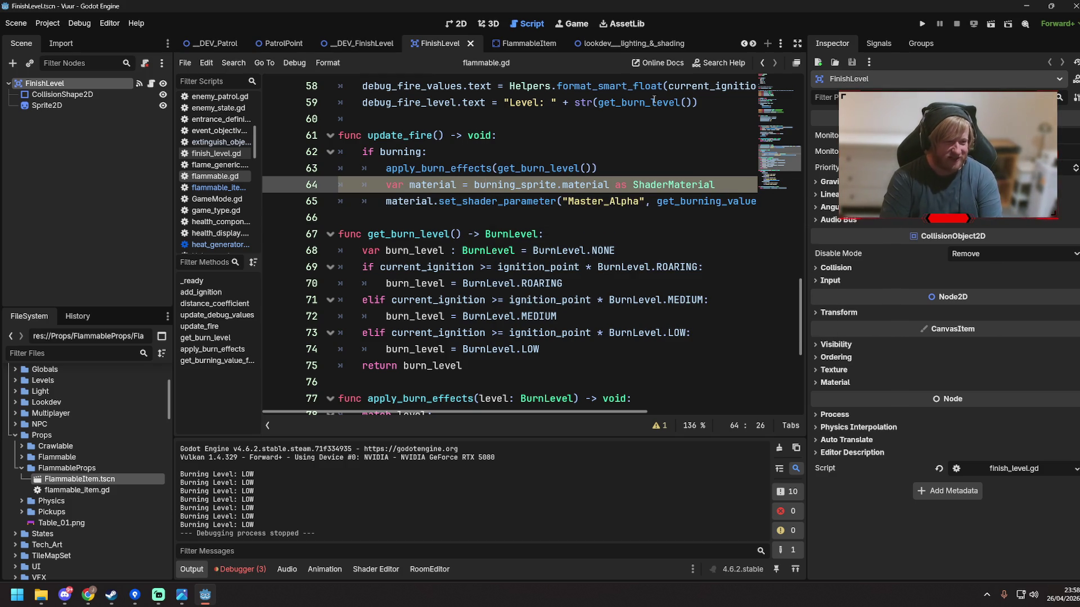
Close the _DEV_FinishLevel and FinishLevel scene tabs
left_click(373, 43)
left_click(462, 45)
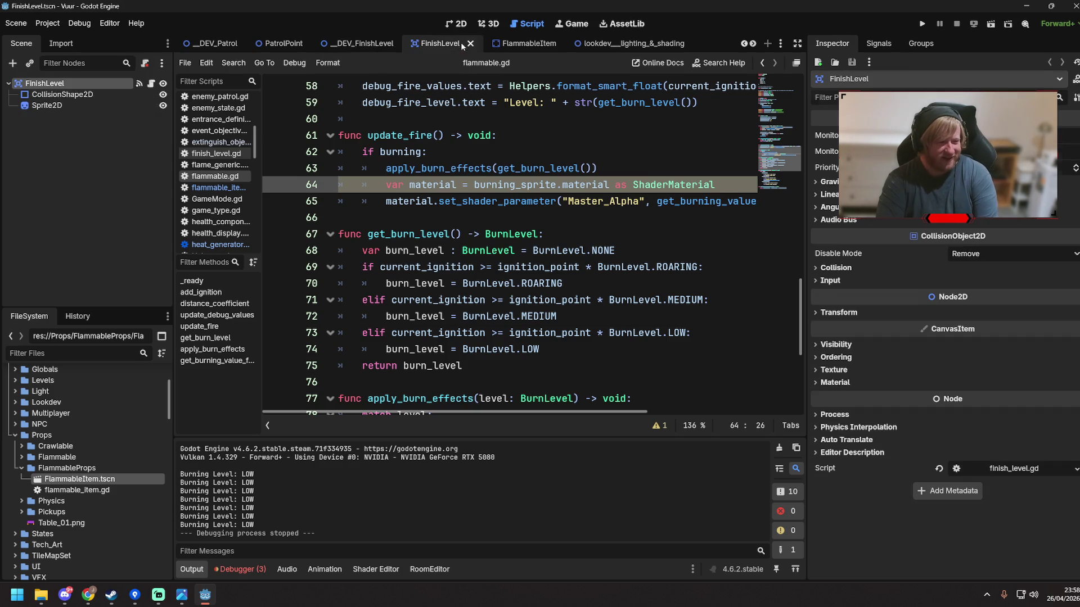
left_click(362, 43)
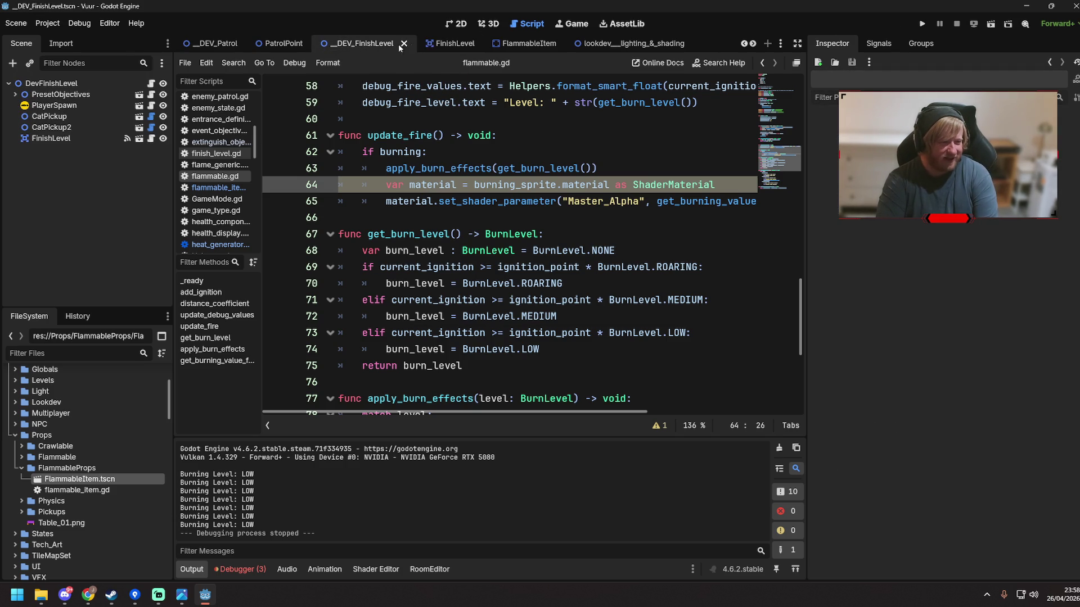
middle_click(356, 45)
middle_click(362, 45)
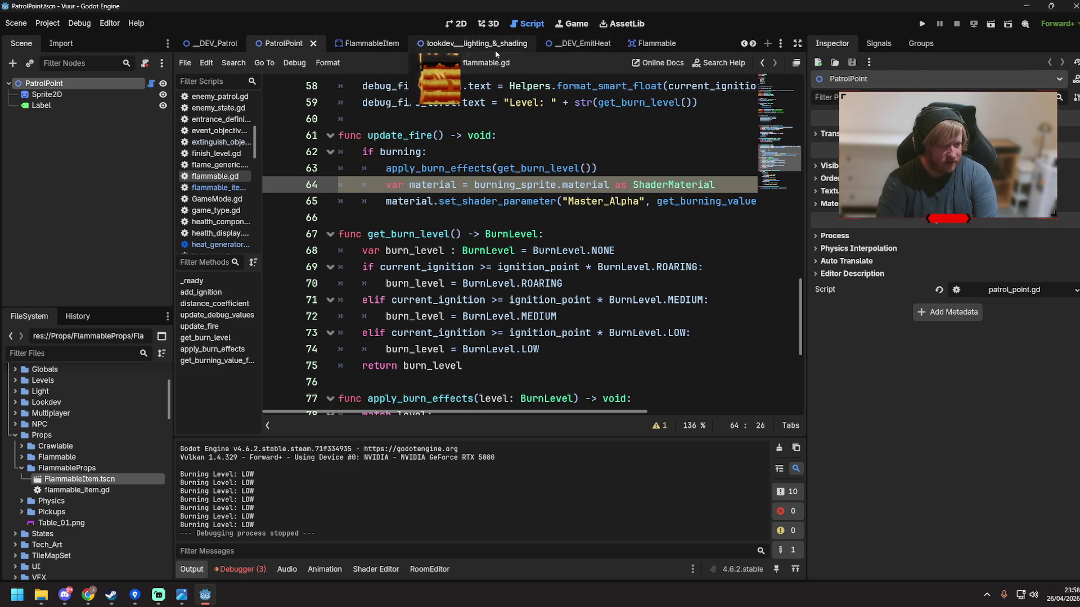
Run the _DEV_EmitHeat scene, walk the player to the bookshelves, then stop the game
left_click(560, 46)
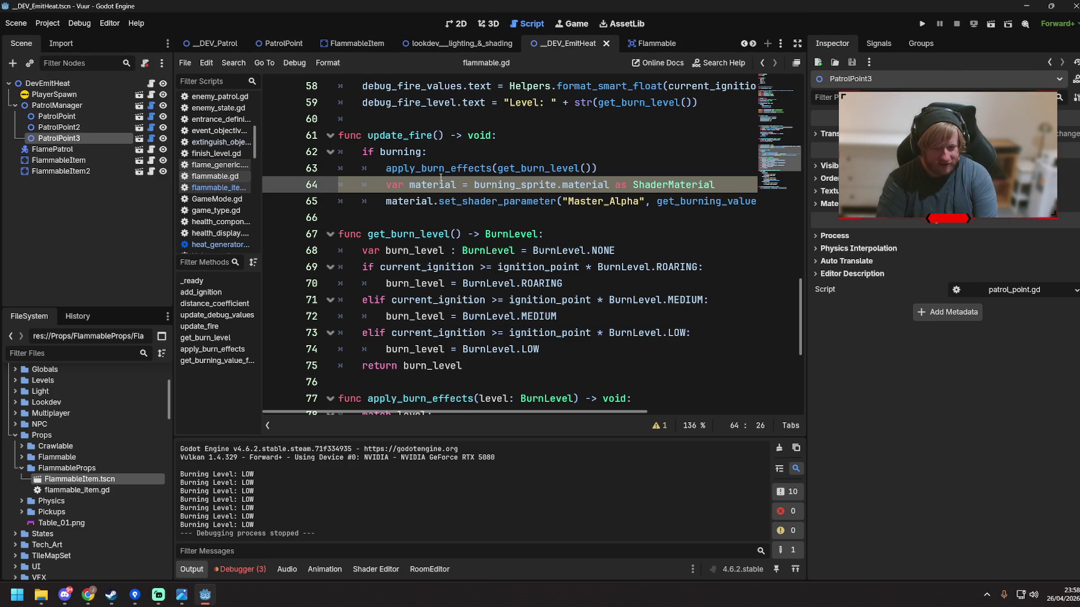
key("F6")
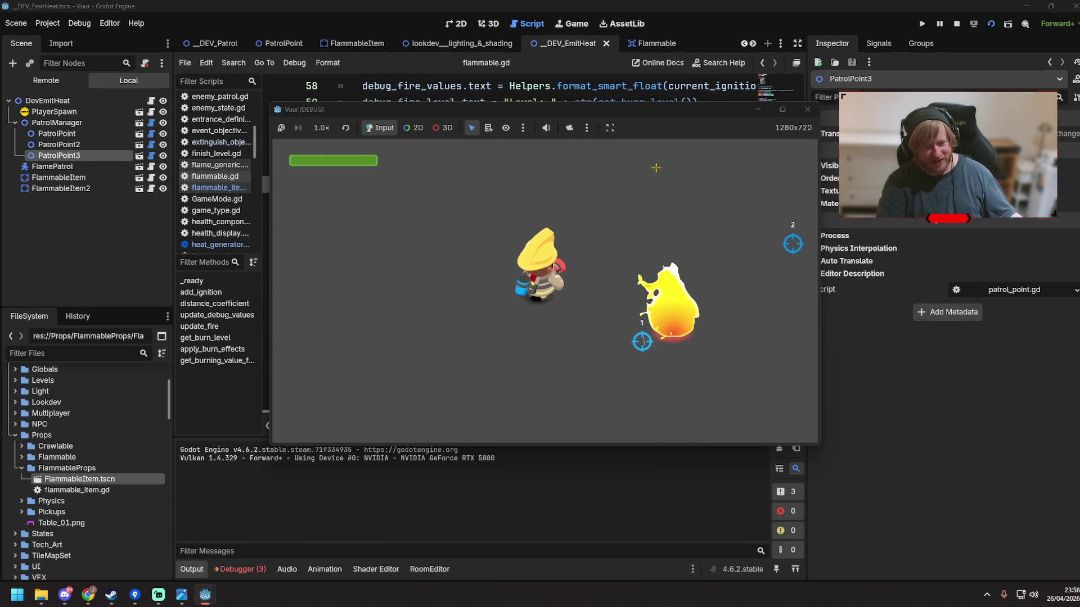
key("w+d")
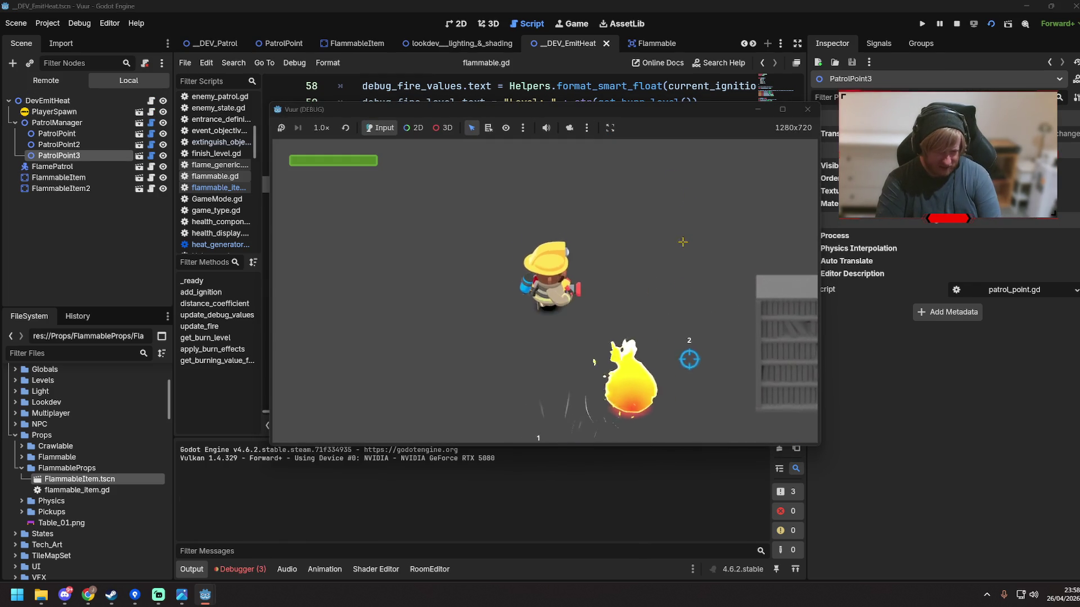
key("d")
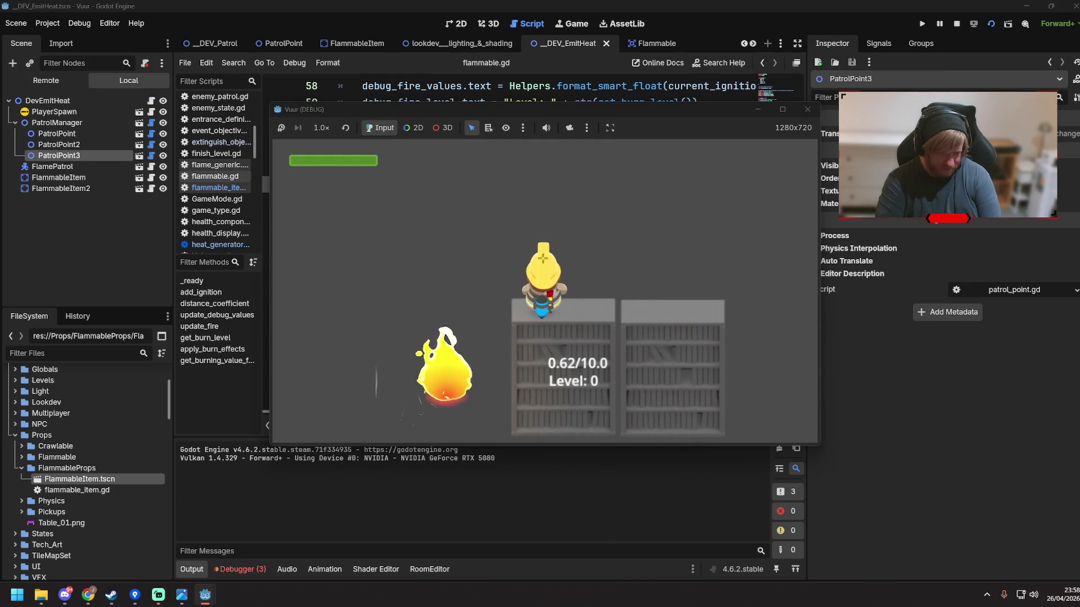
key("s")
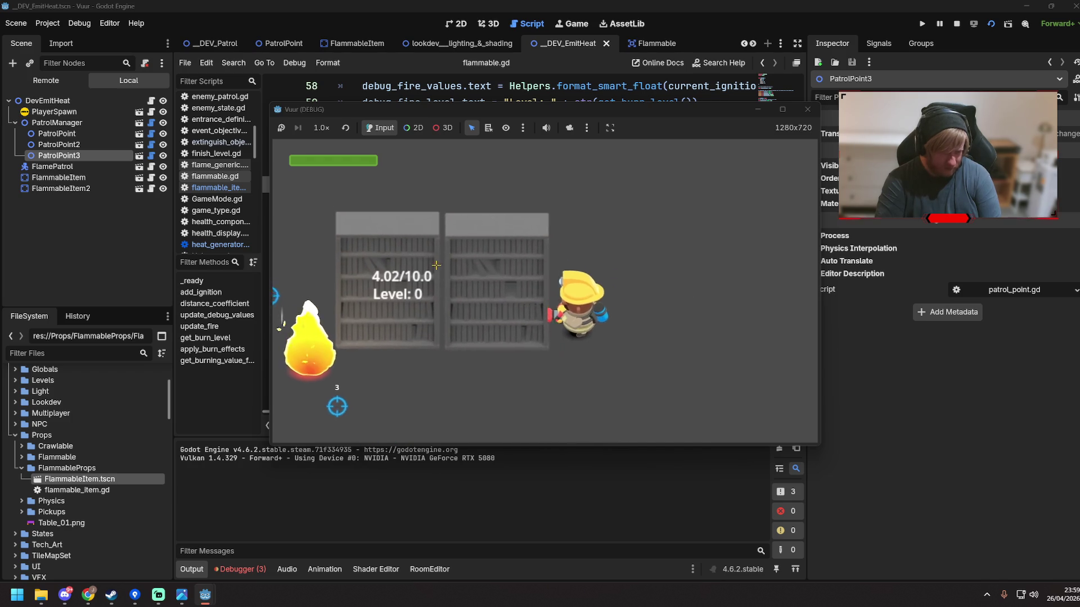
left_click(815, 111)
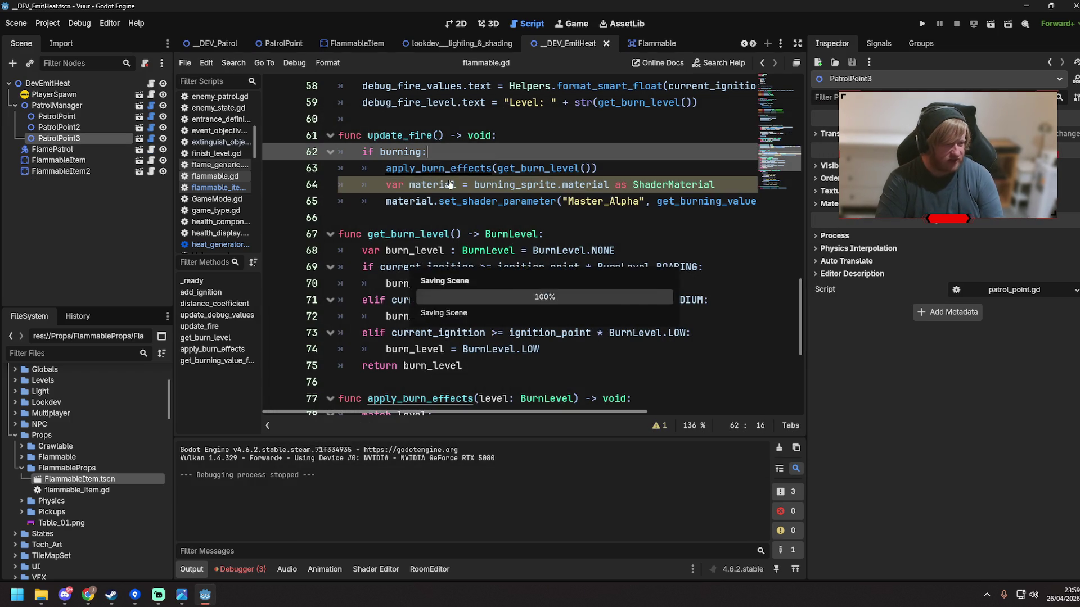
In the FlammableItem scene, make the Sprite2D's resource Local to Scene and save
left_click(139, 171)
key("ctrl+s")
left_click(62, 116)
left_click(60, 107)
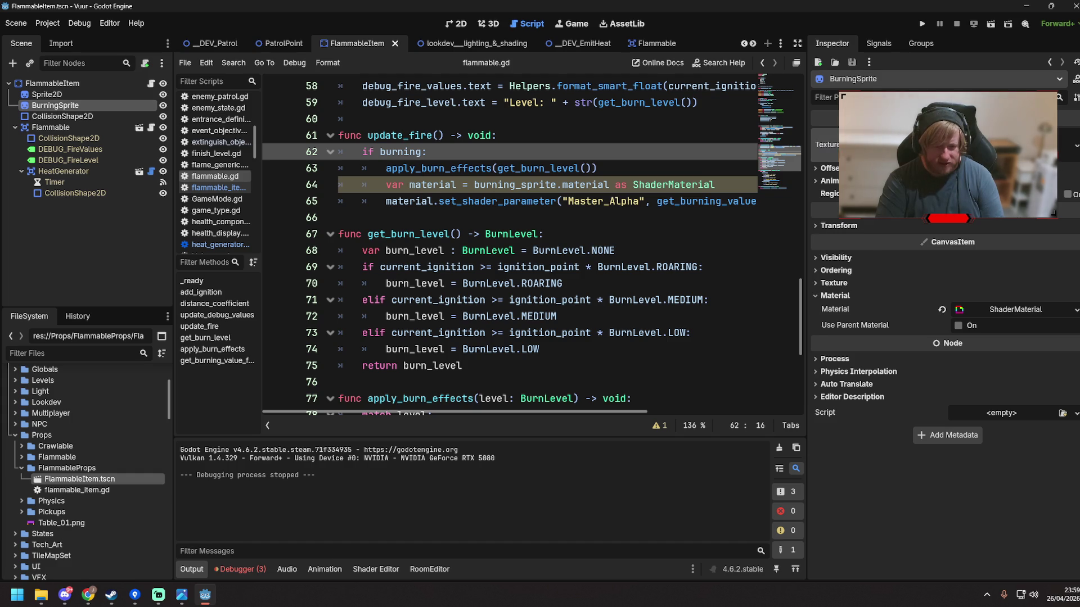
left_click(861, 146)
left_click(816, 322)
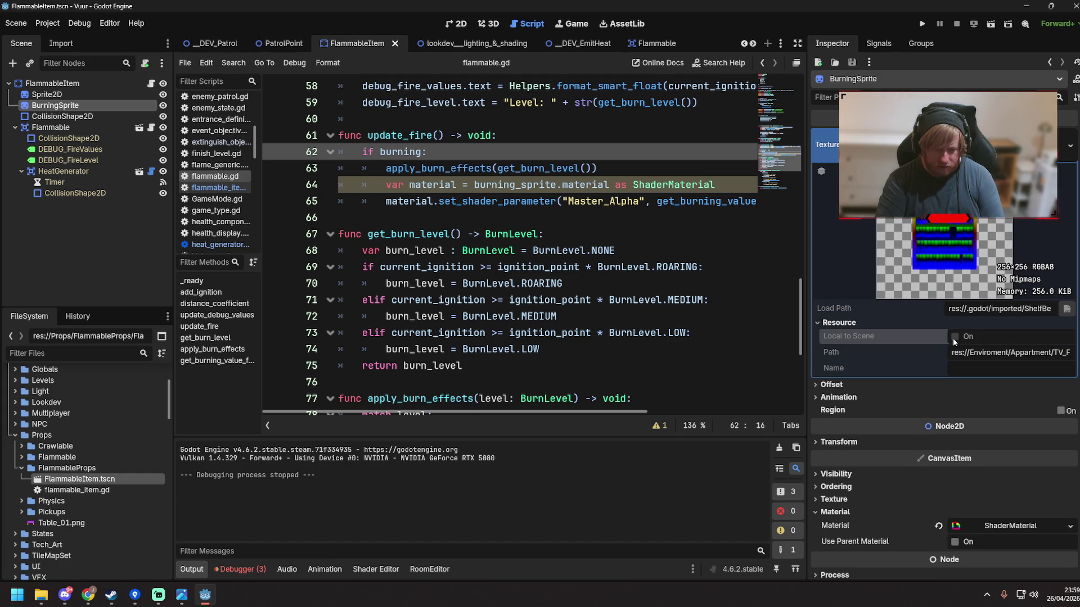
left_click(49, 96)
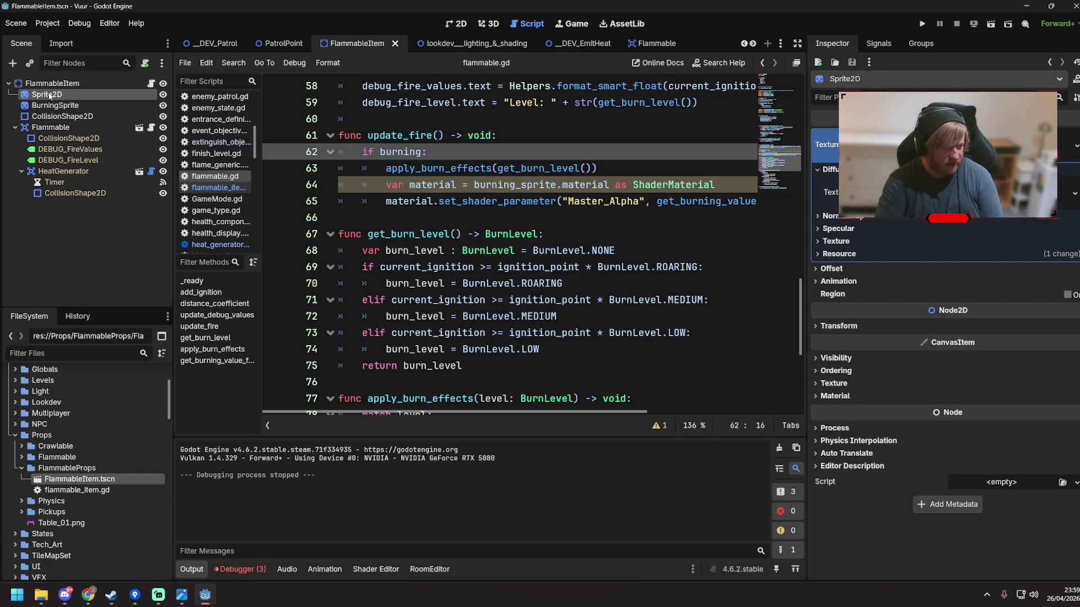
left_click(818, 253)
left_click(959, 269)
left_click(646, 168)
key("ctrl+s")
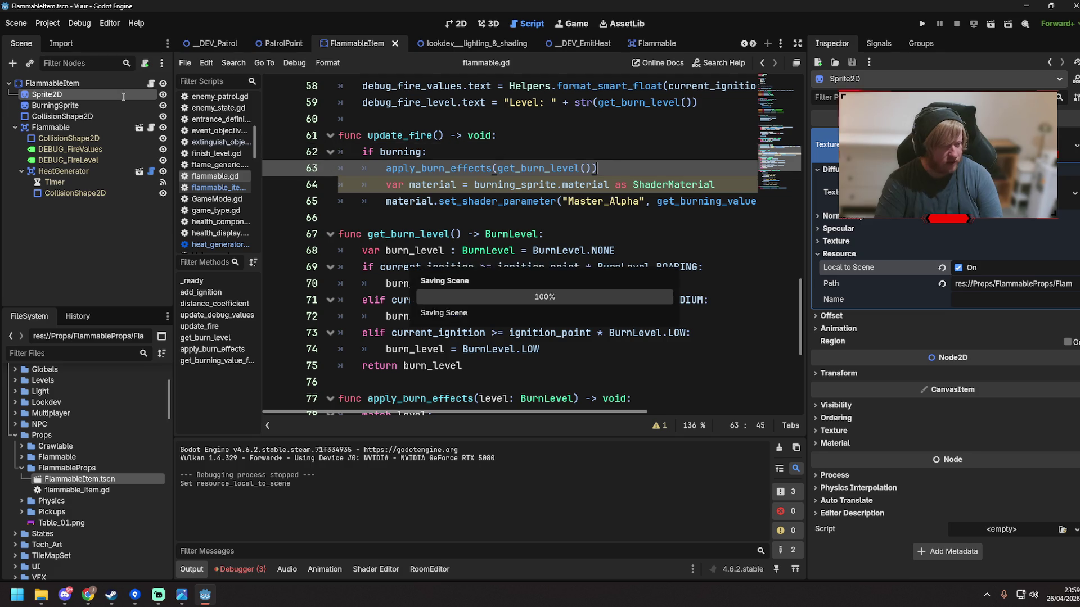
Make BurningSprite's ShaderMaterial Local to Scene, save, and run _DEV_EmitHeat
left_click(49, 107)
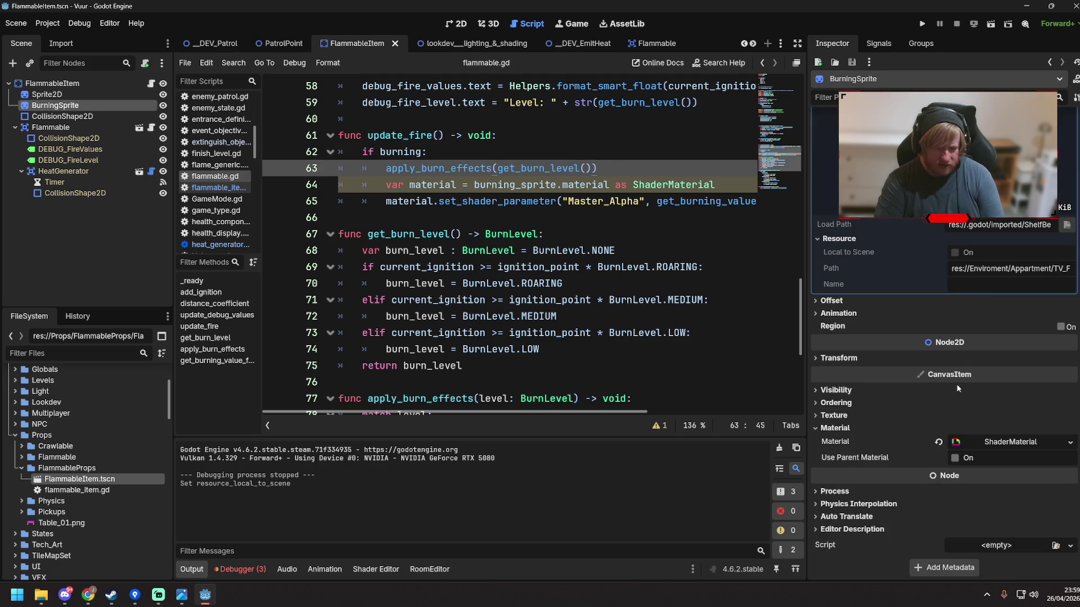
left_click(998, 443)
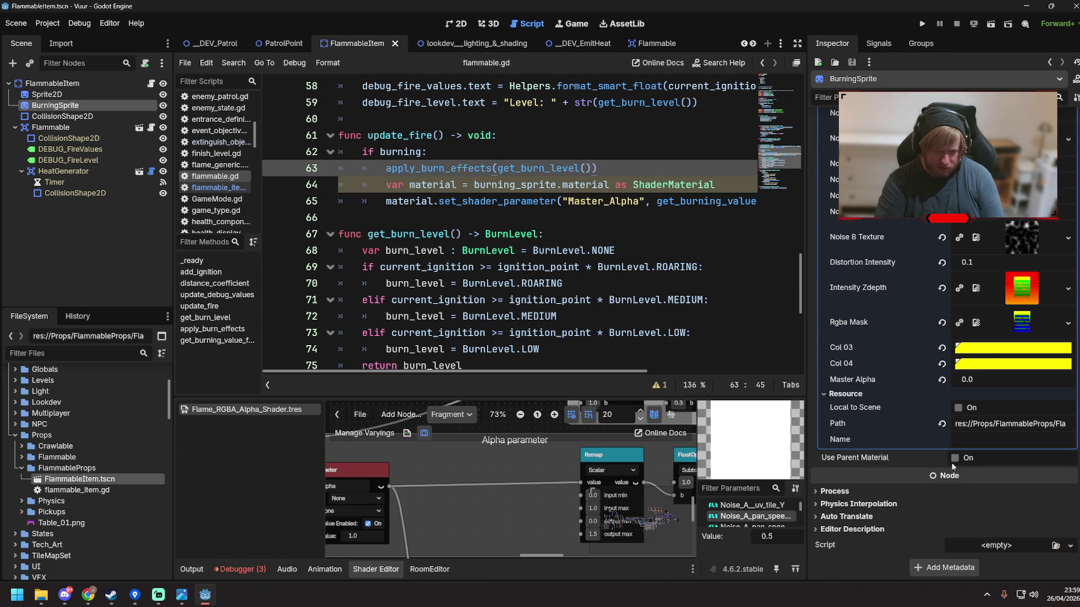
scroll(842, 245, "up", 5)
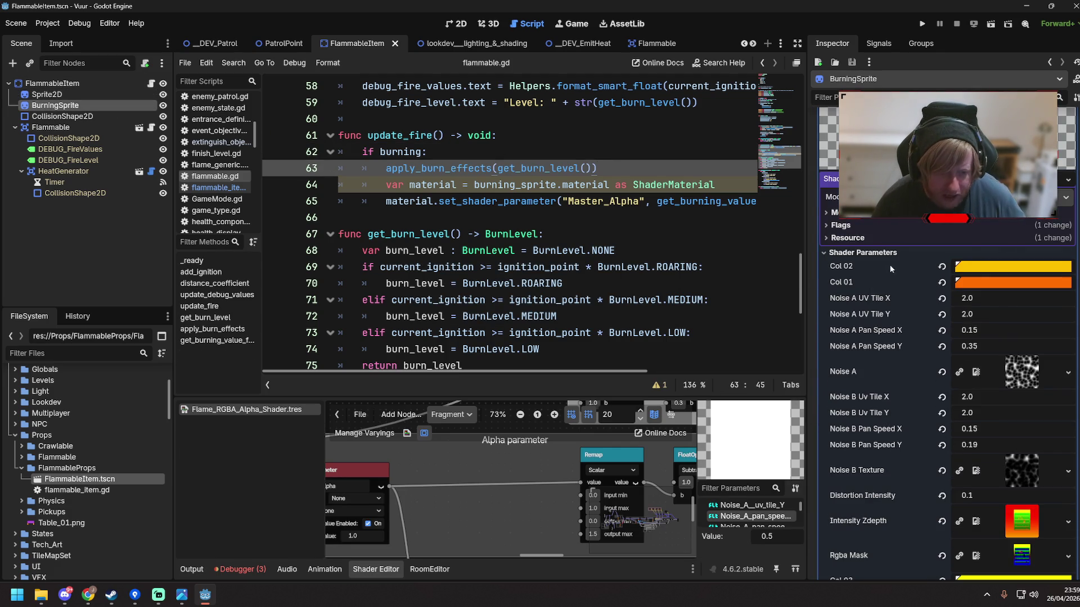
left_click(828, 238)
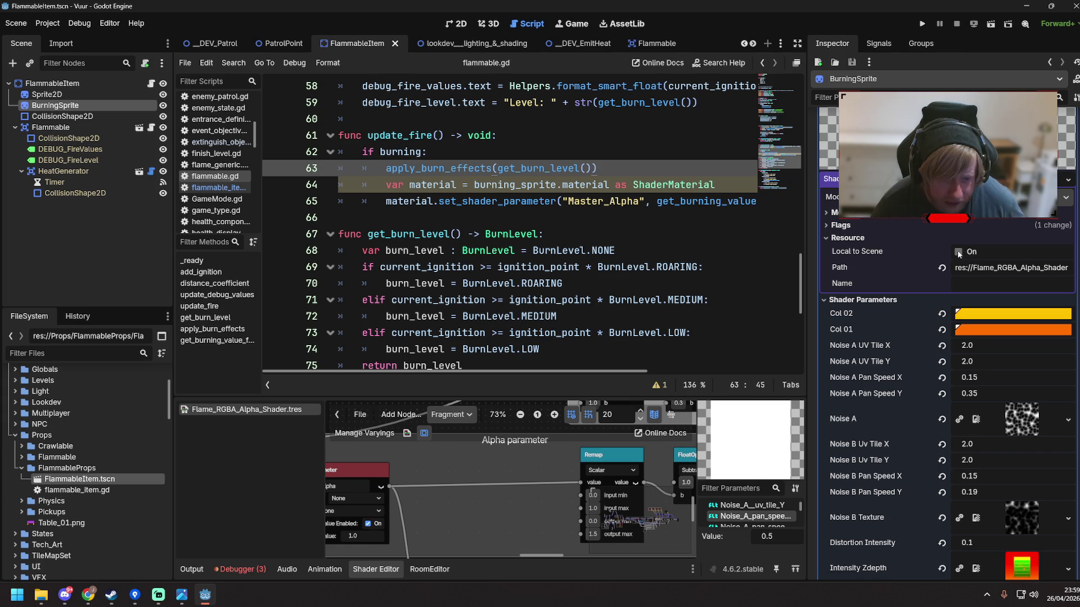
left_click(958, 253)
key("ctrl+s")
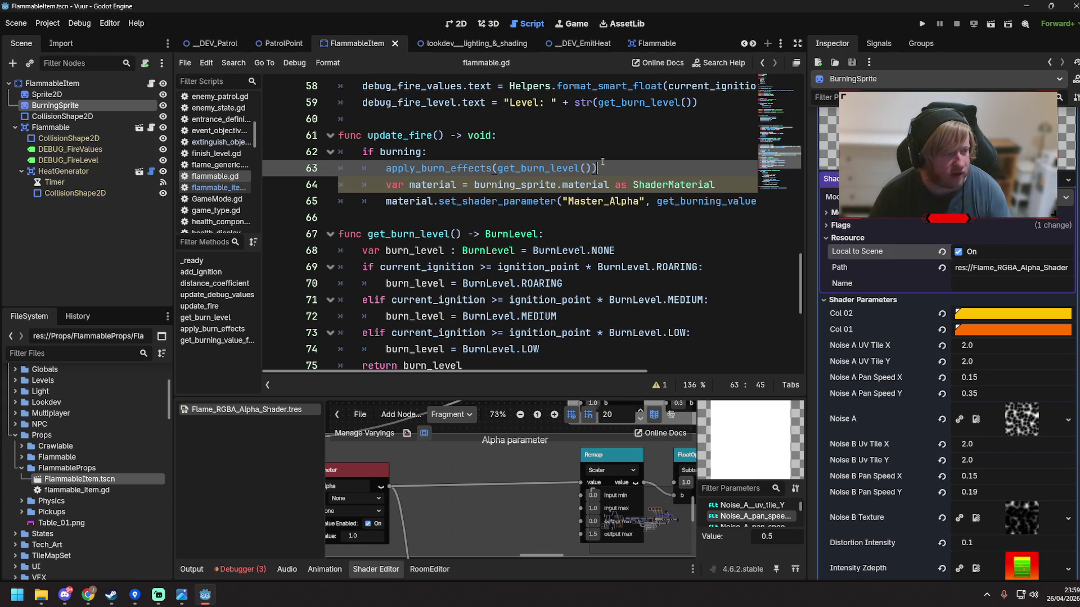
left_click(585, 43)
key("F6")
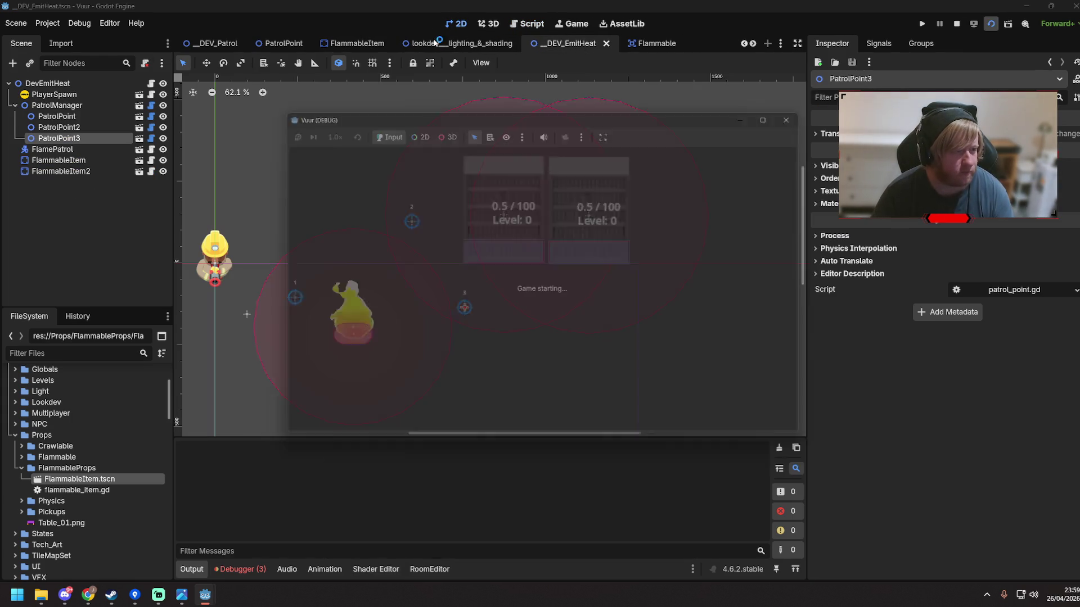
Walk the player beside the bookshelves until one ignites at Level 1, then close the game window
key("d")
key("w")
key("d")
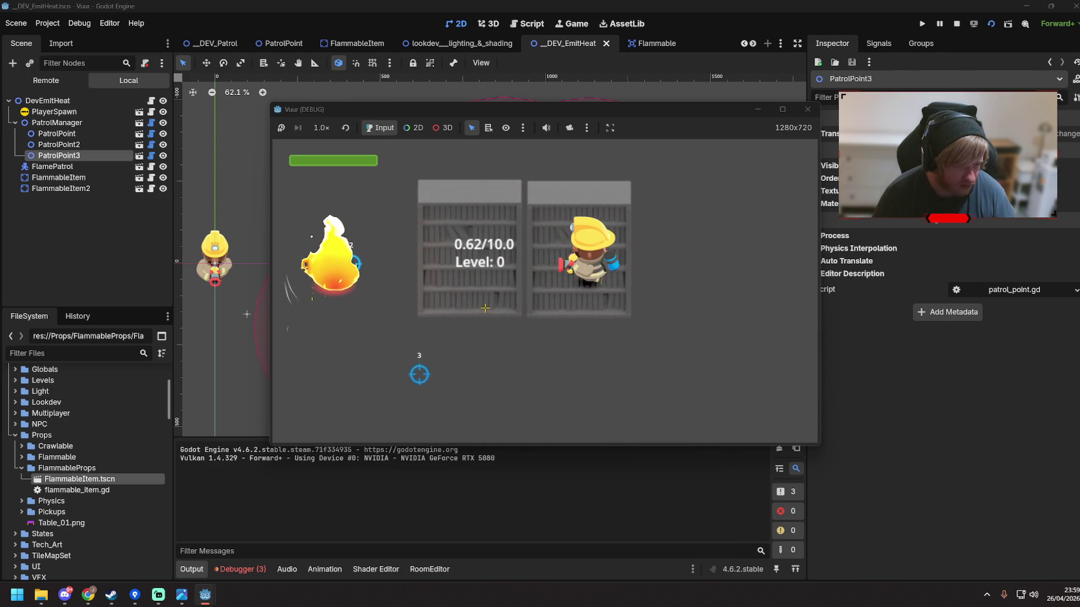
key("s")
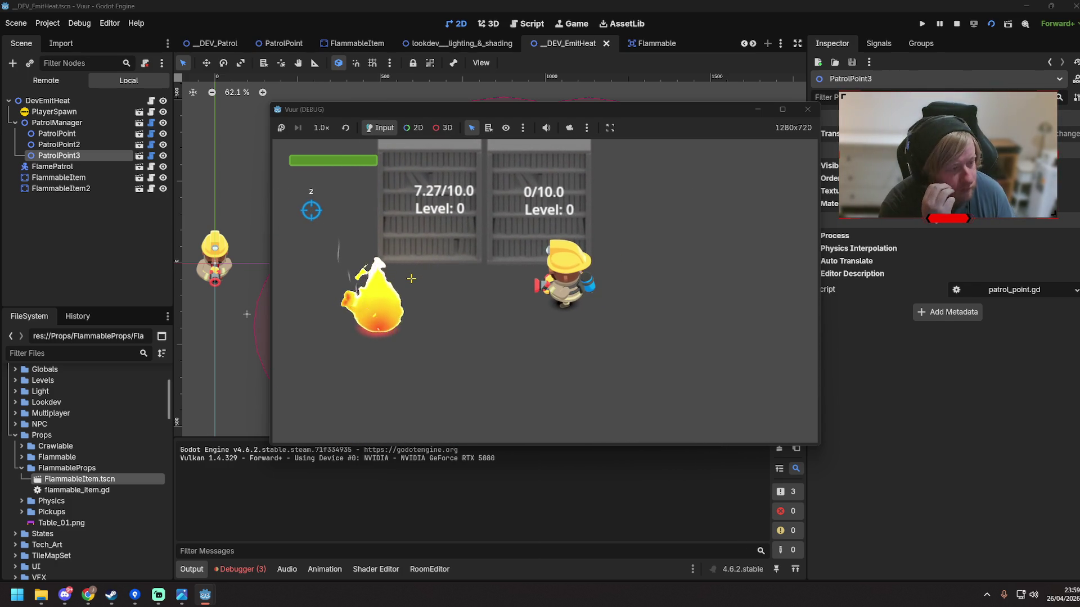
key("a")
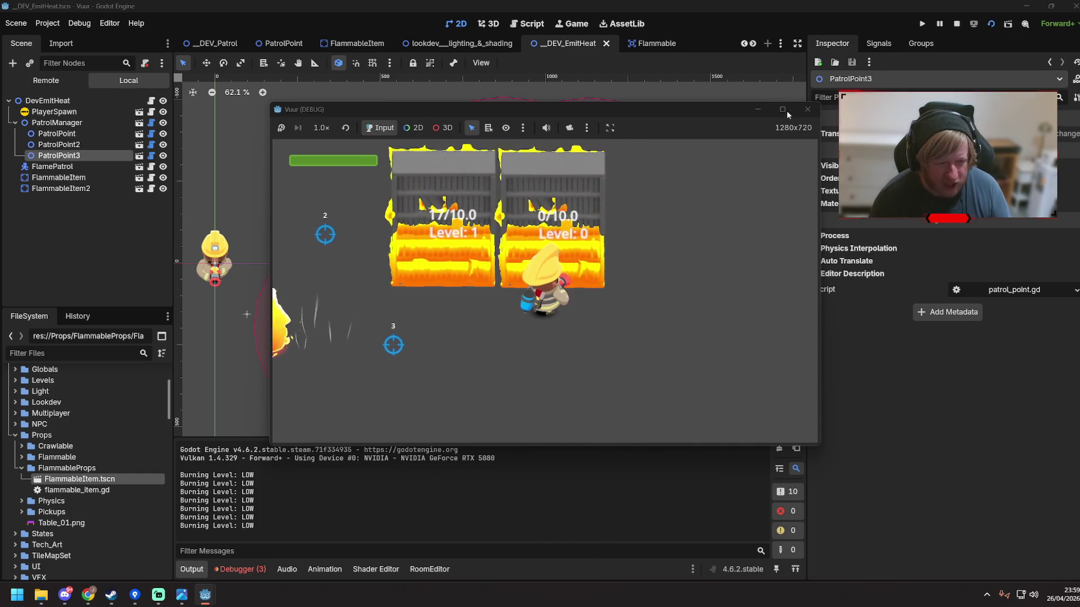
left_click(808, 109)
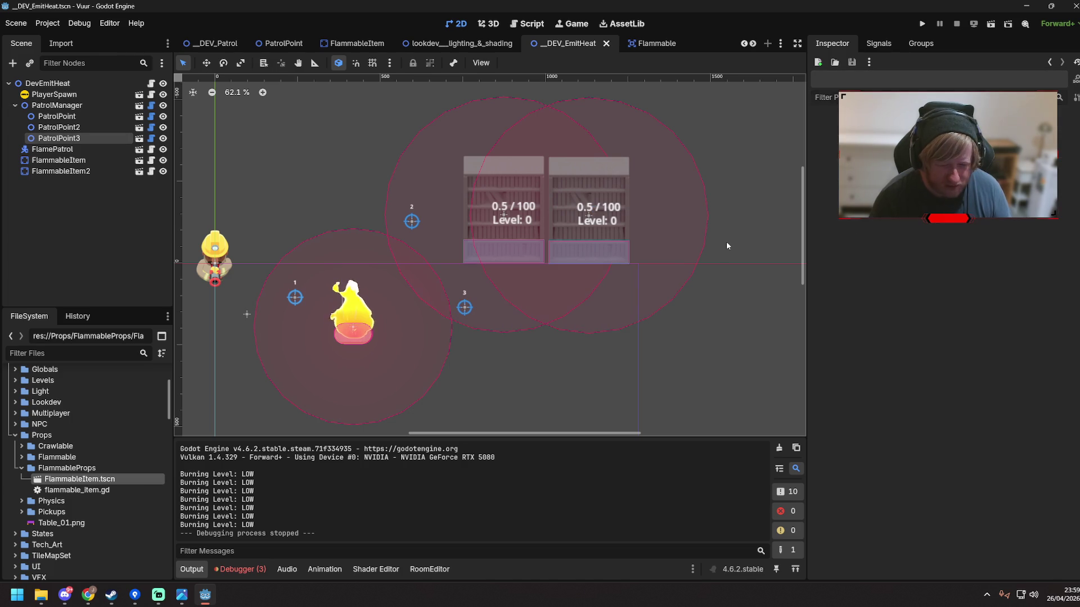
Rename the local 'material' variable to 'sprite_material' on lines 64–65 of flammable.gd and save
left_click(527, 23)
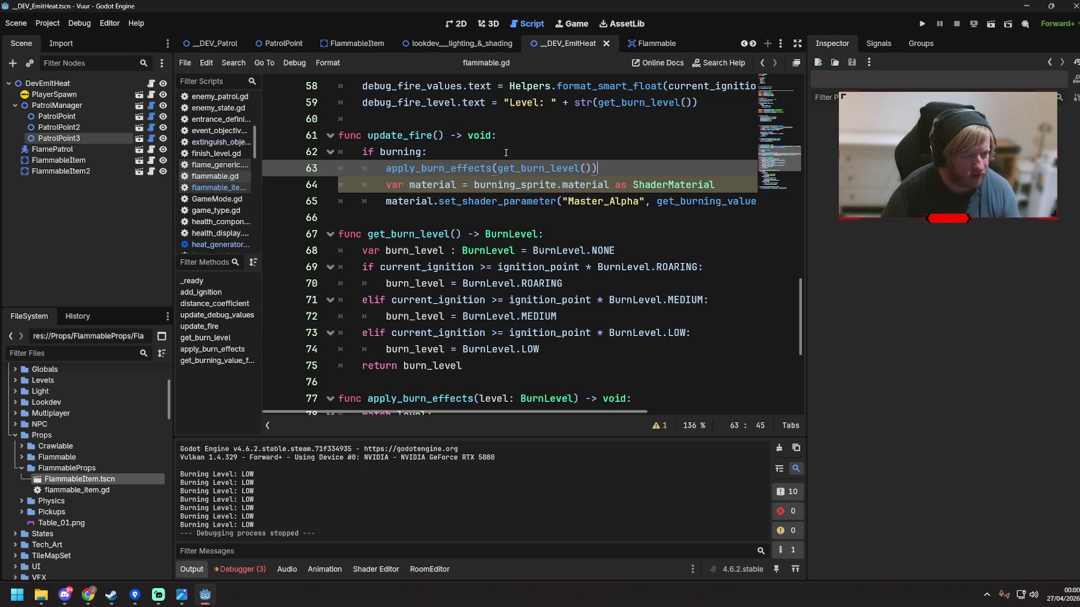
left_click(509, 201)
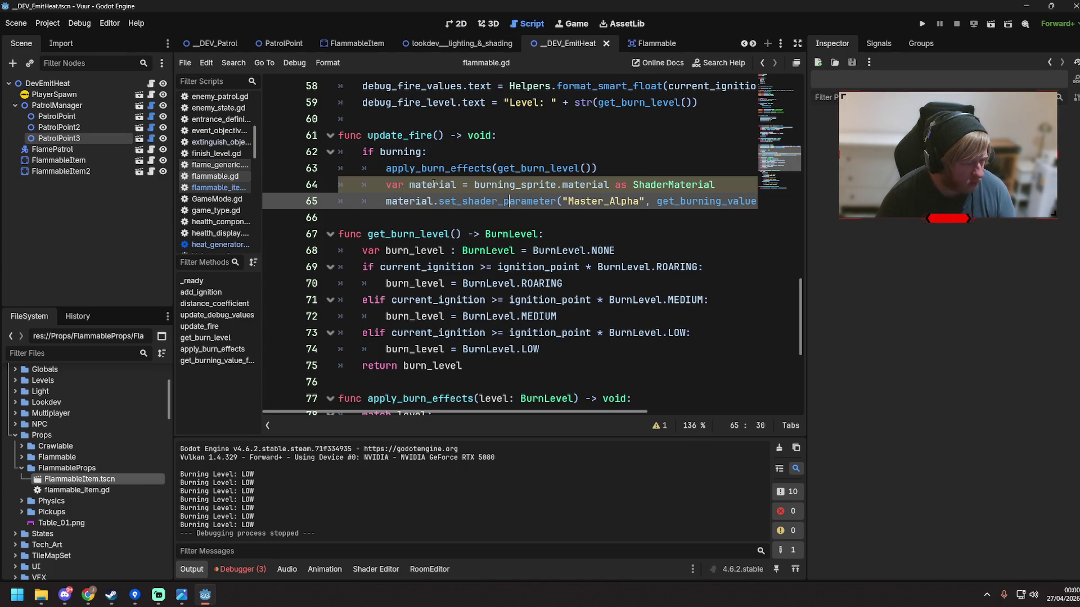
left_click(454, 184)
left_click(660, 431)
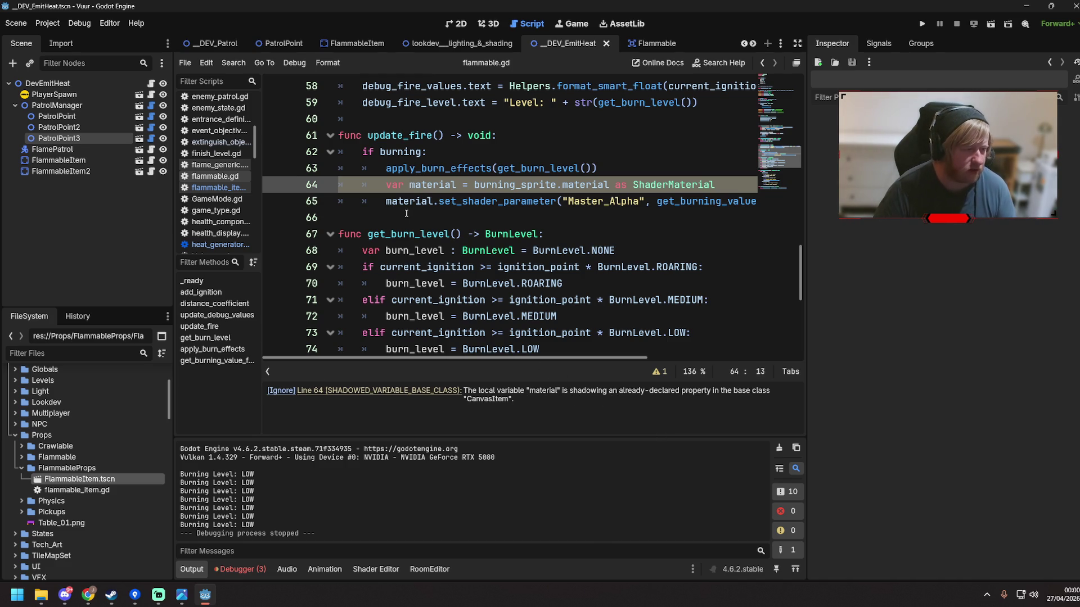
type("sprite_")
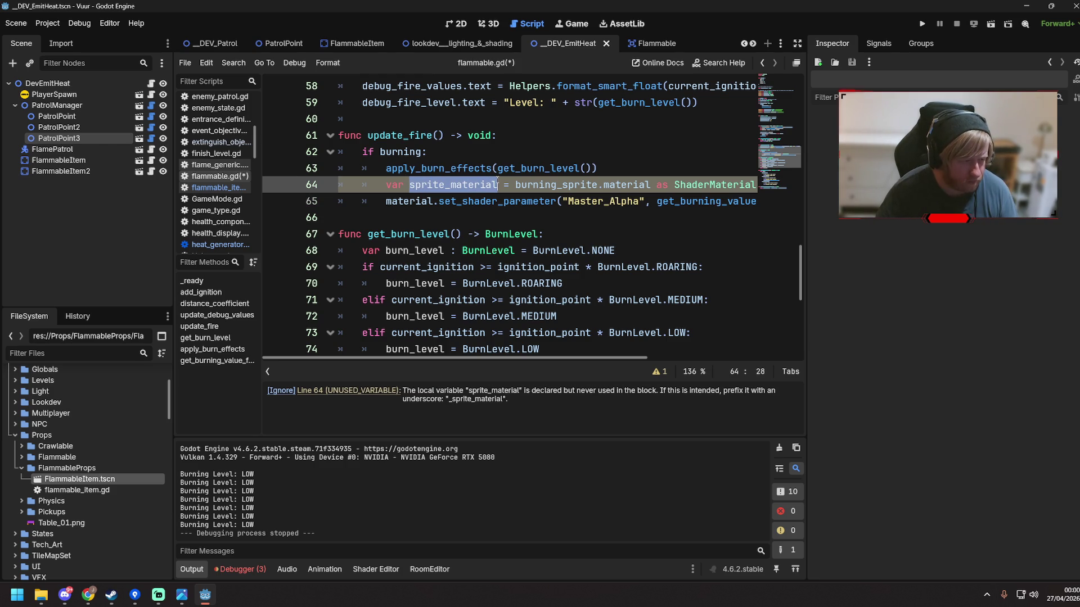
left_click(412, 201)
double_click(412, 200)
type("sprite_material")
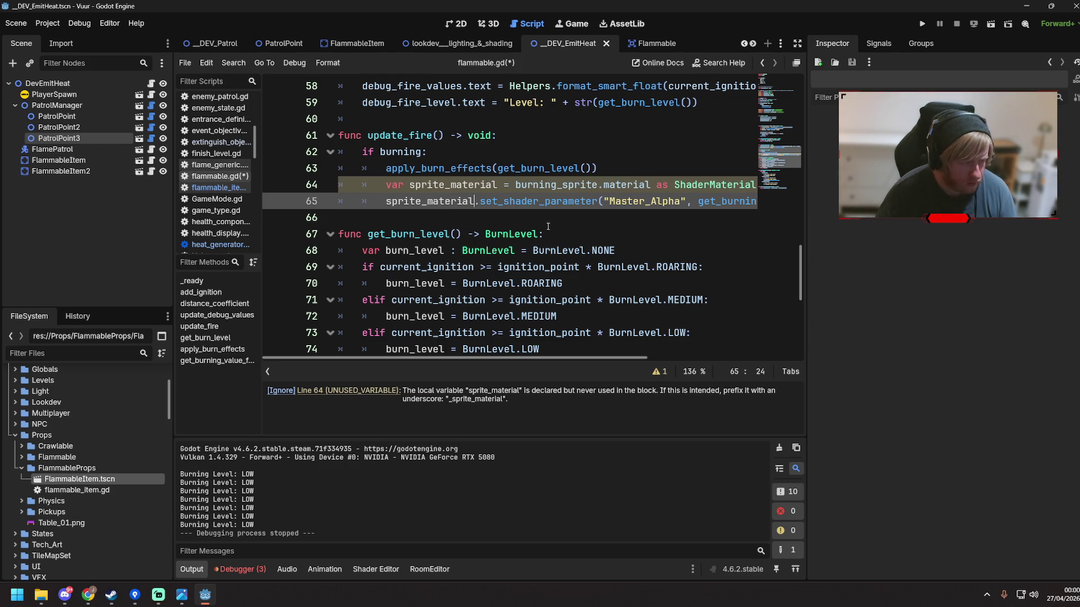
left_click(580, 203)
key("ctrl+s")
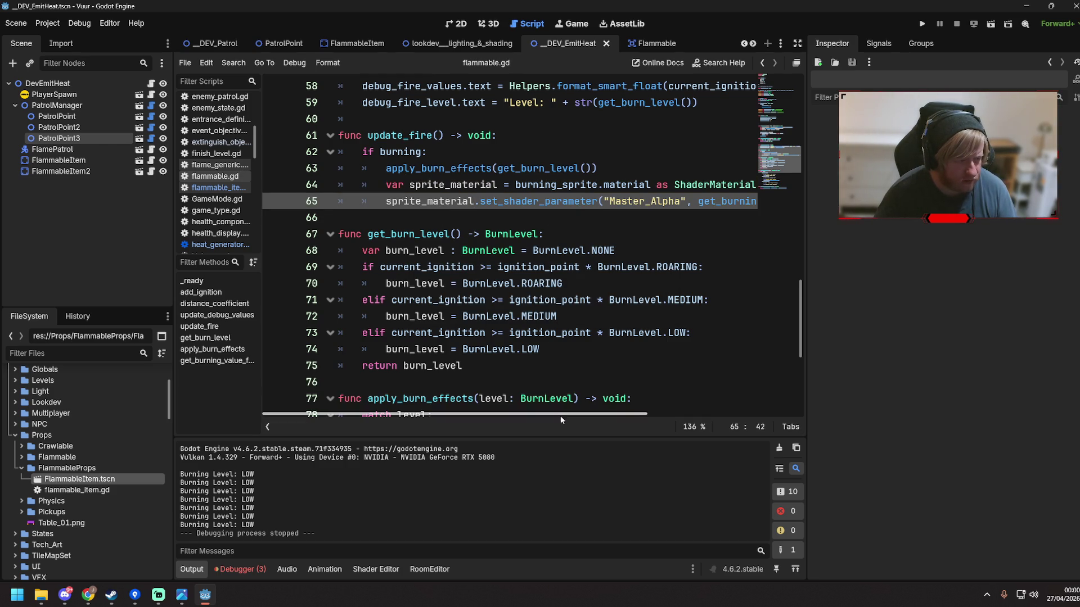
Look through the script and place the caret on blank line 32 after the onready variables
mouse_move(559, 416)
left_mouse_down()
mouse_move(664, 416)
mouse_move(505, 409)
left_mouse_up()
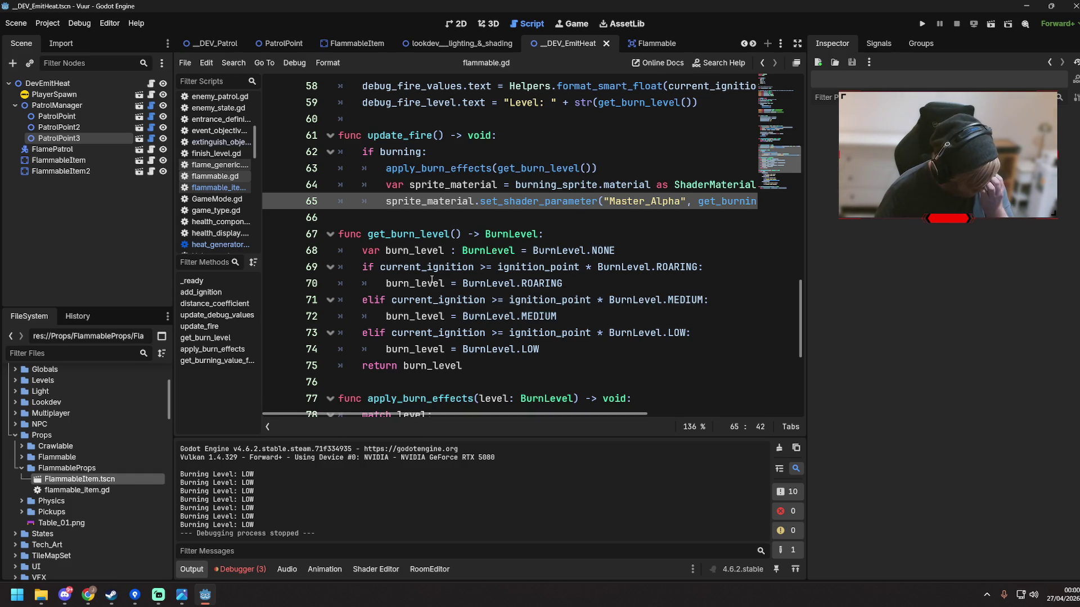
scroll(409, 248, "down", 4)
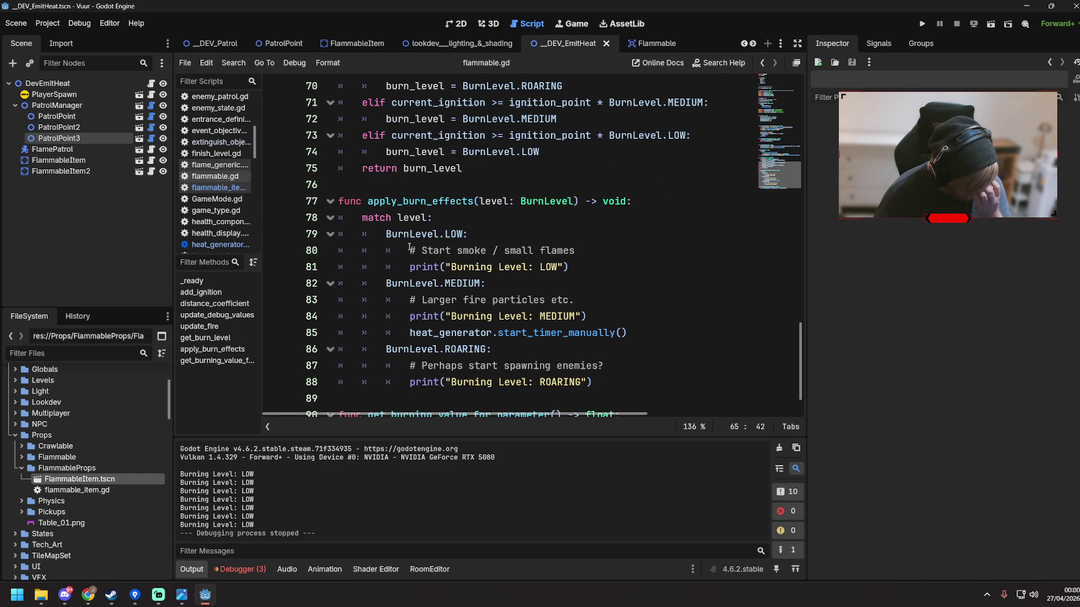
scroll(409, 248, "down", 1)
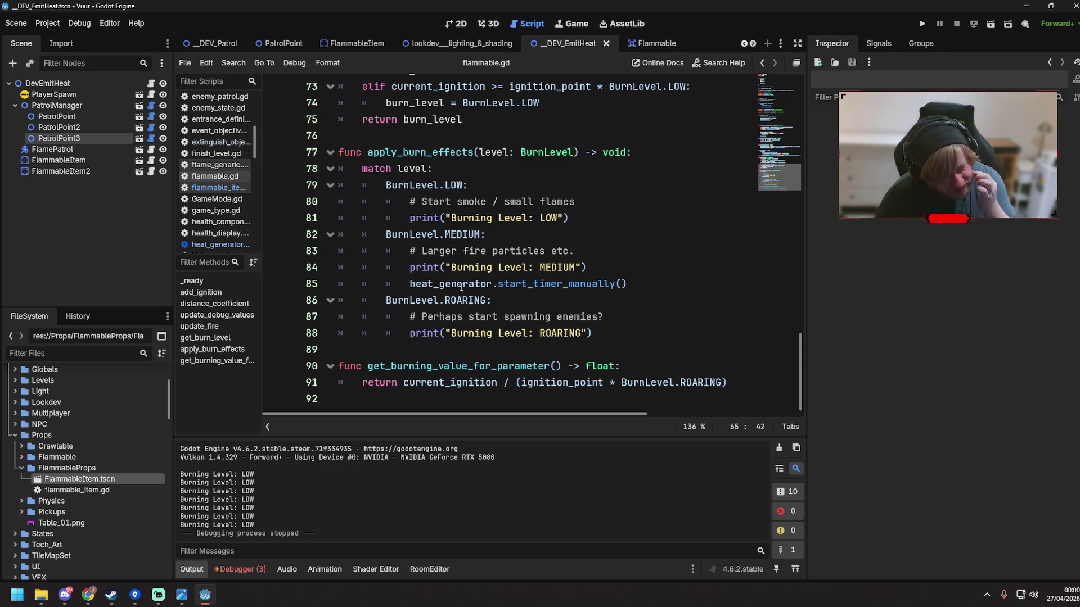
scroll(443, 400, "up", 15)
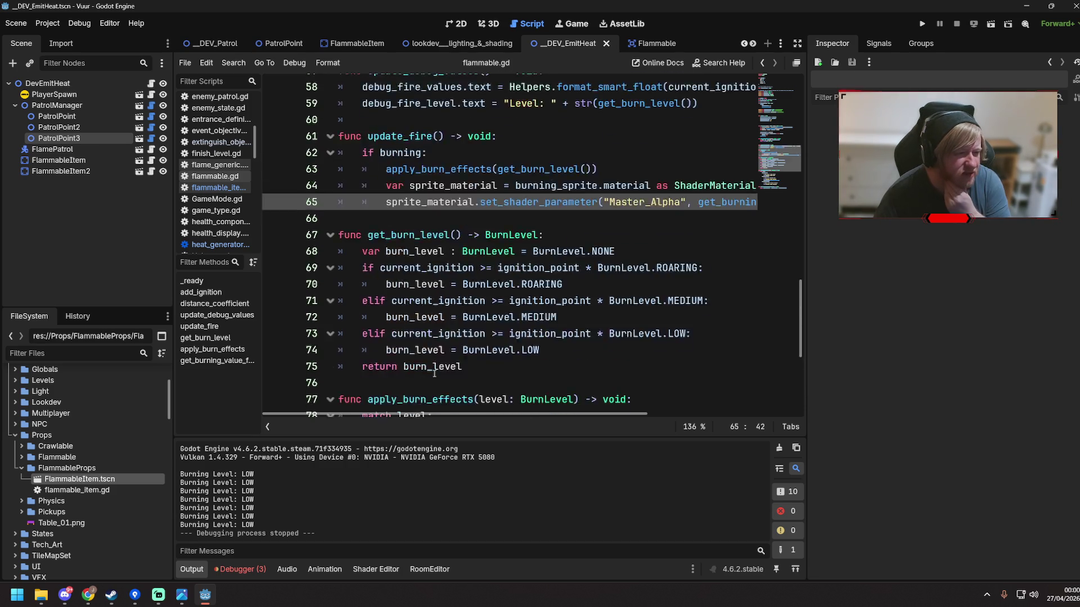
left_click(423, 353)
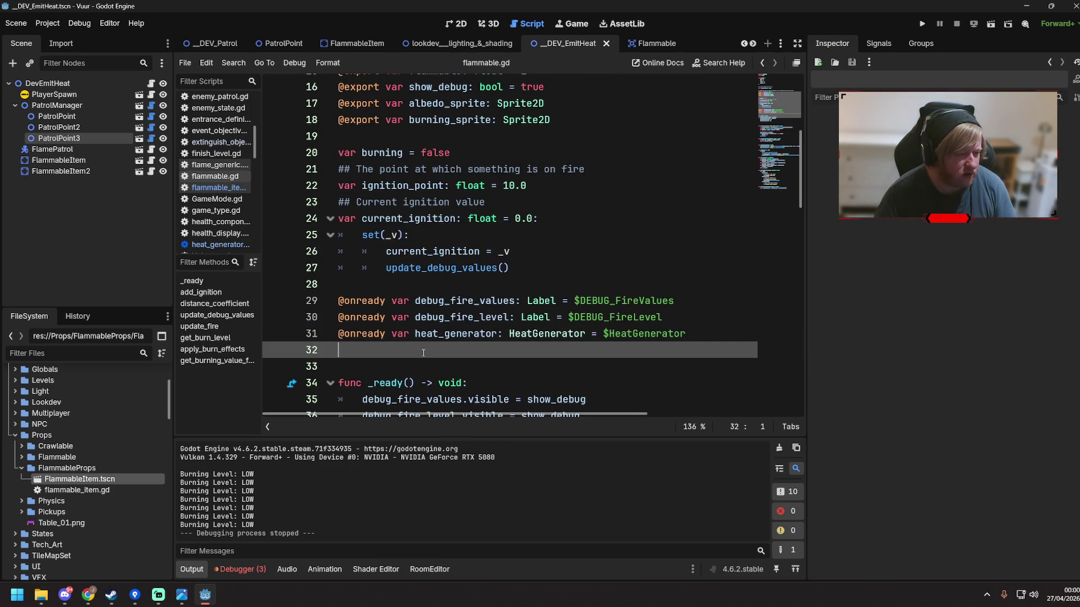
Declare a fire_increase_tween variable of type Tween on line 32 and save
key("Return")
type("var ")
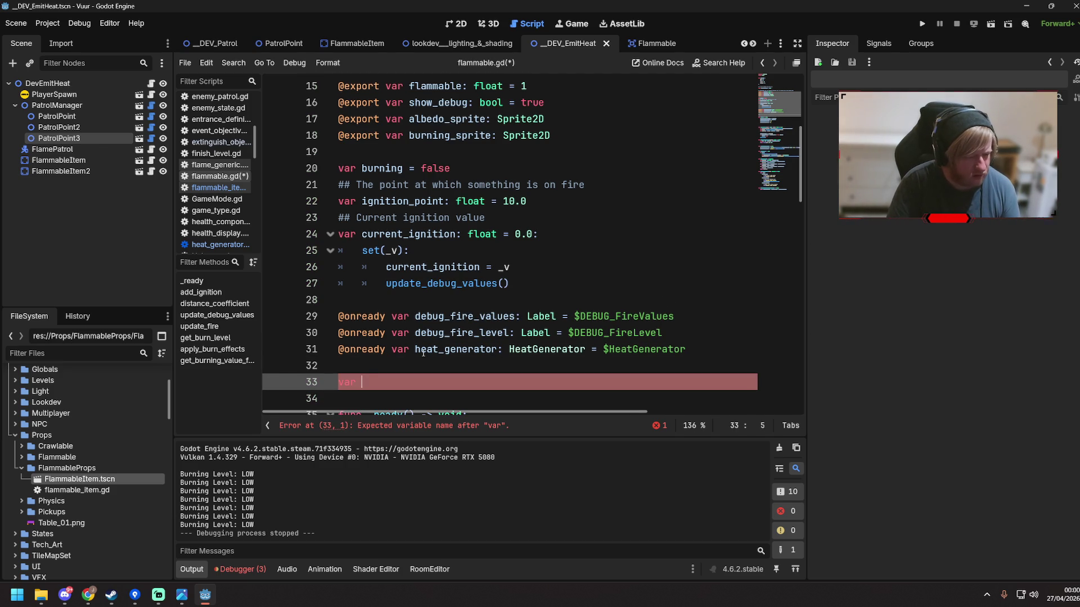
type("fire_increase_t")
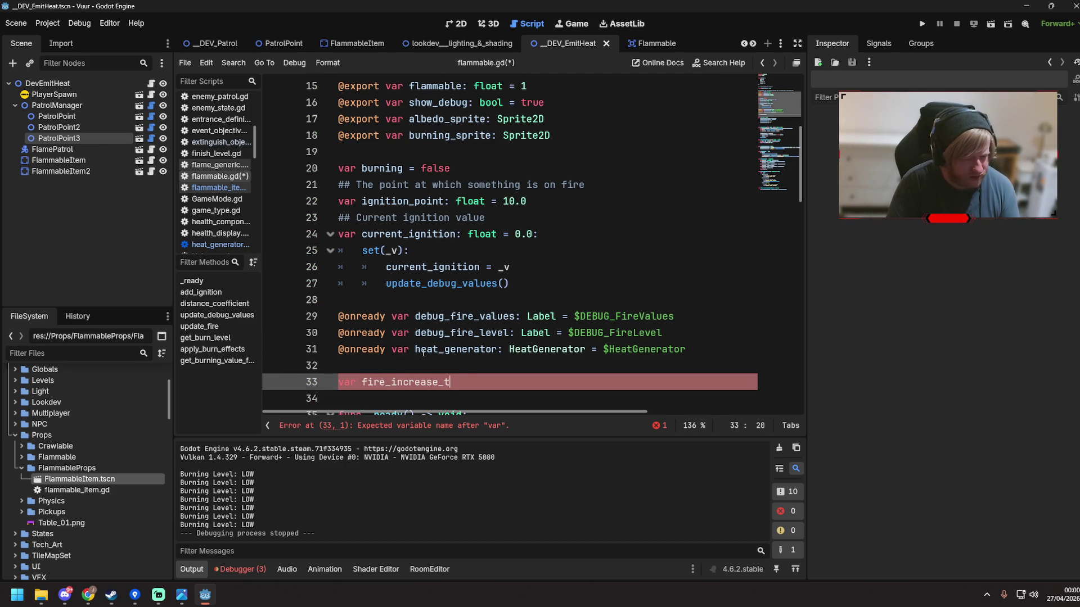
type("ween: Tween")
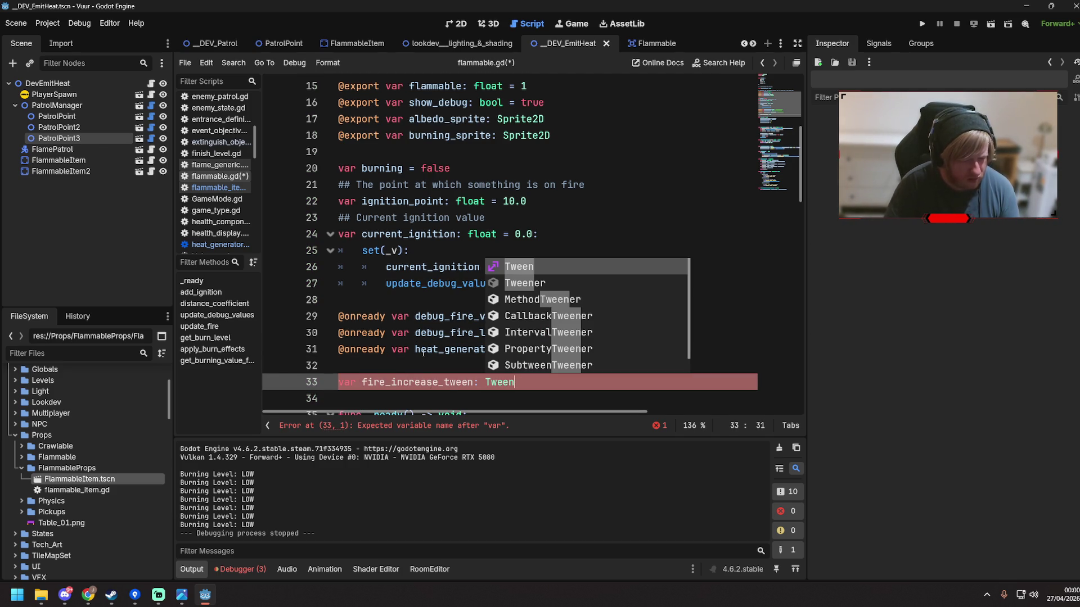
left_click(438, 316)
key("ctrl+s")
Add a new 'func update_fire_tween() -> void:' header after update_fire
scroll(496, 358, "down", 20)
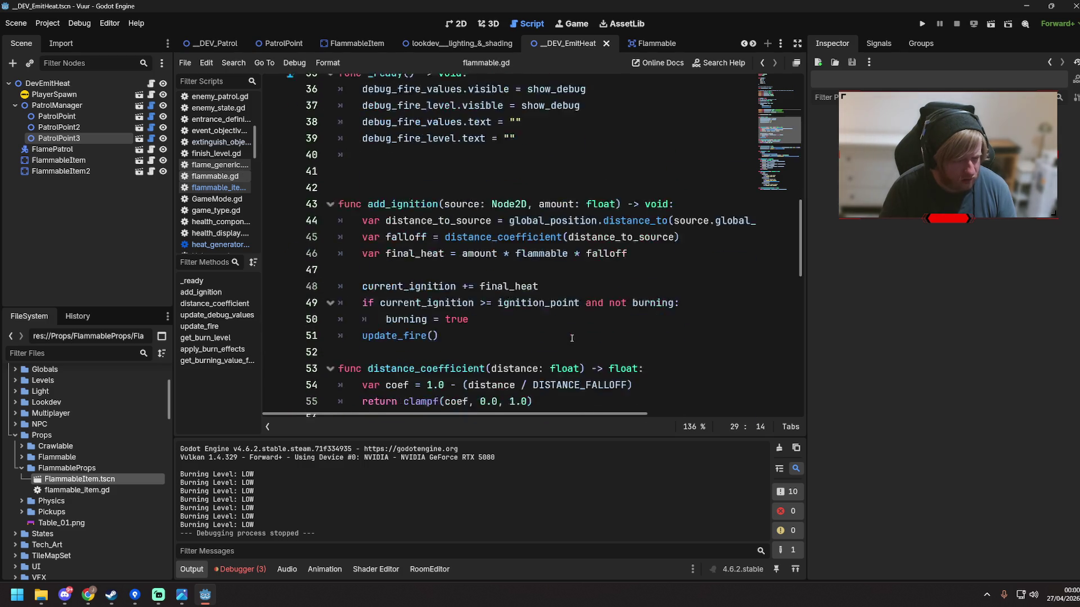
left_click(457, 399)
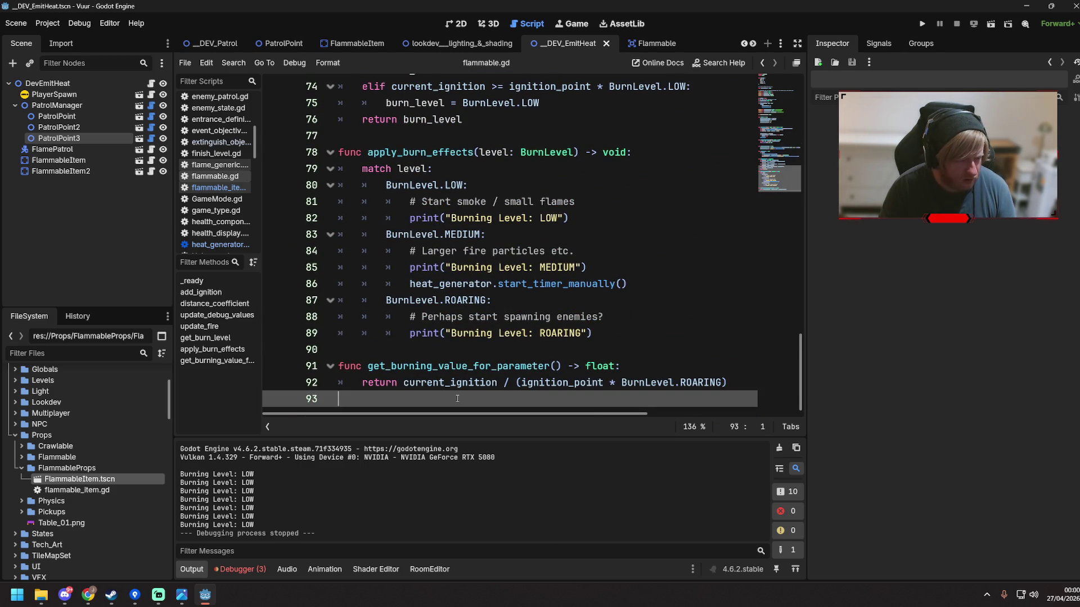
scroll(457, 399, "up", 6)
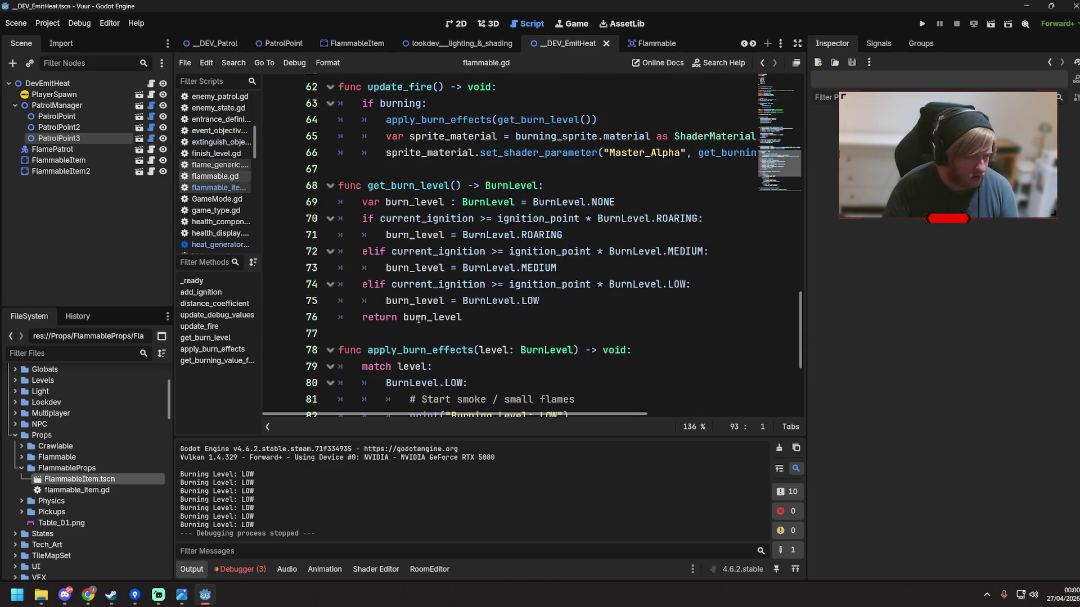
left_click(372, 268)
key("Return")
key("Return")
key("Up")
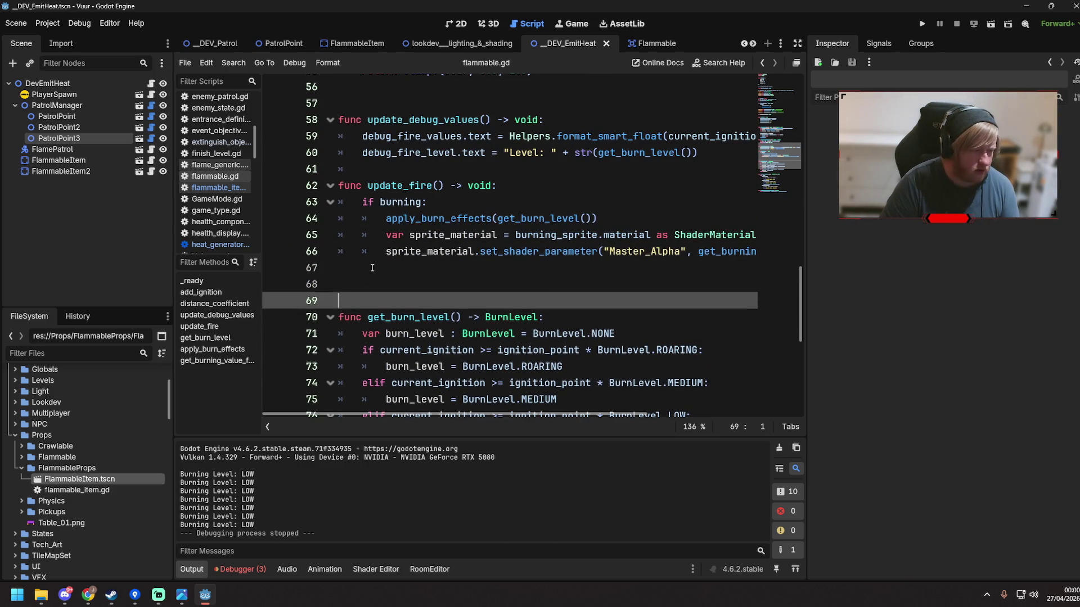
type("func upda")
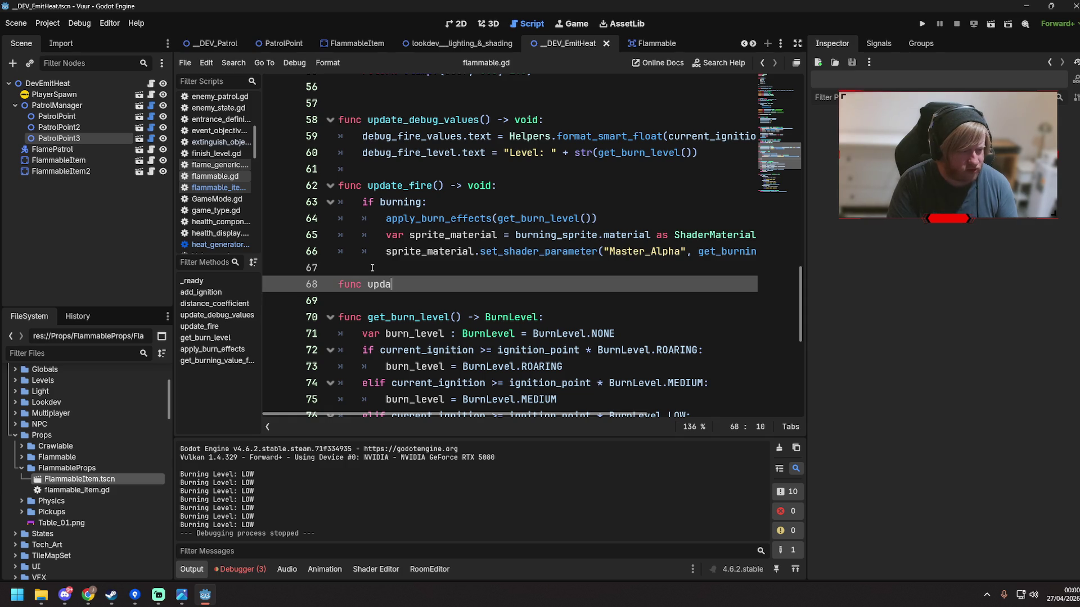
type("te_fire_twe")
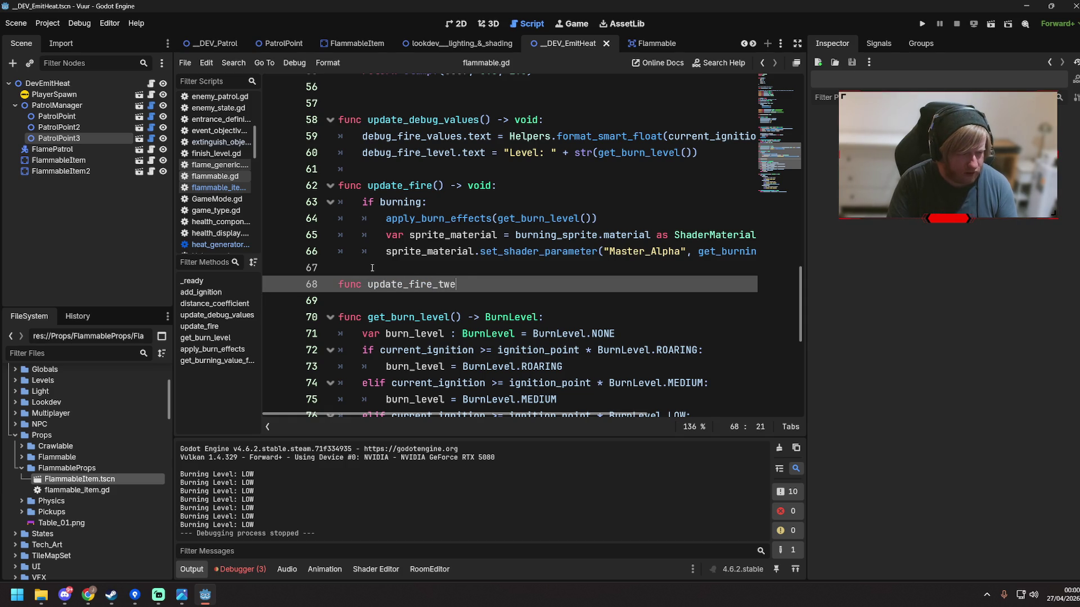
type("en() -> void:")
Draft the function body's if condition using a placeholder 'tween' name
key("Return")
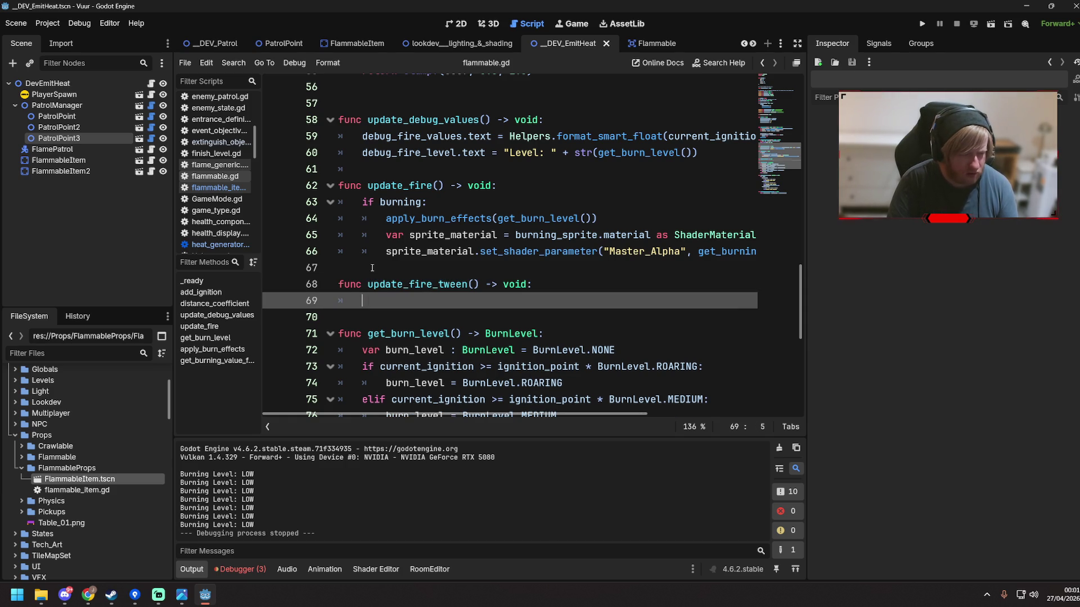
type("if tween")
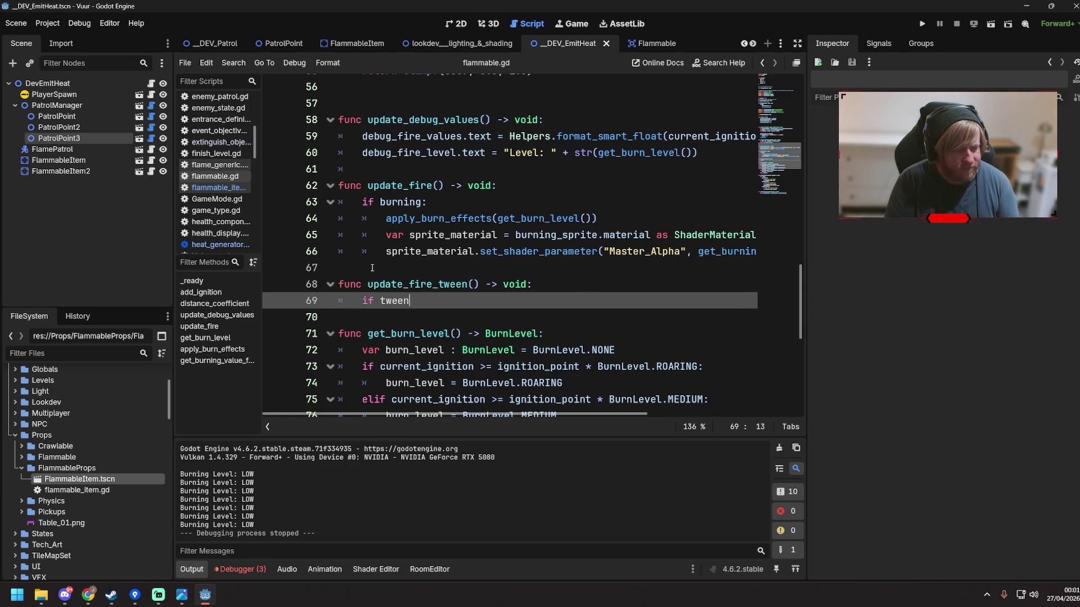
key("Return")
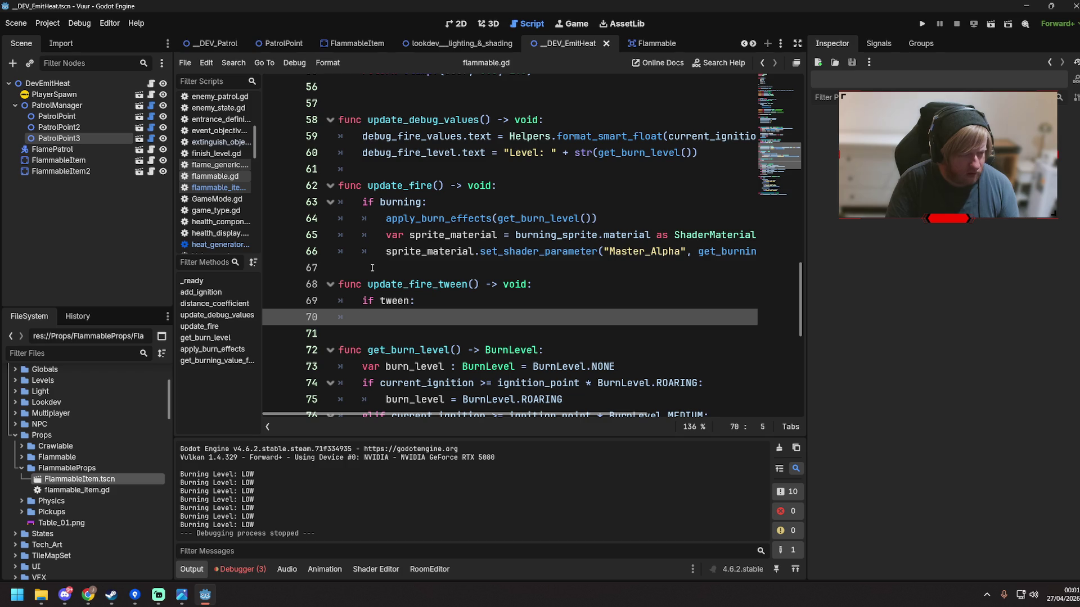
key("BackSpace")
key("BackSpace")
type("nd tween.")
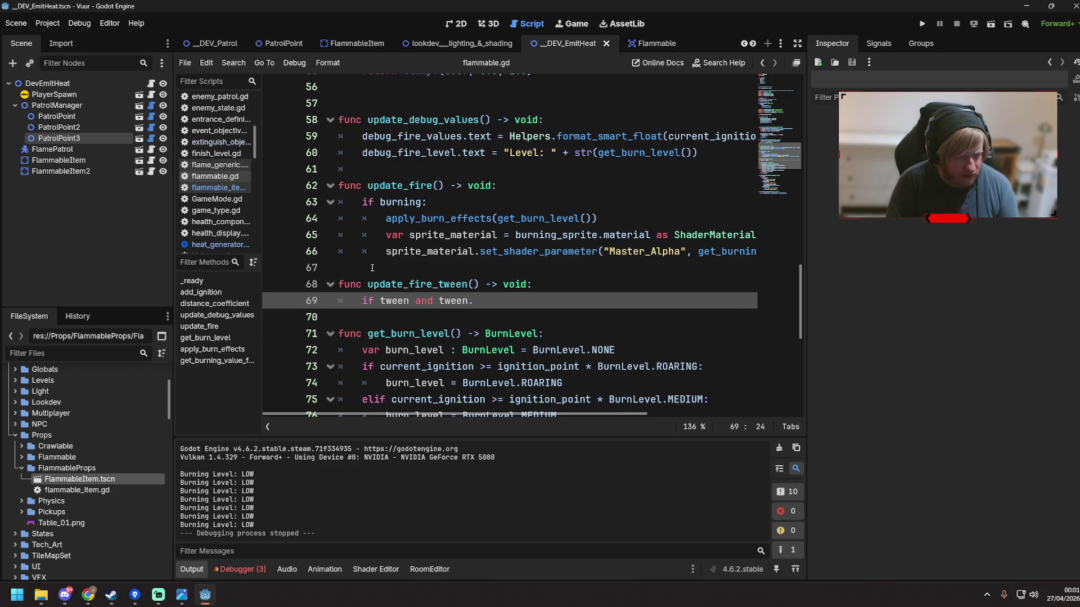
key("BackSpace")
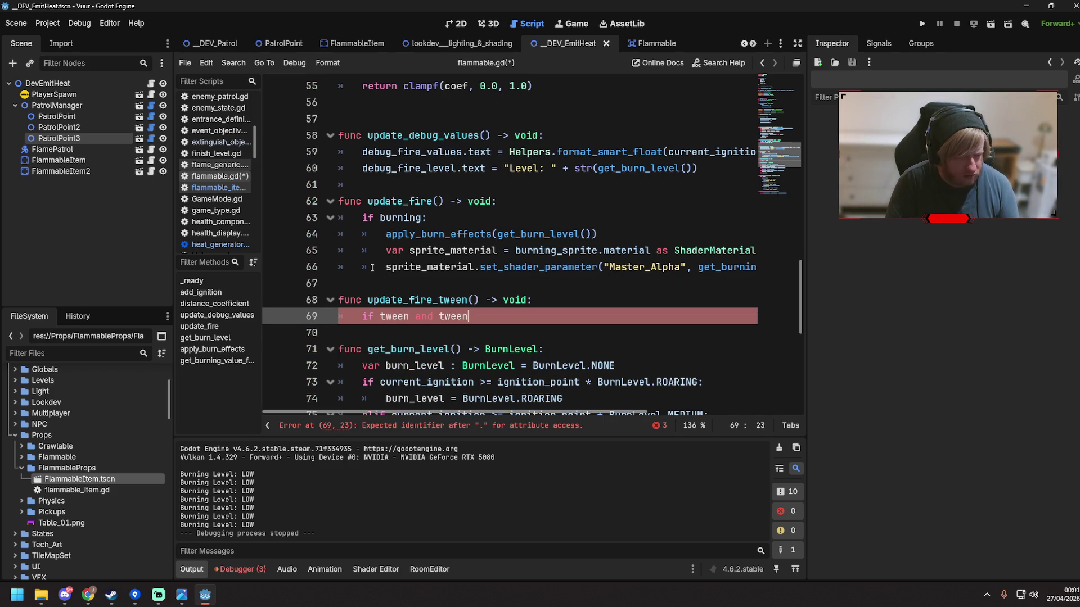
type("is_")
key("BackSpace")
key("BackSpace")
key("BackSpace")
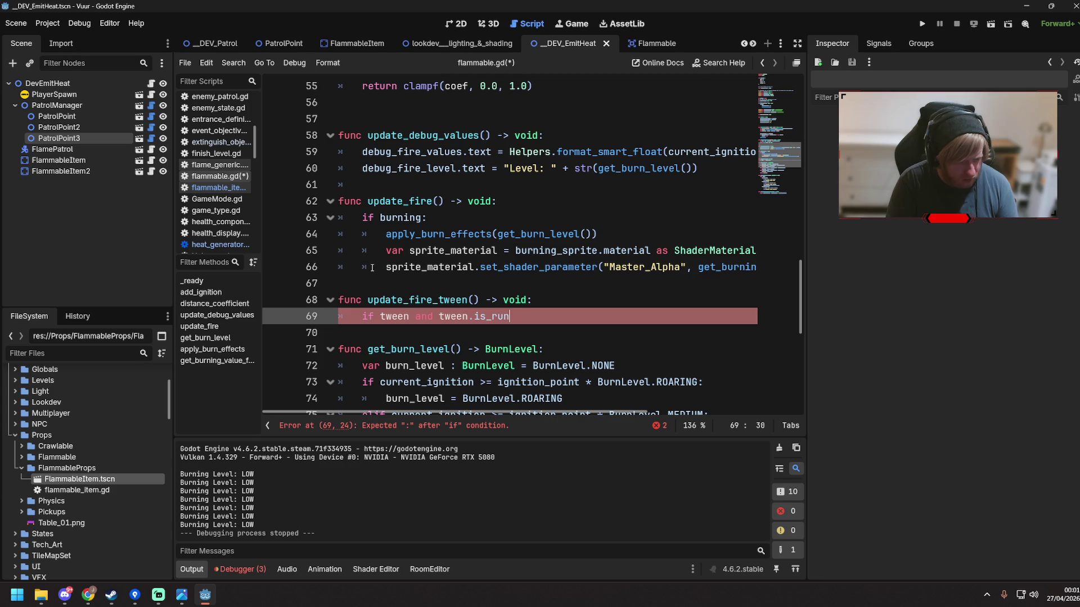
scroll(371, 268, "up", 12)
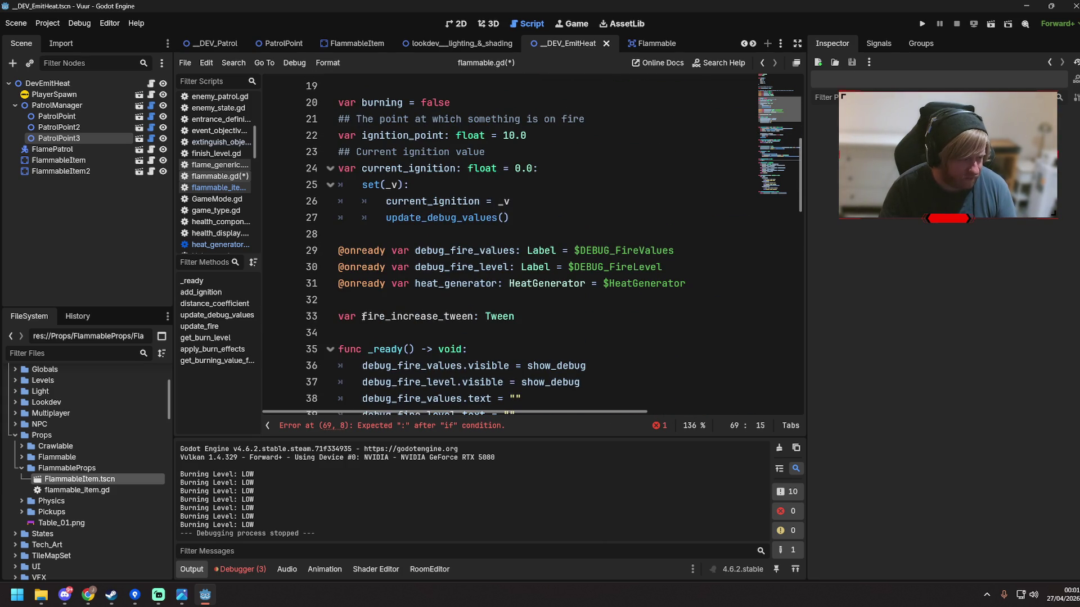
Complete the condition as 'if fire_increase_tween and fire_increase_tween.is_running():'
double_click(473, 316)
key("ctrl+c")
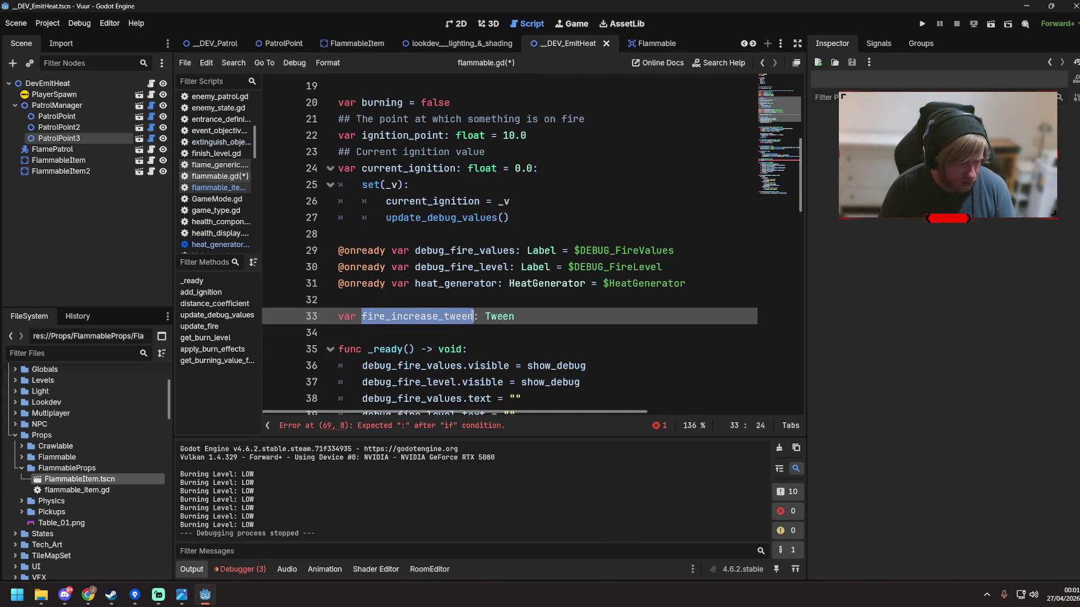
scroll(473, 316, "down", 11)
left_click_drag(381, 365, 423, 366)
key("ctrl+v")
type("and f")
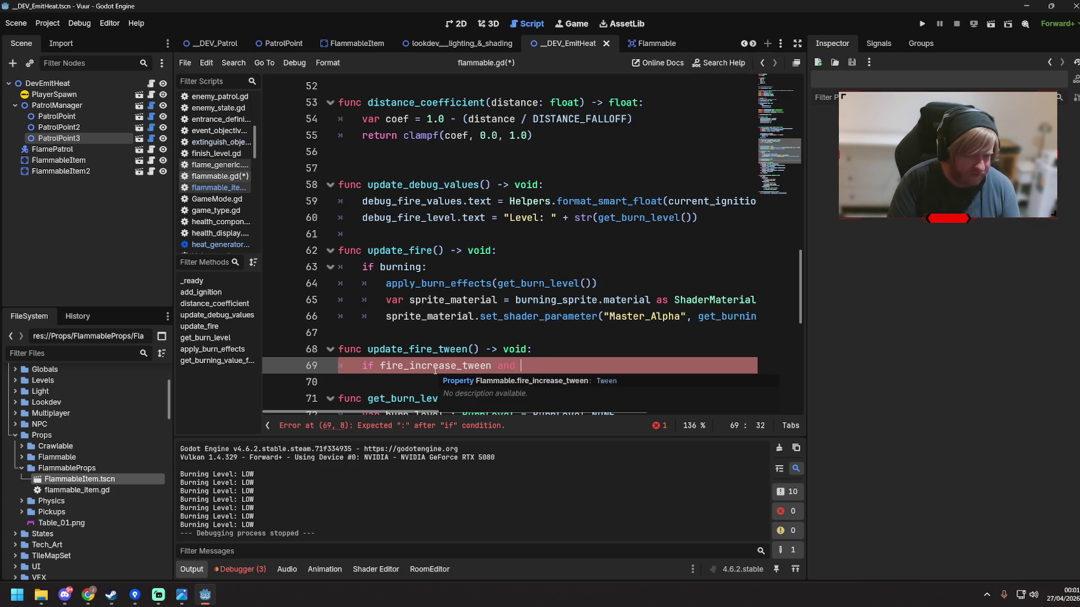
key("Return")
type(".is")
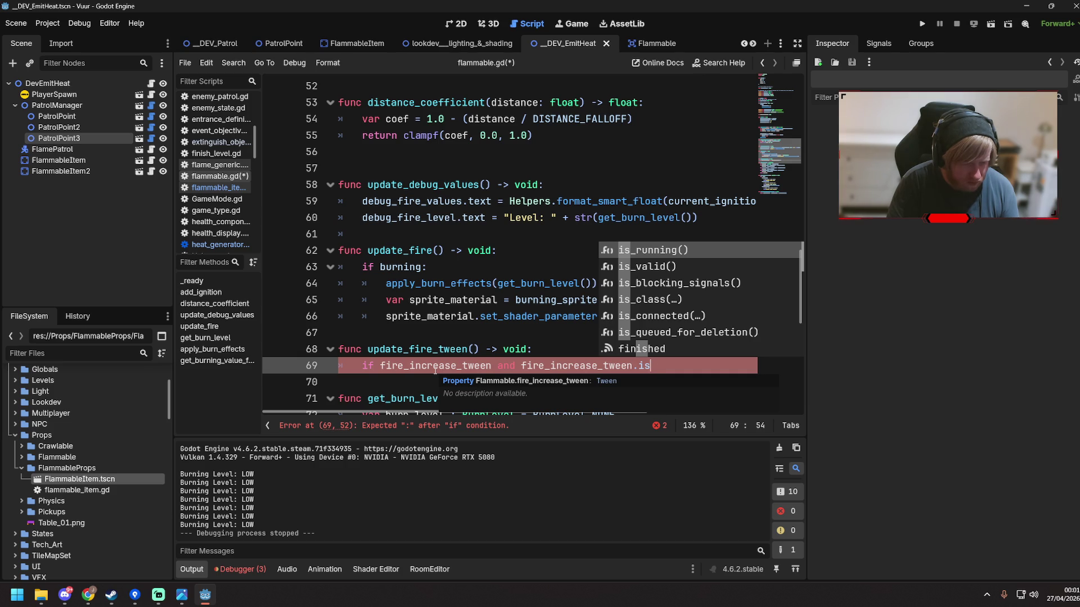
key("Return")
type(":")
Add fire_increase_tween.stop() inside the if body and save the script
key("Return")
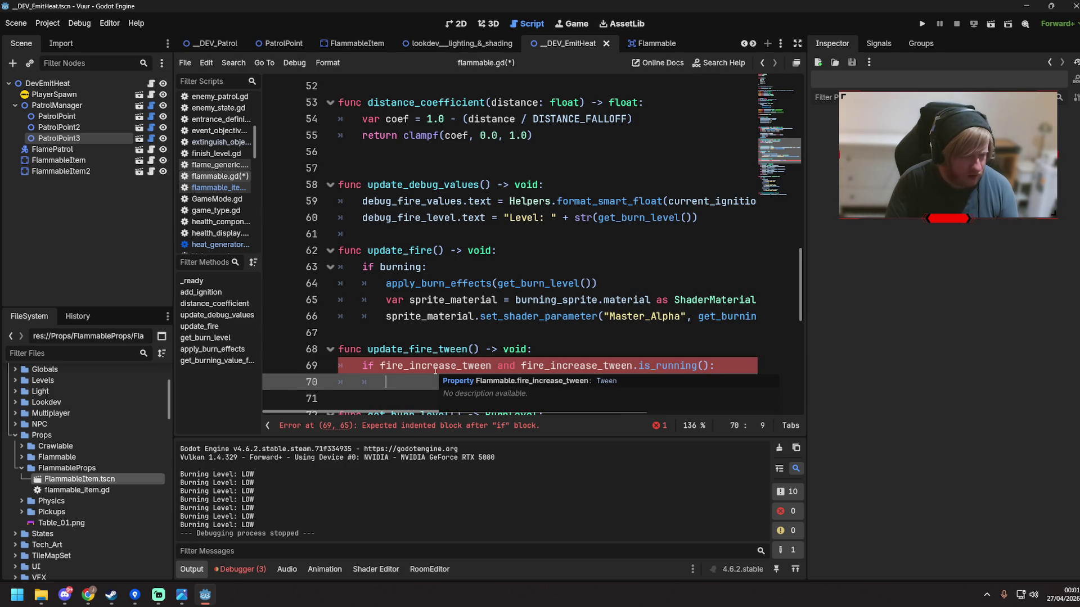
type("fire_increase_tween.")
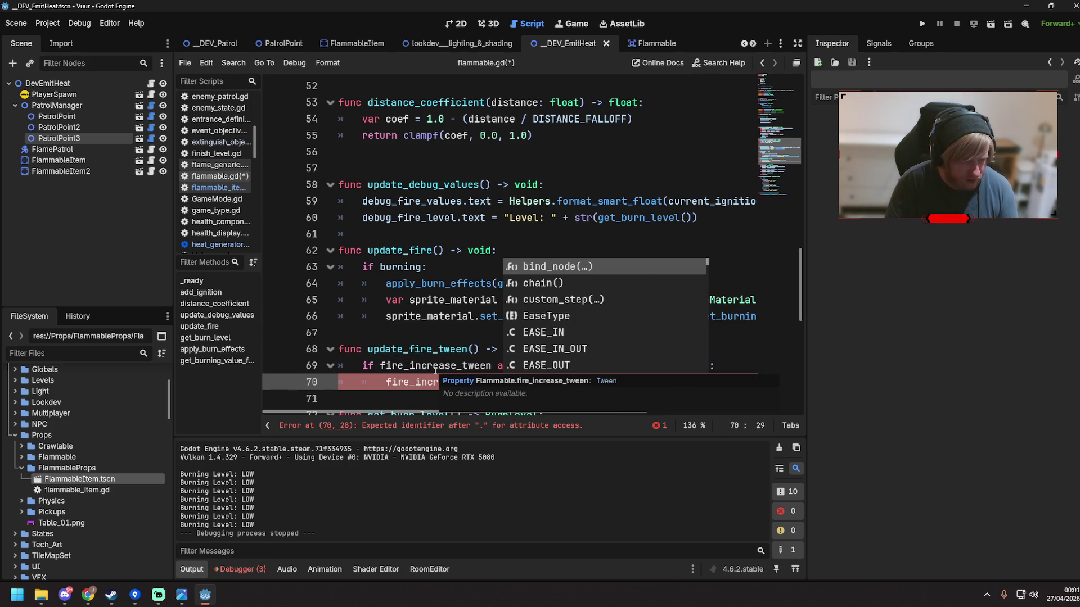
type("stop")
key("Return")
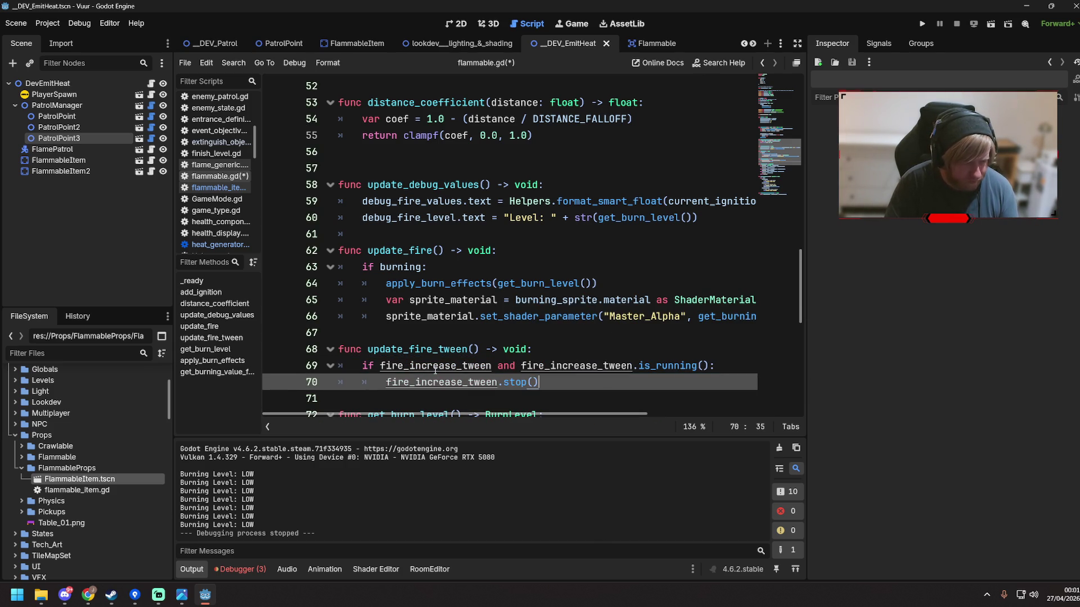
key("Return")
key("ctrl+s")
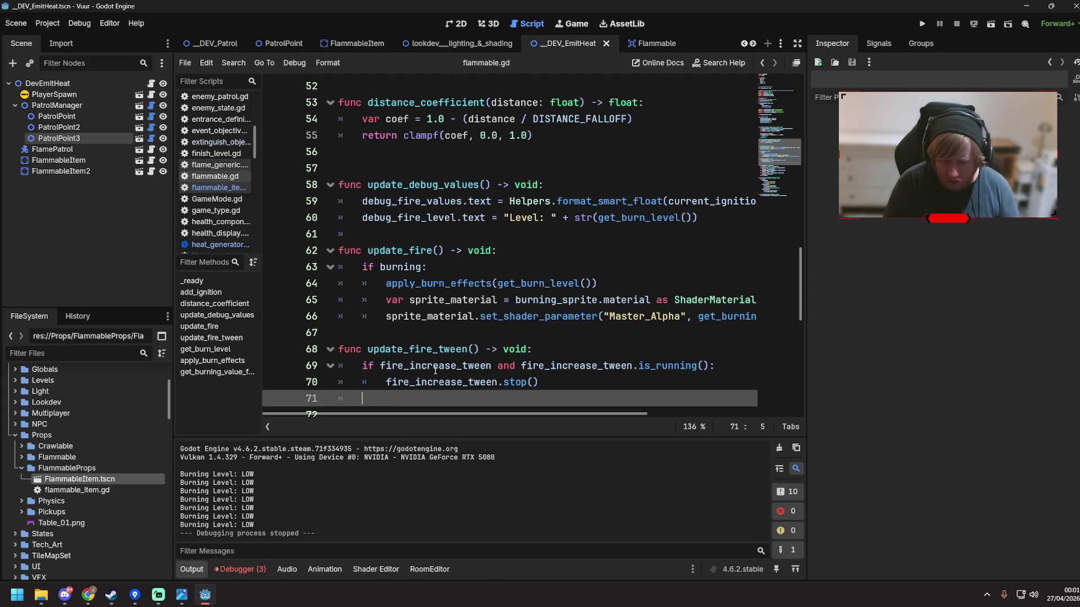
key("BackSpace")
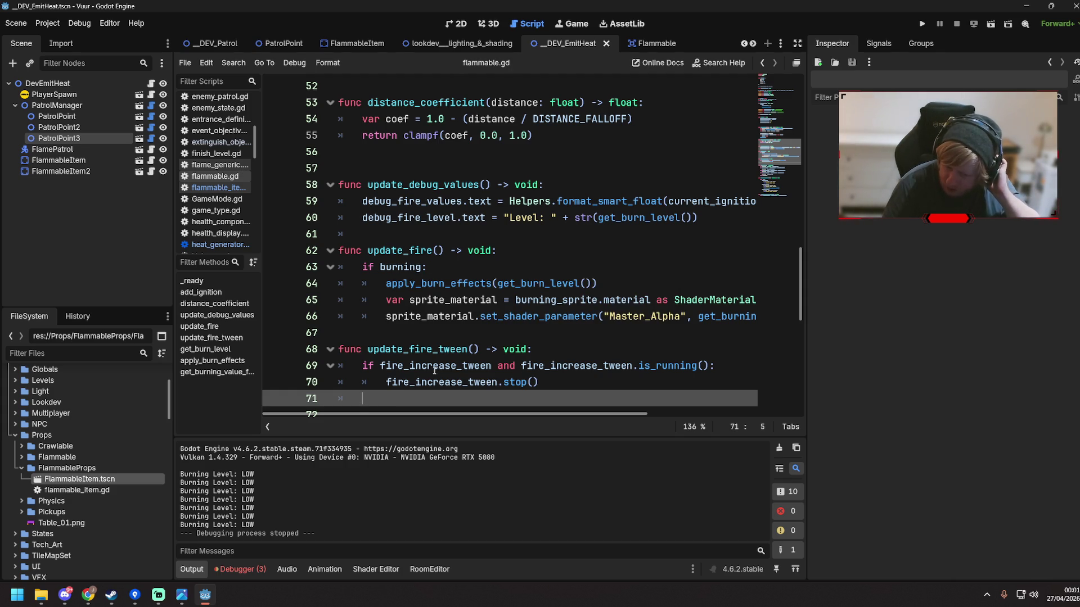
scroll(451, 325, "down", 5)
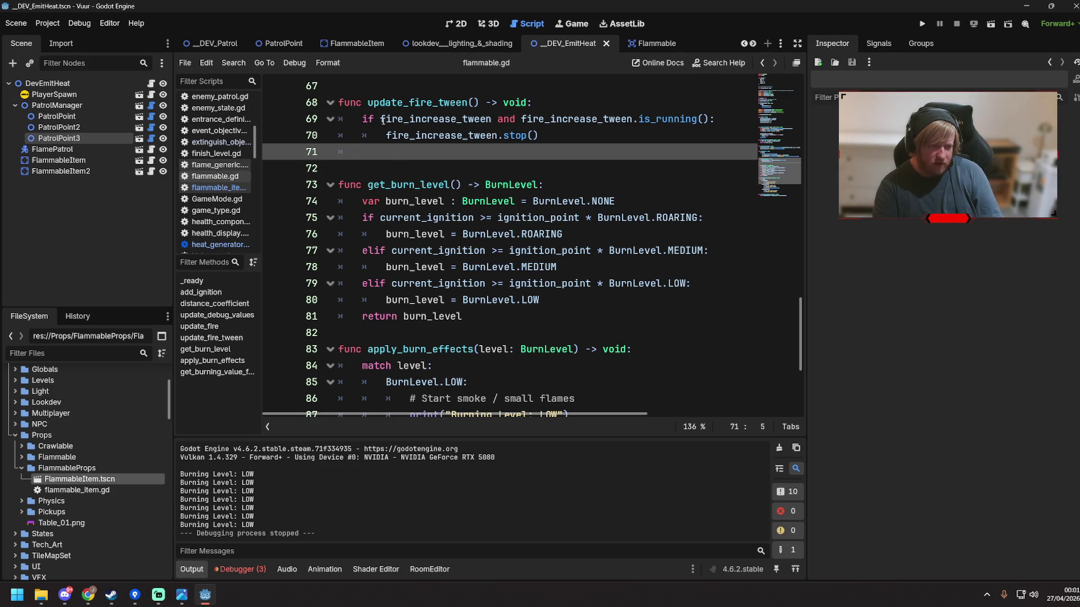
left_click_drag(381, 117, 520, 118)
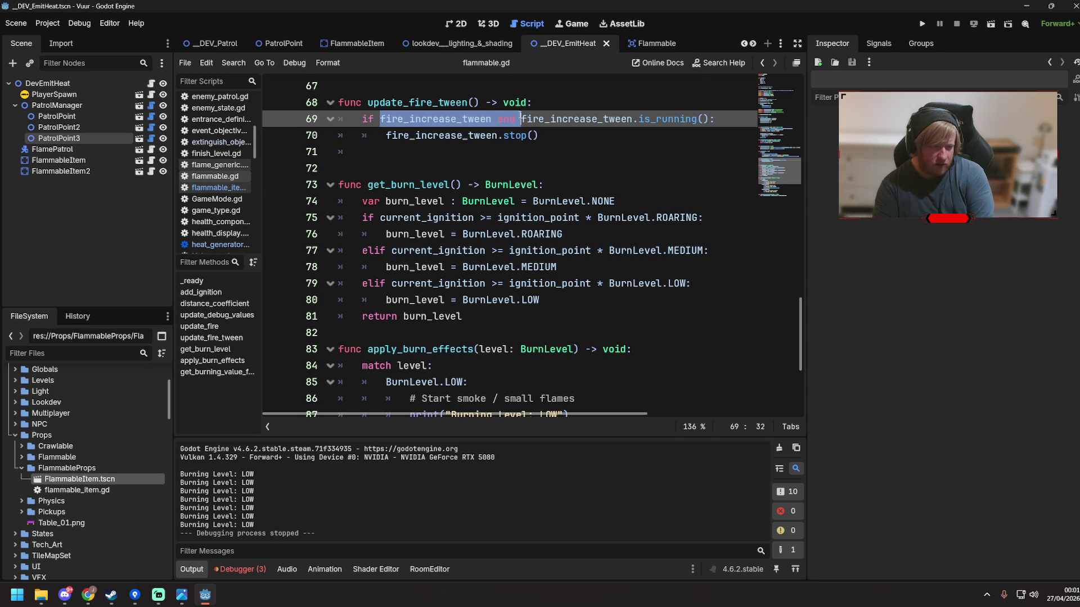
Drop the existence check and prepend 'if not fire_increase_tween: fire_increase_tween = Tween.new()', then save
key("BackSpace")
left_click(561, 103)
key("Return")
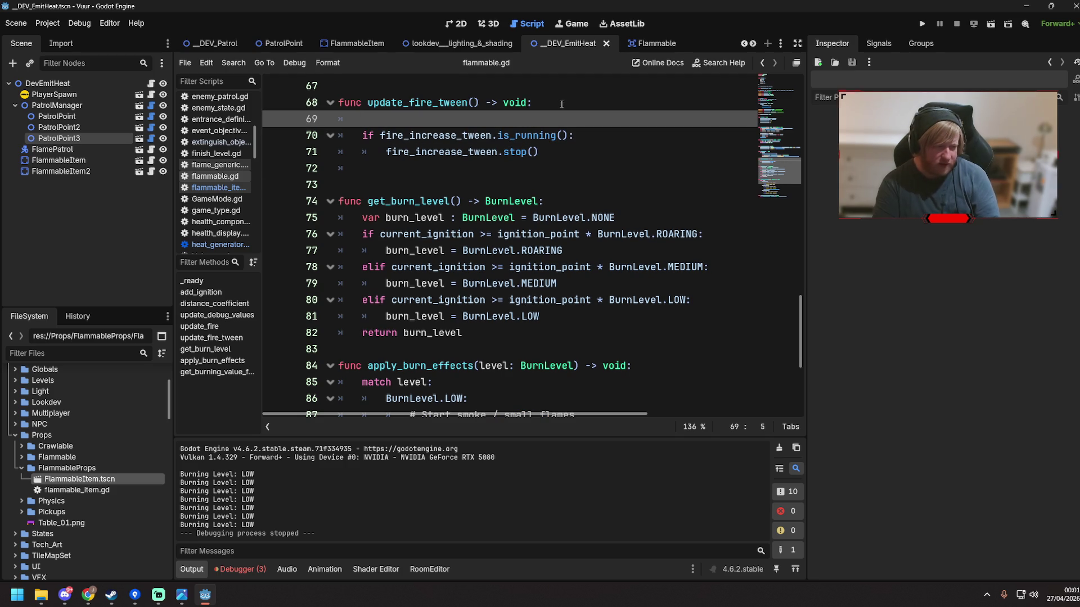
type("if not fire")
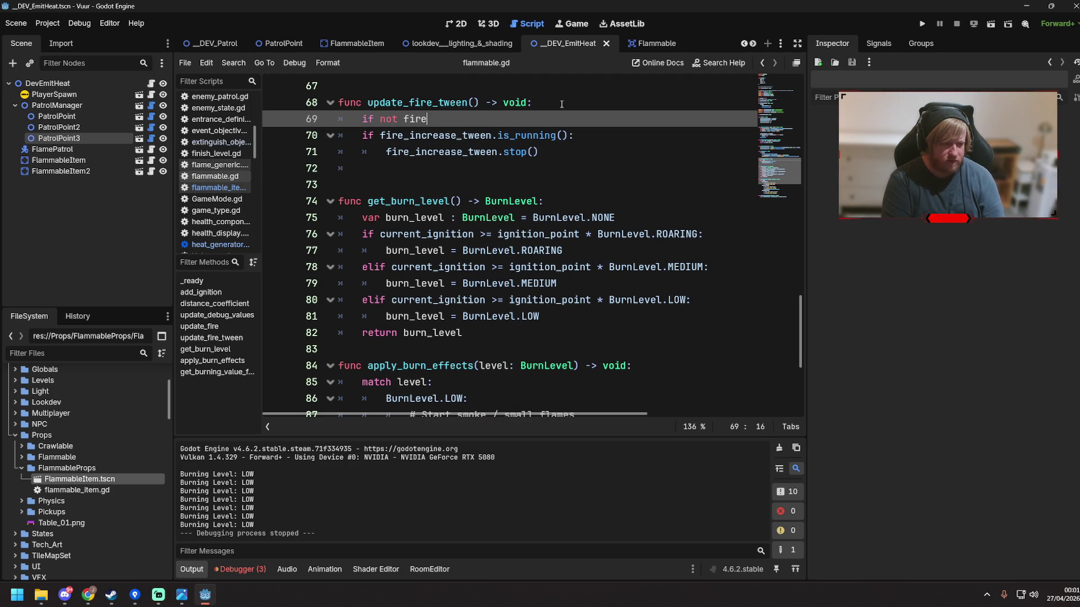
key("Return")
type(":")
key("Return")
type("fire")
key("Return")
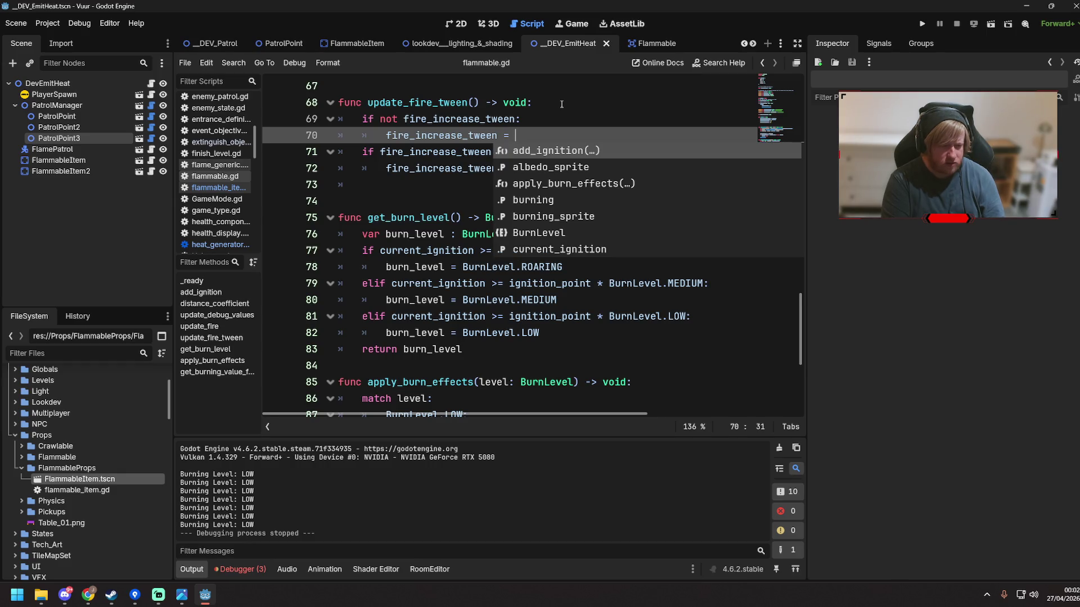
type("Tween.c")
type("rea")
key("BackSpace")
key("BackSpace")
key("BackSpace")
type("new")
key("Return")
key("ctrl+s")
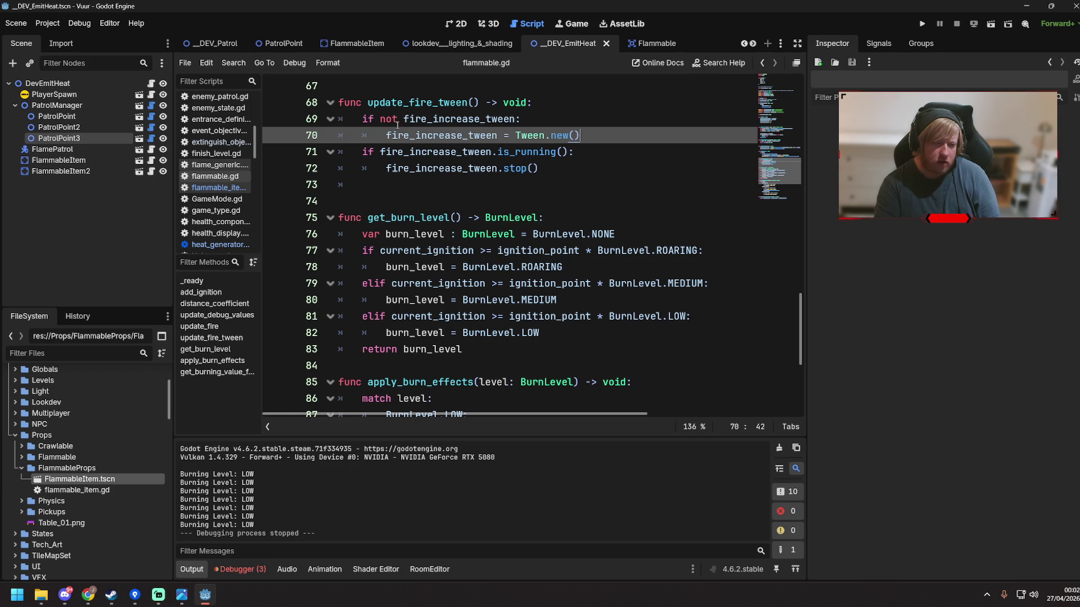
Try a create_tween() call after the stop line, then delete it
left_click(561, 171)
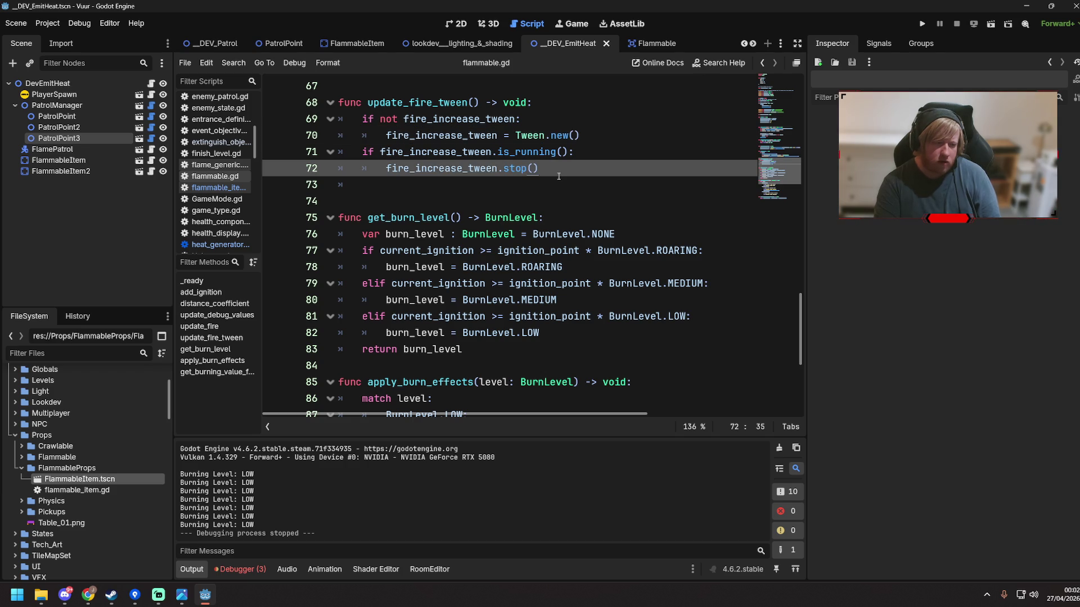
key("Return")
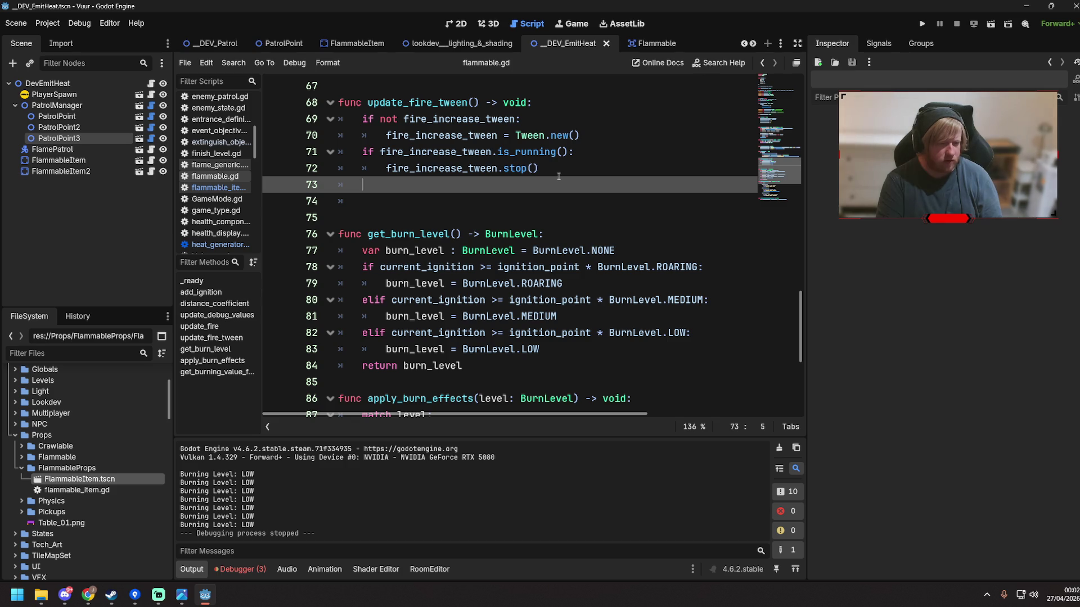
type("create_t")
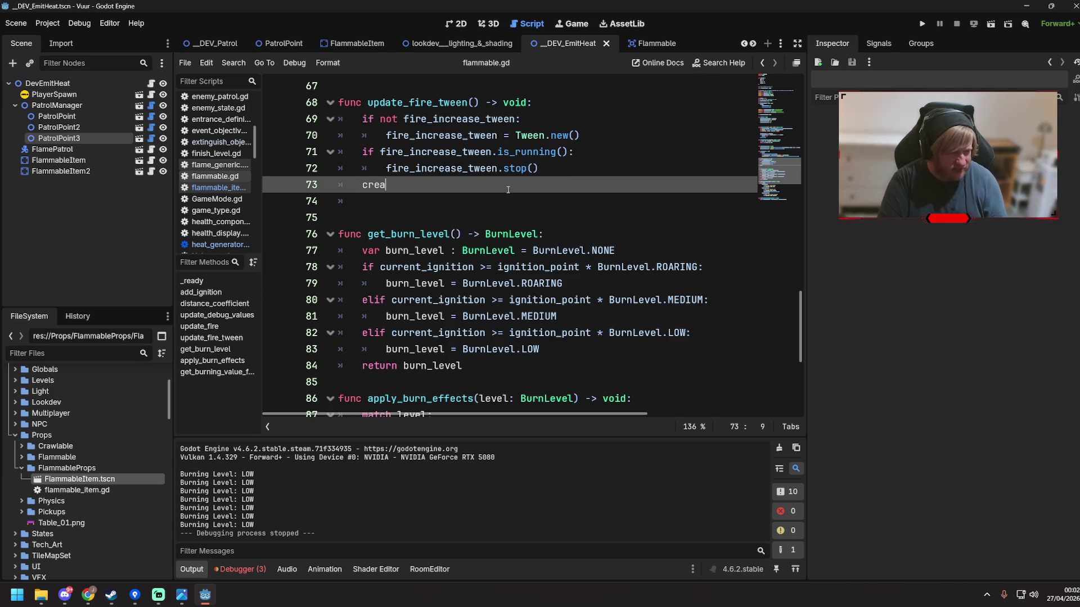
key("Return")
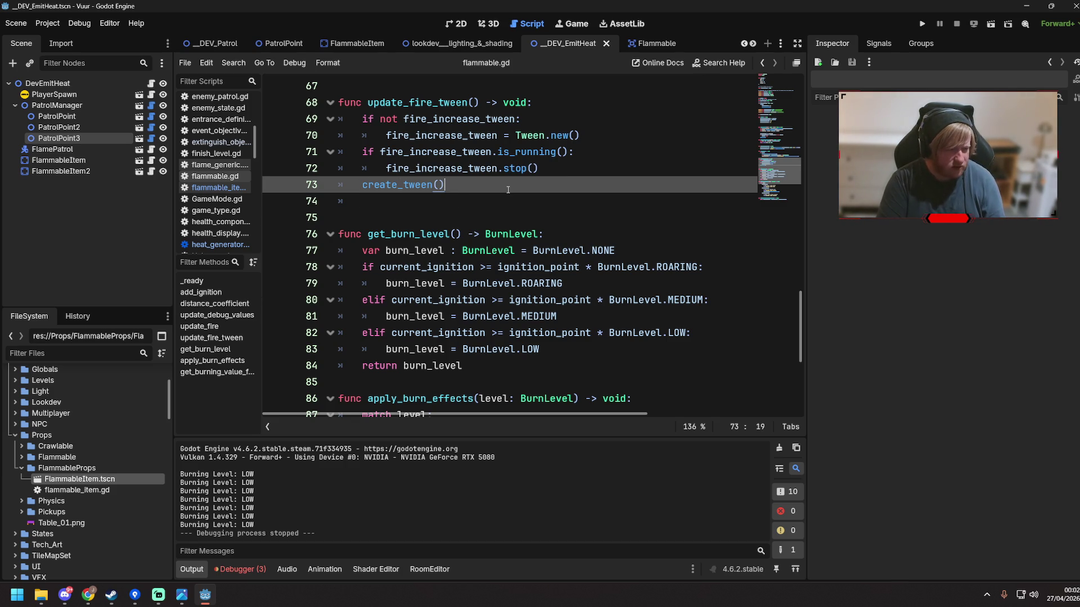
mouse_move(392, 187)
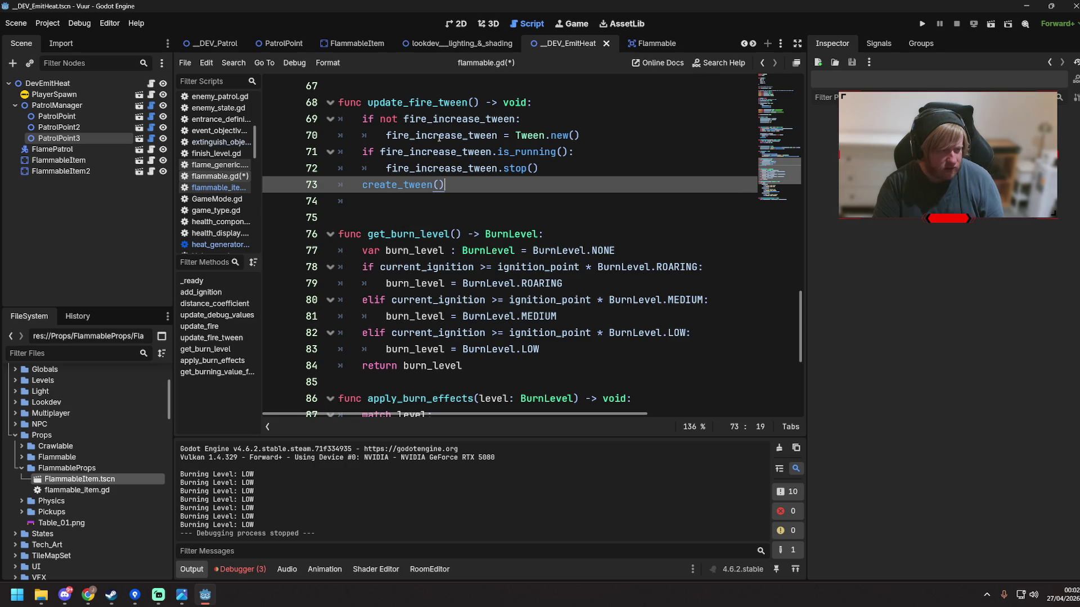
left_click_drag(361, 185, 445, 184)
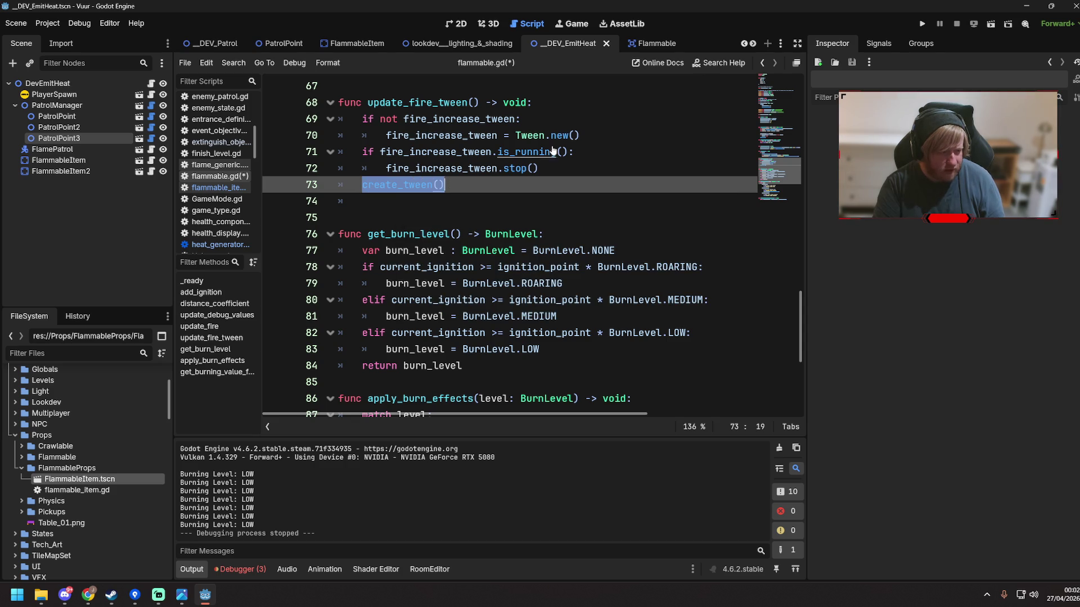
key("BackSpace")
Inspect the if-not block and its Tween.new() line by selecting them
mouse_move(516, 135)
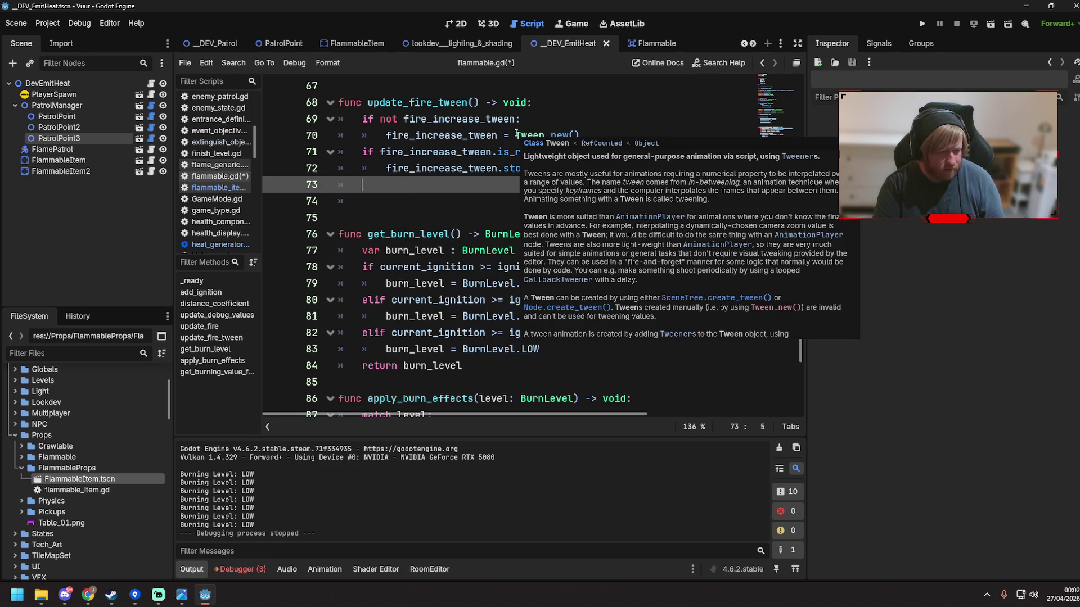
mouse_move(597, 135)
left_mouse_down()
mouse_move(360, 135)
mouse_move(286, 116)
left_mouse_up()
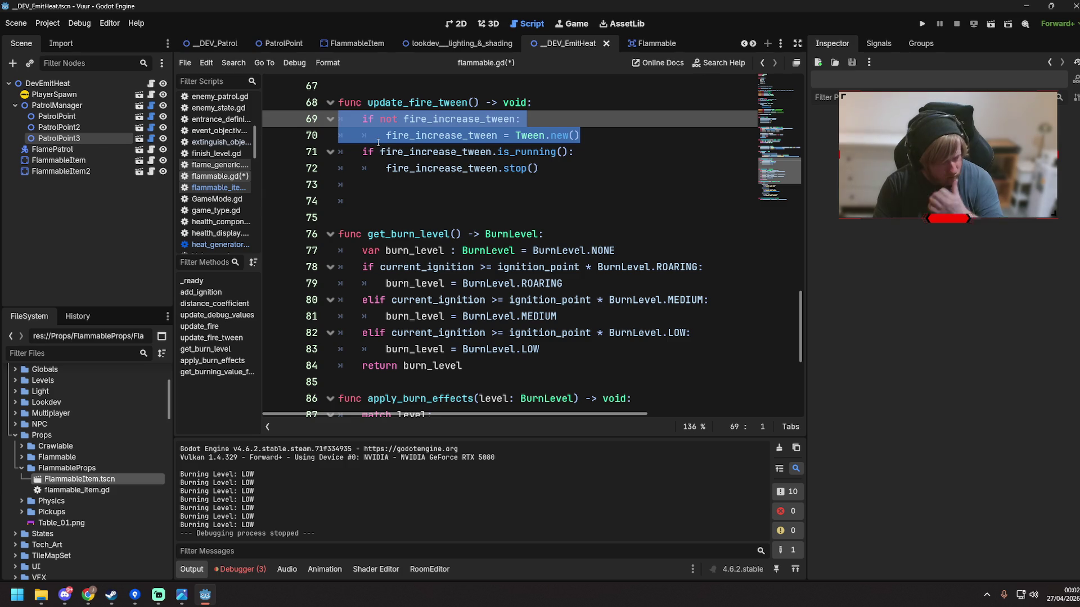
left_click(589, 137)
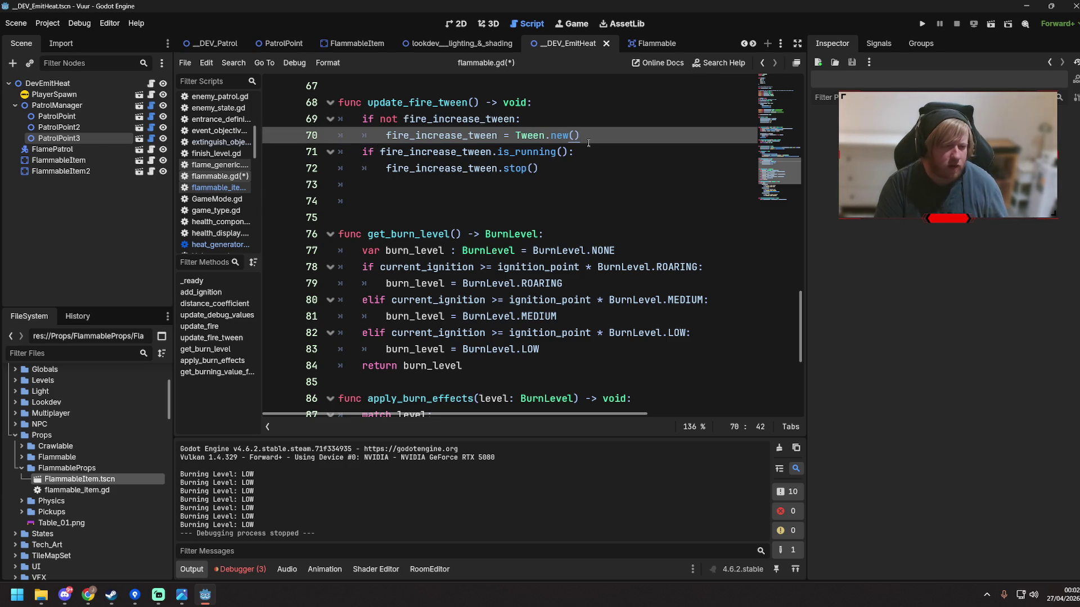
left_click_drag(582, 138, 309, 120)
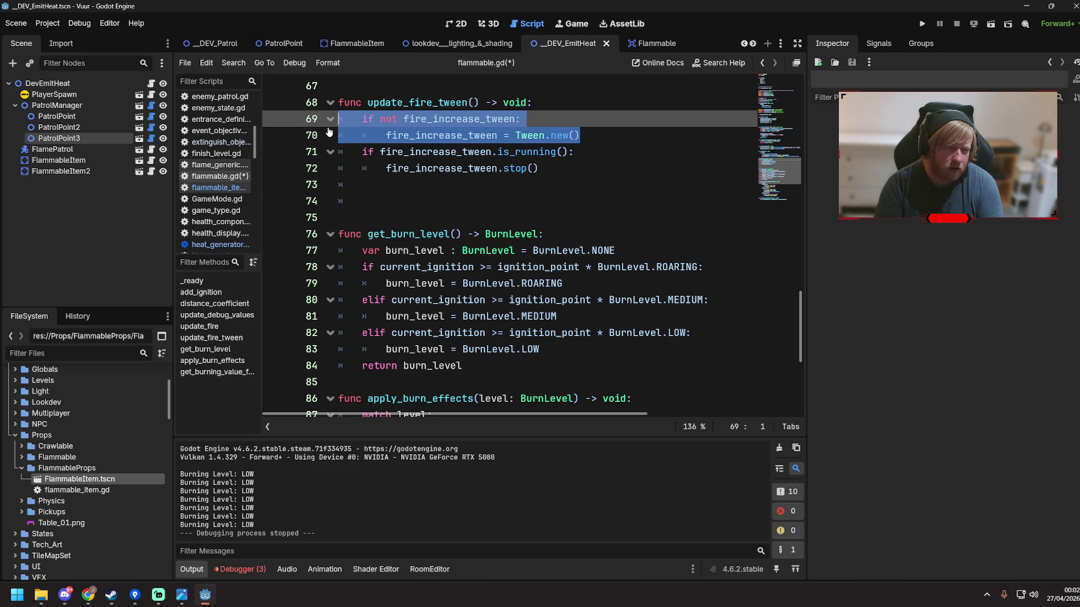
left_click(487, 136)
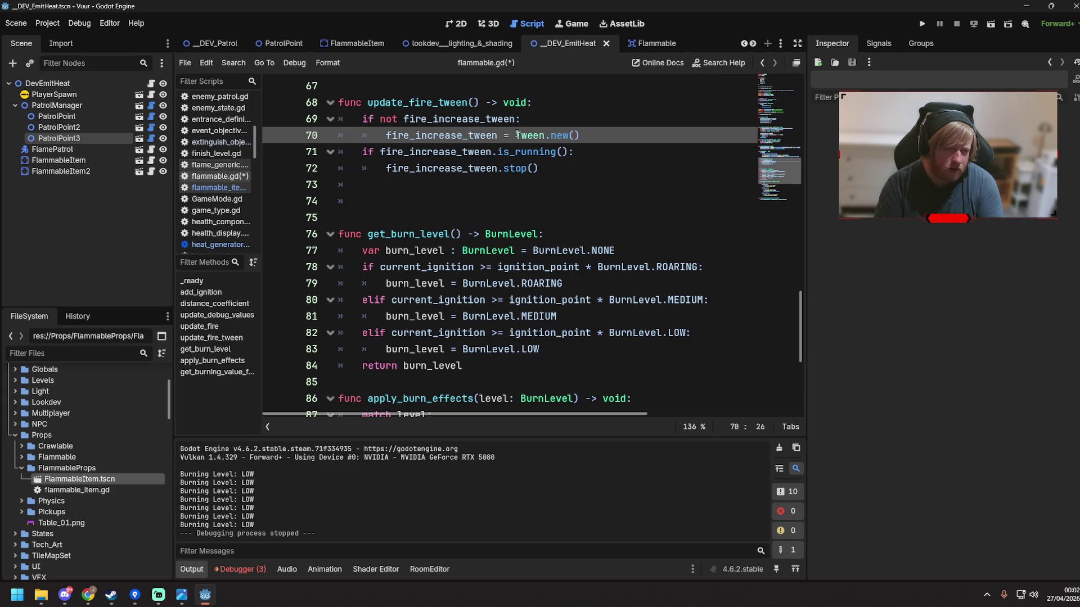
mouse_move(514, 134)
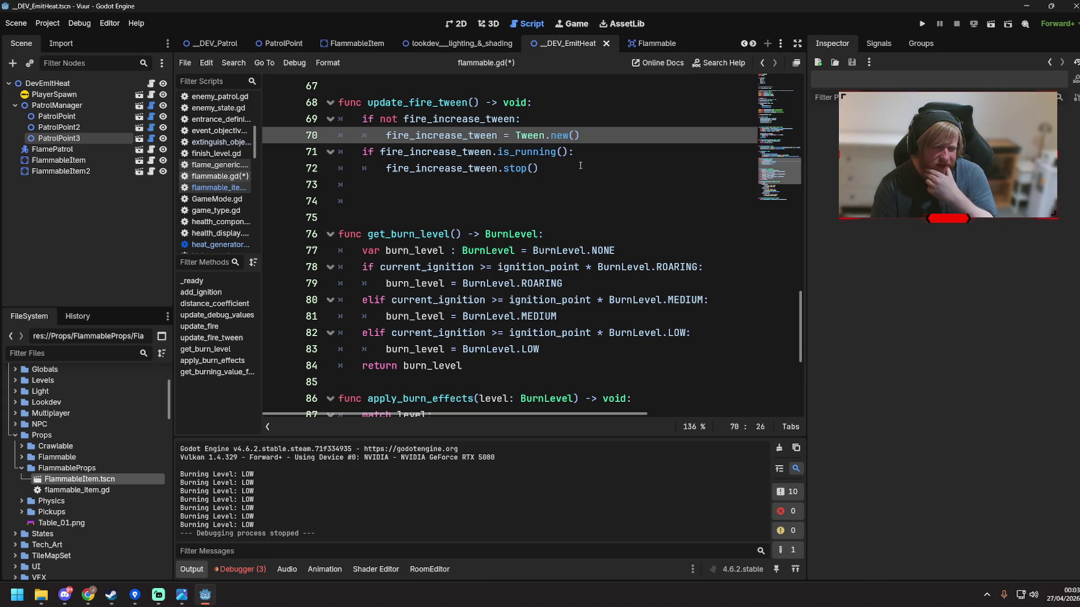
Type create_tween() on the empty line below the stop call
left_click(580, 165)
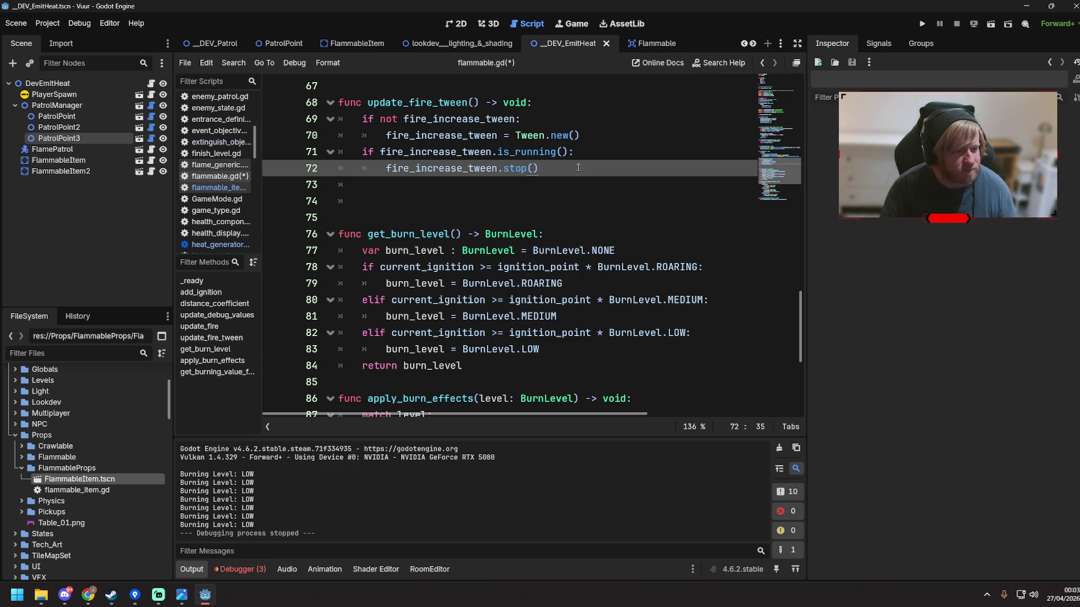
left_click(563, 183)
type("create_tween()")
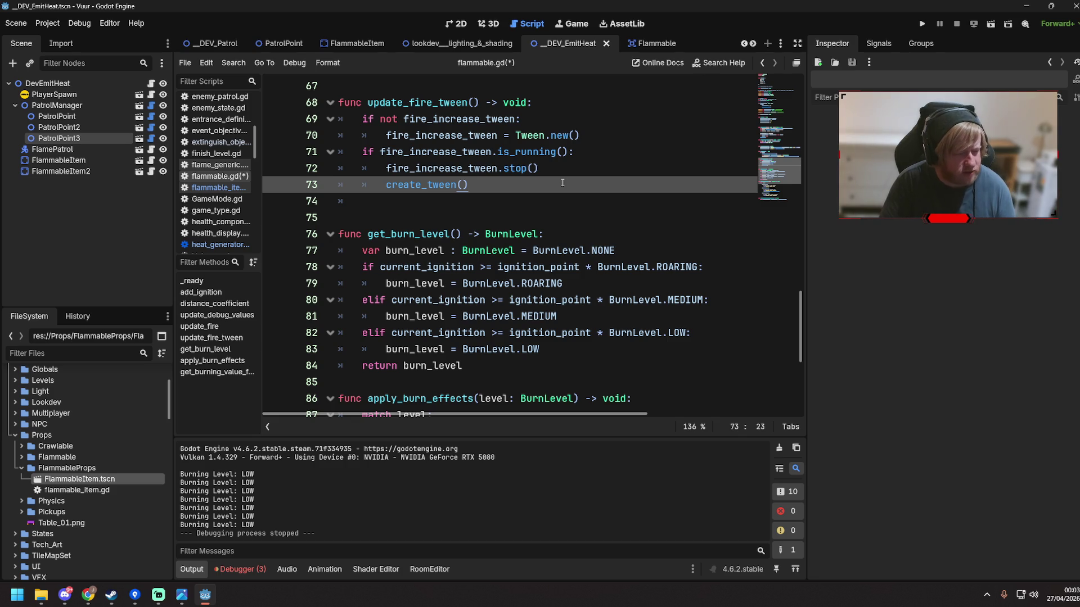
left_click(233, 62)
Find create_tween in all files, select the tween code in health_display.gd, and return to flammable.gd
left_click(253, 135)
type("create_tween")
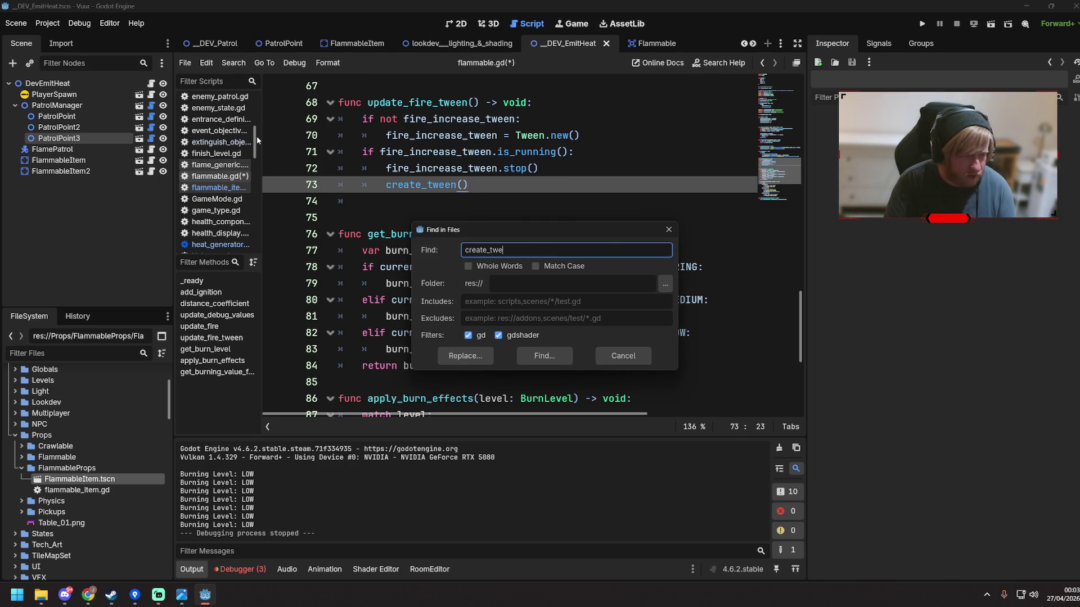
key("Return")
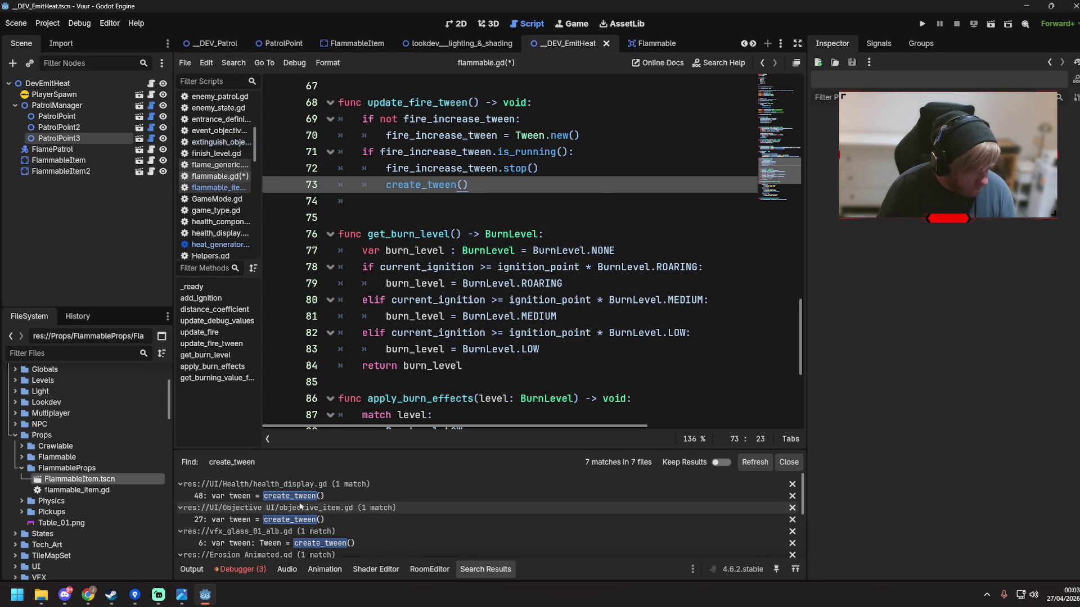
left_click(264, 496)
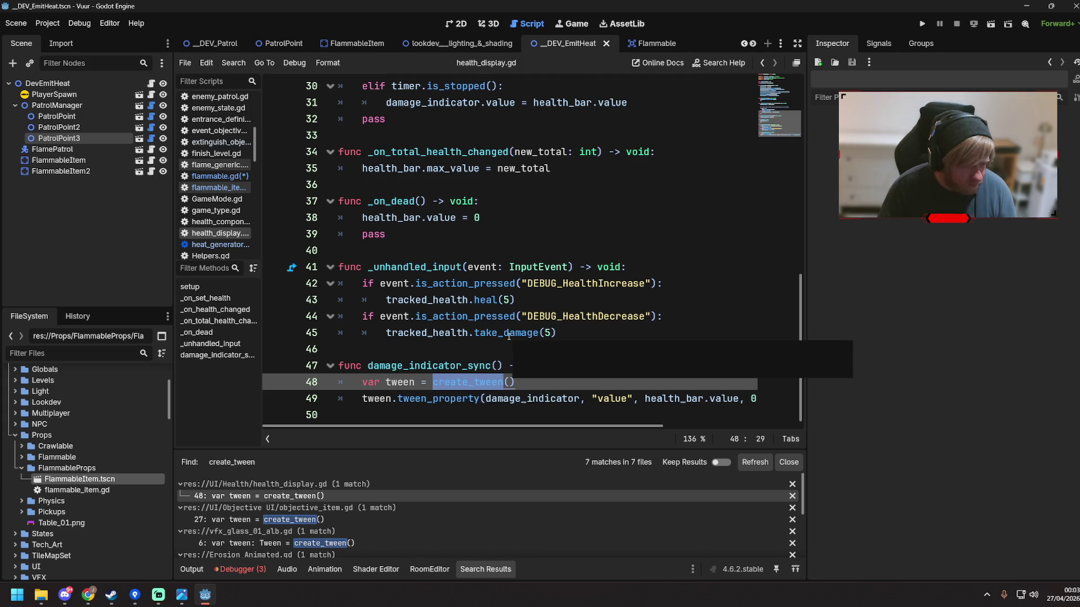
scroll(489, 388, "up", 2)
scroll(485, 416, "down", 2)
mouse_move(484, 425)
left_mouse_down()
mouse_move(678, 427)
mouse_move(738, 404)
mouse_move(242, 389)
mouse_move(374, 383)
mouse_move(363, 381)
left_mouse_up()
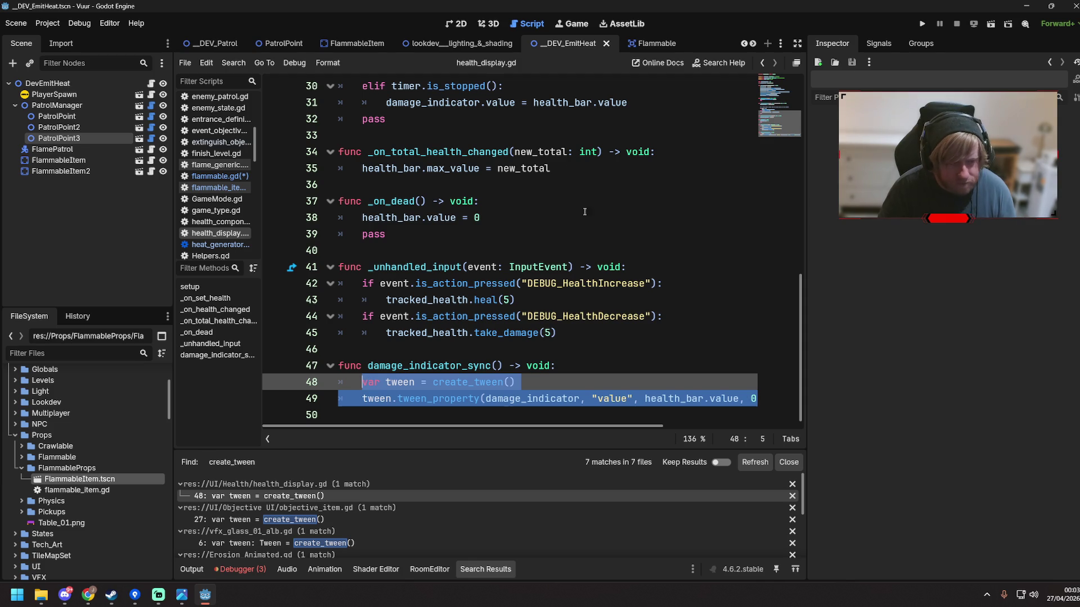
left_click(223, 177)
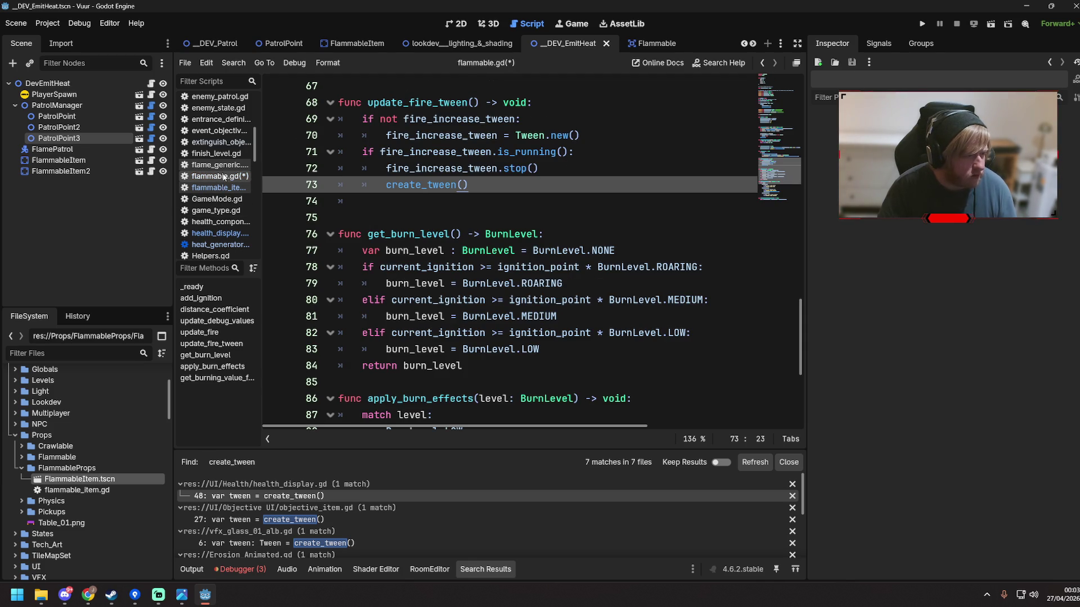
Paste the health_display tween code over create_tween() and indent line 74 to match
left_click_drag(469, 185, 386, 185)
key("ctrl+v")
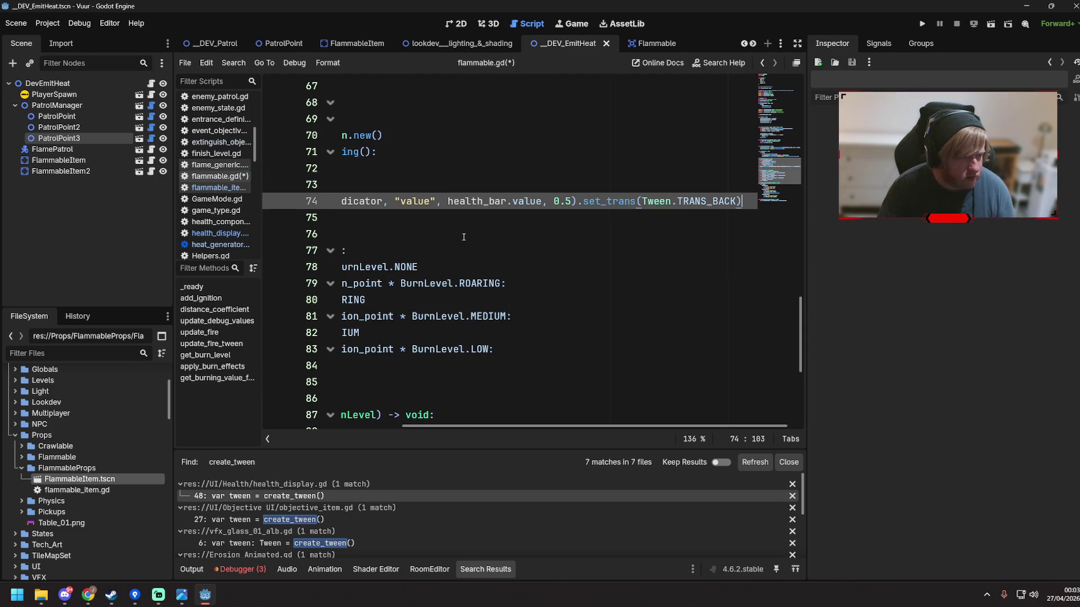
left_click_drag(464, 168, 412, 196)
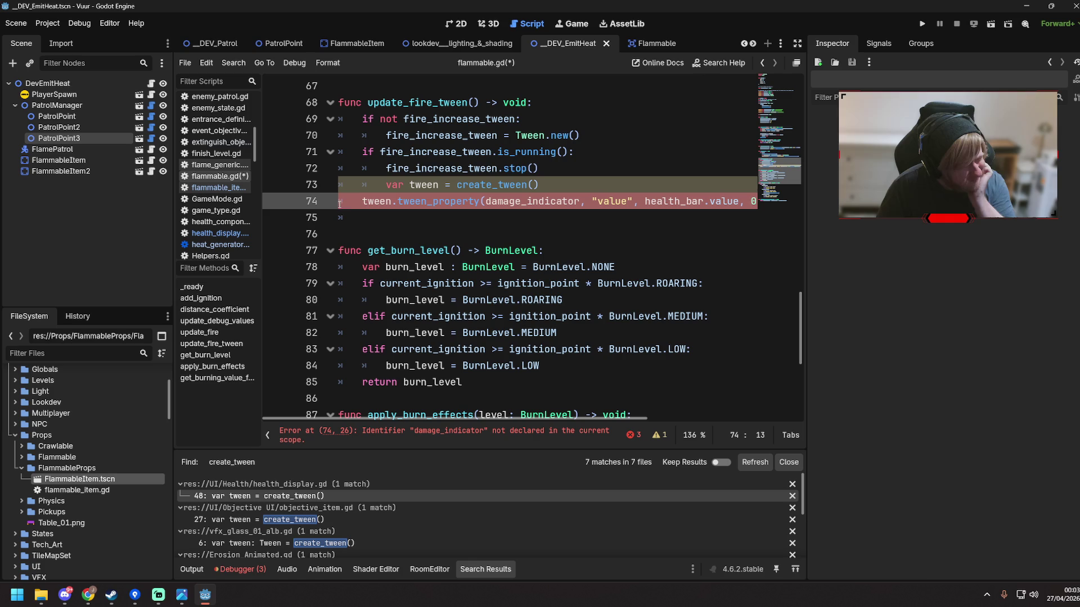
left_click(362, 201)
key("Tab")
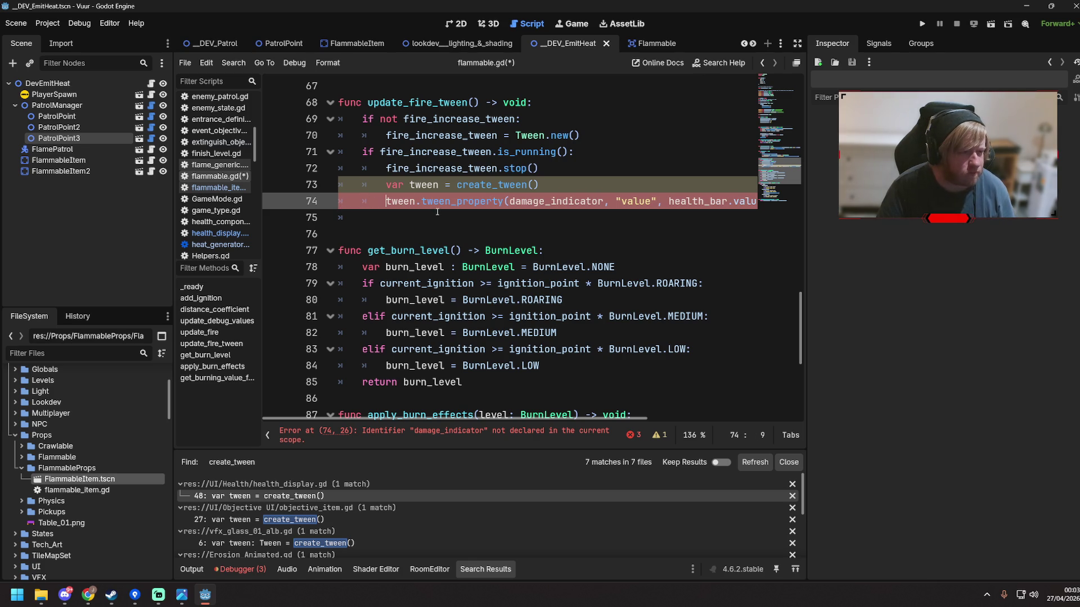
Add 'fire_increase_tween = null' after the stop call and delete the if-not Tween.new() block
left_click(550, 152)
left_click(545, 168)
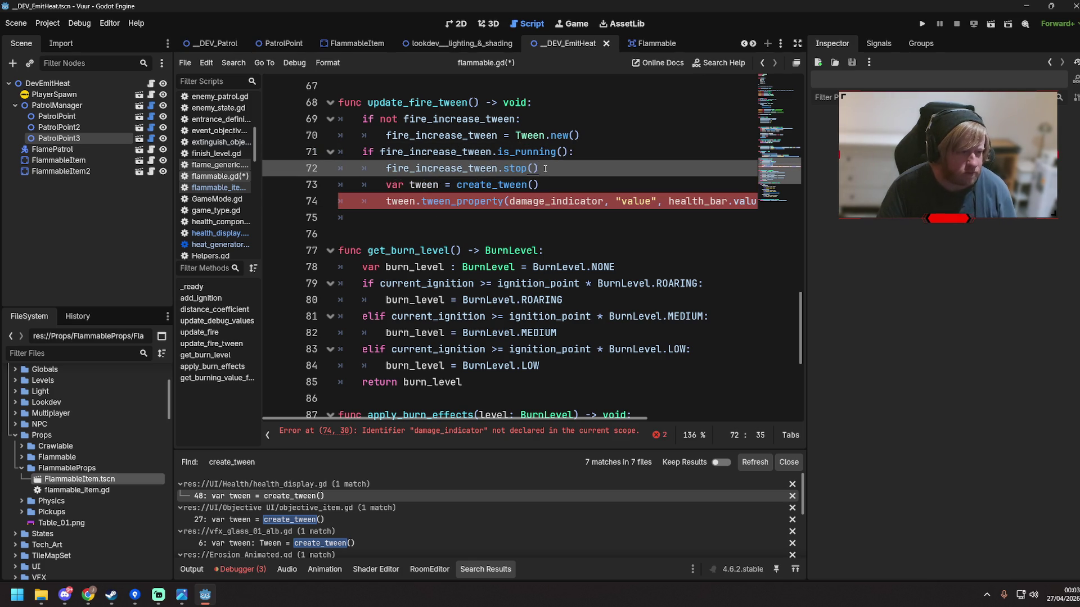
key("Return")
type("fi")
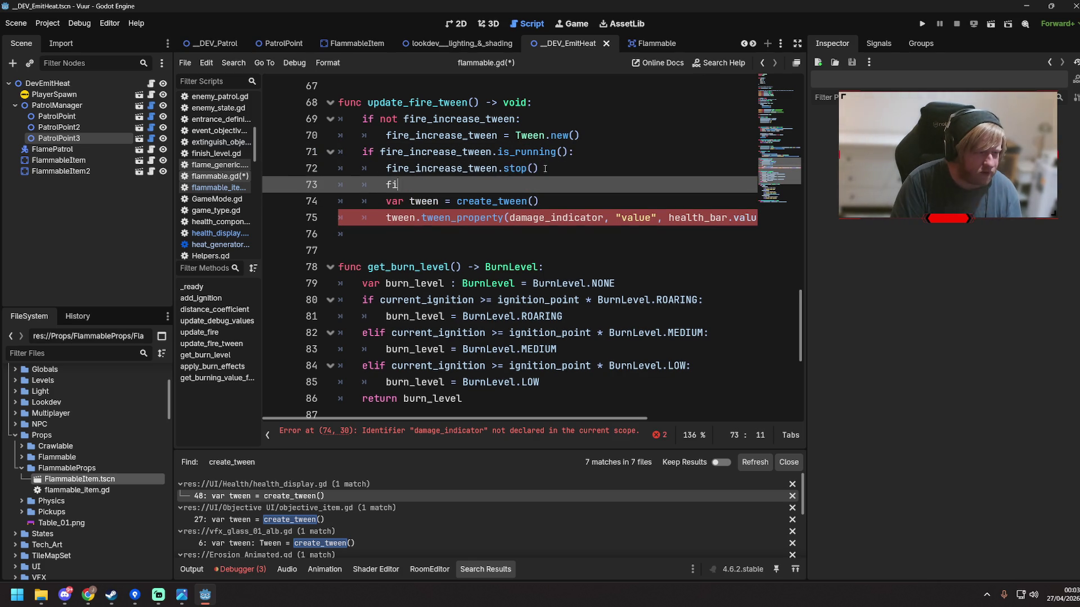
type("re_")
key("Return")
type("= n")
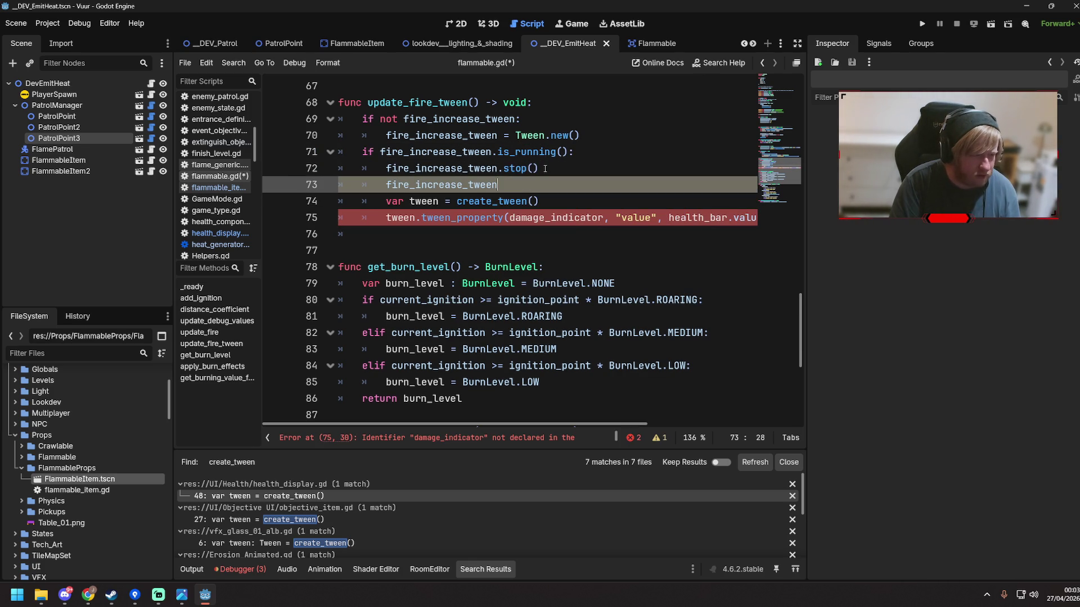
type("ull")
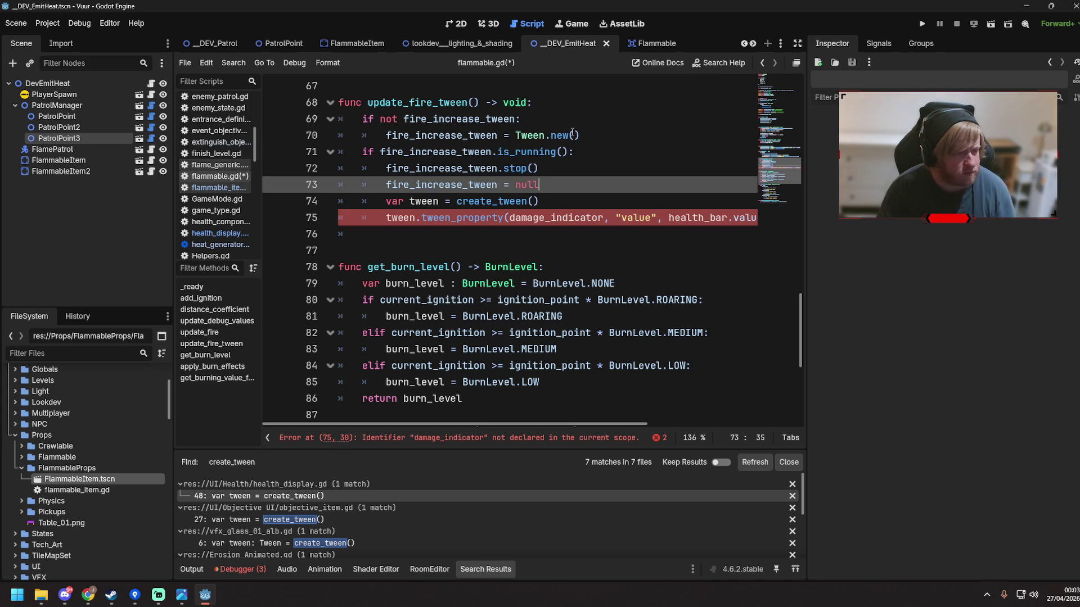
key("Up")
key("Up")
key("Up")
key("End")
key("shift+Up")
key("shift+Up")
key("BackSpace")
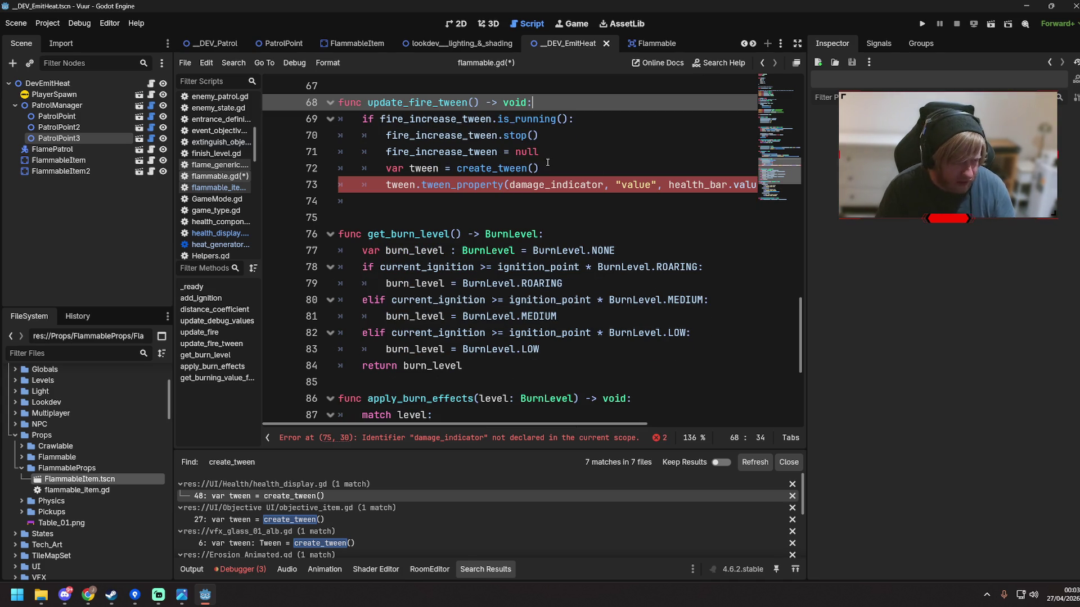
Dedent the new tween lines, add a blank line before var tween, and select damage_indicator
left_click(561, 152)
left_click(488, 203)
key("shift+Up")
key("shift+Up")
key("shift+Tab")
key("Left")
key("ctrl+shift+Return")
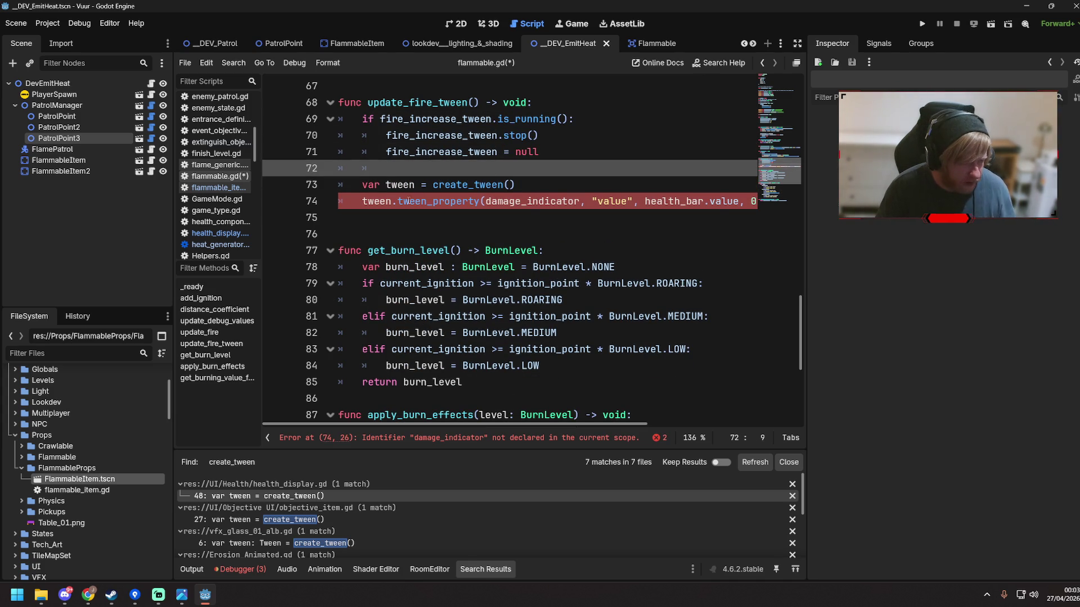
left_click(409, 201)
left_click_drag(486, 201, 581, 200)
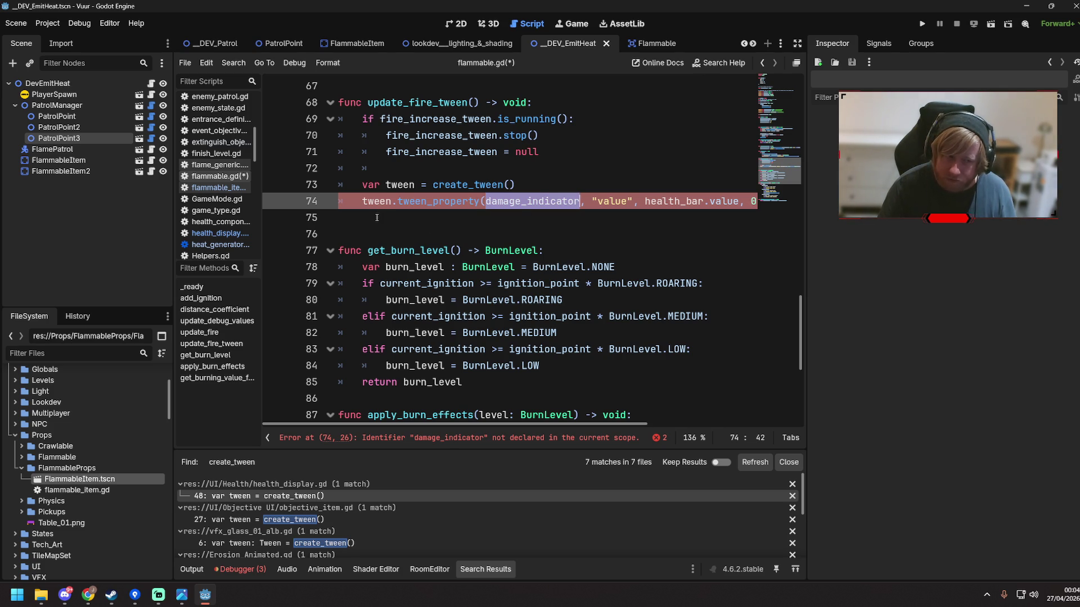
scroll(377, 218, "up", 3)
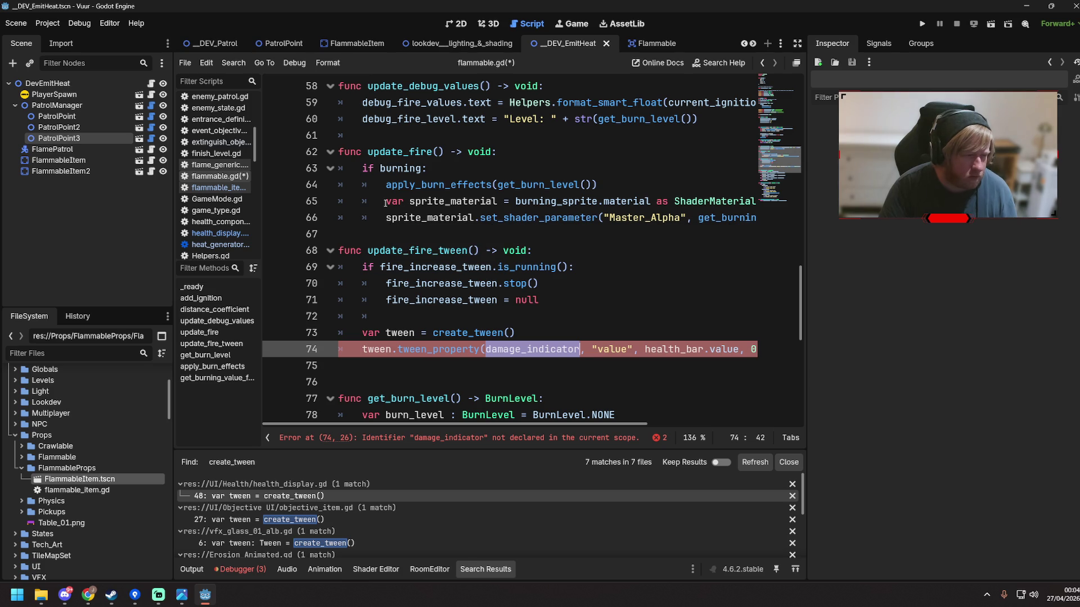
double_click(394, 202)
mouse_move(429, 207)
left_mouse_down()
mouse_move(427, 186)
mouse_move(742, 218)
left_mouse_up()
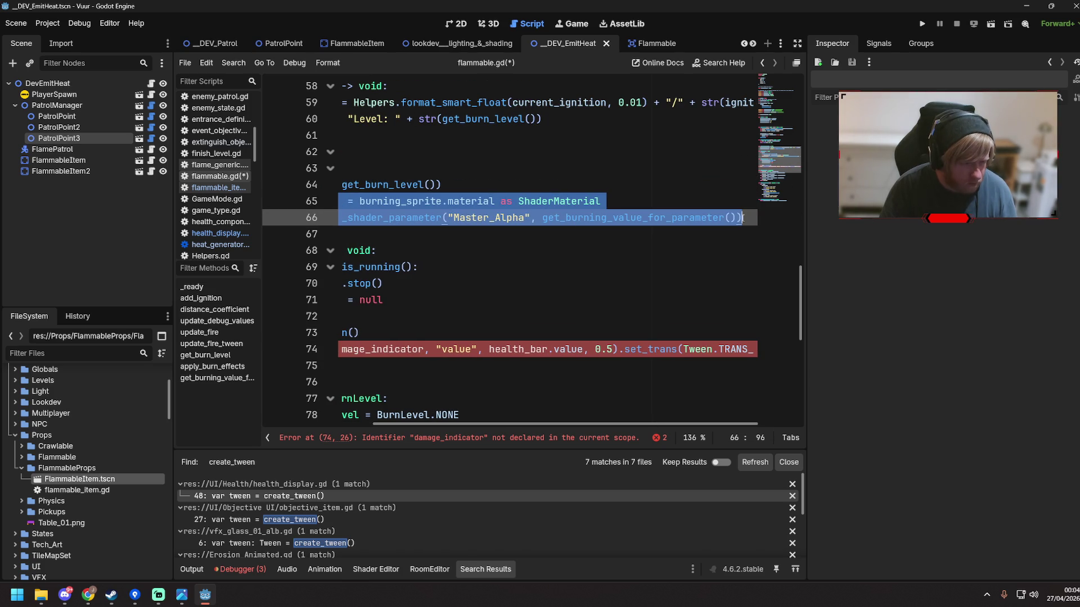
left_click(573, 332)
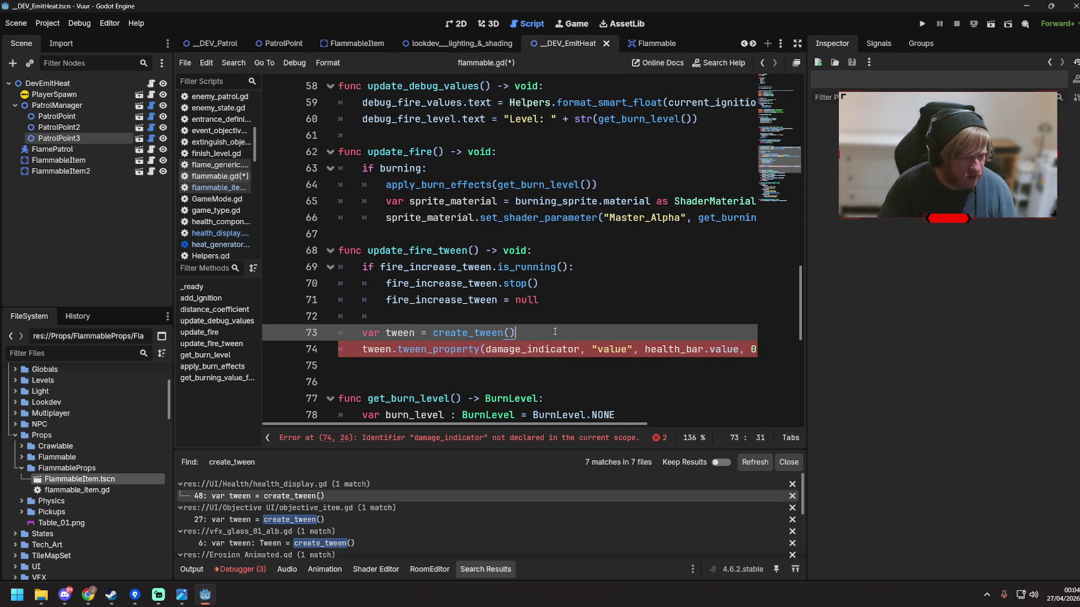
type("var sprite_material = burning_sprite.material as ShaderMaterial \t\tsprite_material.set_shader_parameter(\"Master_Alpha\", get_burning_value_for_parameter())")
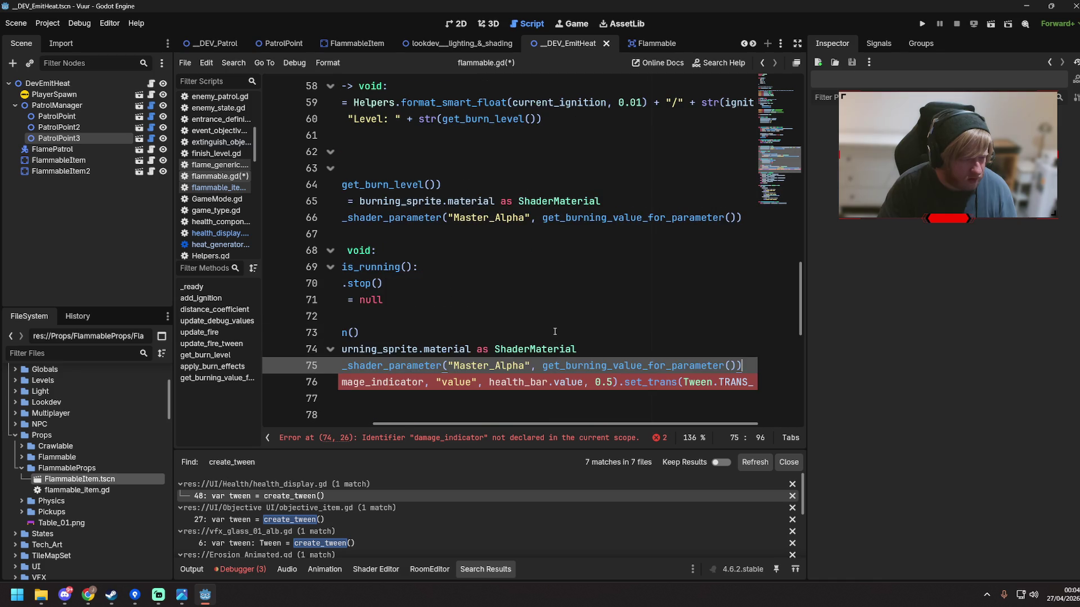
key("Return")
left_click(599, 375)
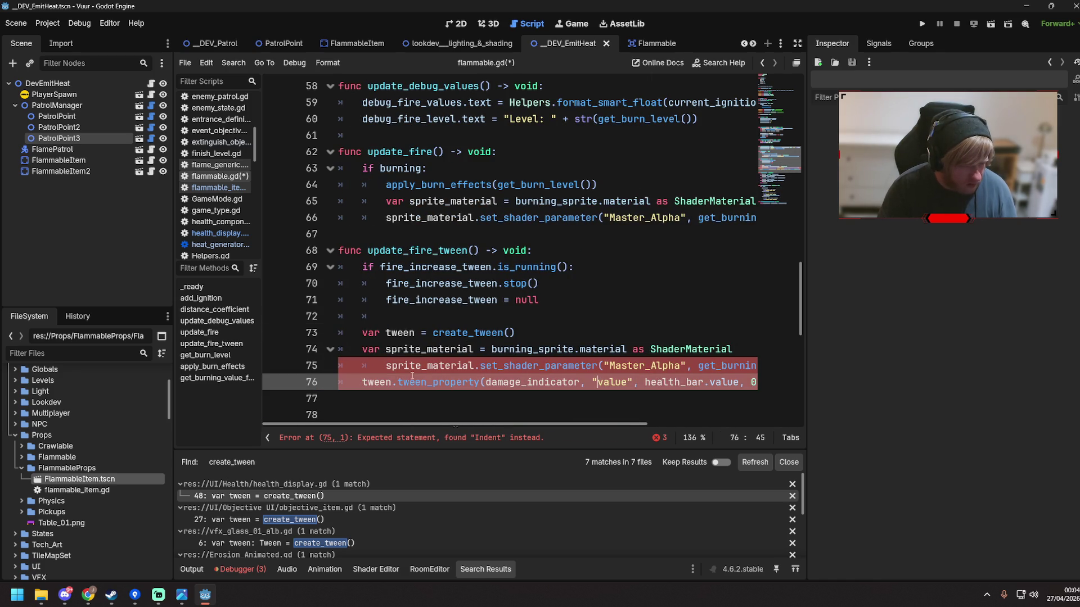
left_click(386, 366)
key("BackSpace")
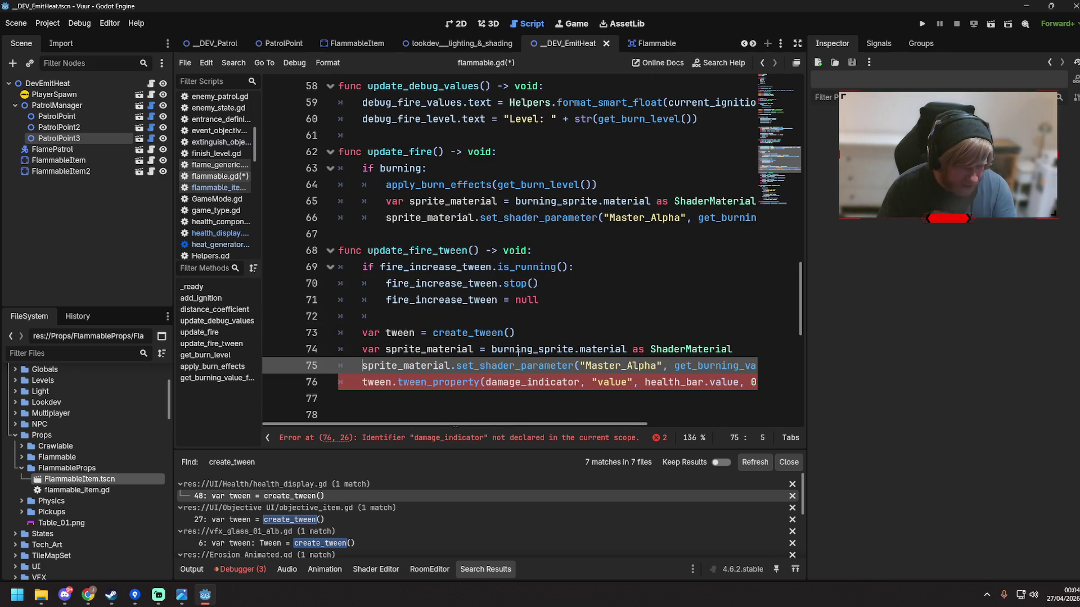
left_click(456, 366)
key("Delete")
type("g")
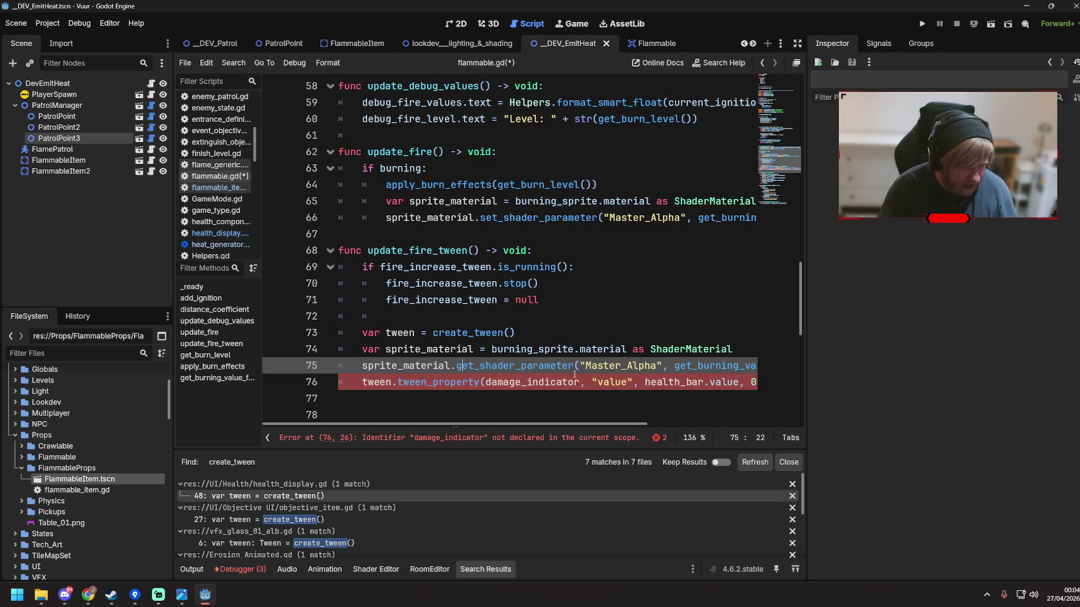
left_click(638, 374)
left_click_drag(660, 365, 751, 366)
key("BackSpace")
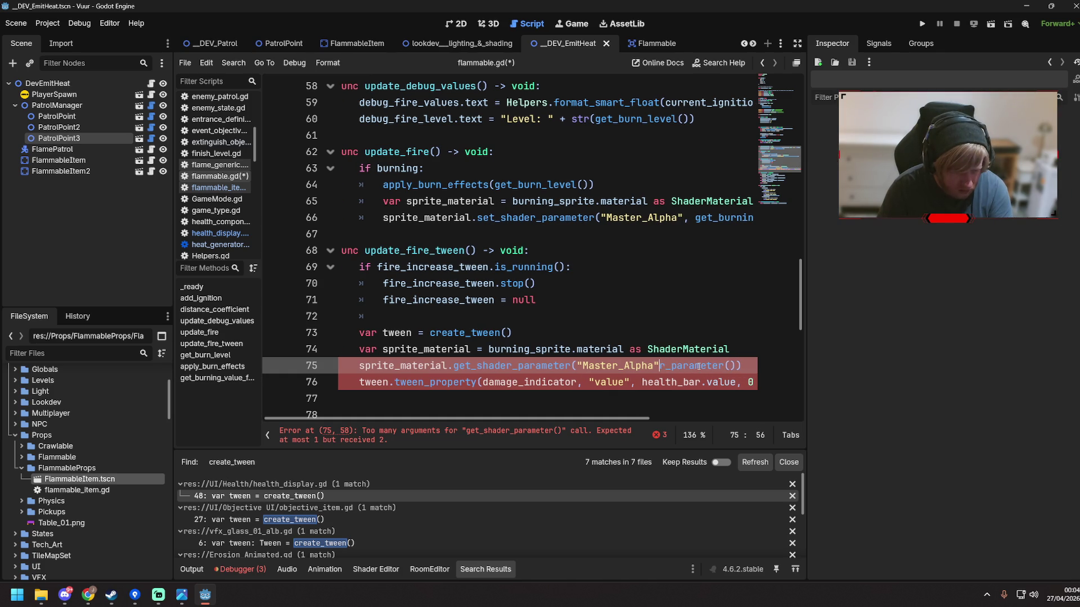
key("Delete")
key("Delete")
key("Delete")
type(")")
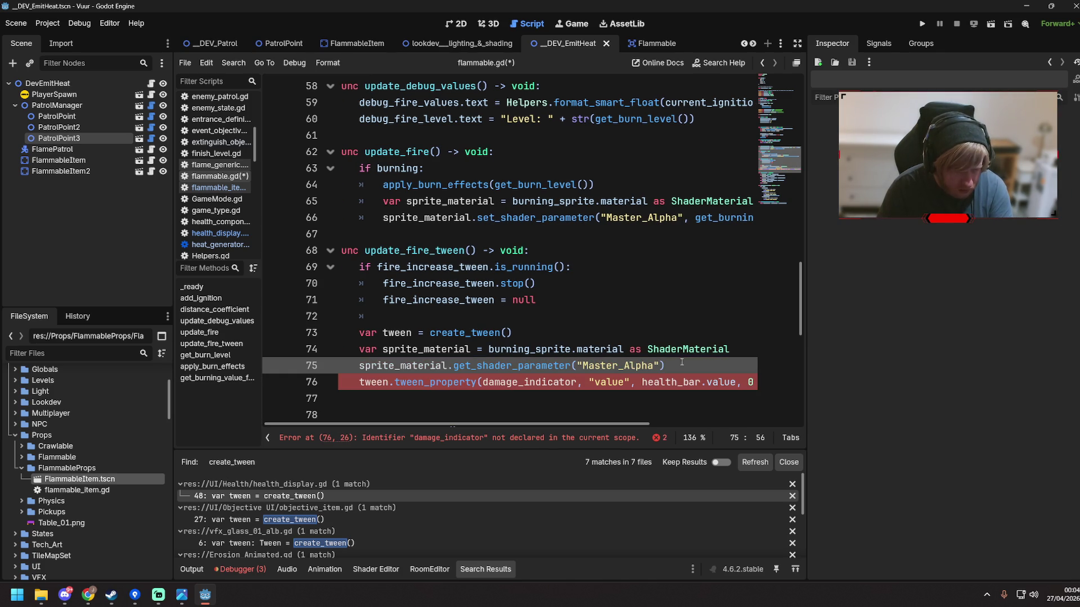
scroll(451, 337, "down", 3)
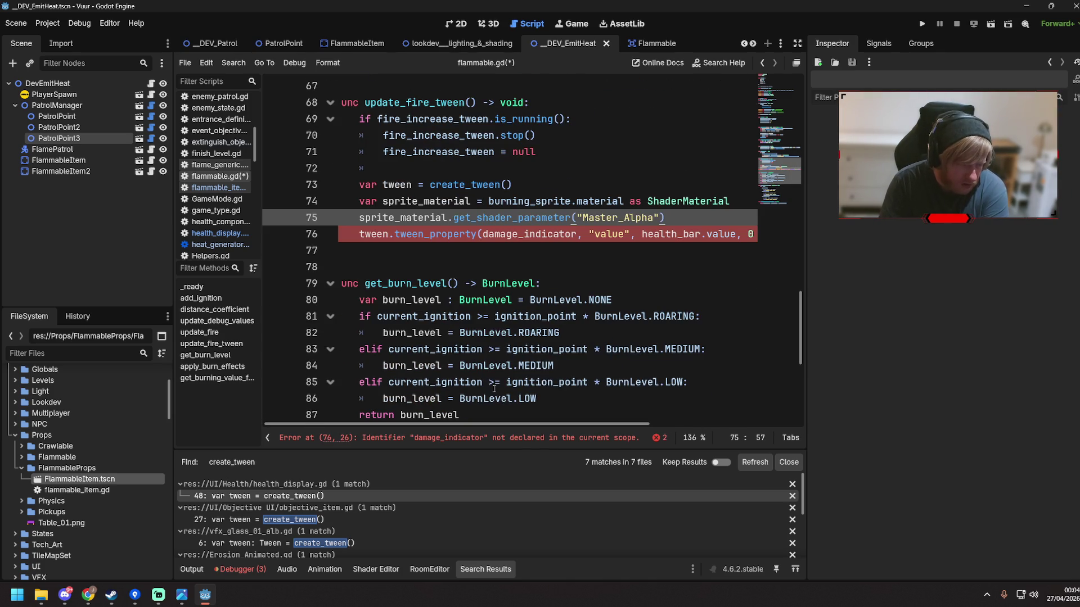
left_click_drag(497, 415, 497, 405)
left_click(498, 405)
scroll(412, 344, "up", 6)
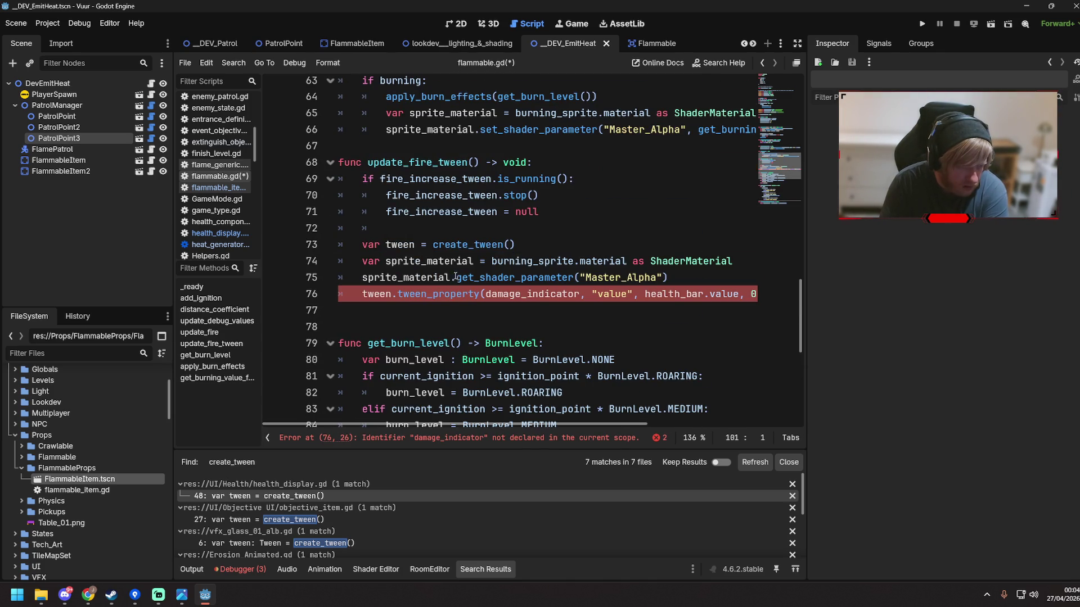
left_click(404, 313)
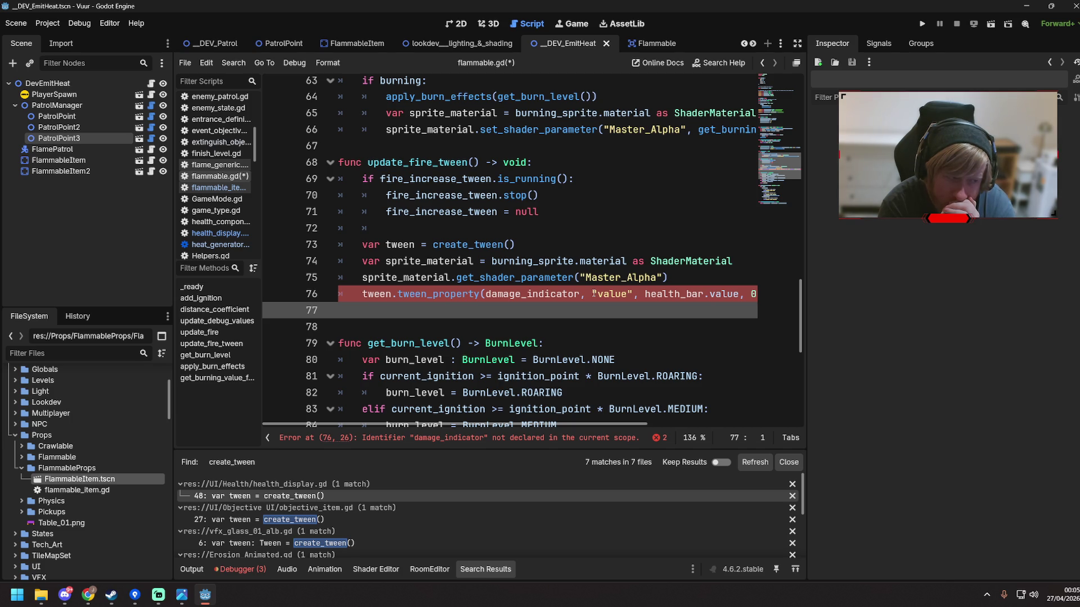
Below line 32, declare var current_burn_alpha: float = 0.0 with a set(_v) setter assigning _v
scroll(594, 293, "up", 15)
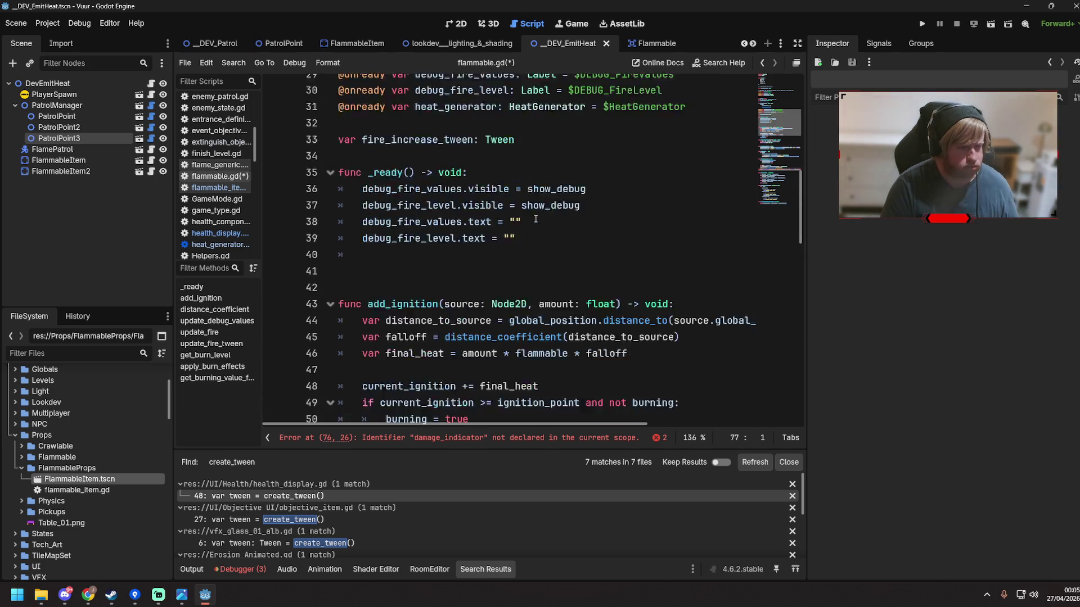
scroll(490, 231, "down", 3)
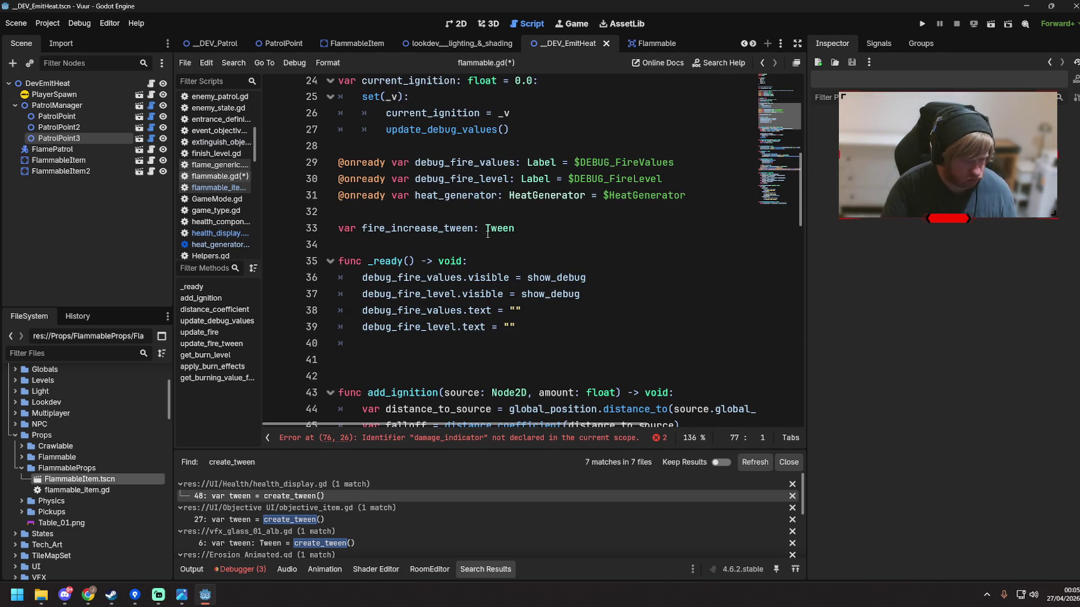
left_click(389, 212)
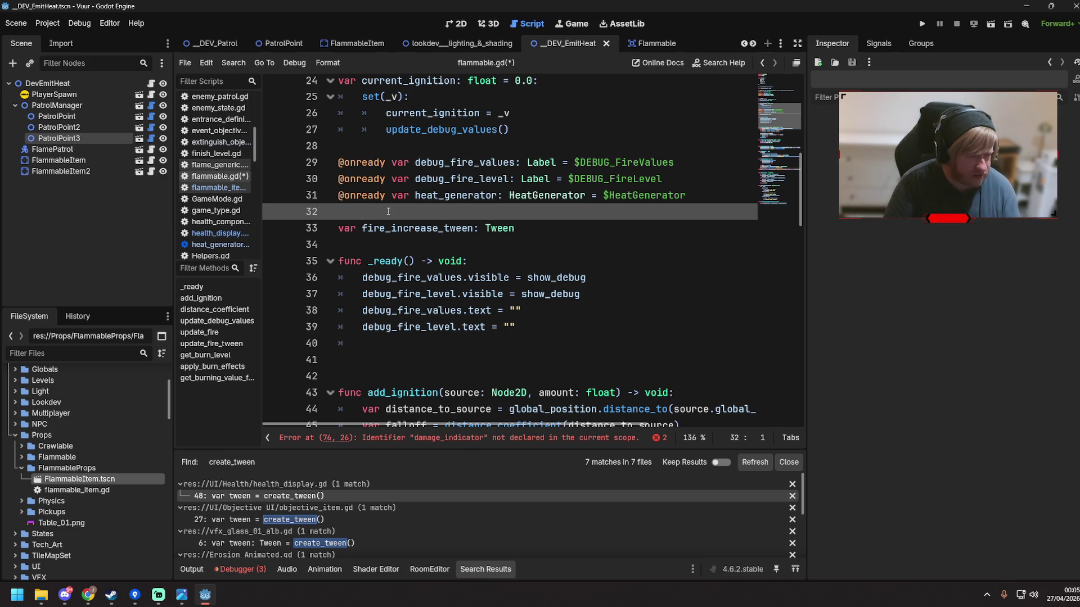
key("Return")
type("var current_burn_alpha: float = 0.0:")
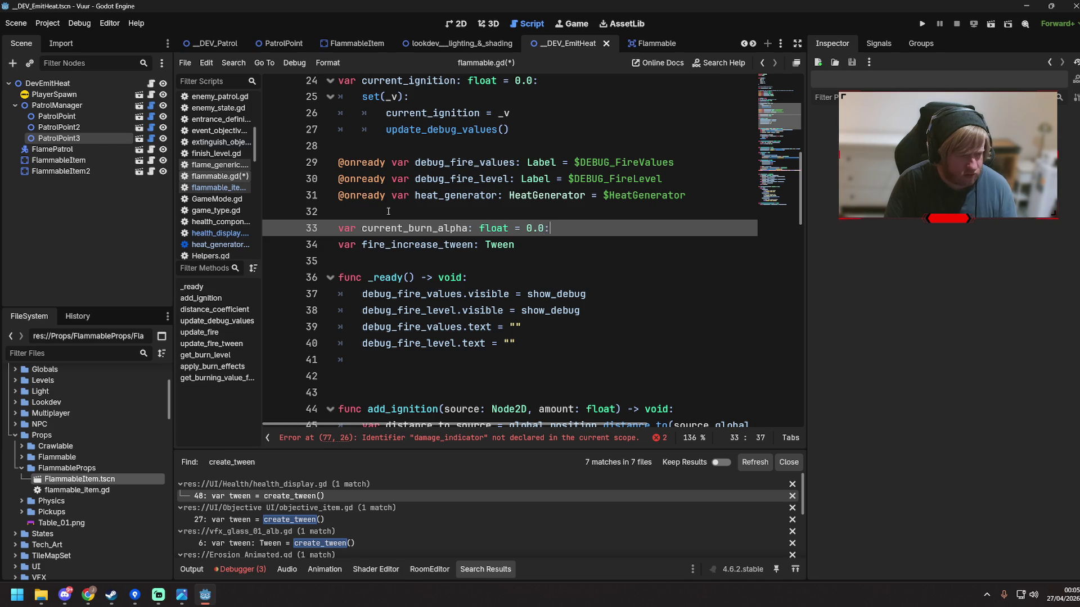
key("Return")
type("set(_v)")
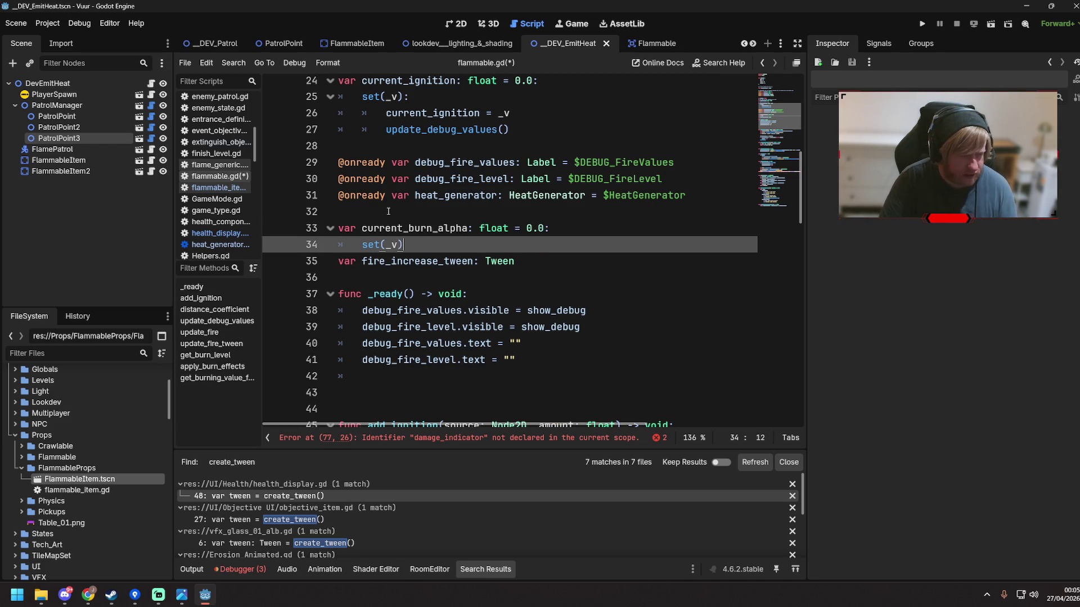
type(":")
key("Return")
type("current")
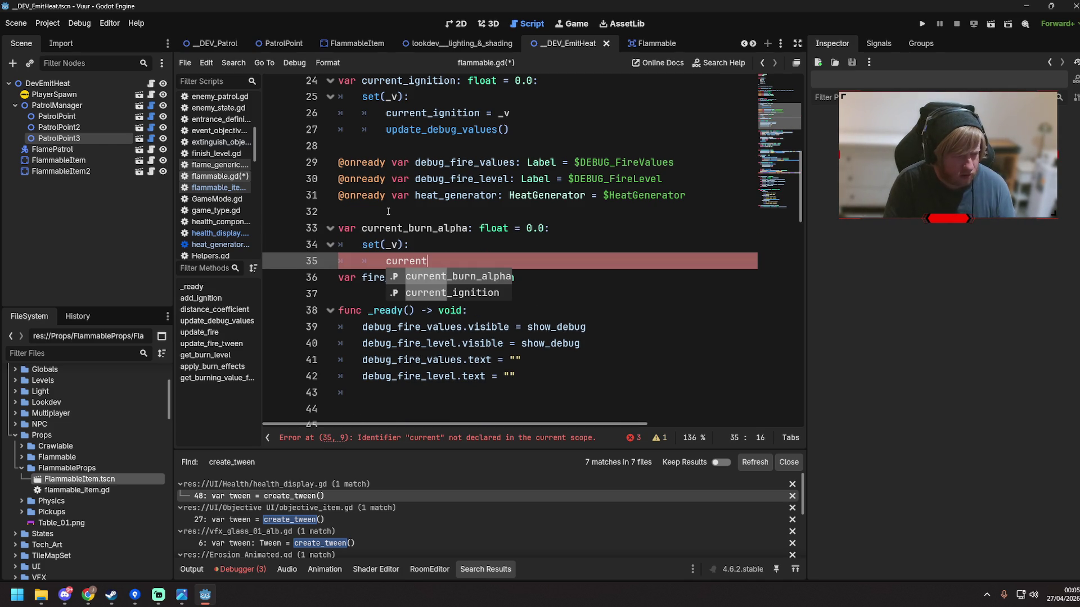
key("Return")
type("= _v")
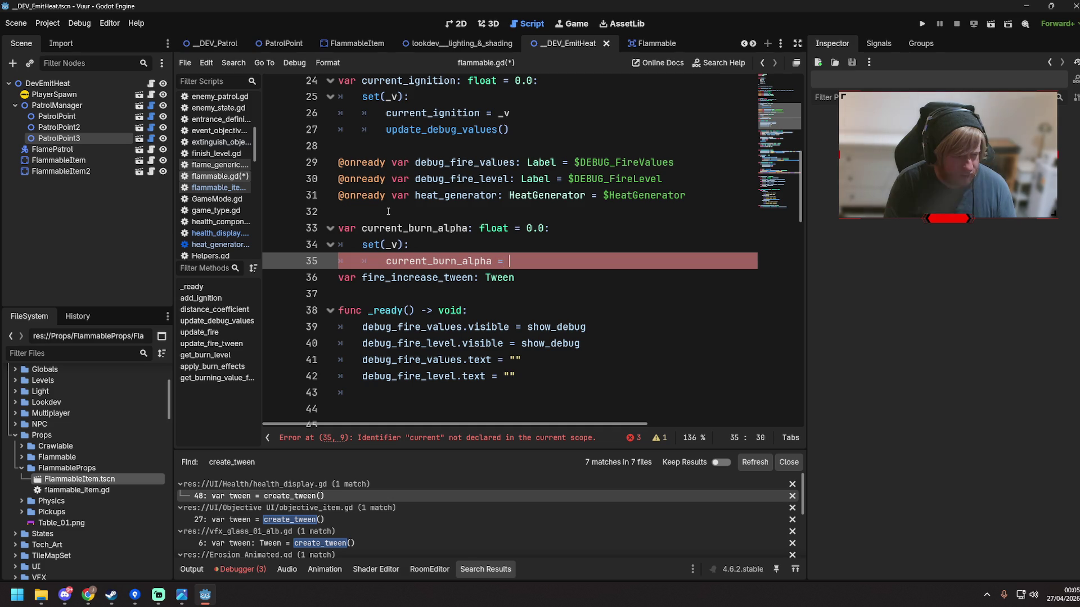
key("Return")
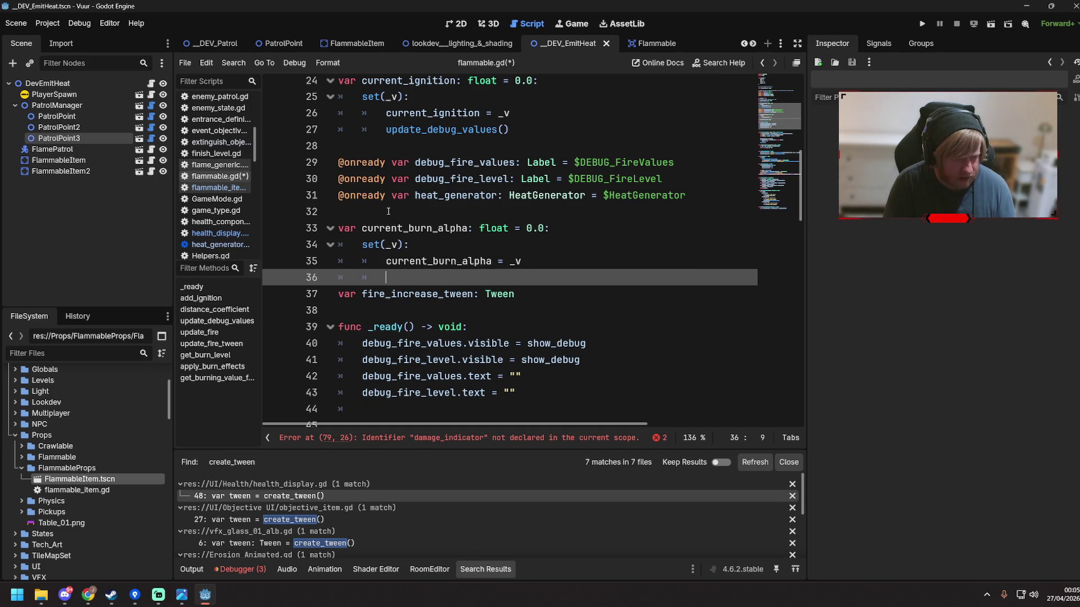
Paste the sprite_material and set_shader_parameter Master_Alpha lines into the setter body
type("var sprite_material = burning_sprite.material as ShaderMaterial \t\tsprite_material.set_shader_parameter(\"Master_Alpha\", get_burning_value_for_parameter())")
left_click(494, 294)
key("shift+Up")
key("shift+Home")
key("shift+Home")
left_click(493, 283)
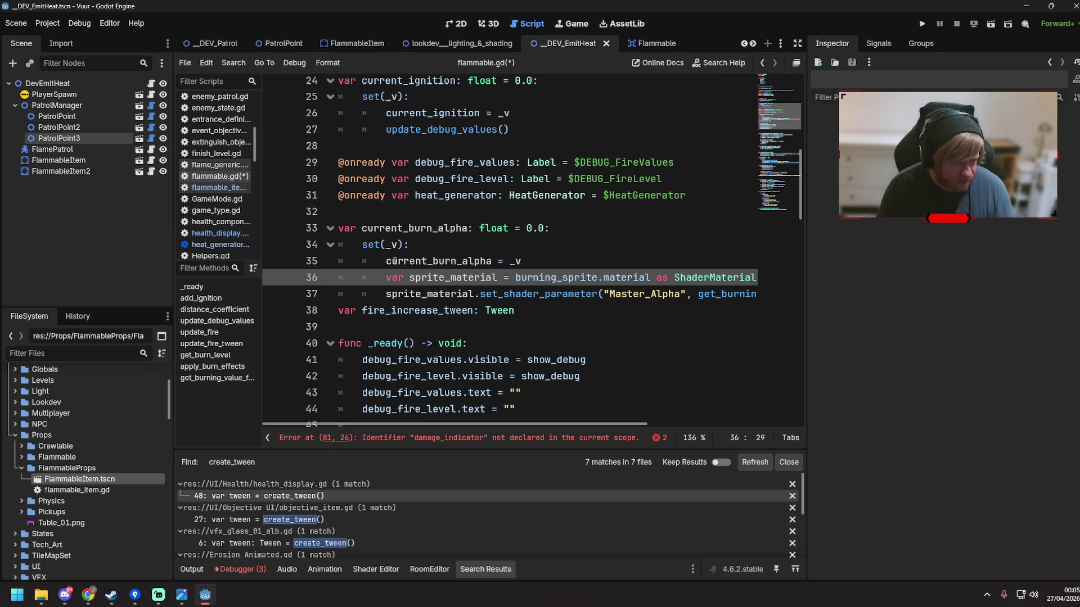
left_click_drag(386, 261, 492, 259)
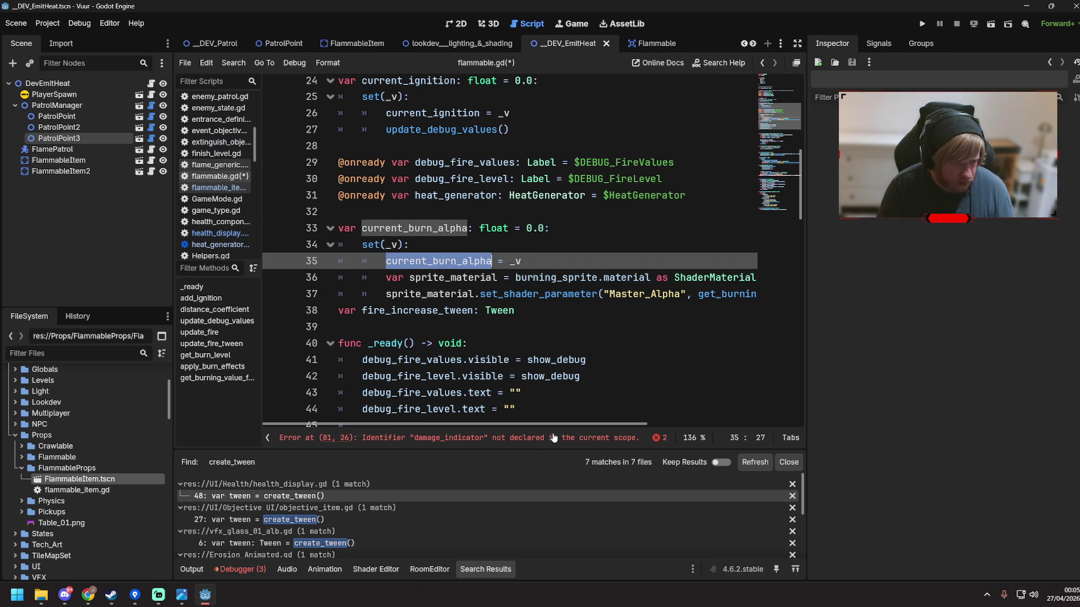
left_click_drag(554, 424, 697, 419)
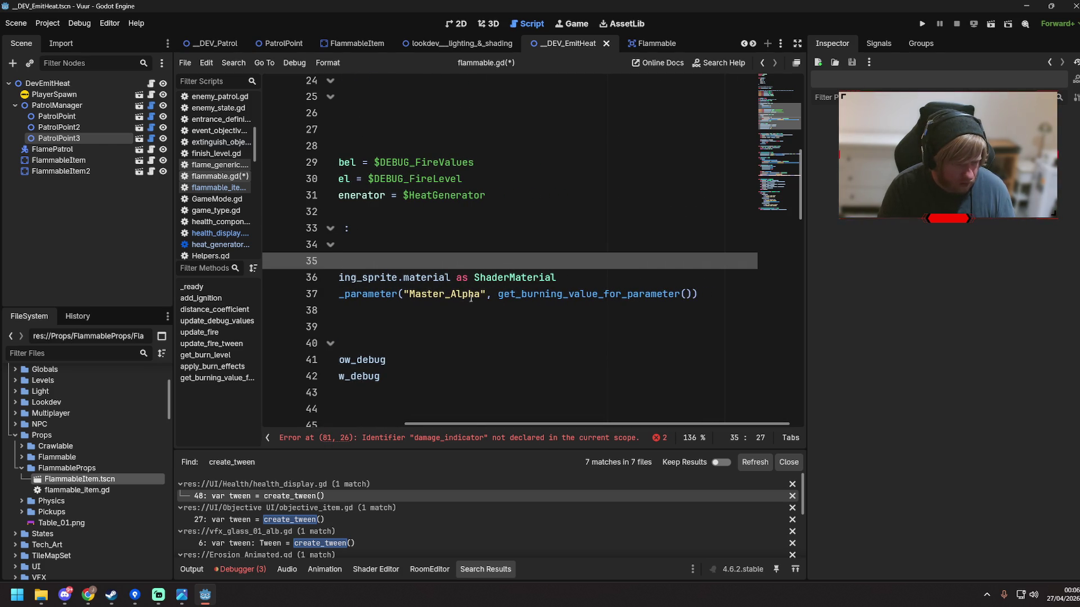
left_click_drag(474, 425, 464, 426)
left_click_drag(457, 426, 312, 411)
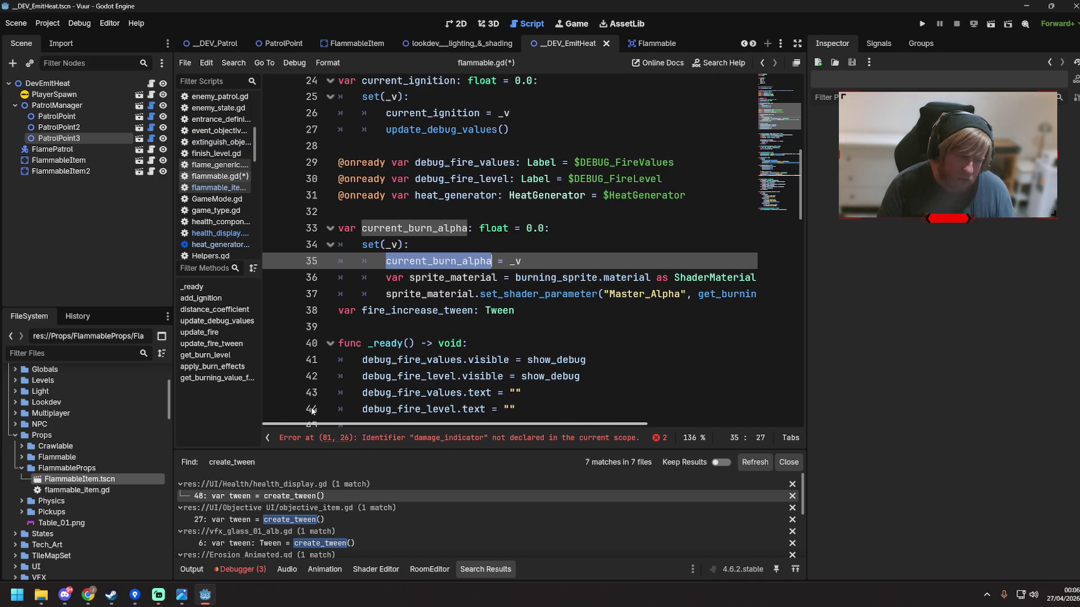
scroll(413, 349, "down", 15)
scroll(412, 349, "down", 5)
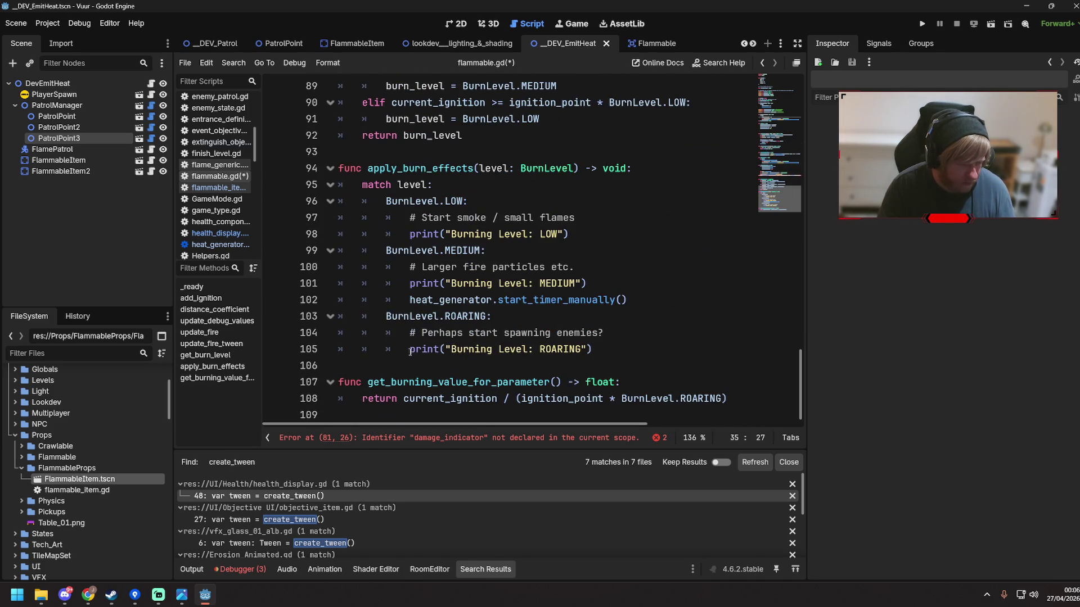
scroll(428, 398, "up", 17)
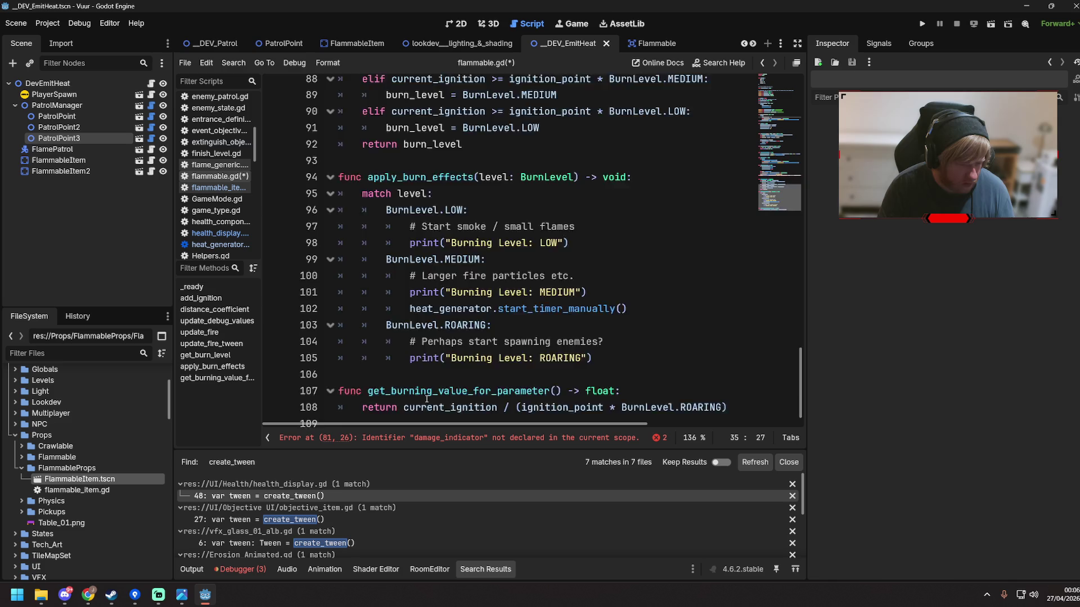
scroll(424, 397, "up", 2)
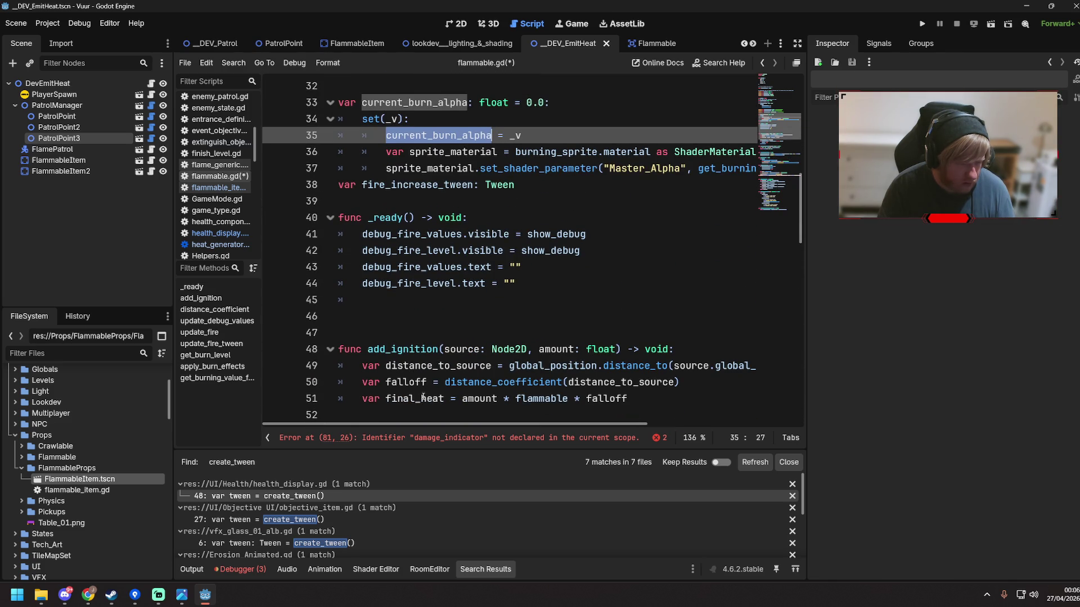
scroll(427, 398, "down", 14)
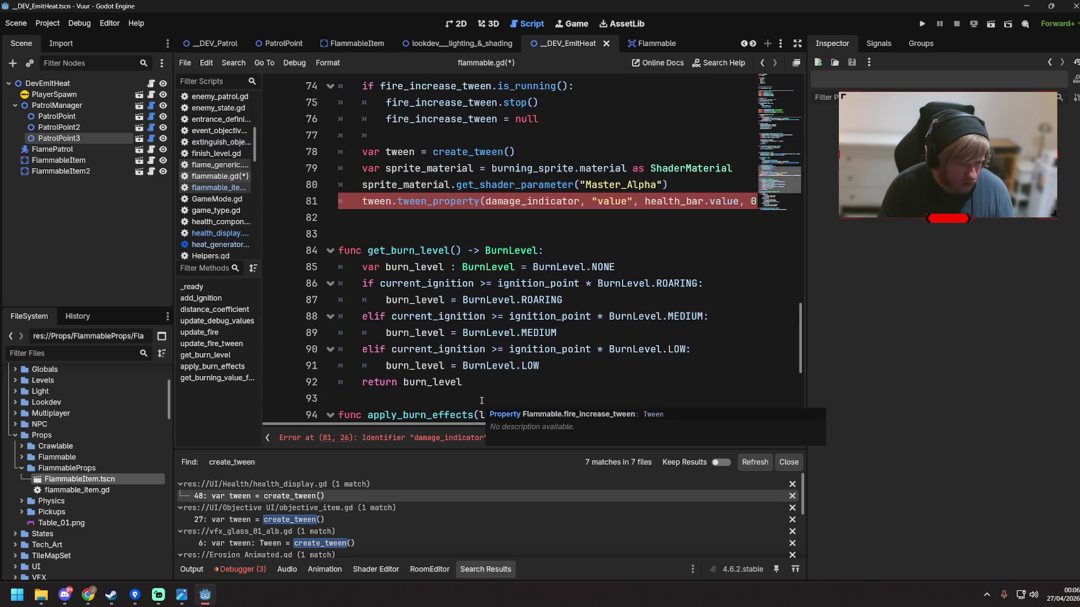
scroll(481, 400, "up", 1)
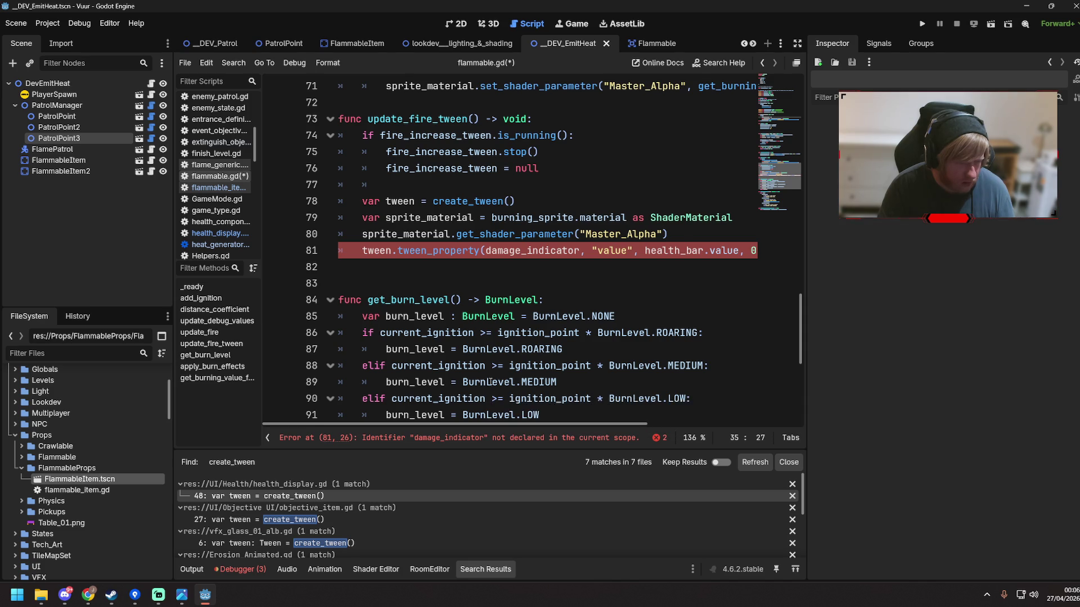
scroll(485, 389, "up", 2)
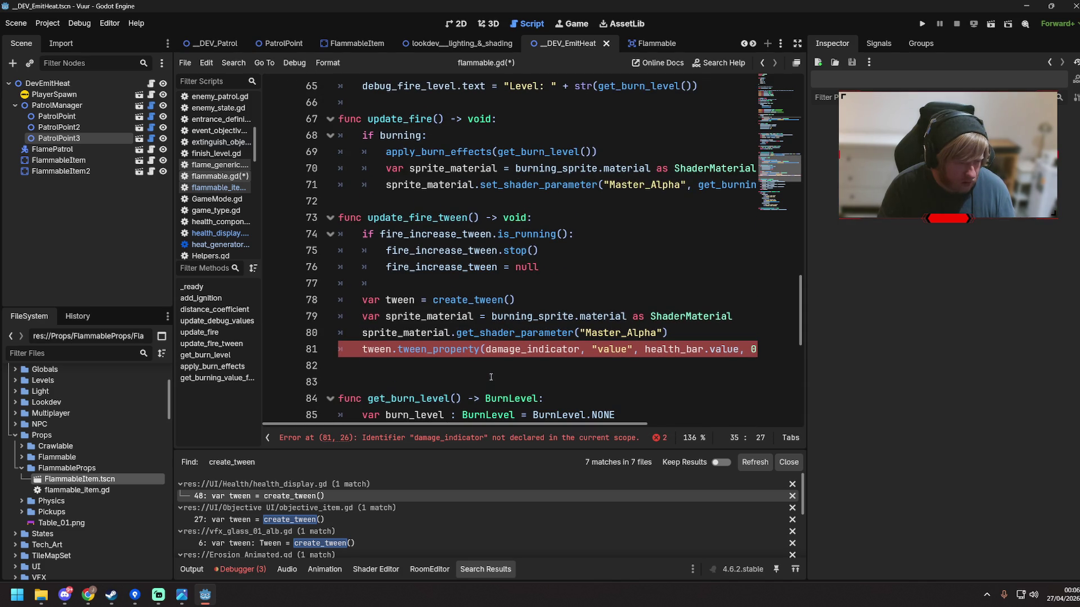
scroll(493, 367, "up", 4)
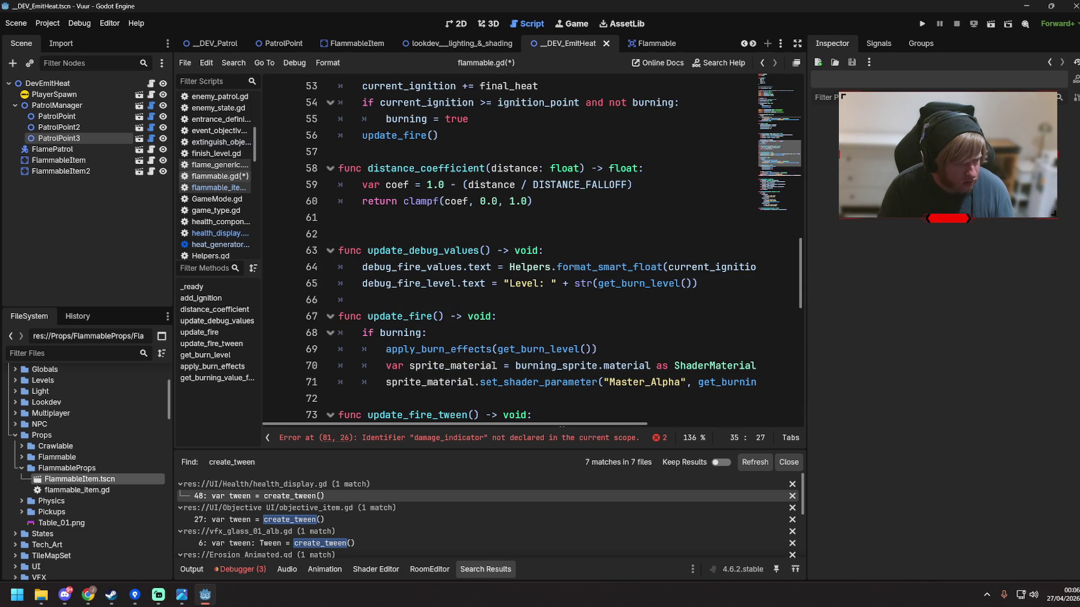
scroll(493, 365, "up", 3)
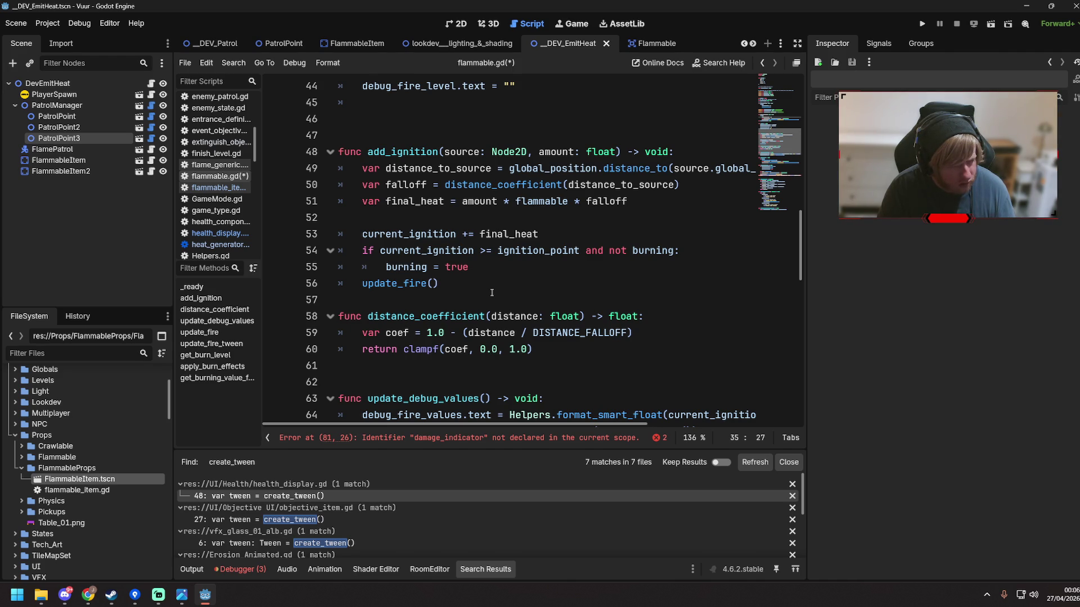
scroll(492, 293, "up", 7)
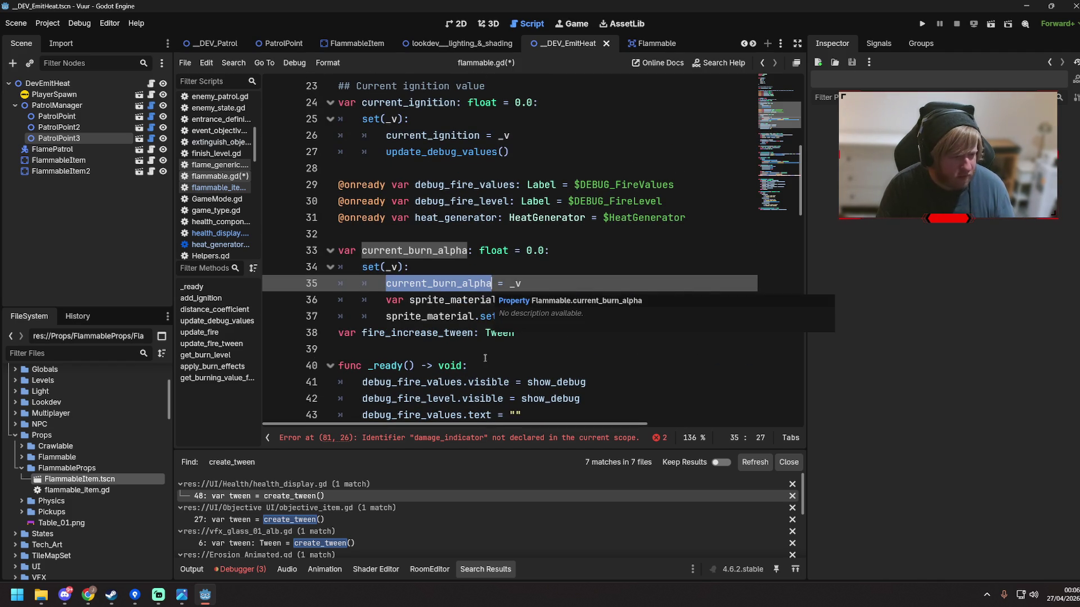
left_click(491, 343)
left_click(514, 316)
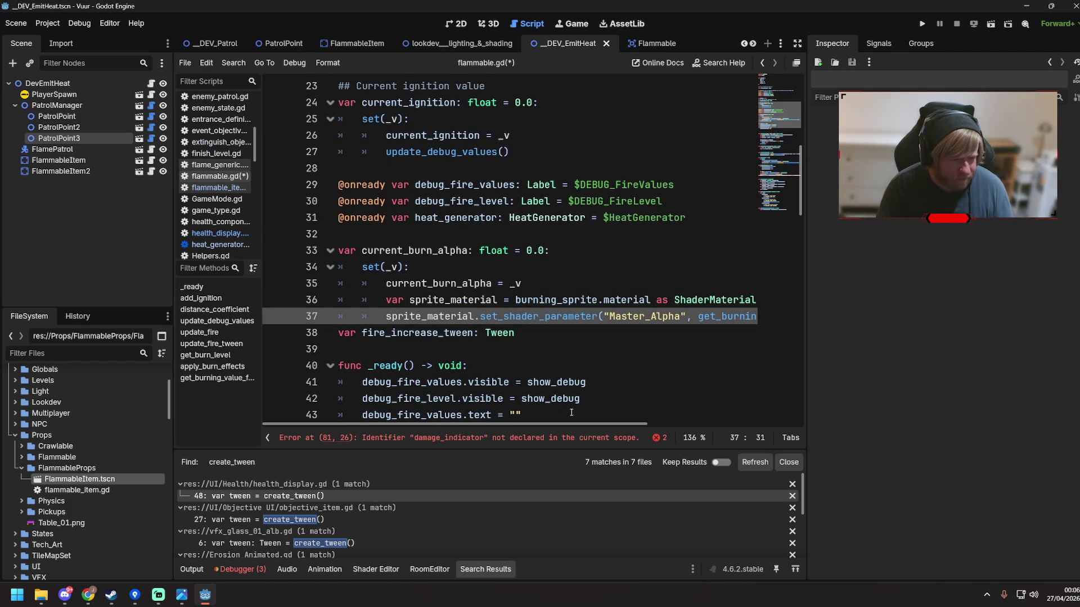
left_click_drag(570, 426, 706, 426)
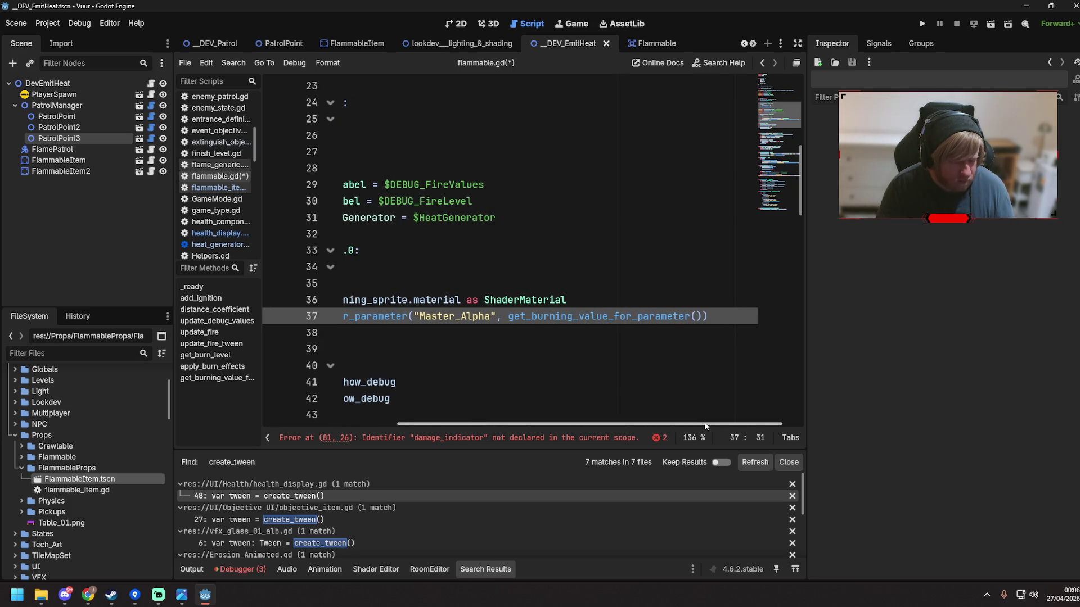
left_click_drag(706, 426, 513, 423)
left_click(515, 300)
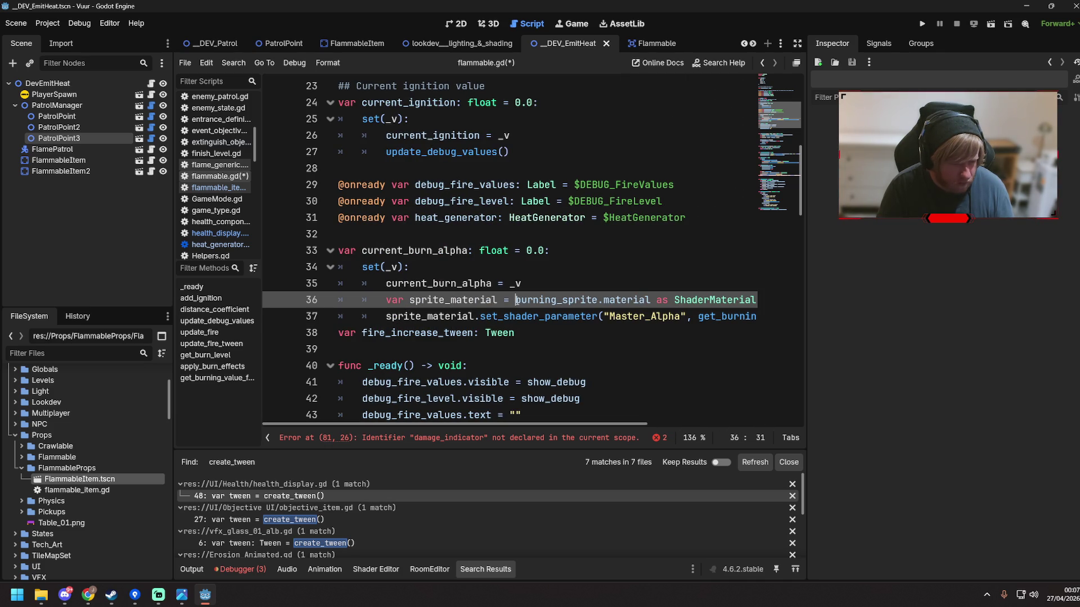
left_click(508, 316)
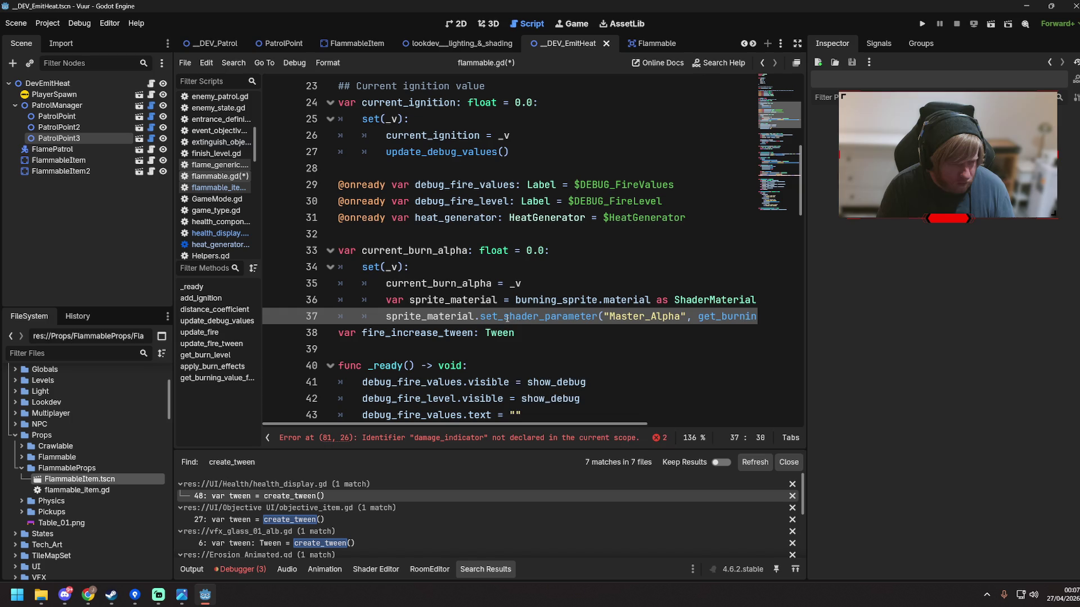
key("ctrl+s")
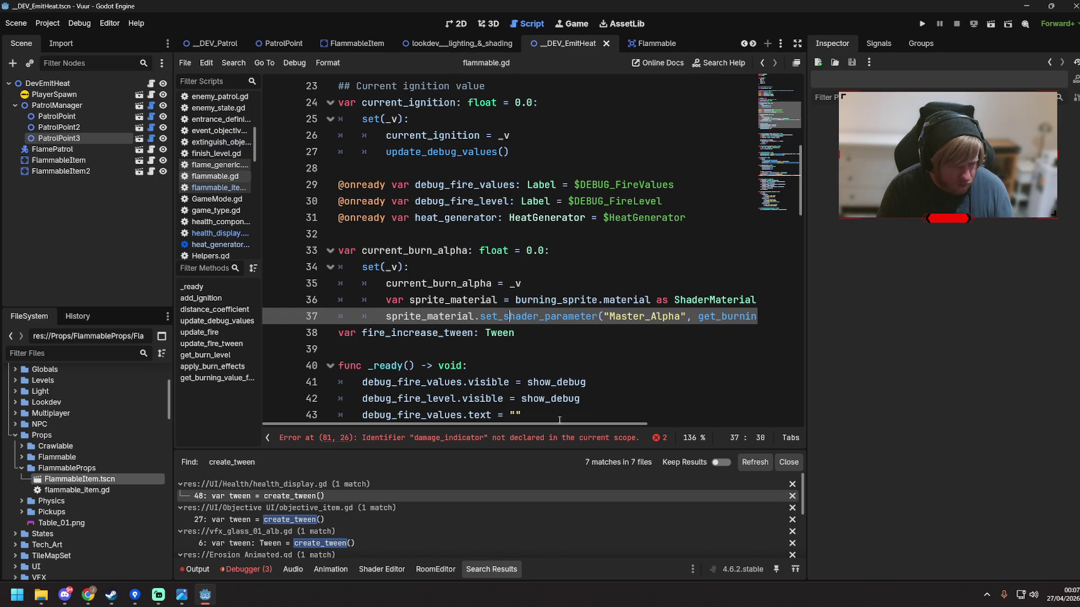
left_click_drag(558, 424, 559, 424)
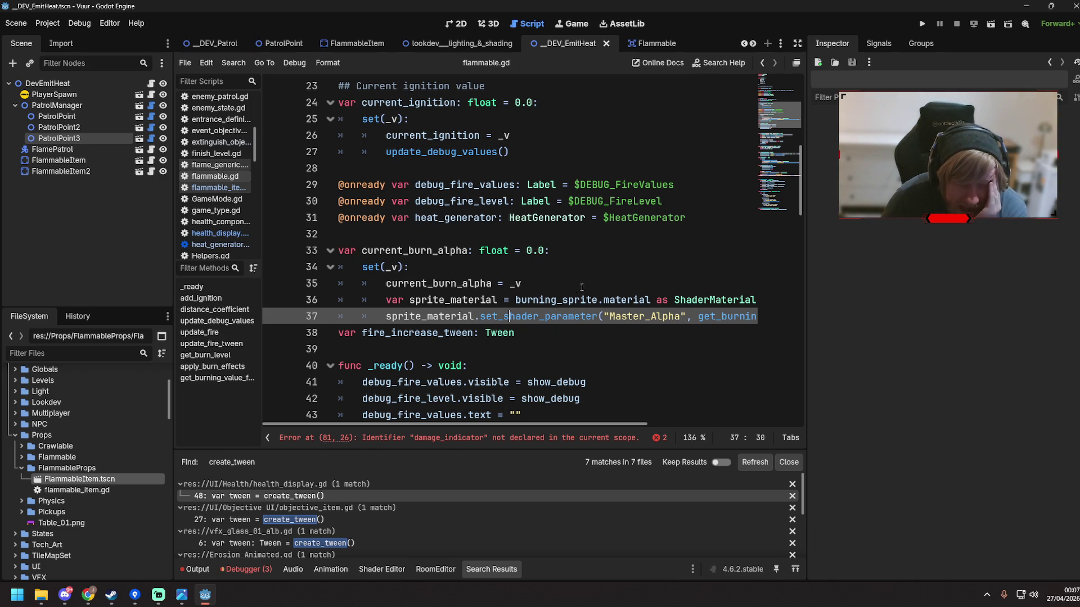
left_click(557, 331)
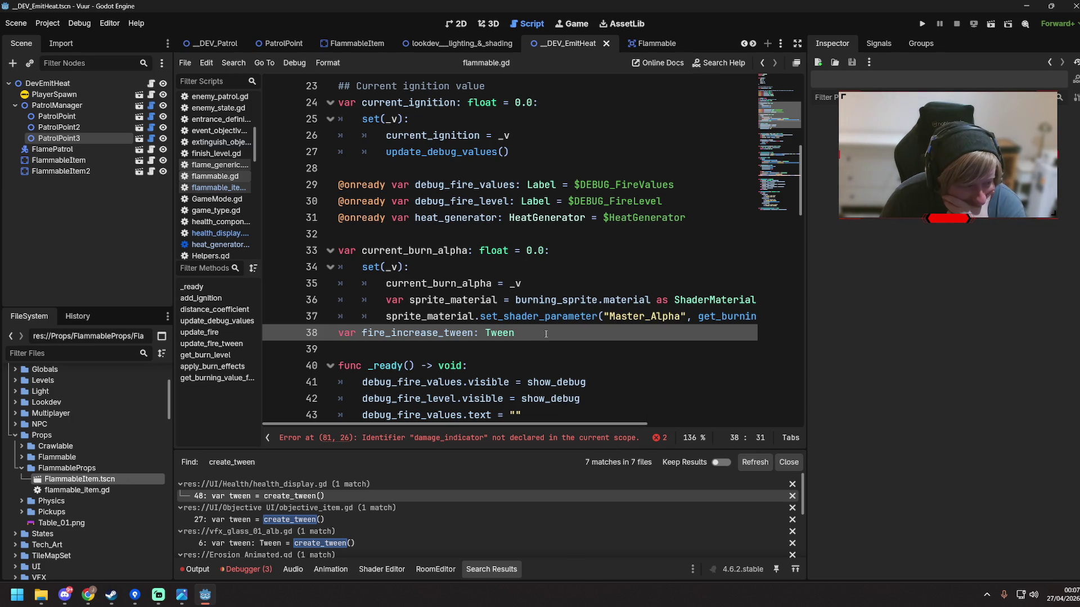
double_click(545, 334)
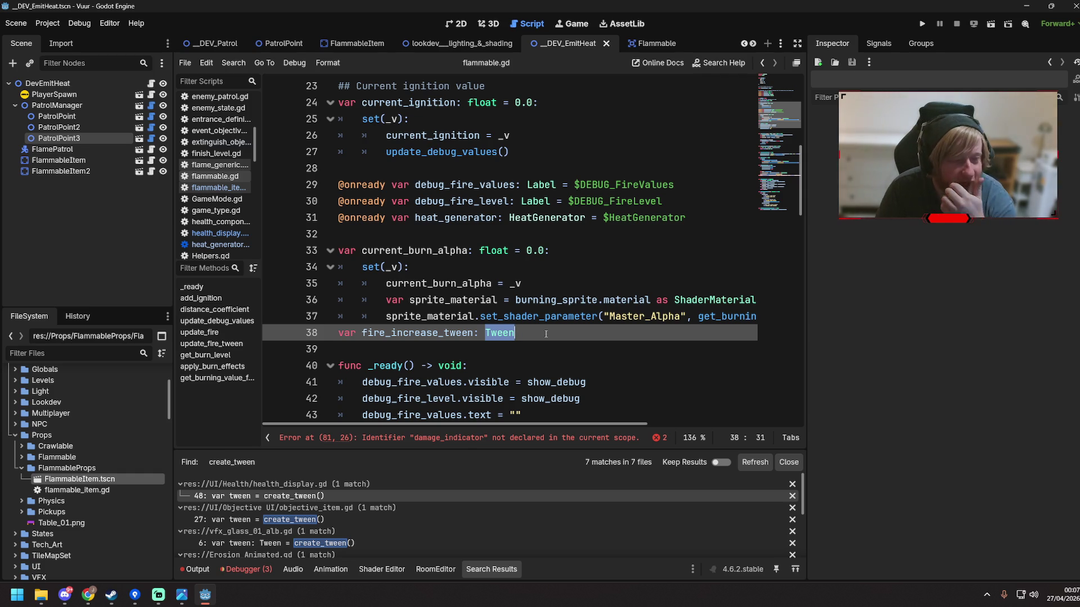
left_click(561, 317)
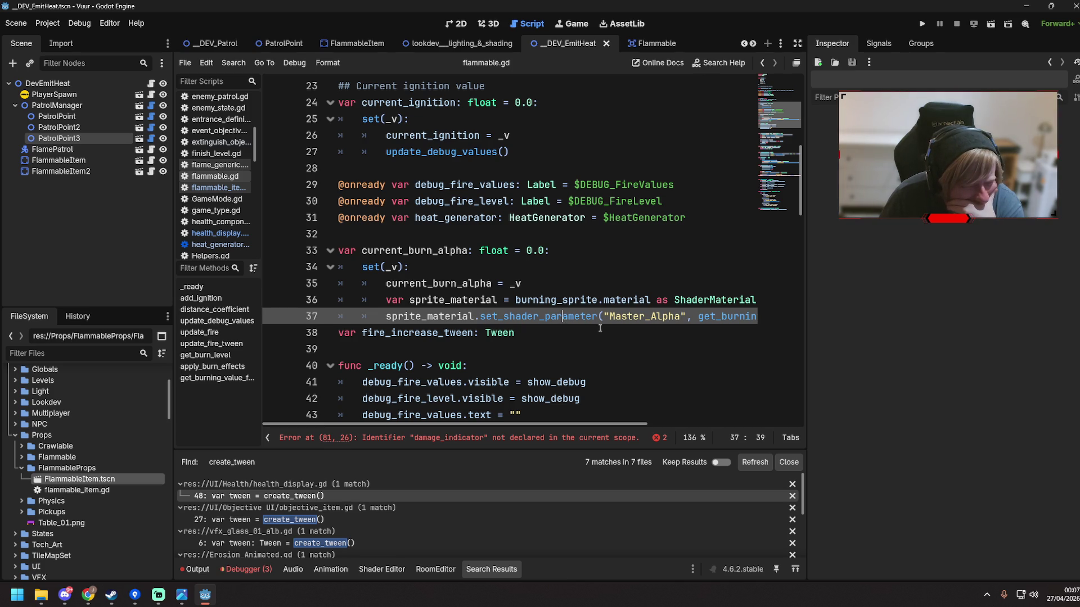
left_click(16, 595)
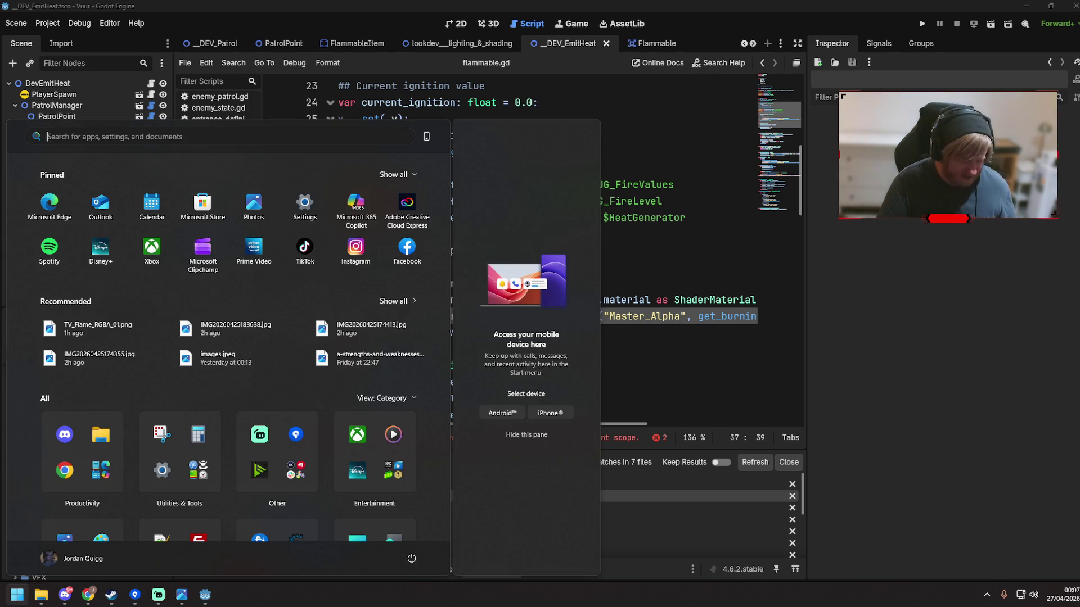
Launch Notepad, write 'ignition' in a new tab, then minimize Notepad
type("notepad")
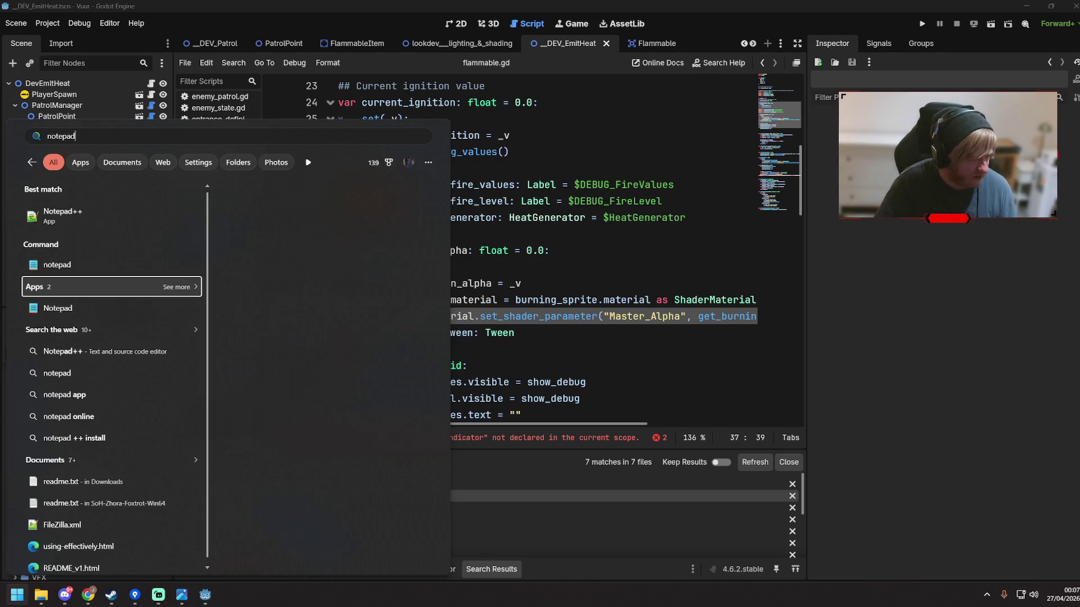
key("Return")
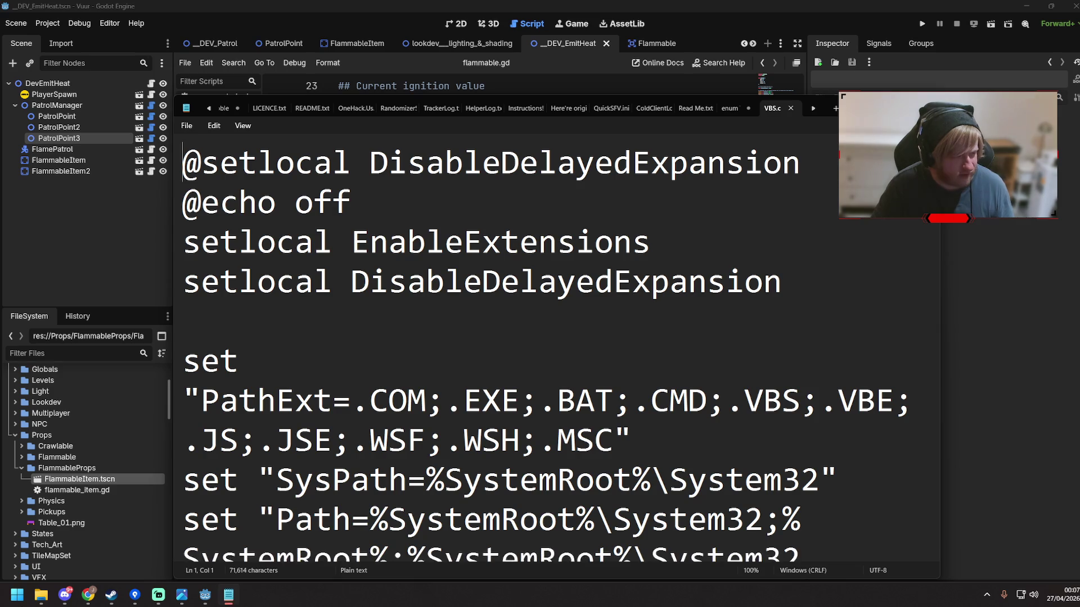
left_click(836, 108)
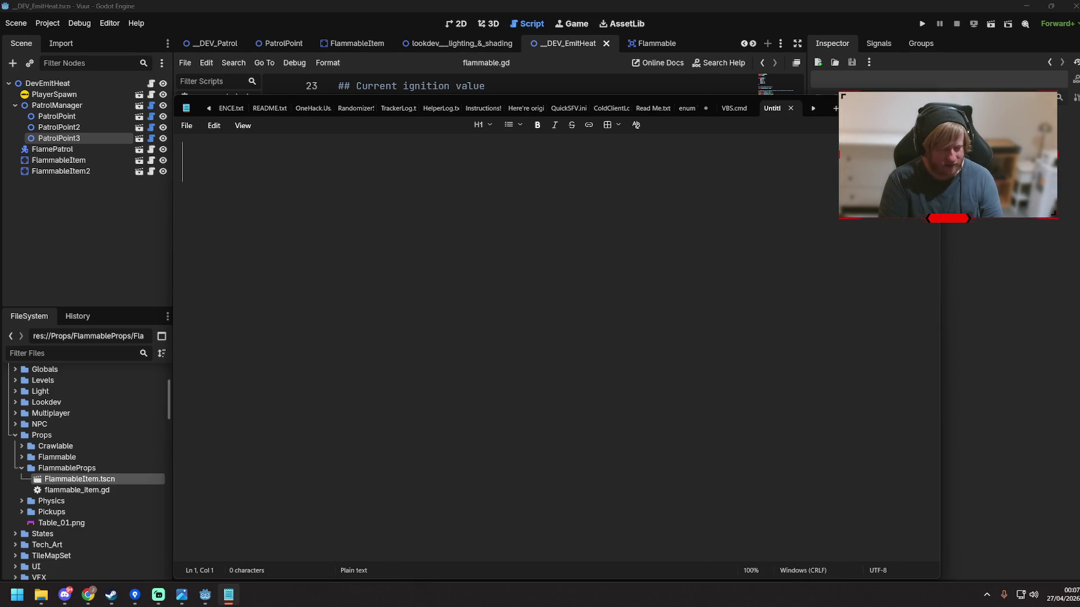
type("ignition")
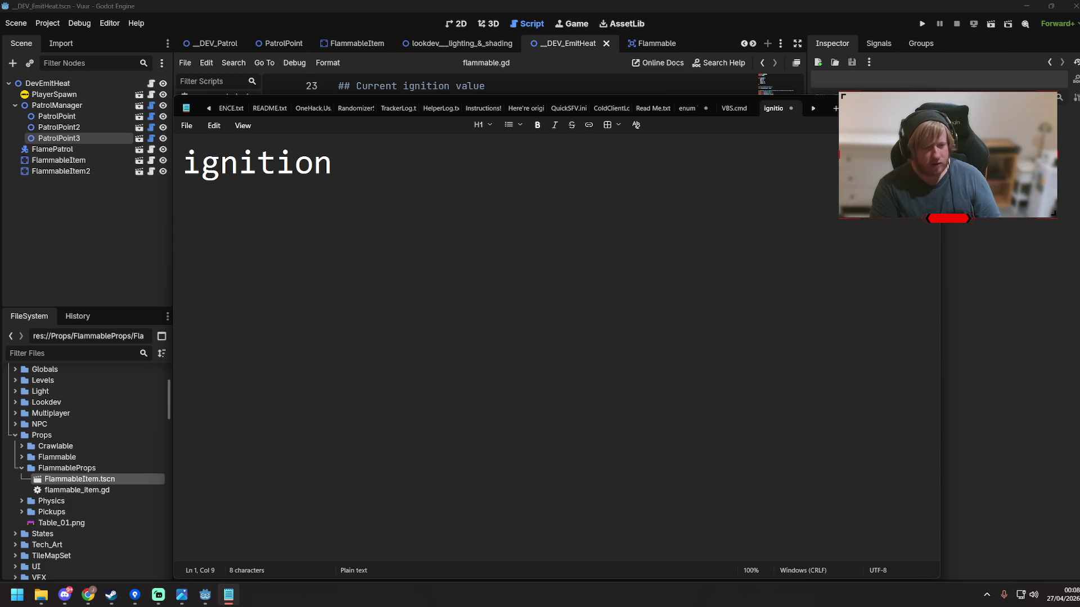
key("super+Down")
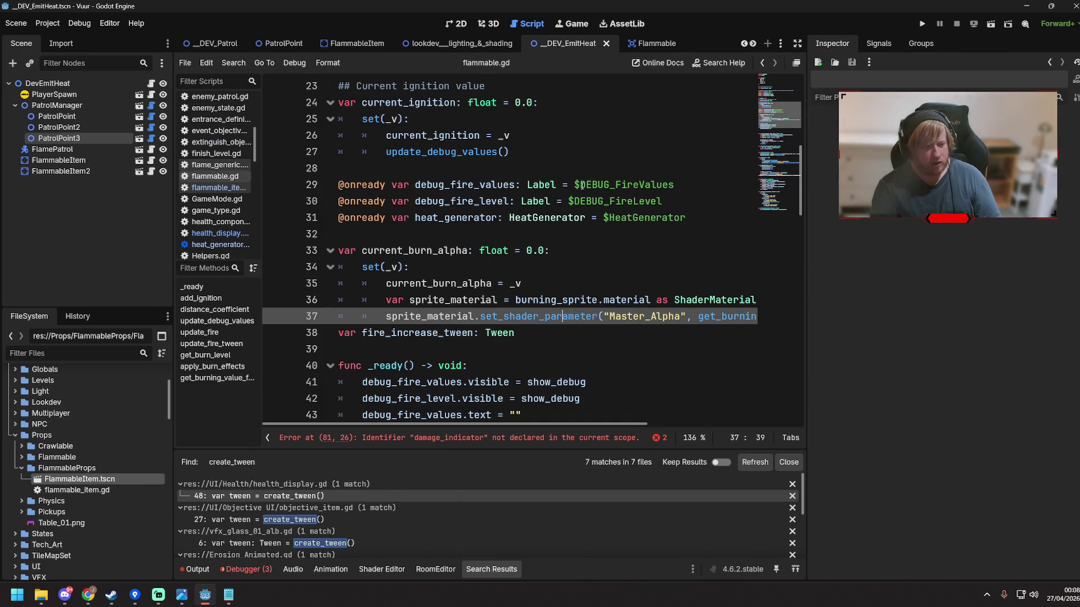
left_click(638, 313)
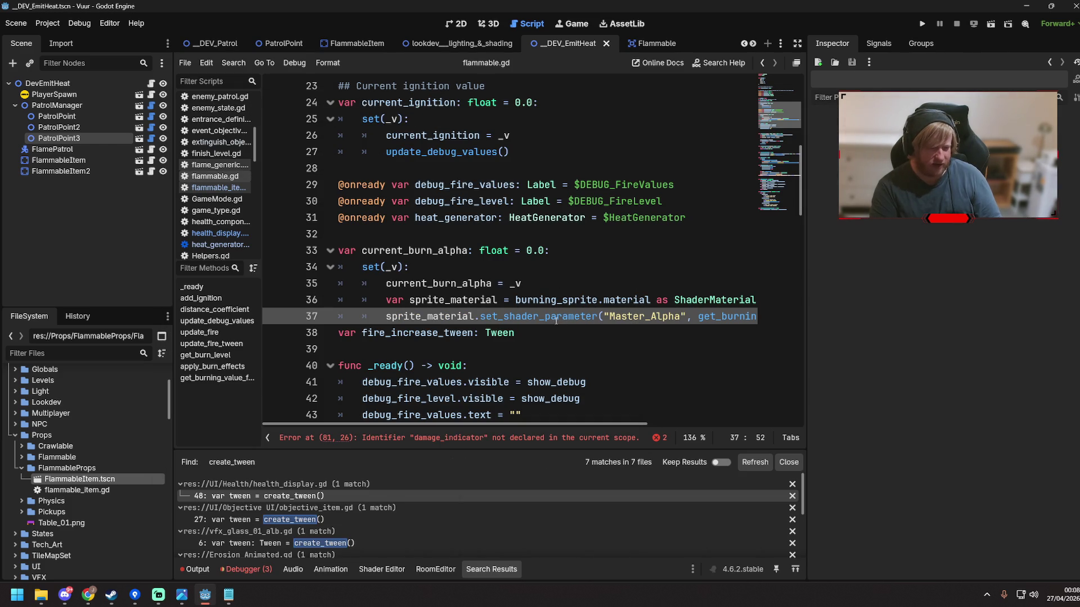
mouse_move(512, 311)
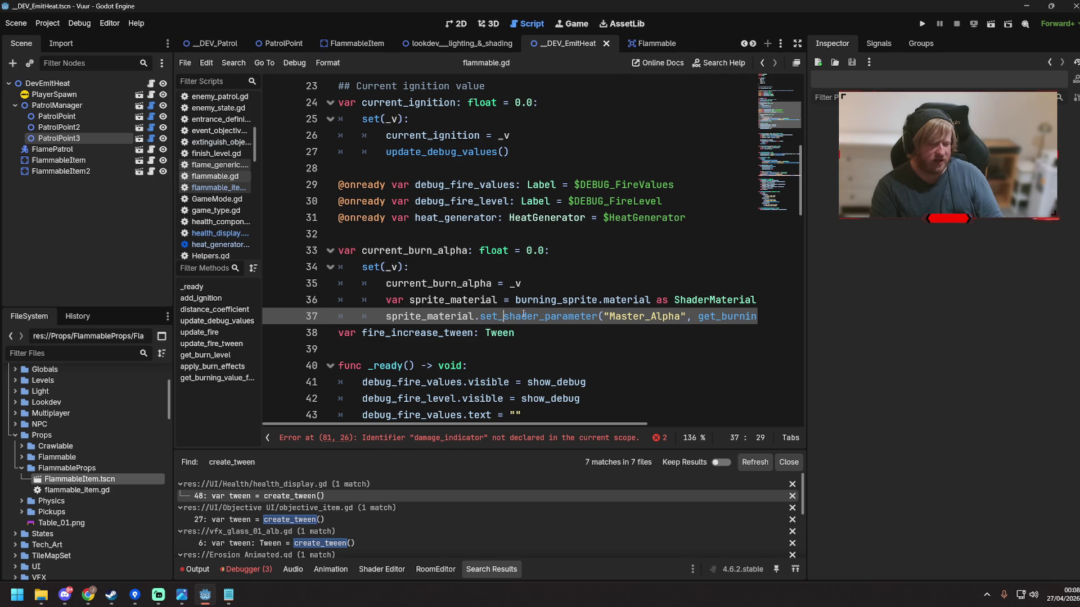
left_click_drag(559, 316, 789, 318)
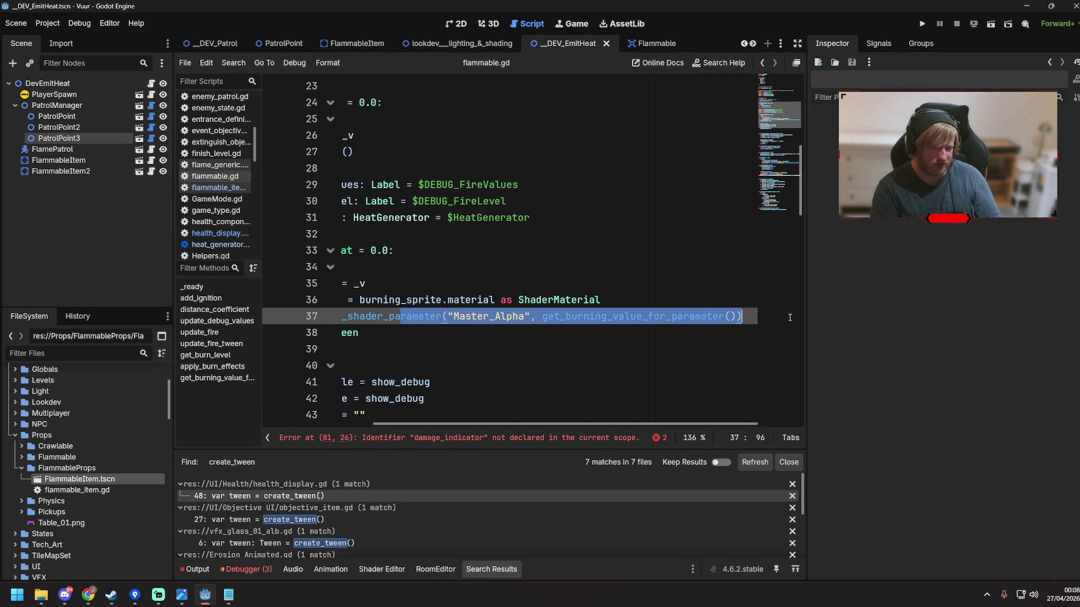
left_click(528, 333)
left_click(495, 311)
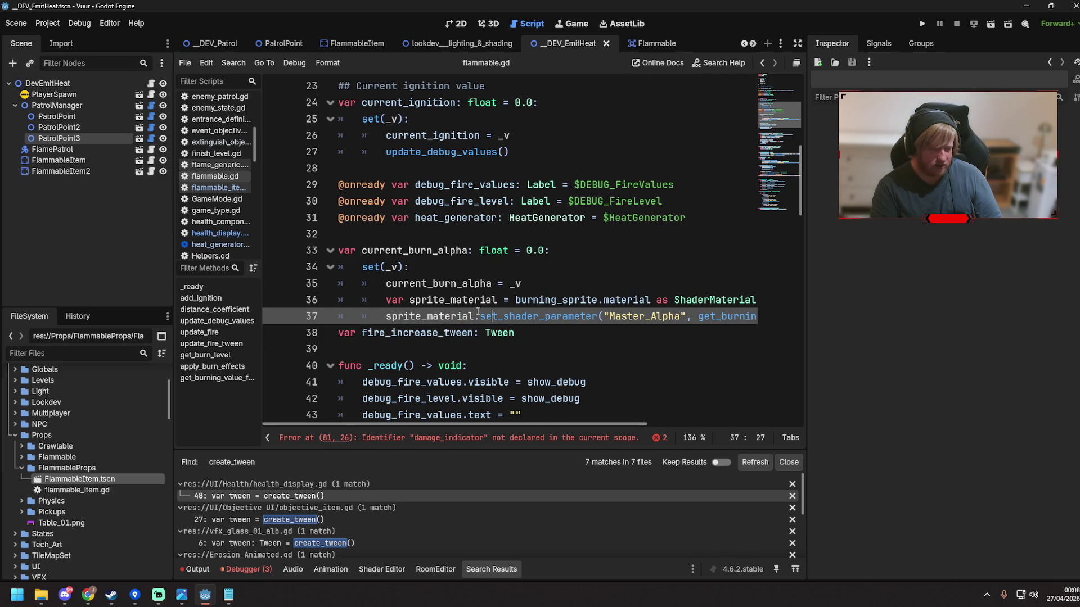
mouse_move(478, 312)
scroll(449, 336, "down", 12)
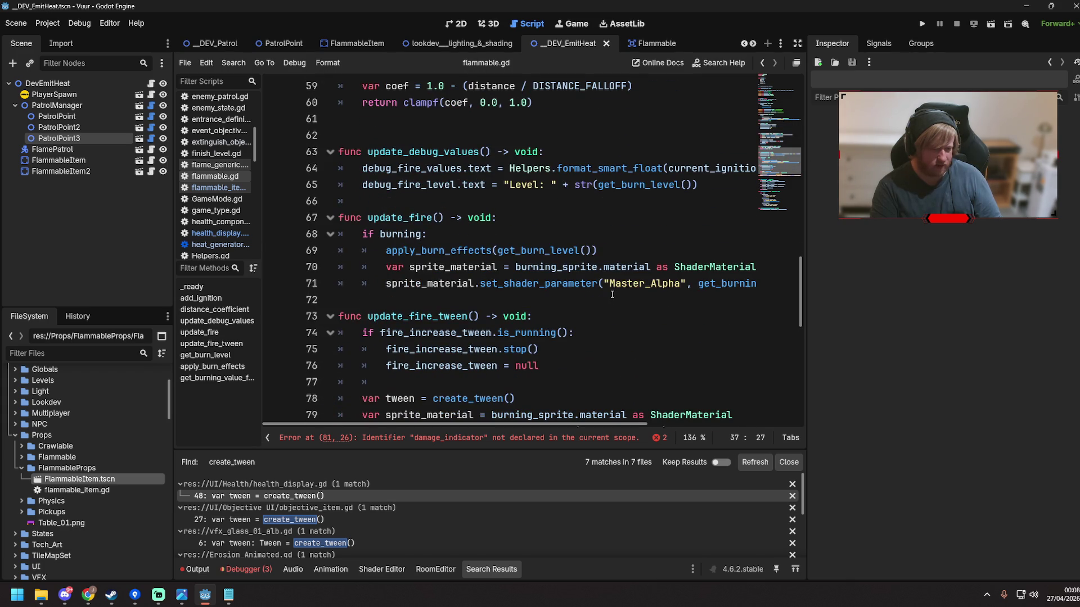
scroll(577, 332, "up", 10)
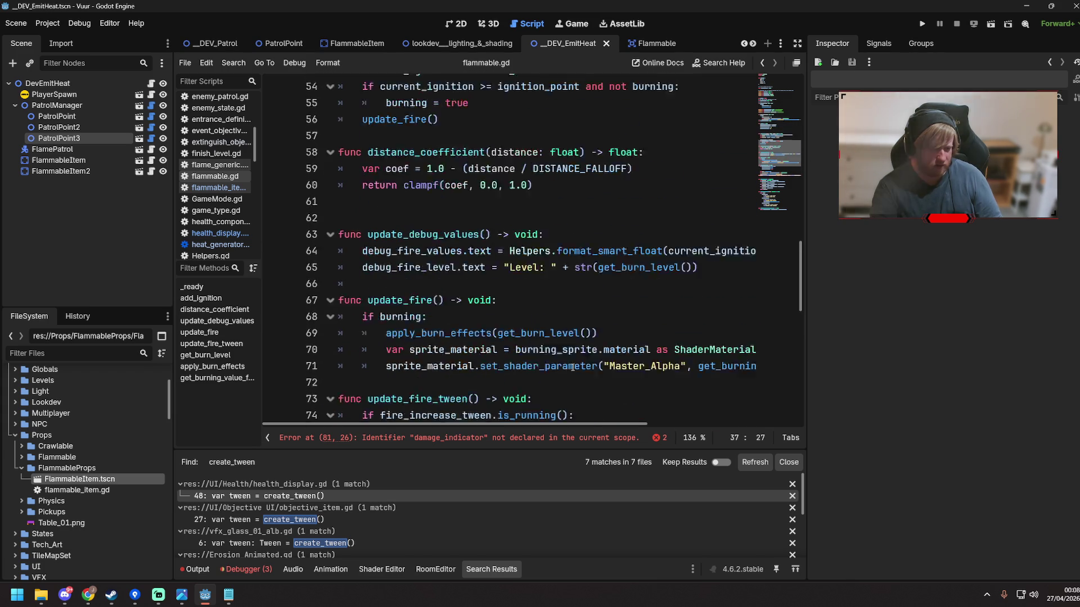
scroll(550, 251, "up", 1)
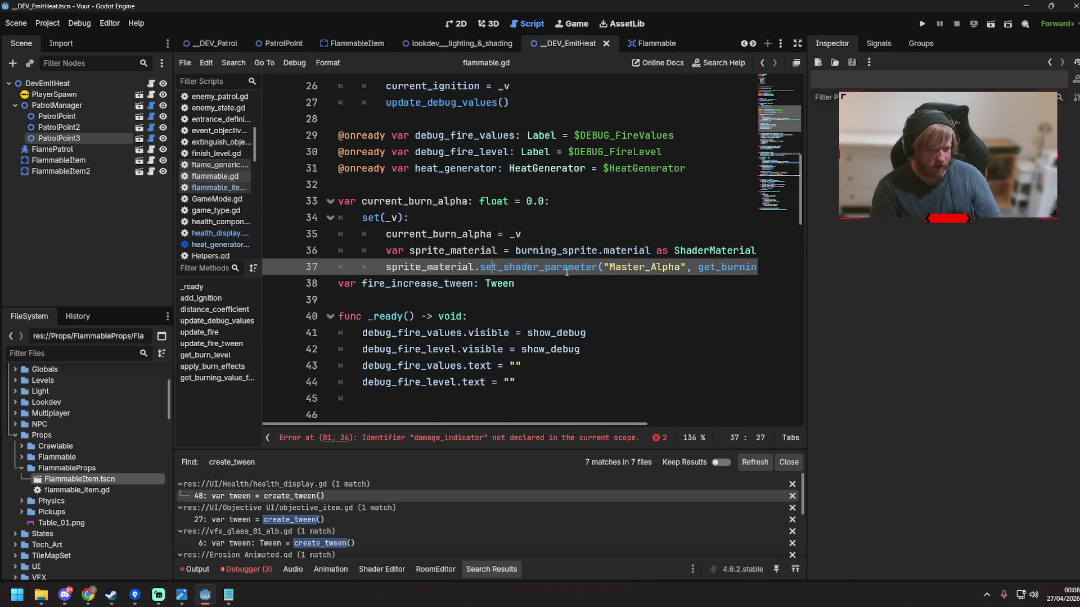
mouse_move(561, 267)
left_mouse_down()
mouse_move(753, 267)
mouse_move(665, 267)
left_mouse_up()
left_click(623, 267)
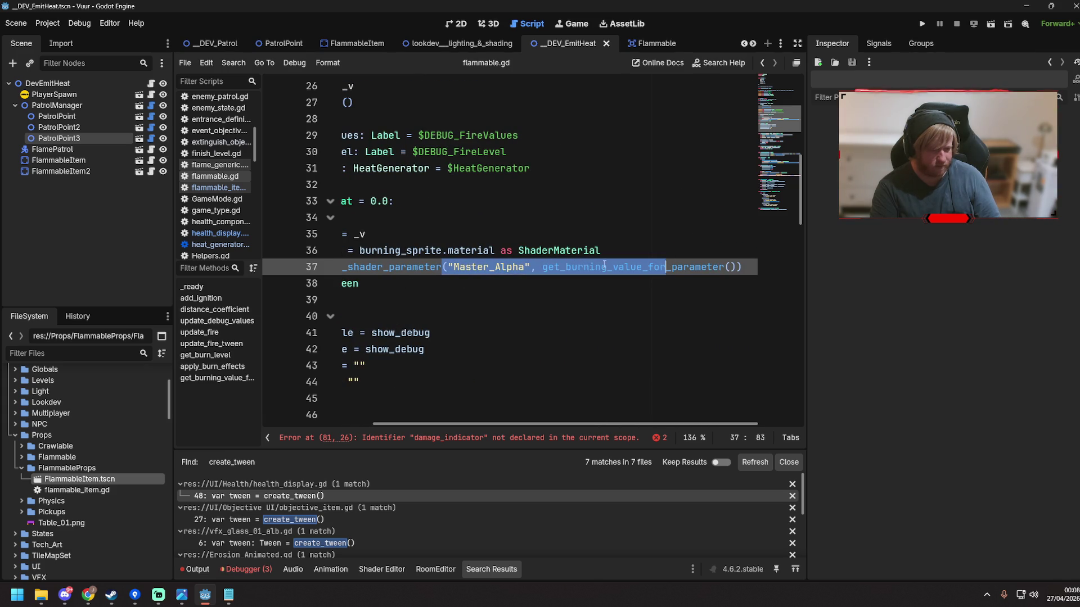
left_click(532, 266)
left_click_drag(432, 267, 338, 266)
left_click(504, 267)
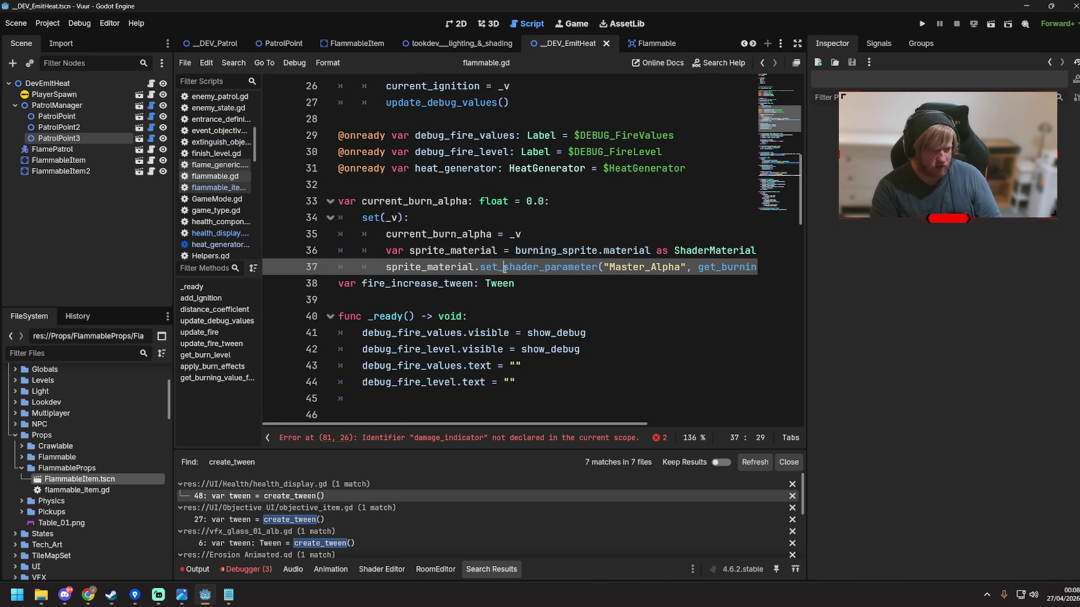
double_click(684, 254)
triple_click(684, 267)
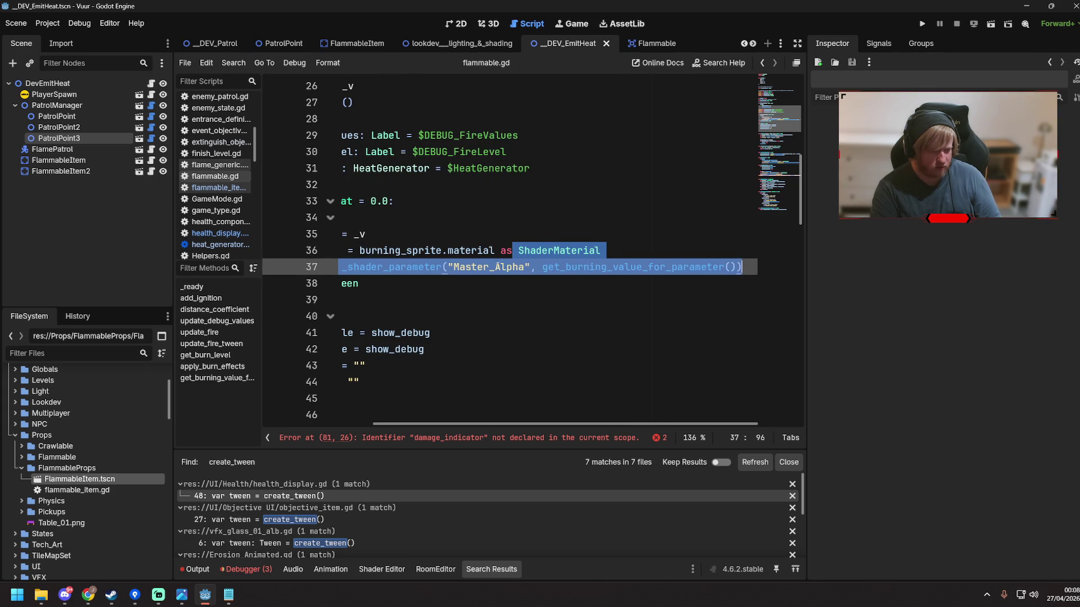
left_click(542, 267)
Replace get_burning_value_for_parameter() on line 37 with current_burn_alpha and save flammable.gd
left_click_drag(543, 267, 738, 267)
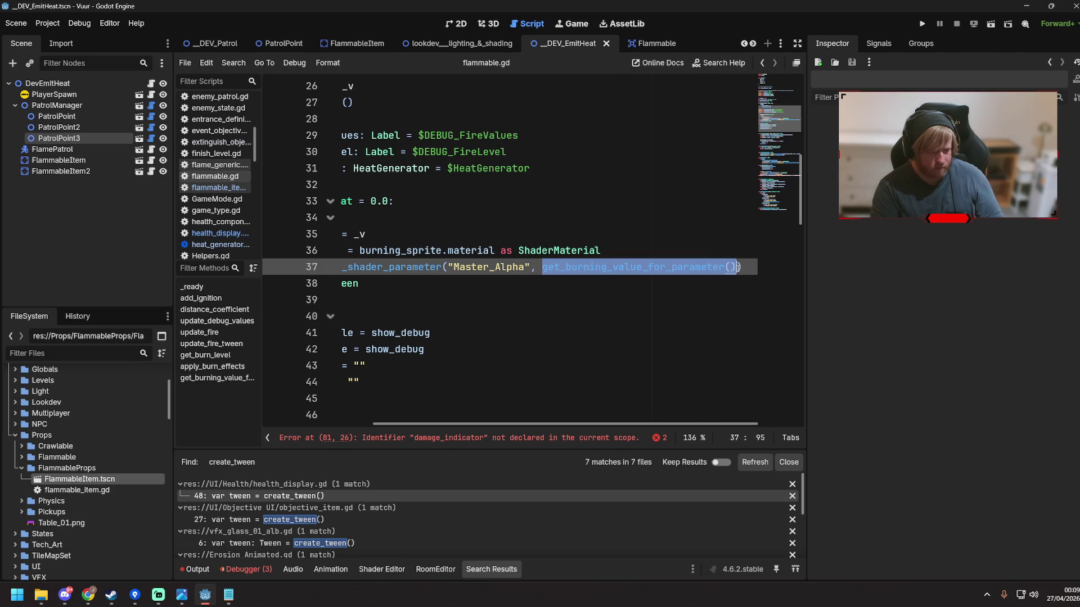
type("current_")
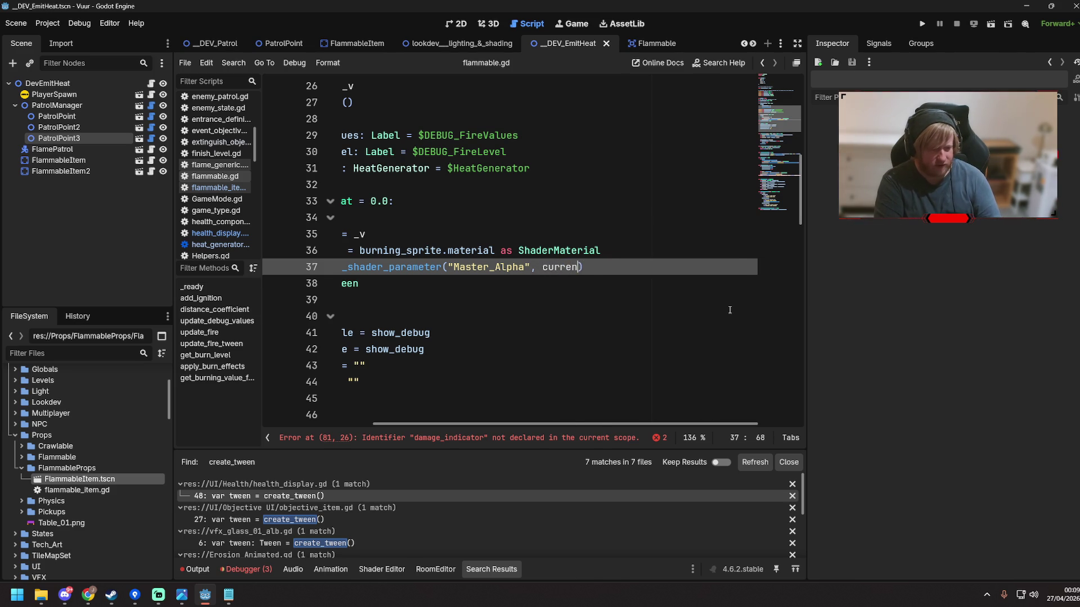
type("bur")
key("Return")
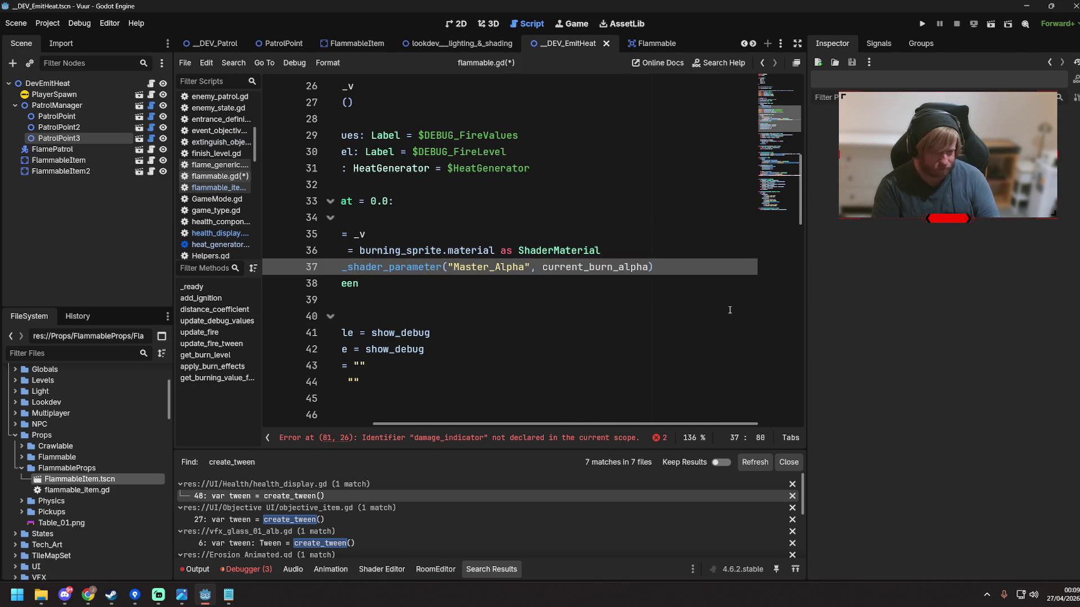
scroll(394, 315, "left", 3)
key("ctrl+s")
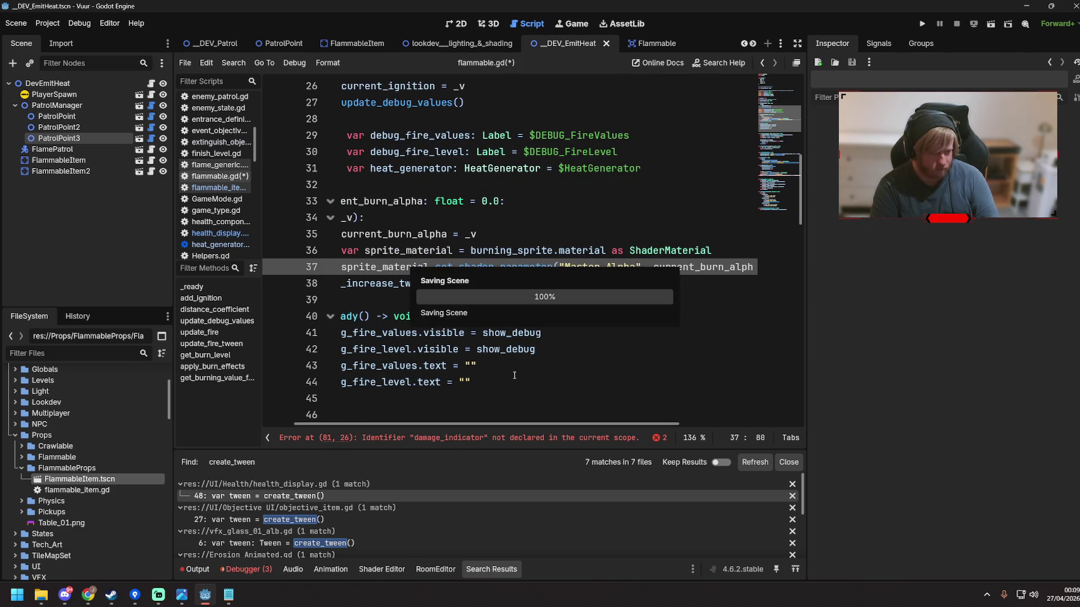
Move the edit point down to the end of line 80
left_click(405, 290)
key("Up")
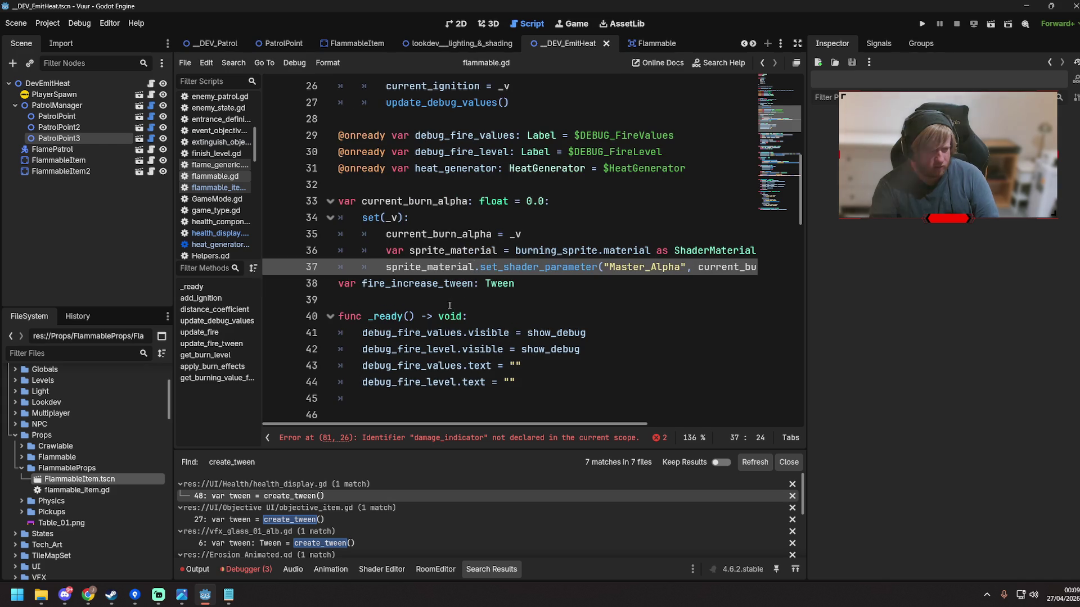
scroll(431, 316, "down", 5)
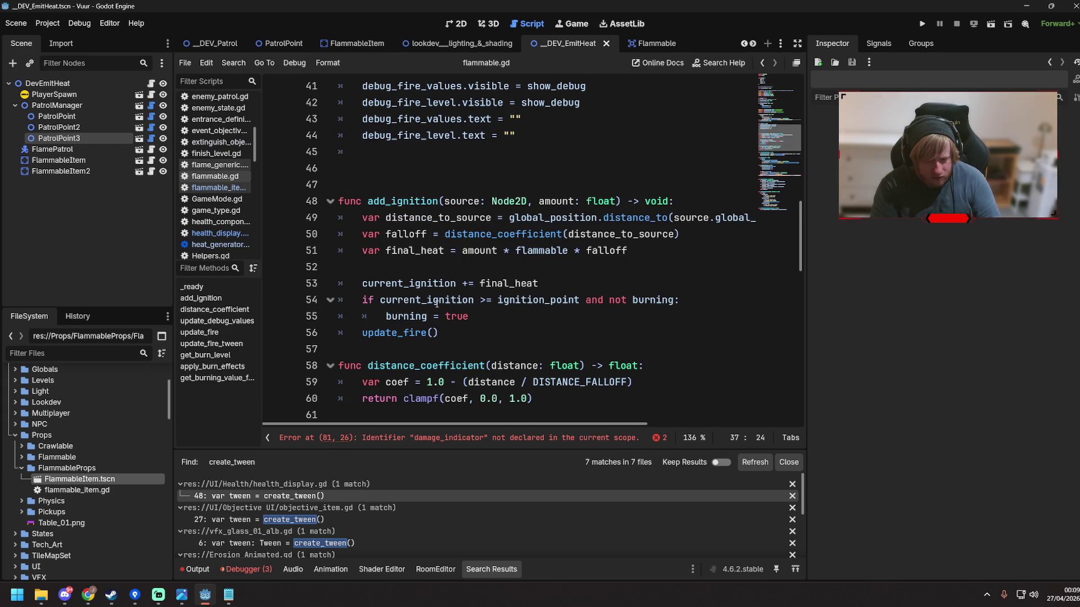
scroll(436, 303, "down", 12)
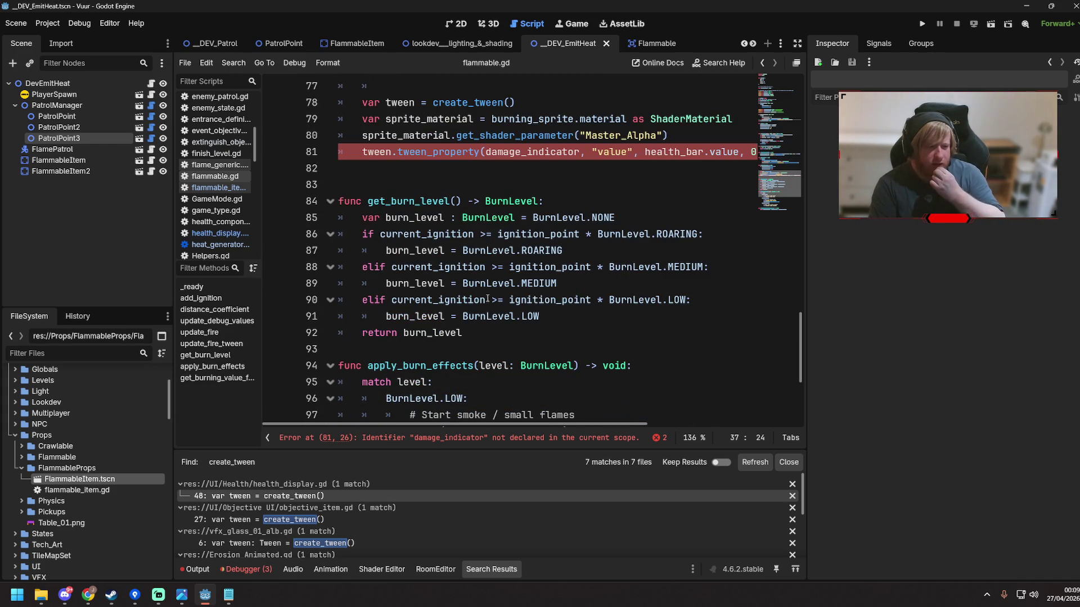
left_click(698, 135)
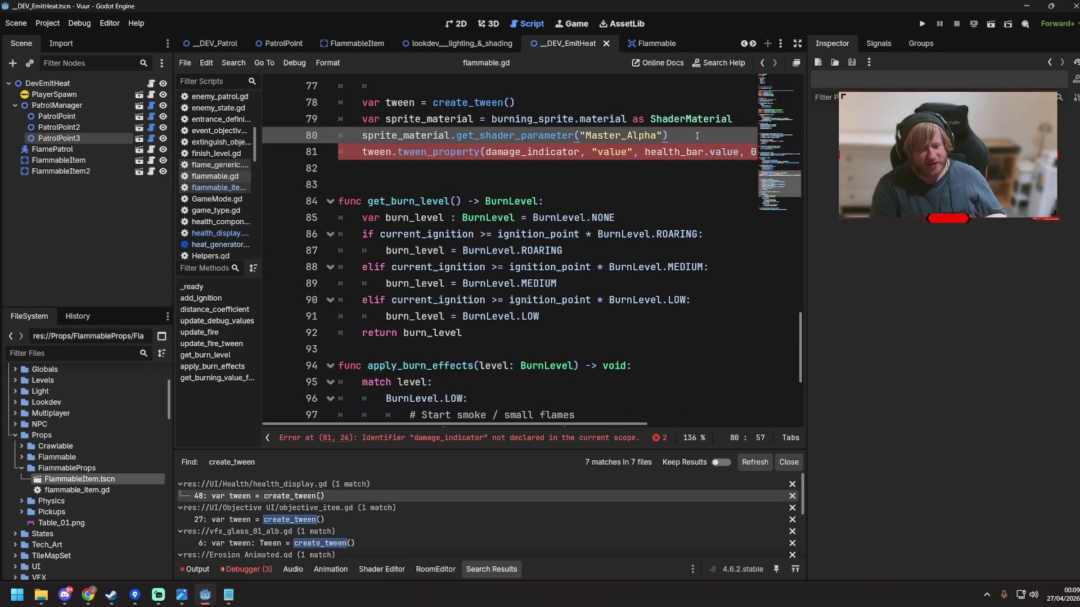
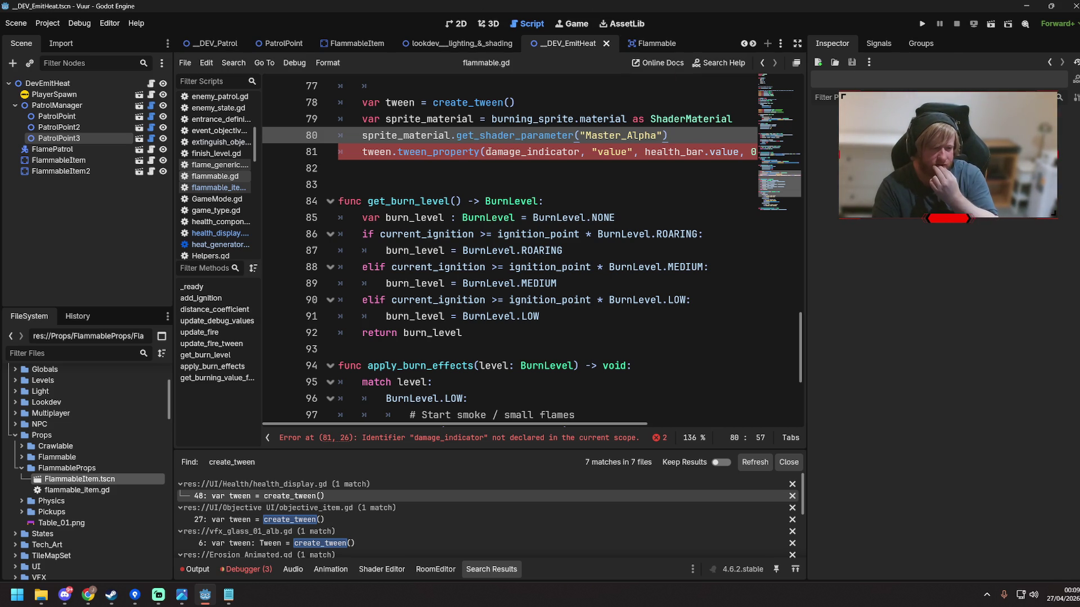
Delete the leftover sprite_material lines from flammable.gd
left_click_drag(486, 151, 579, 148)
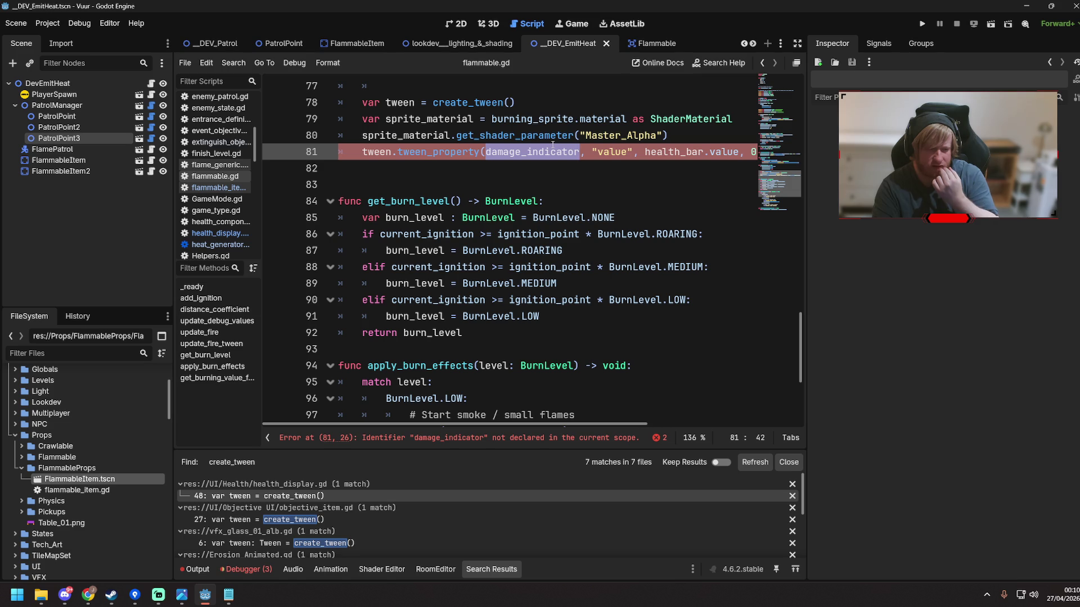
left_click(363, 136)
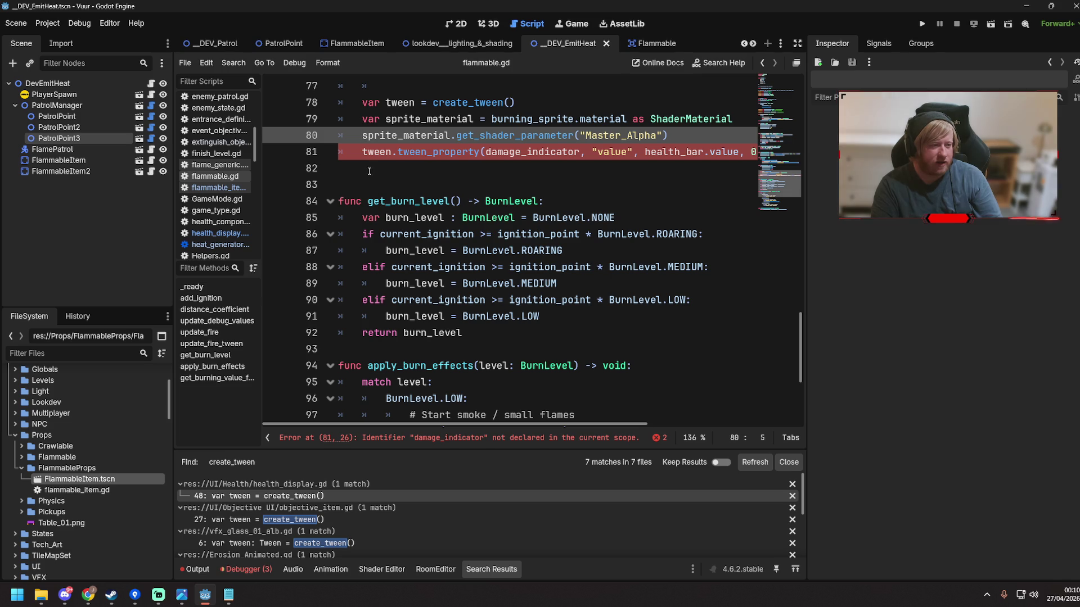
mouse_move(683, 128)
left_mouse_down()
mouse_move(329, 136)
mouse_move(291, 121)
left_mouse_up()
key("BackSpace")
key("BackSpace")
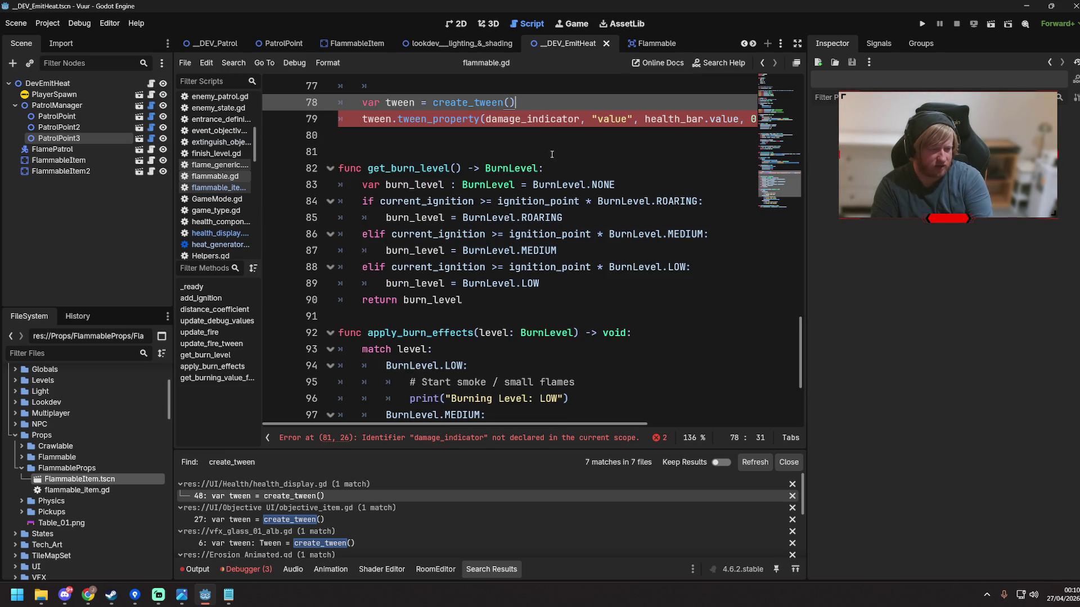
Replace the damage_indicator argument on line 79 with current_burn_alpha via autocomplete
left_click_drag(487, 118, 587, 120)
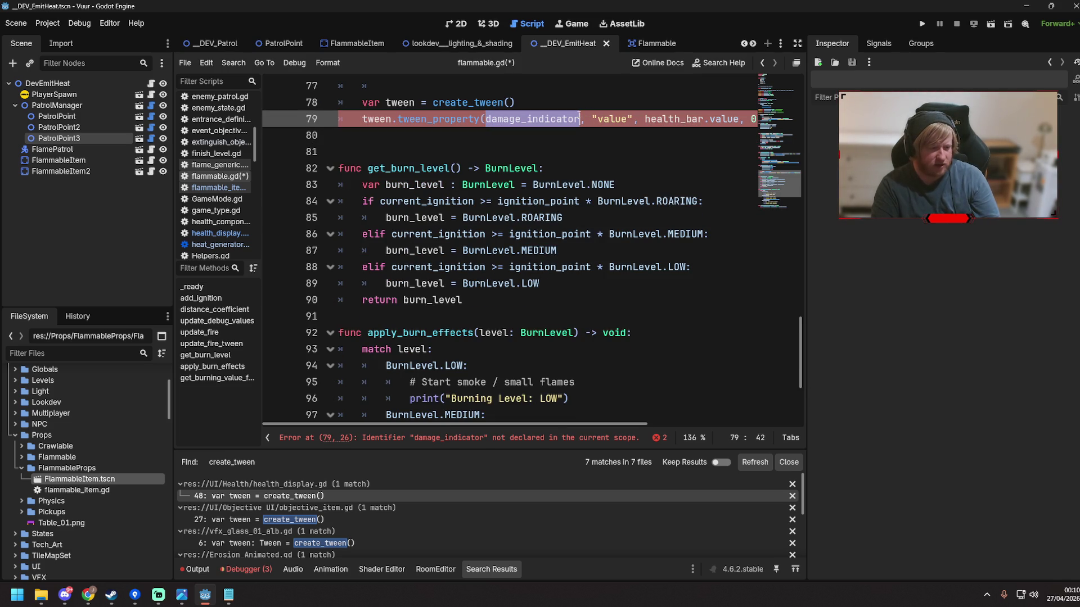
type("cur")
key("Return")
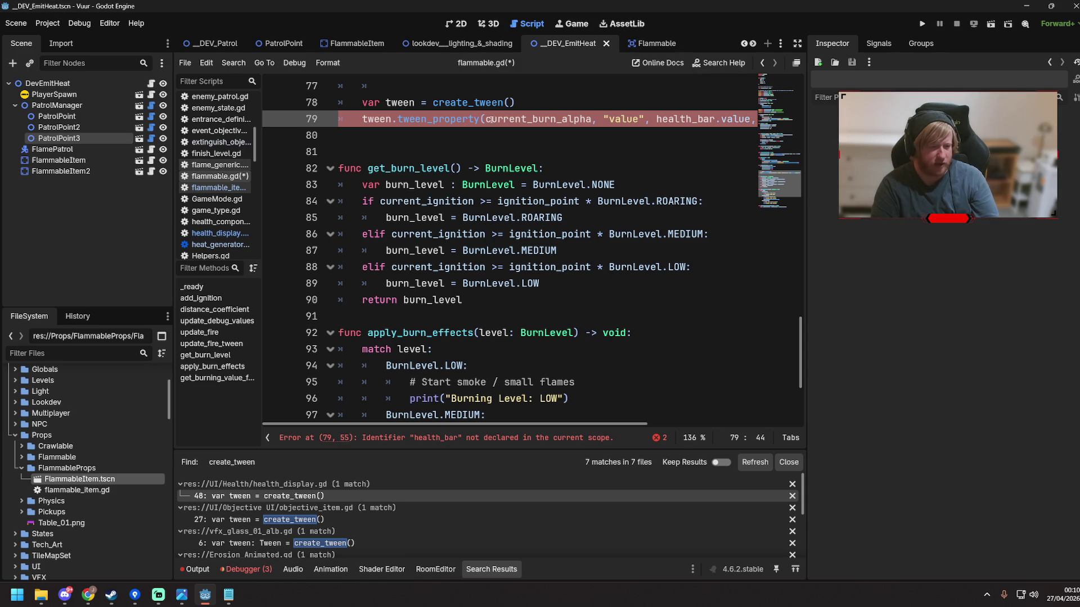
left_click_drag(526, 424, 713, 427)
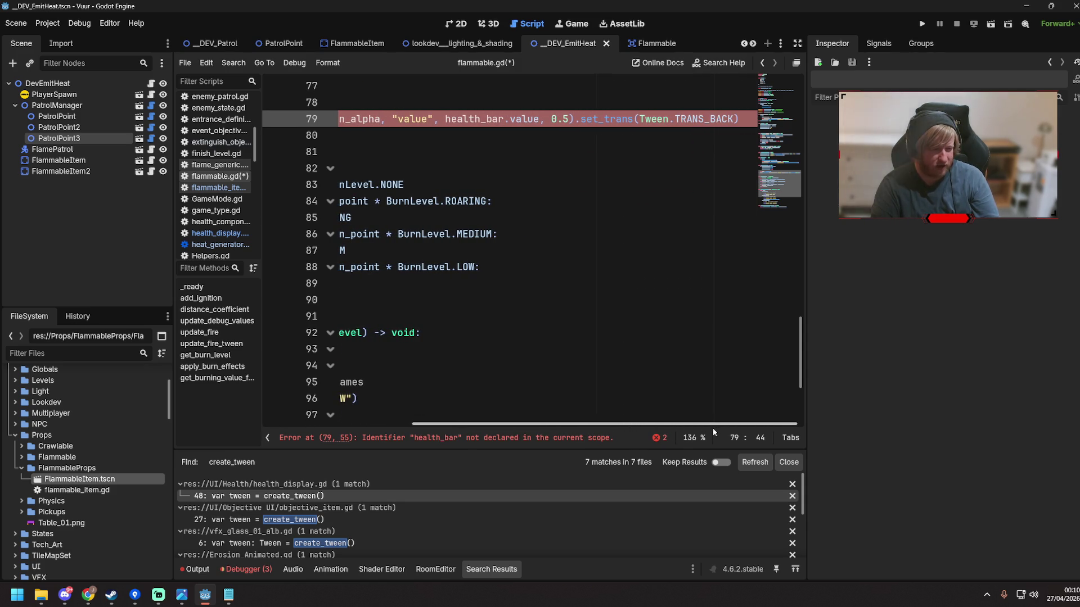
Select health_bar.value on line 79 and grab the get_burning_value_for_parameter name to replace it
left_click_drag(445, 119, 540, 119)
left_click_drag(510, 424, 390, 424)
scroll(446, 382, "down", 3)
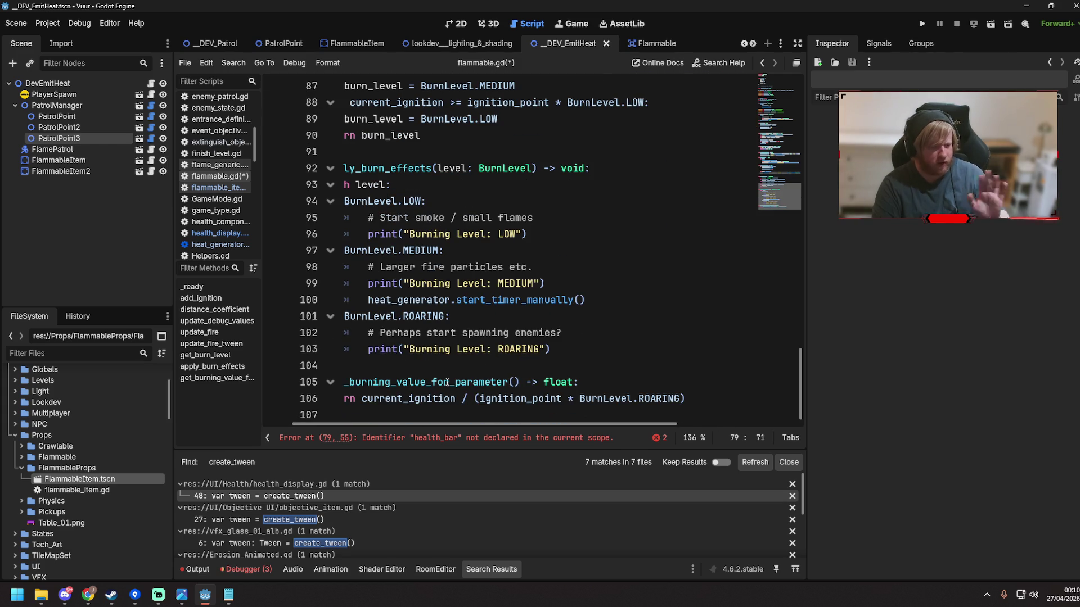
double_click(366, 382)
left_click_drag(368, 382, 562, 382)
key("ctrl+c")
scroll(657, 298, "up", 6)
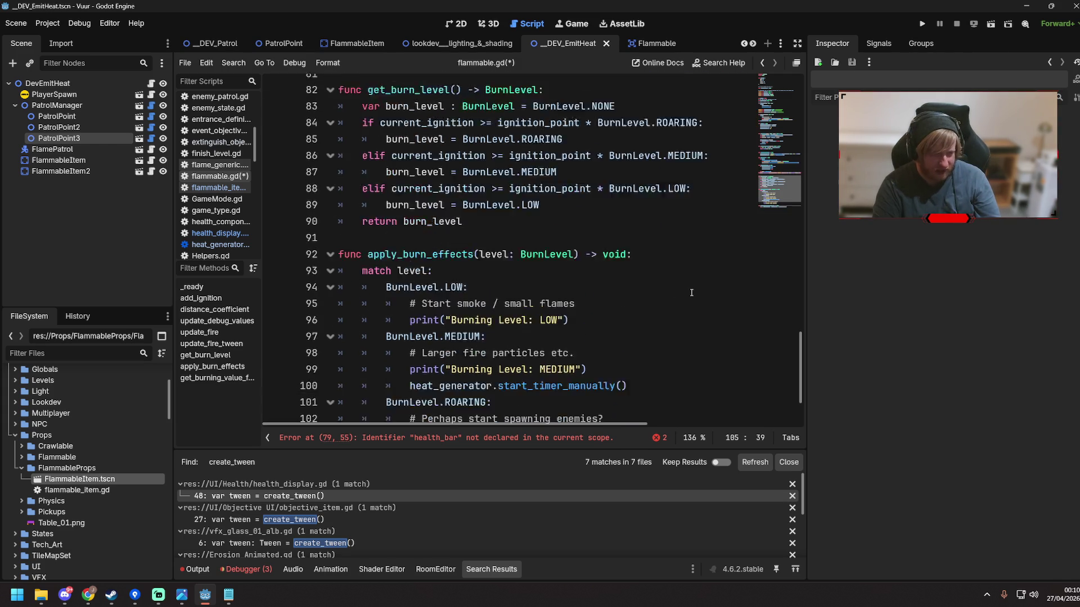
mouse_move(654, 250)
left_mouse_down()
mouse_move(753, 250)
mouse_move(462, 250)
mouse_move(574, 250)
left_mouse_up()
Make the tween call target get_burning_value_for_parameter() and tween self's "current_burn_alpha"
key("ctrl+v")
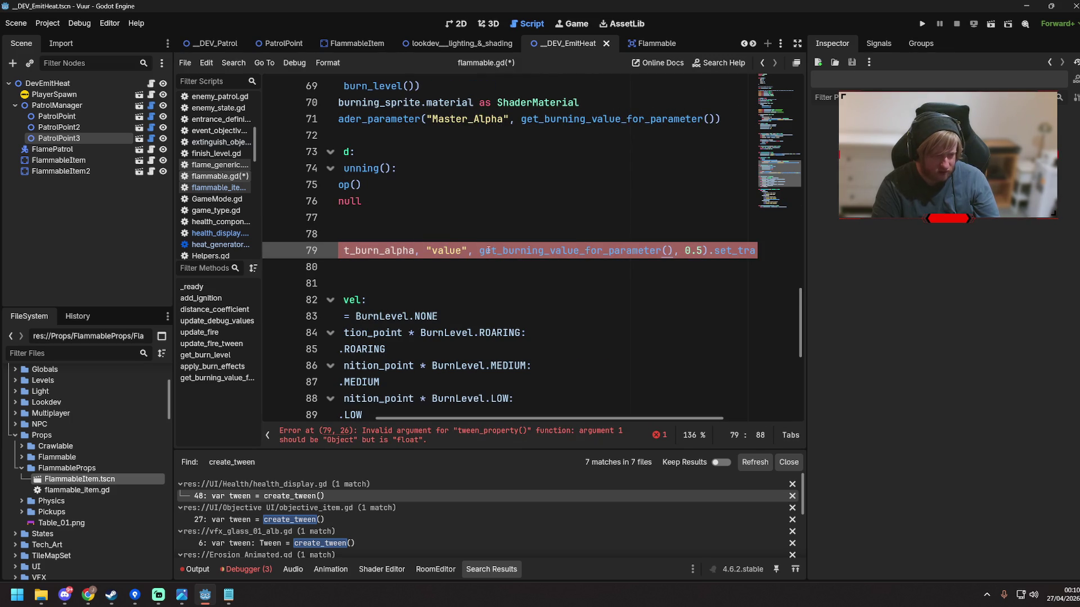
key("Down")
left_click_drag(487, 250, 591, 250)
key("ctrl+c")
key("BackSpace")
type("self")
key("Right")
key("Right")
key("Right")
key("Delete")
key("Delete")
key("Delete")
key("ctrl+v")
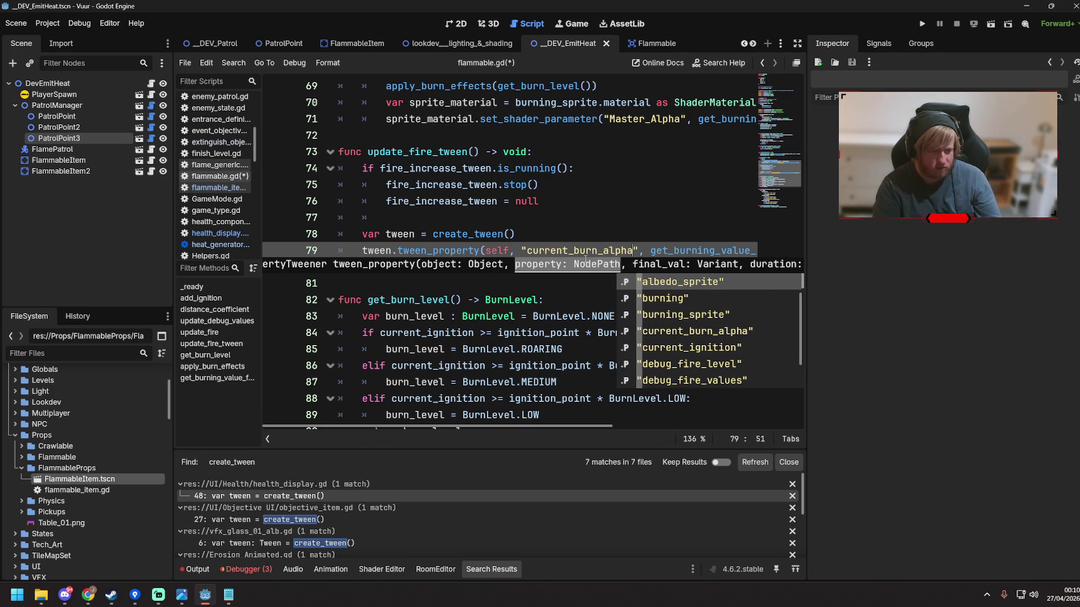
left_click(605, 228)
left_click(649, 250)
Save flammable.gd and run the current scene with F6
key("ctrl+s")
mouse_move(564, 425)
left_mouse_down()
mouse_move(691, 429)
mouse_move(470, 371)
left_mouse_up()
mouse_move(416, 251)
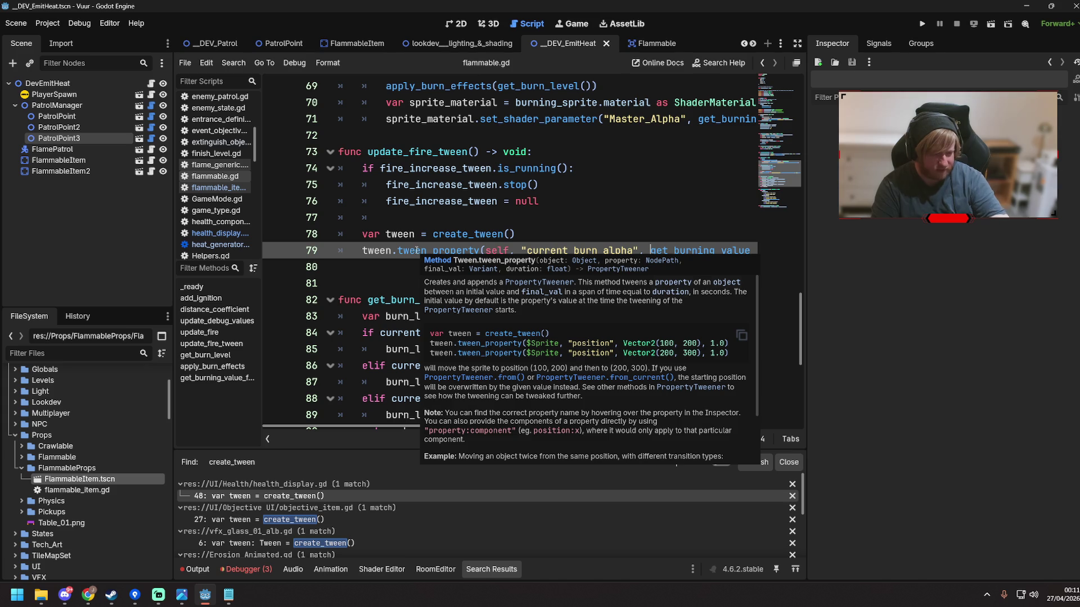
left_click(699, 222)
mouse_move(548, 427)
left_mouse_down()
mouse_move(670, 433)
mouse_move(688, 393)
left_mouse_up()
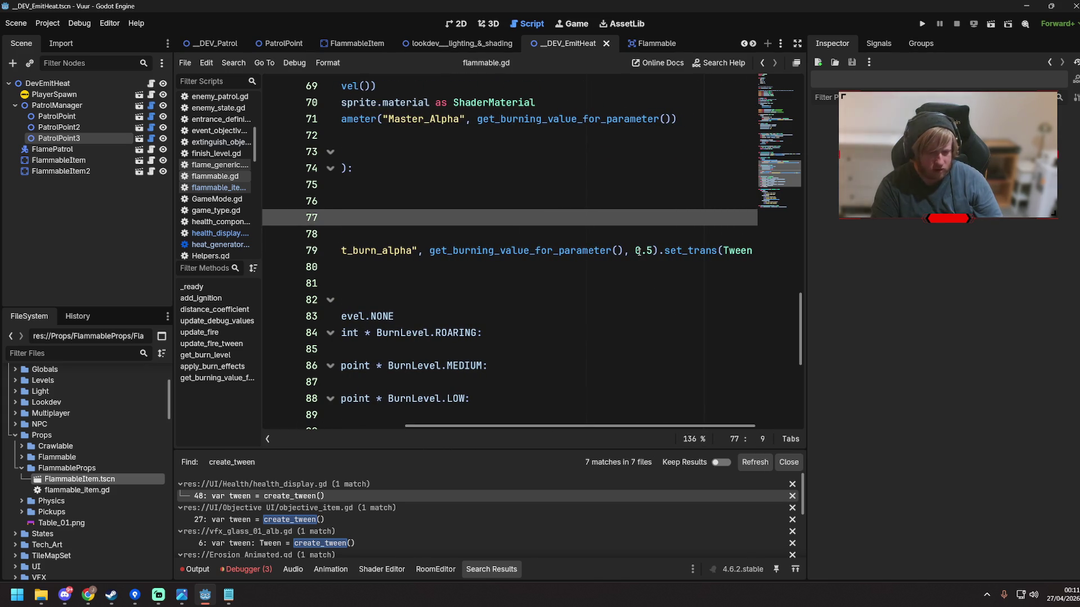
left_click(617, 251)
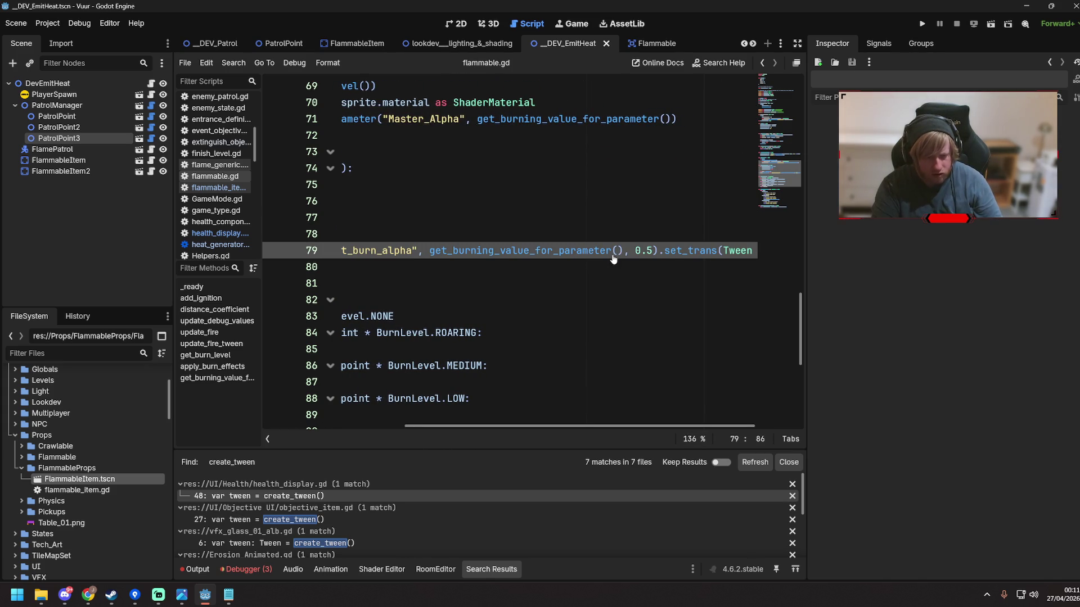
key("F6")
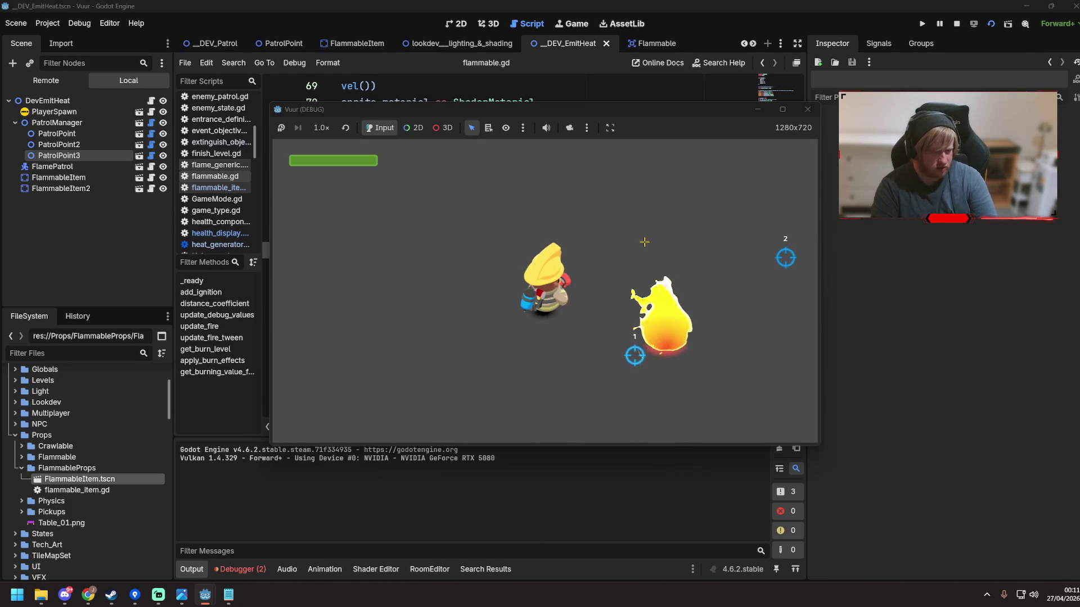
Walk the firefighter along the bookshelves until they ignite, then close the game window
key("d")
key("w")
key("d")
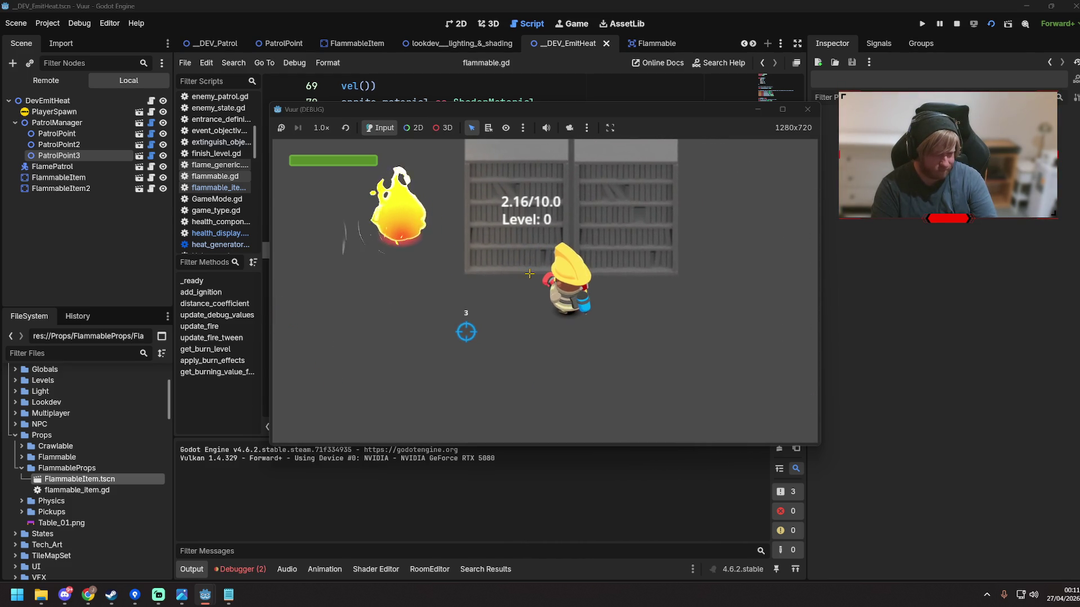
key("d")
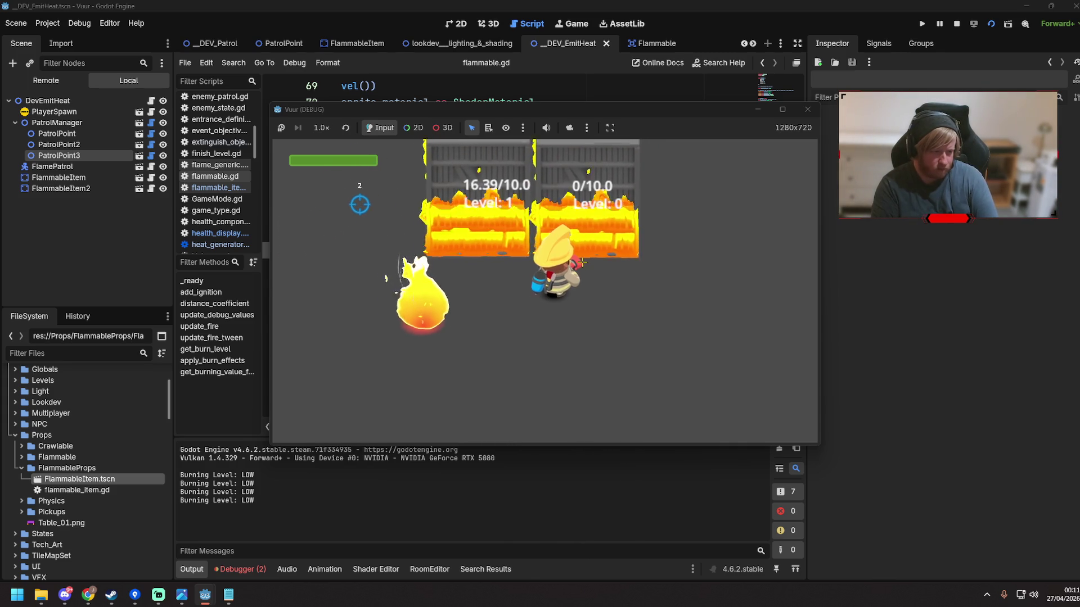
key("a")
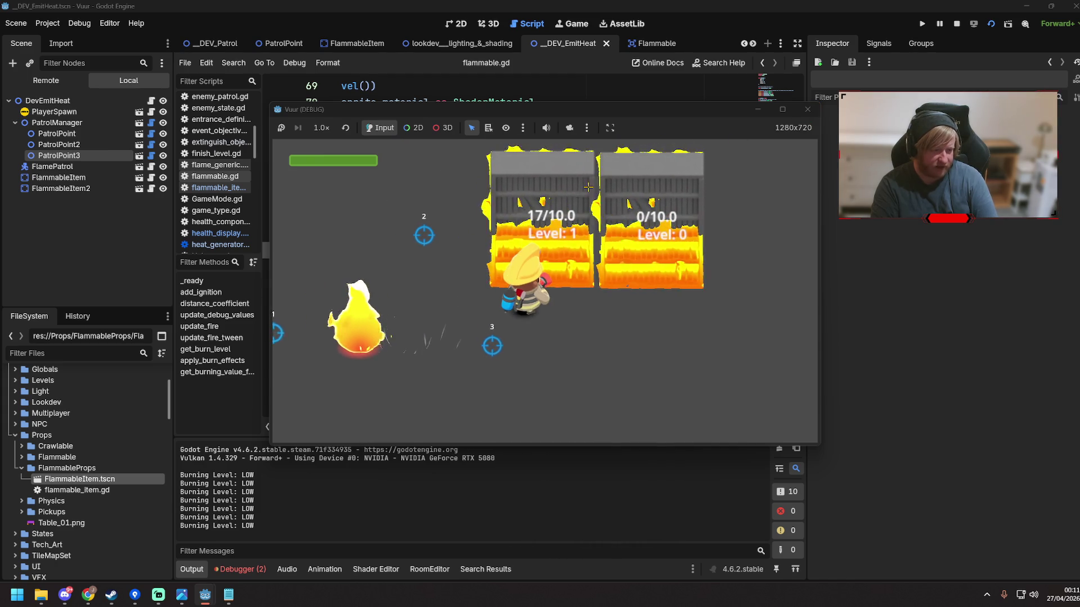
key("d")
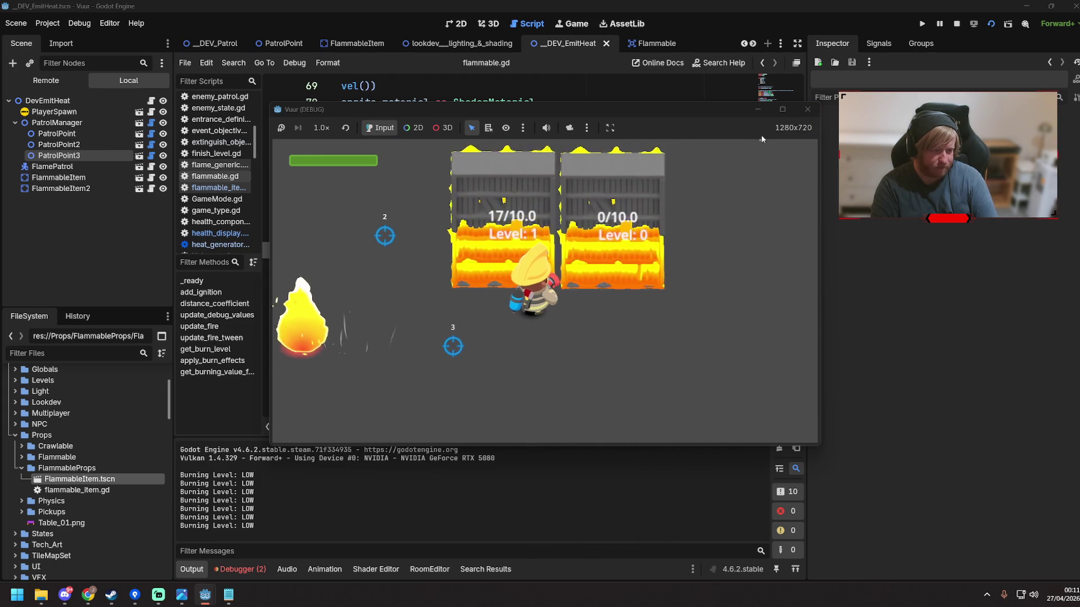
left_click(809, 112)
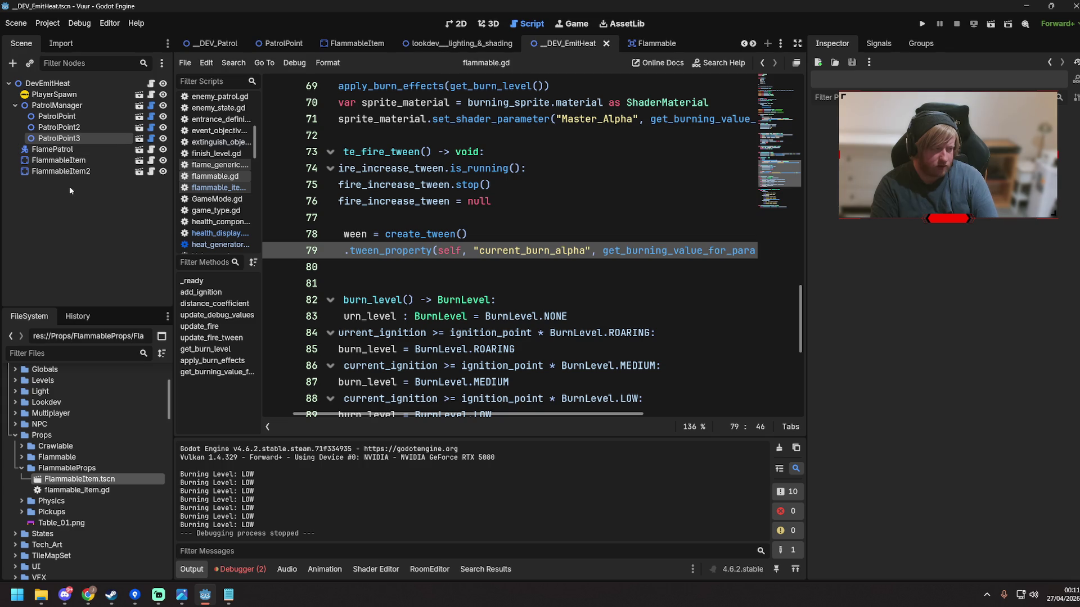
Delete the existing FlammableItem2 node from the DevEmitHeat scene
left_click(61, 171)
left_click(457, 23)
key("Delete")
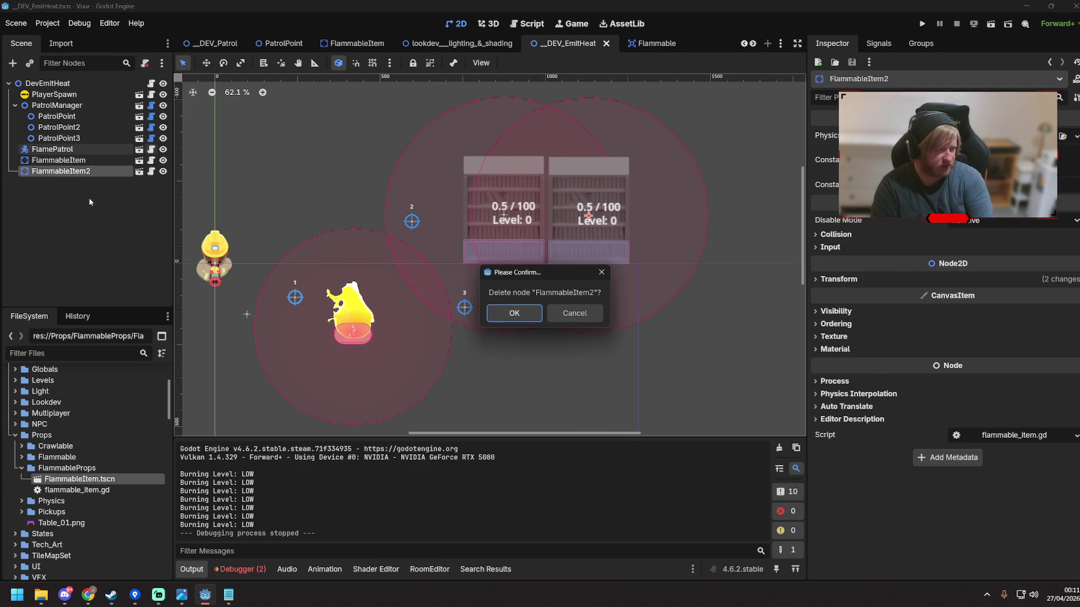
key("Escape")
key("Delete")
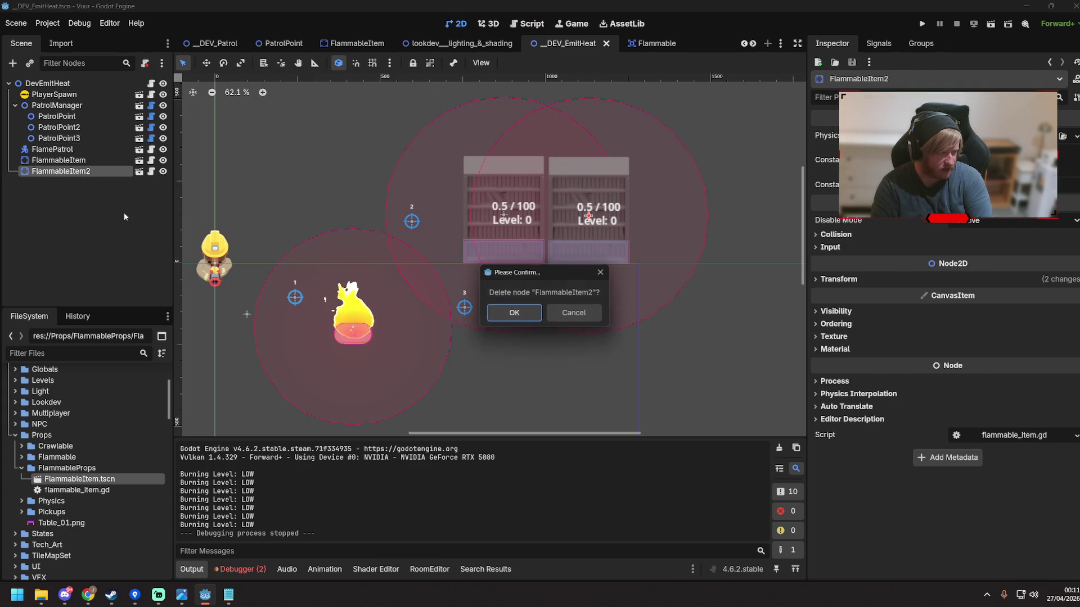
left_click(514, 313)
Add a new FlammableItem instance at scale 2.0 beside the shelf at (1152, -151) and save
mouse_move(80, 479)
left_mouse_down()
mouse_move(551, 306)
mouse_move(579, 231)
mouse_move(589, 232)
left_mouse_up()
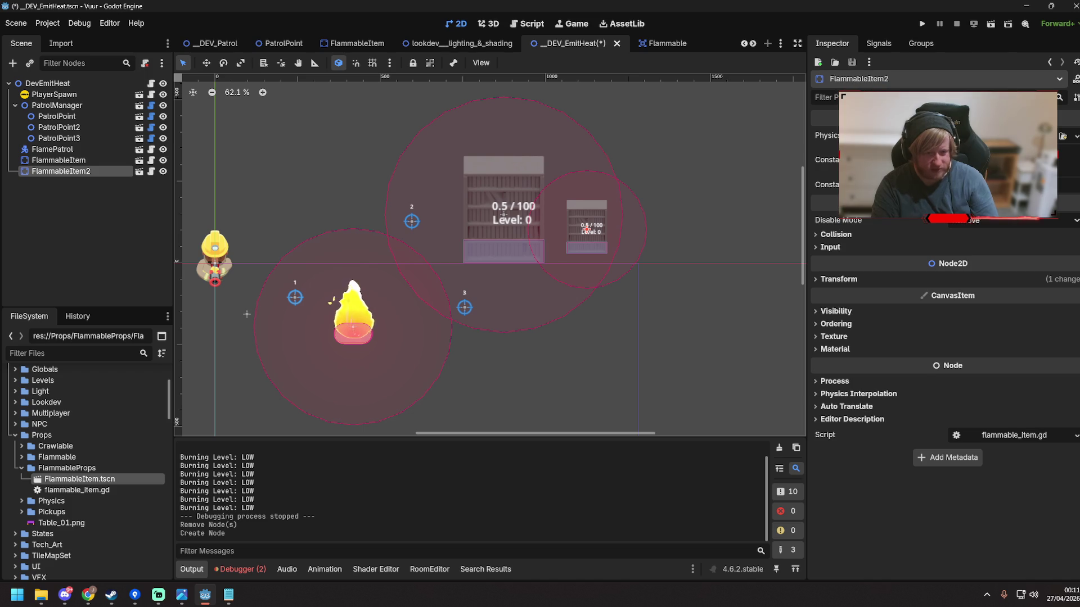
left_click(818, 279)
left_click(984, 342)
type("2")
key("Return")
key("w")
left_click_drag(593, 247, 602, 229)
key("q")
left_click(725, 349)
key("ctrl+s")
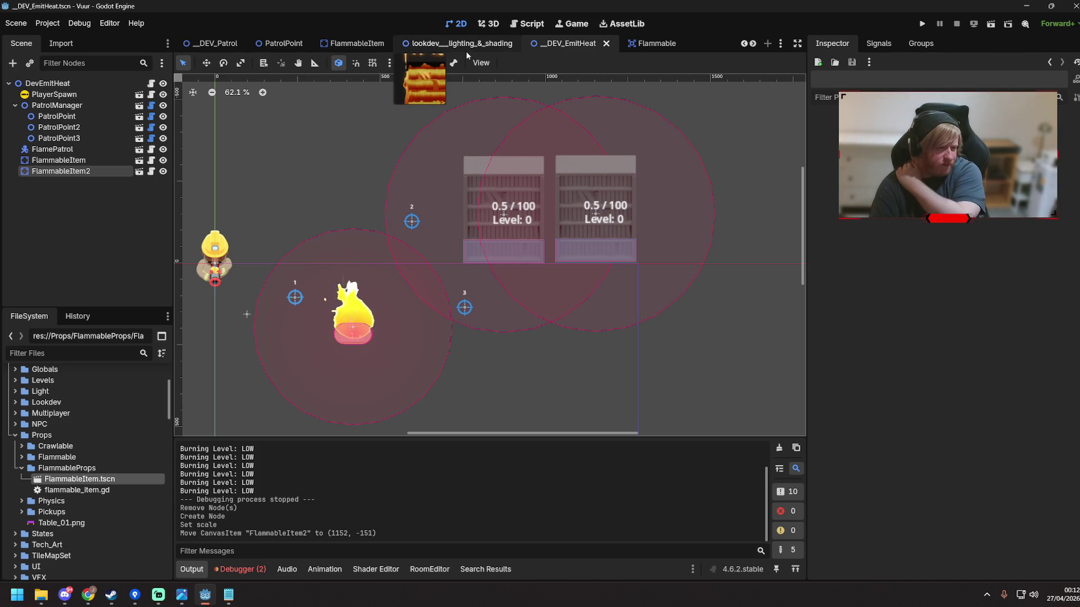
Check the FlammableItem2 node in the scene tree, then return to the flammable.gd script
left_click(75, 162)
left_click(81, 173)
right_click(80, 173)
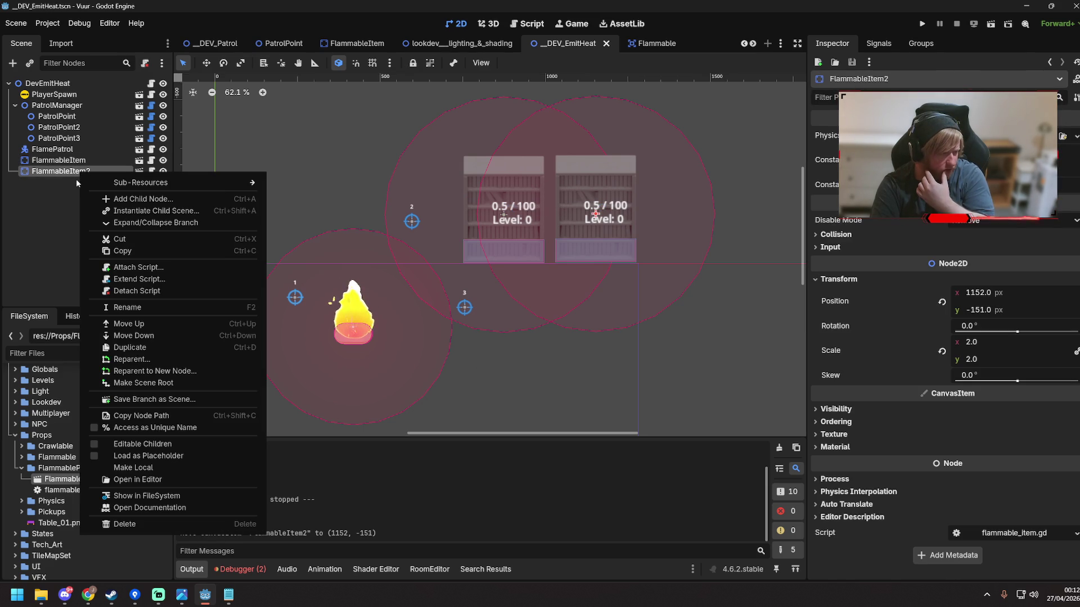
left_click(38, 218)
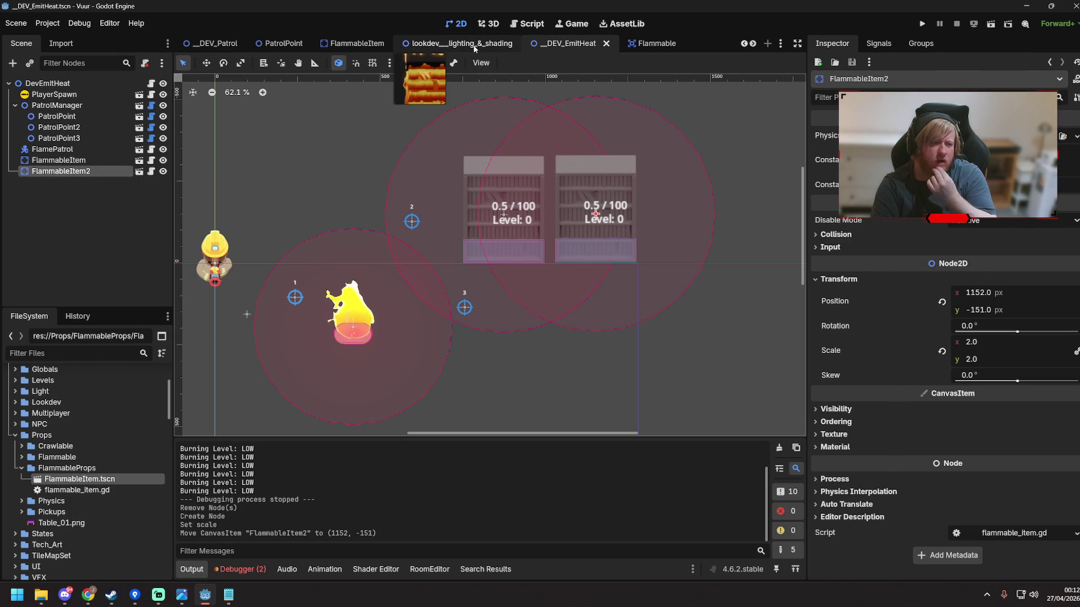
left_click(472, 44)
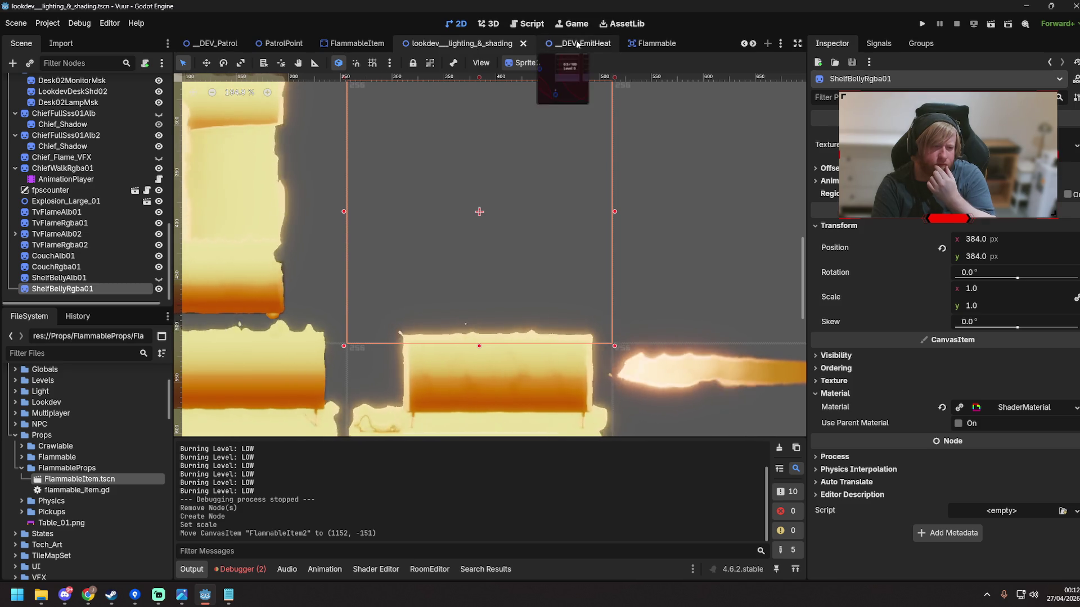
left_click(568, 44)
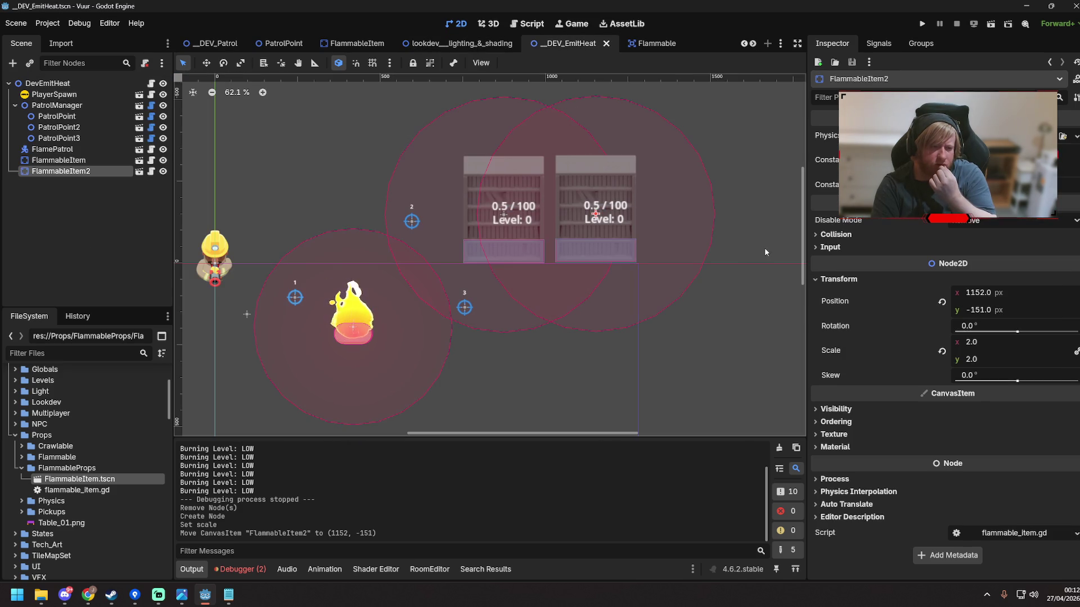
left_click(526, 24)
scroll(543, 201, "up", 3)
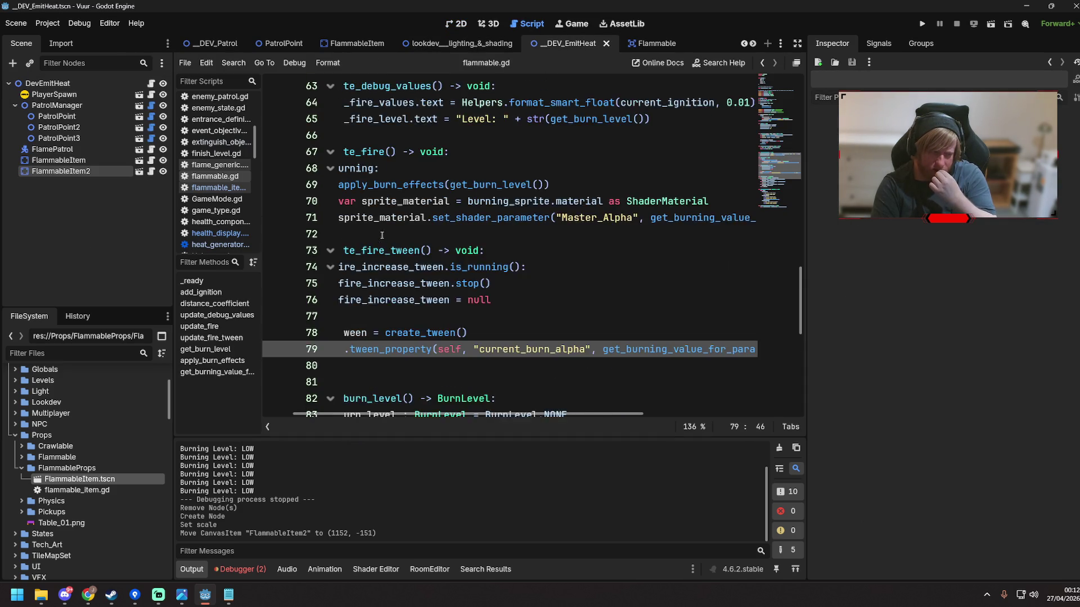
Replace the sprite material lines in update_fire with update_fire_tween() and save the script
key("Up")
key("Up")
key("Up")
key("Down")
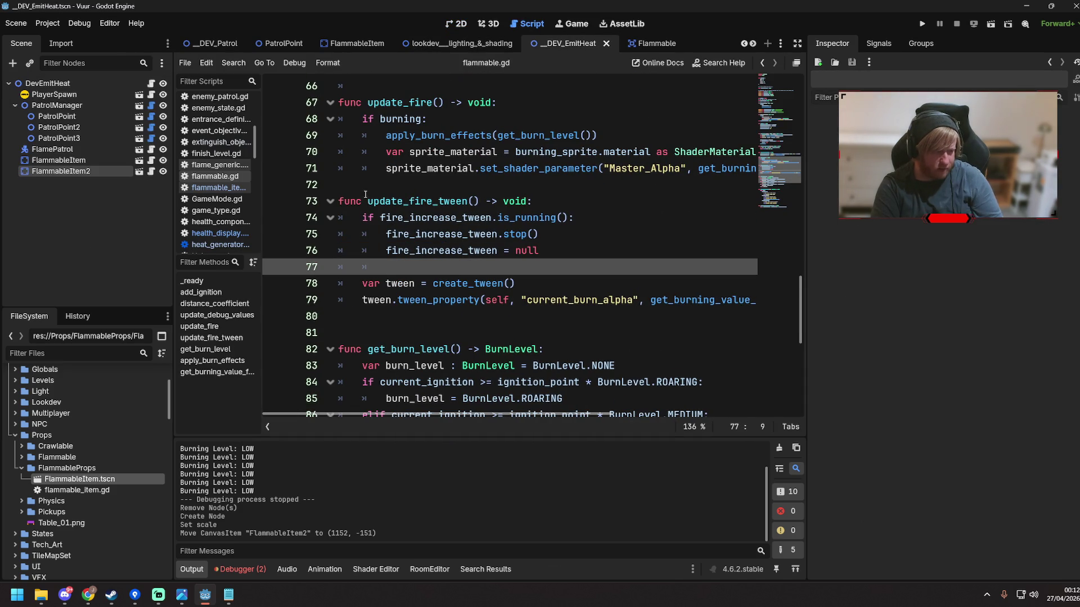
left_click_drag(367, 201, 475, 200)
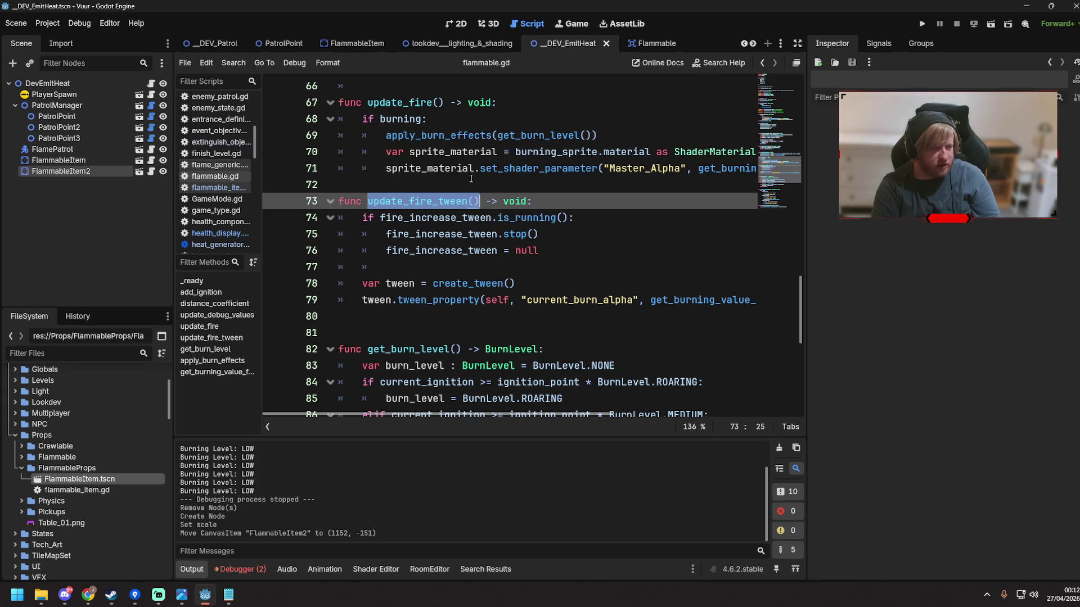
scroll(458, 174, "up", 1)
mouse_move(387, 201)
left_mouse_down()
mouse_move(615, 202)
mouse_move(673, 218)
left_mouse_up()
key("BackSpace")
left_click_drag(609, 200, 539, 201)
left_click_drag(436, 200, 387, 201)
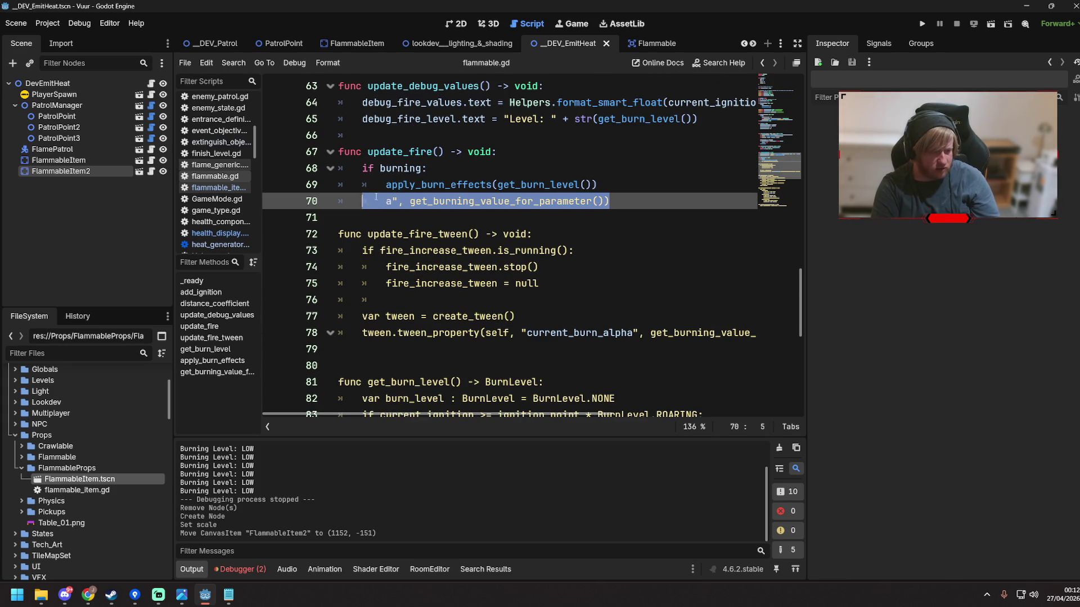
type("update_fire_tween()")
key("ctrl+s")
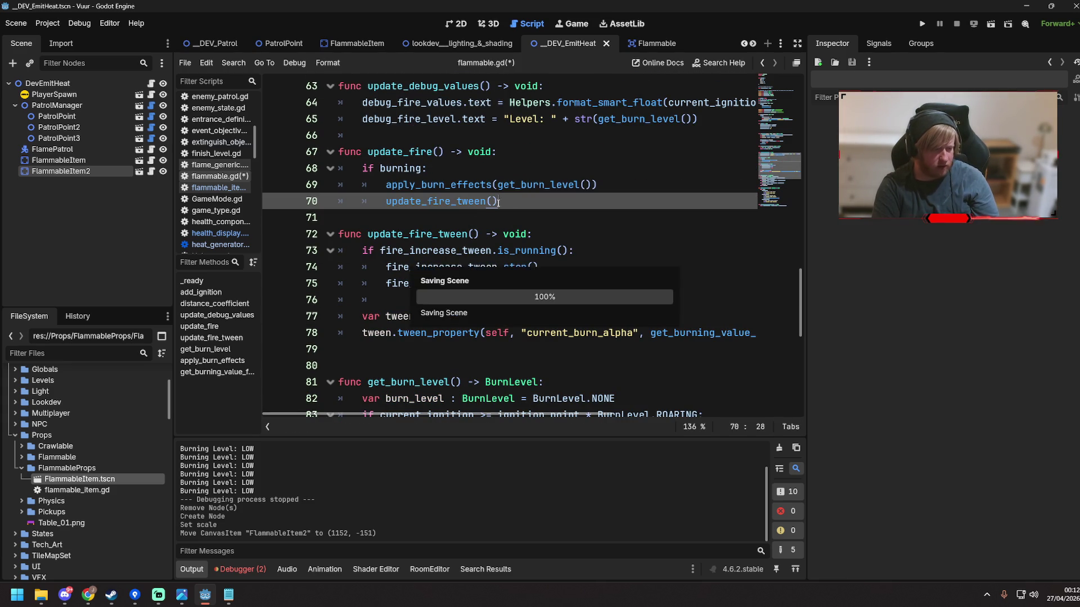
Review the script and run the scene with F6 to test the burning
scroll(466, 248, "up", 10)
scroll(466, 250, "up", 3)
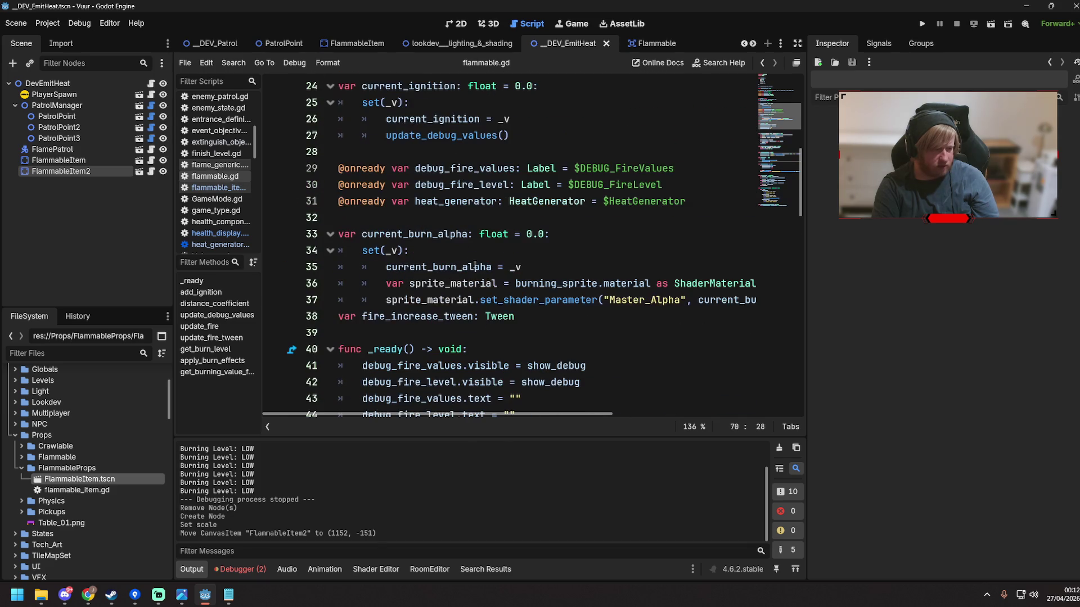
scroll(523, 255, "down", 13)
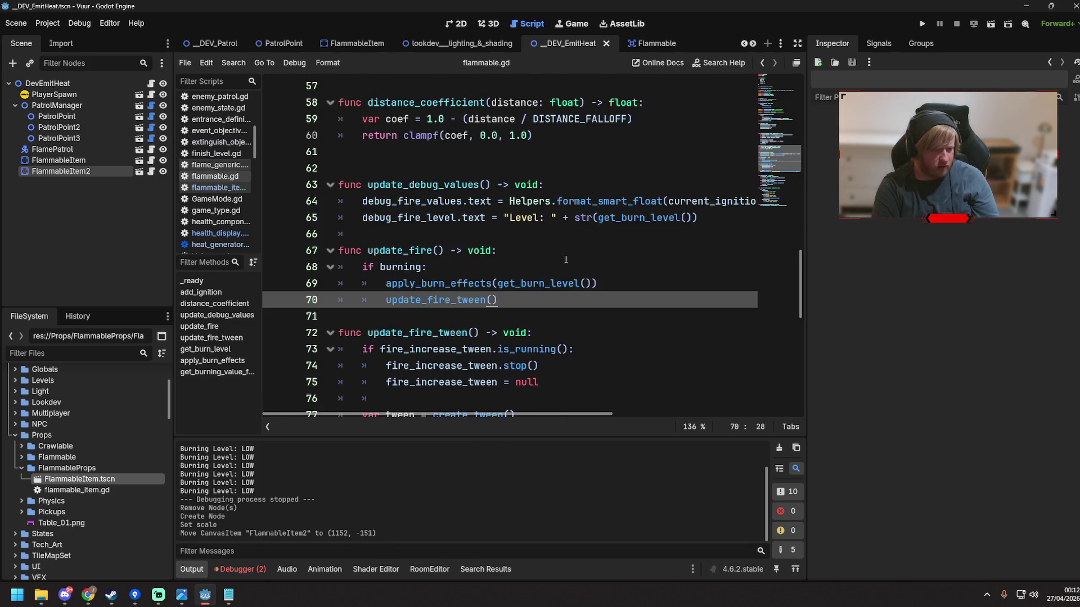
scroll(537, 197, "down", 1)
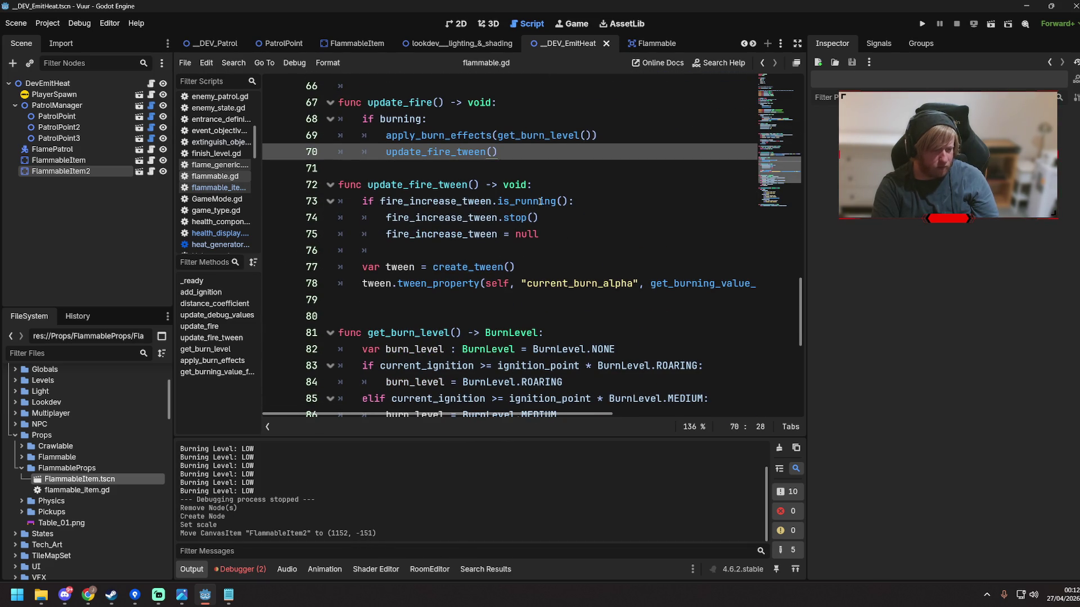
left_click_drag(560, 415, 658, 413)
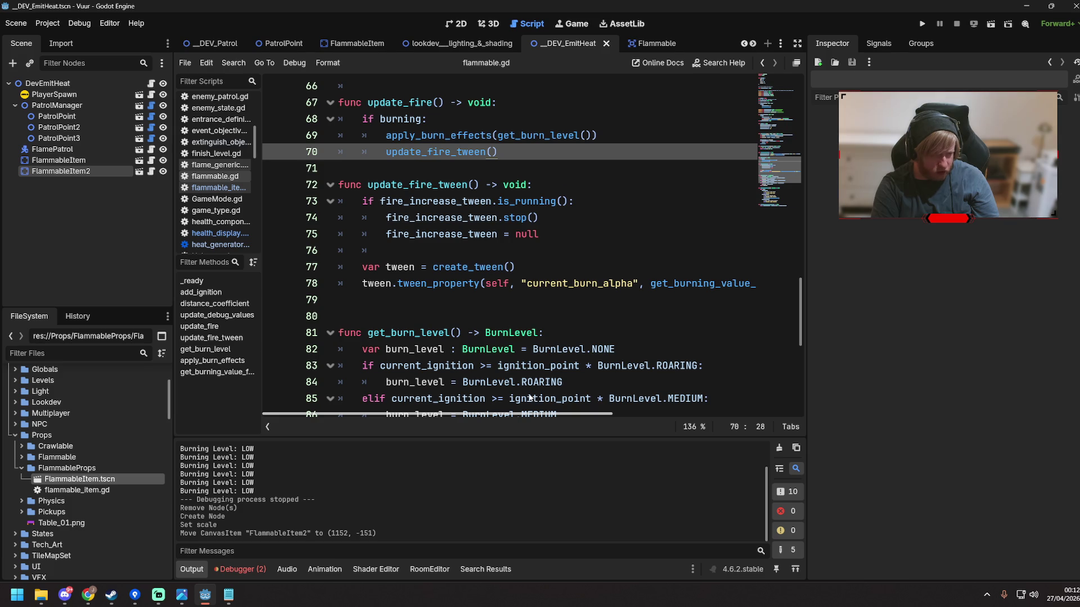
scroll(492, 324, "down", 7)
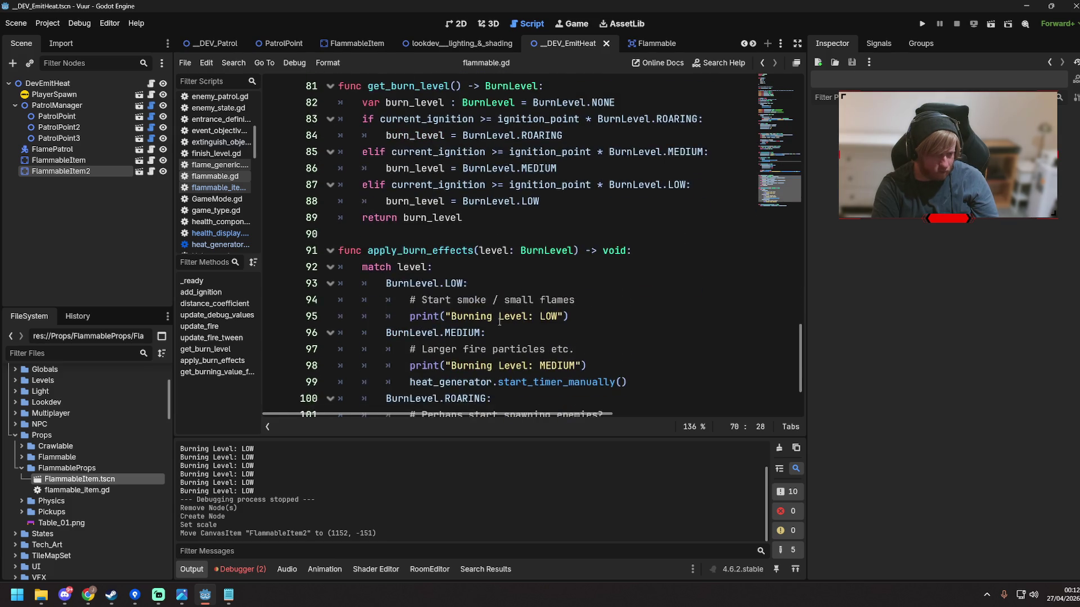
scroll(514, 156, "up", 6)
scroll(513, 155, "up", 2)
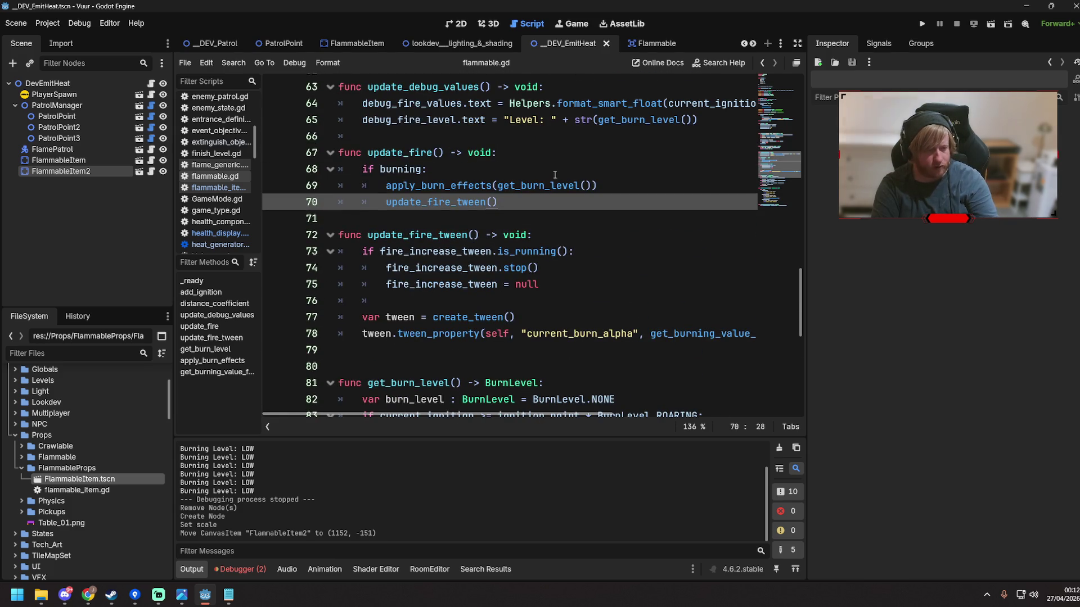
key("F6")
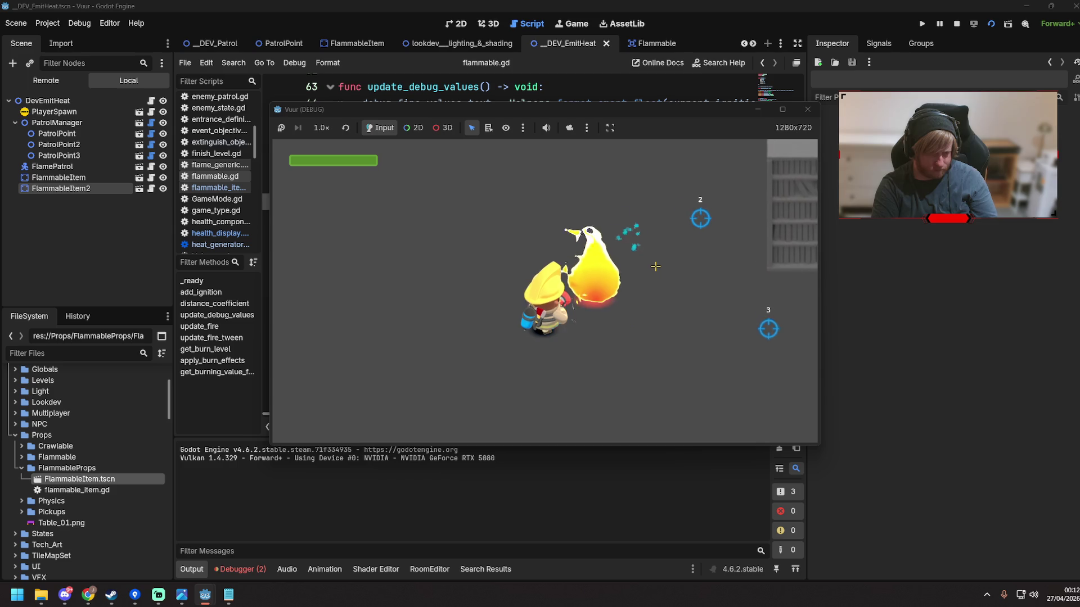
Walk the player right past the bookshelves until the debugger breaks on line 73
key("d")
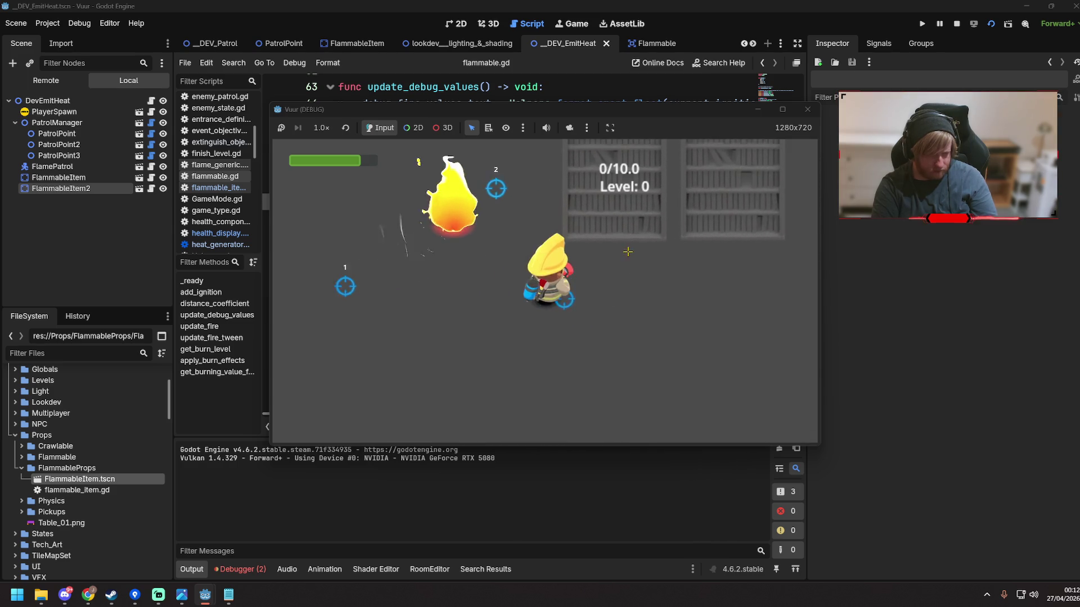
key("d")
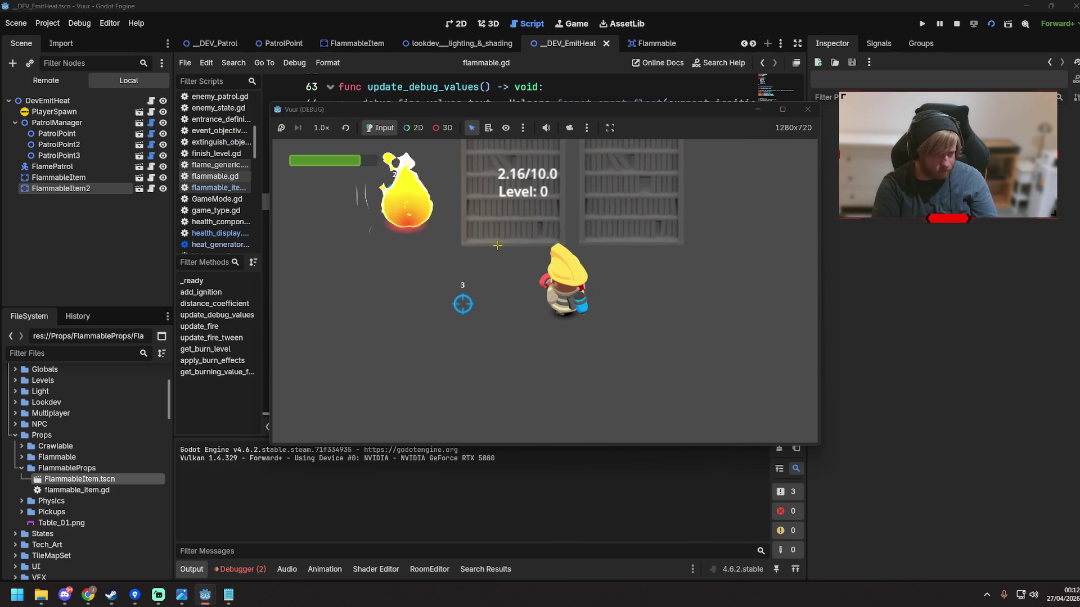
key("d")
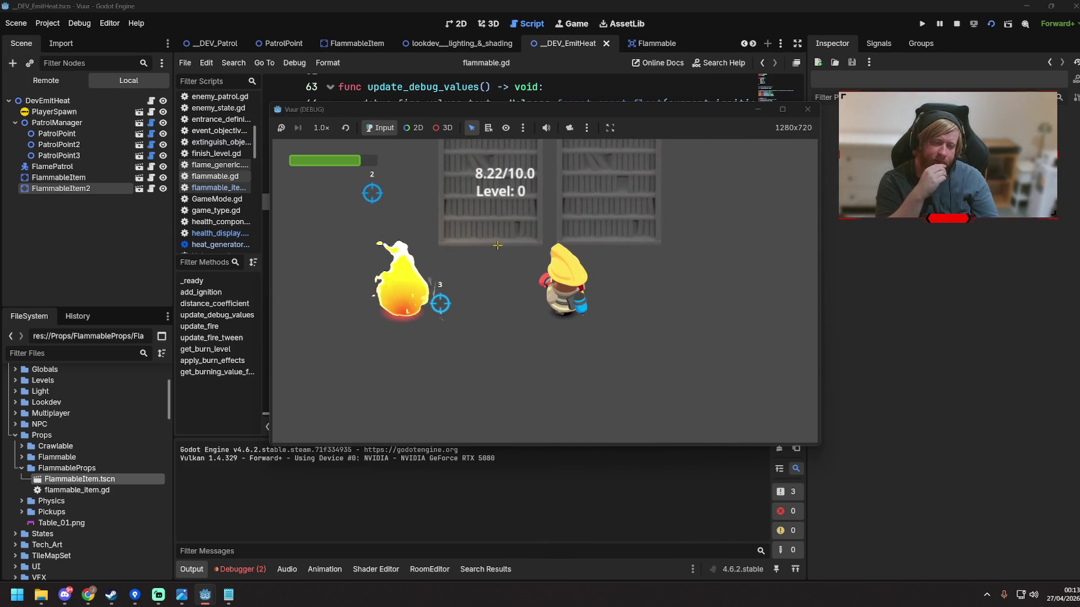
key("a")
key("a")
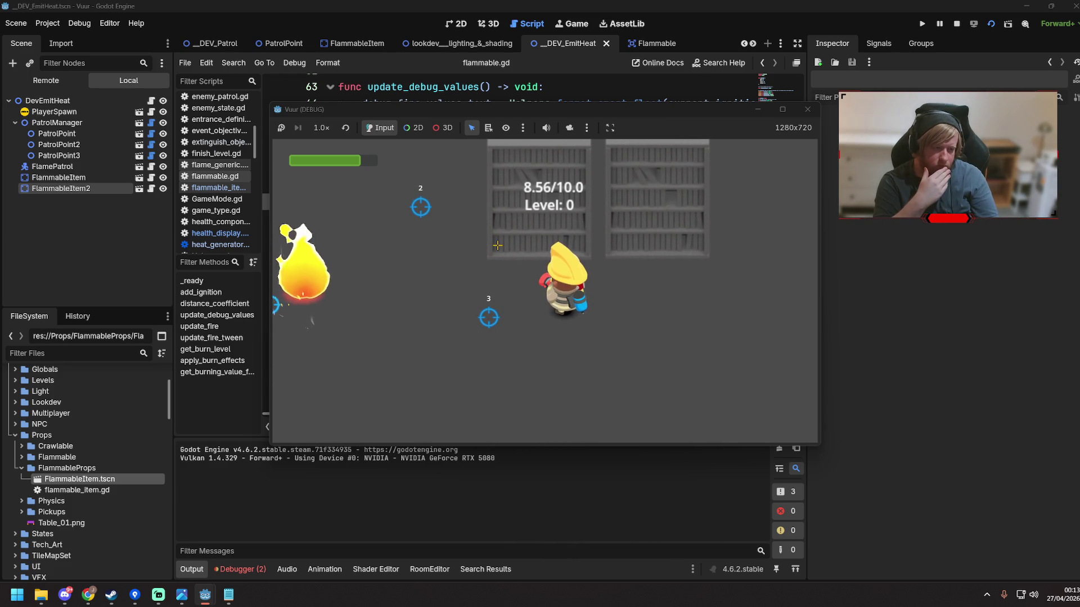
key("d")
key("w")
key("d")
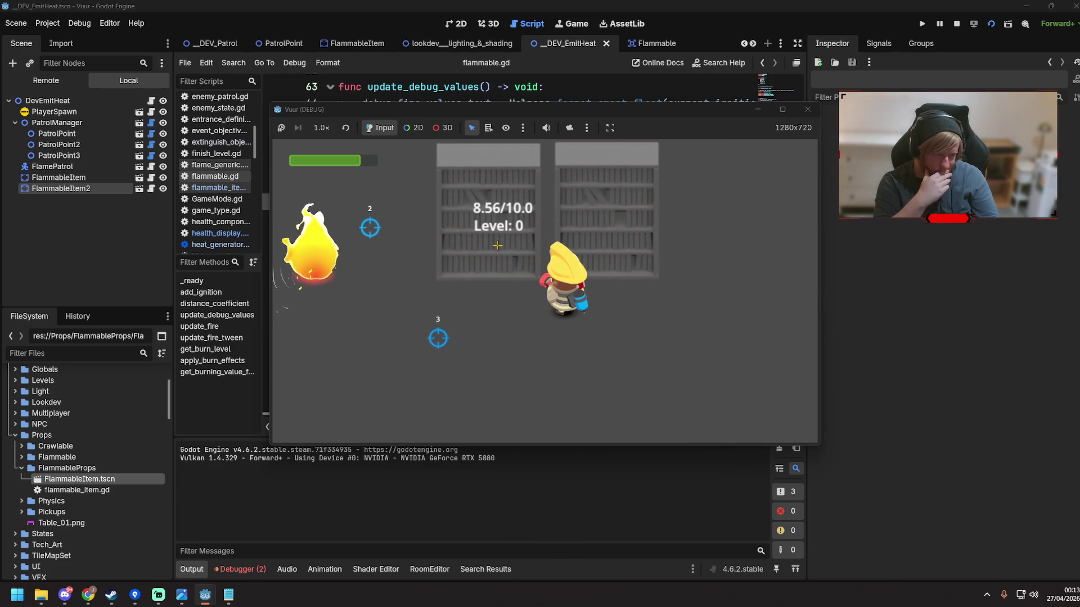
key("d")
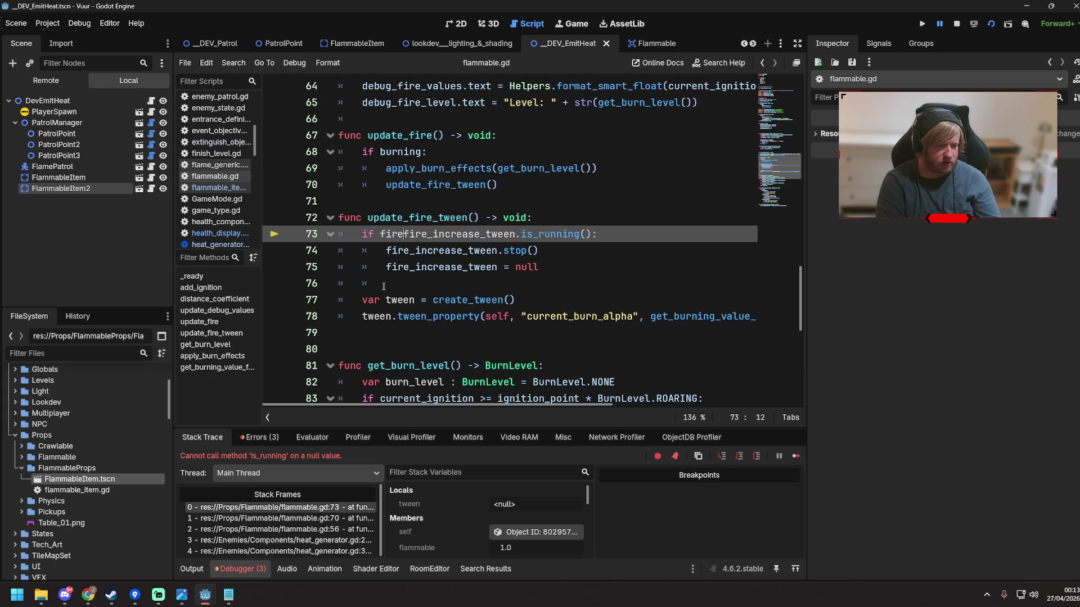
Add the fire_increase_tween null check on line 73, save, then resume and close the game
type("_")
key("Return")
key("ctrl+s")
left_click(796, 455)
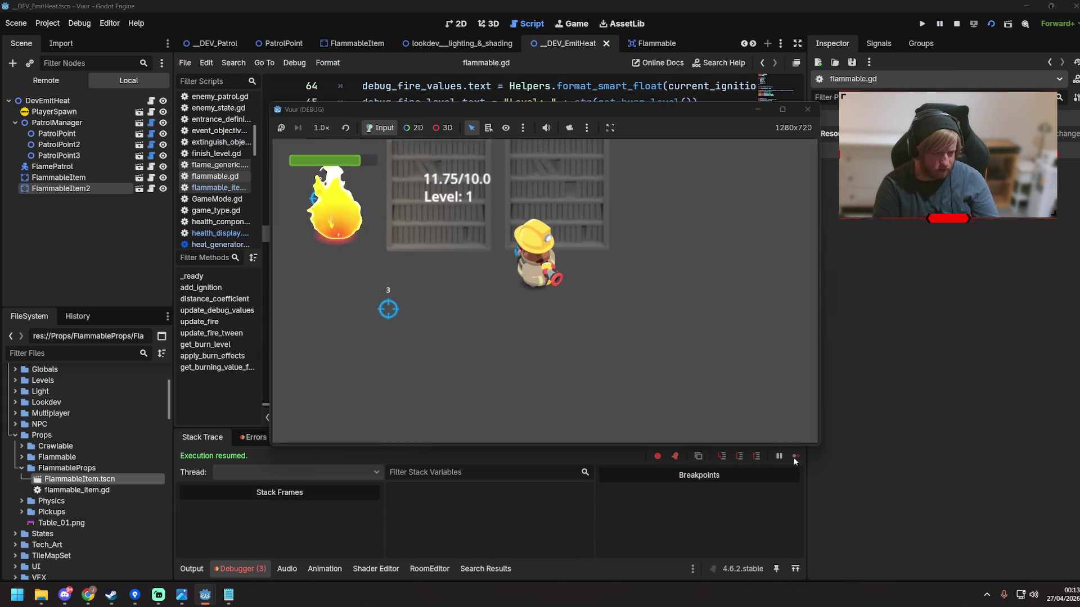
key("d")
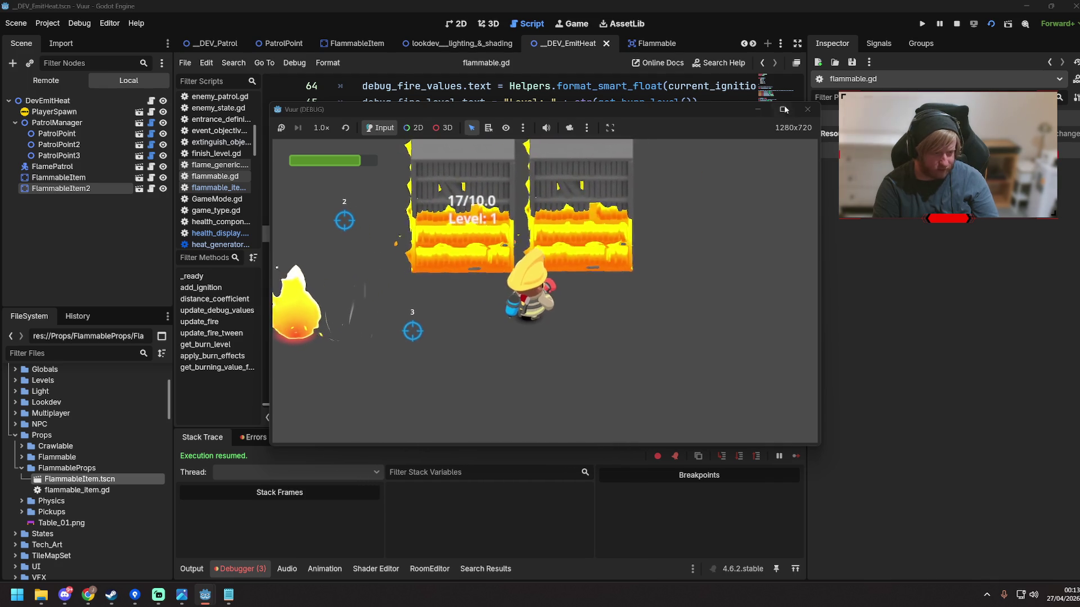
left_click(808, 109)
scroll(547, 395, "right", 5)
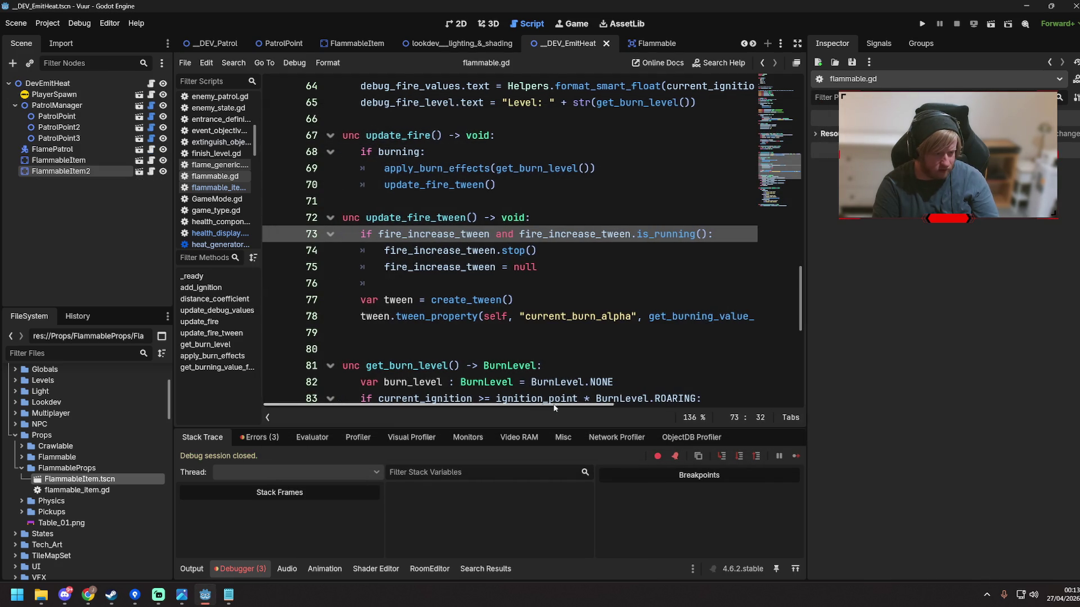
Change the burn-alpha tween duration on line 78 from 0.5 to 2 and save
double_click(607, 317)
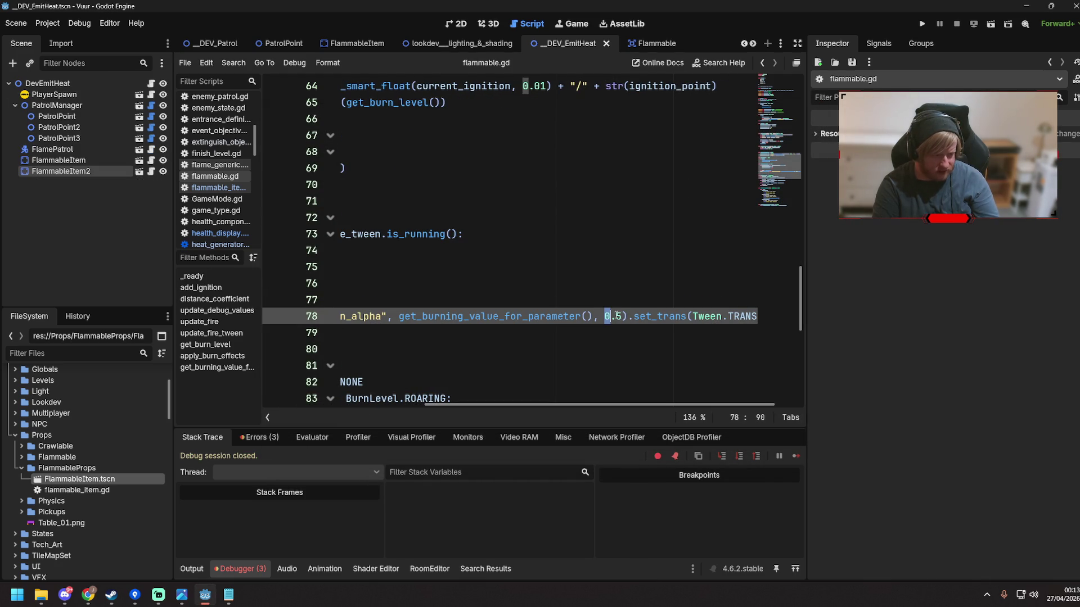
type("2")
key("ctrl+s")
key("Left")
key("Left")
key("Left")
left_click_drag(541, 406, 336, 388)
left_click(593, 270)
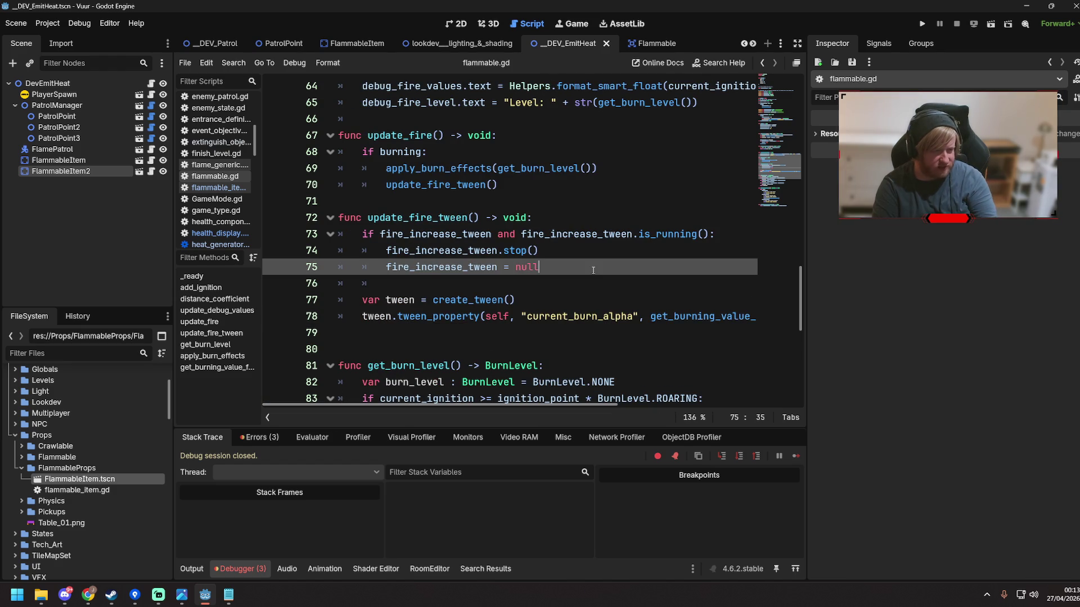
Run the scene, walk the player by the shelves until they reach ROARING, then stop it
key("F6")
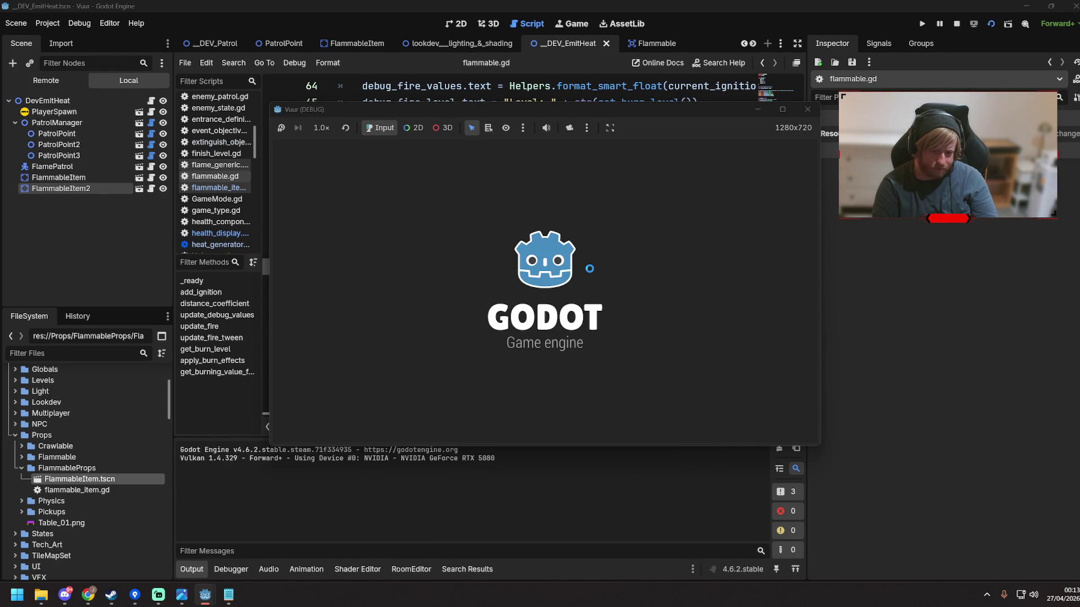
key("d")
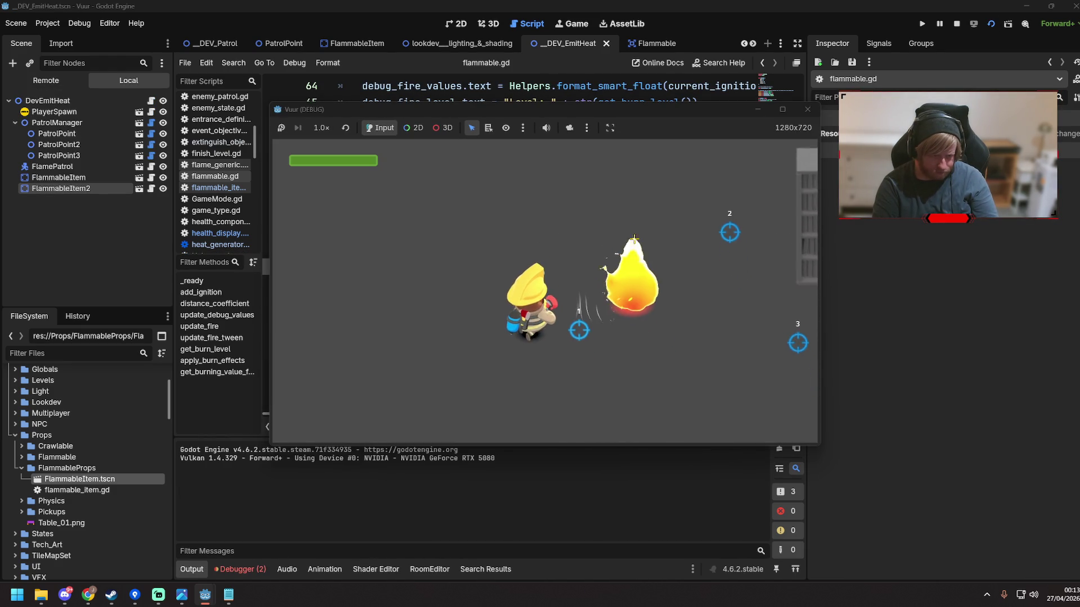
key("d")
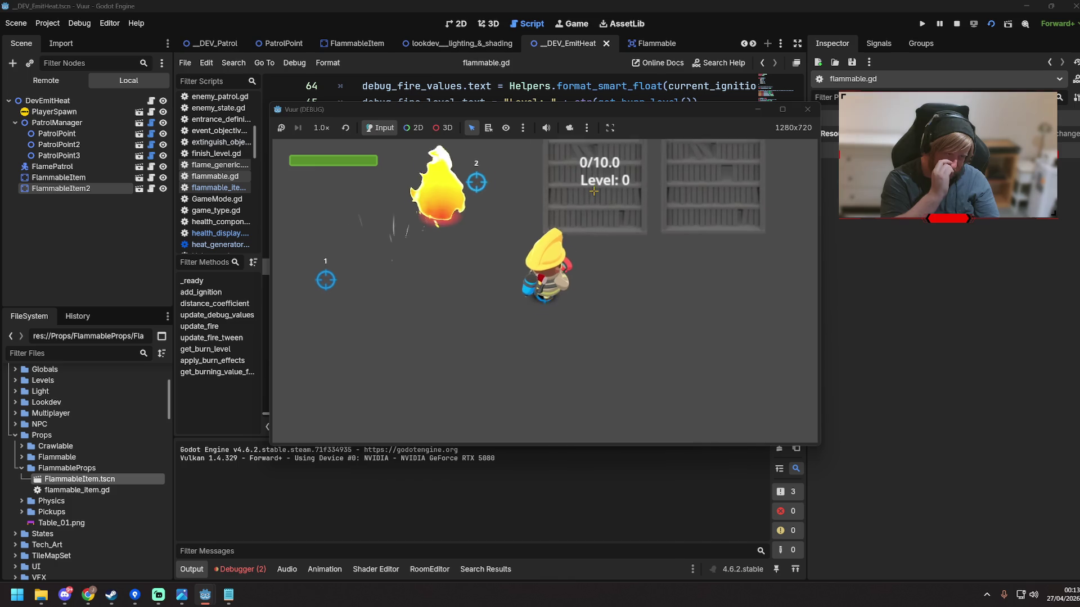
key("d")
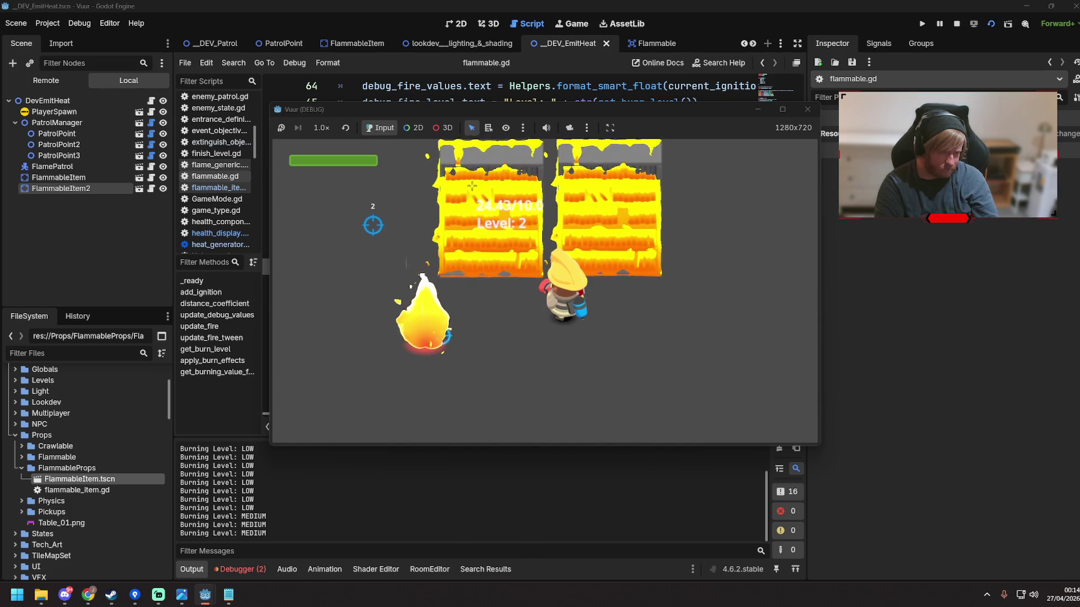
key("a")
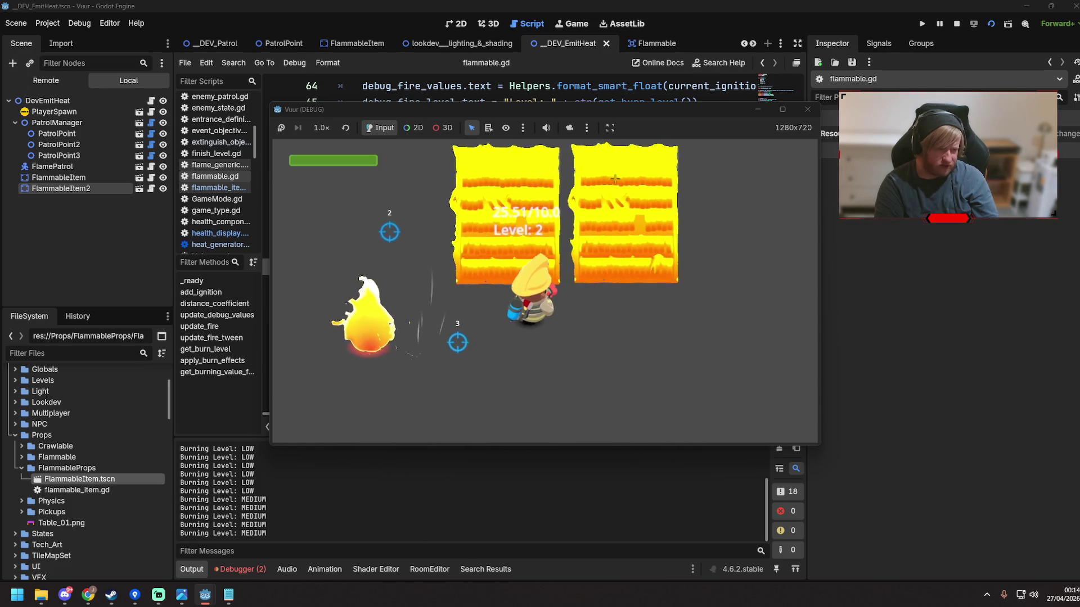
key("d")
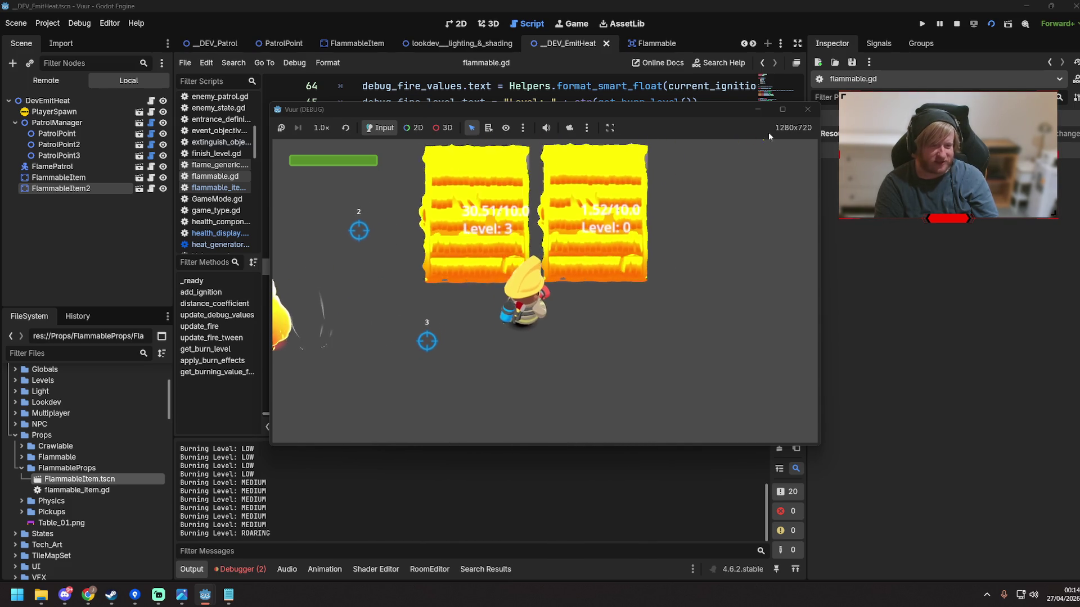
key("F8")
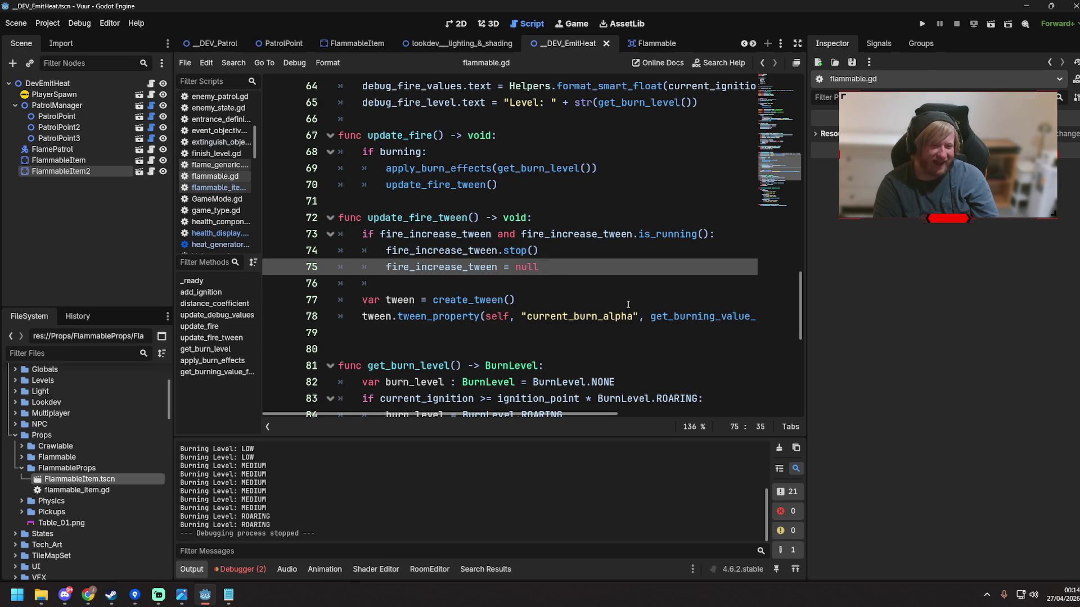
mouse_move(552, 415)
left_mouse_down()
mouse_move(688, 414)
mouse_move(640, 416)
mouse_move(670, 415)
mouse_move(609, 441)
mouse_move(619, 424)
mouse_move(664, 415)
mouse_move(541, 385)
left_mouse_up()
mouse_move(540, 384)
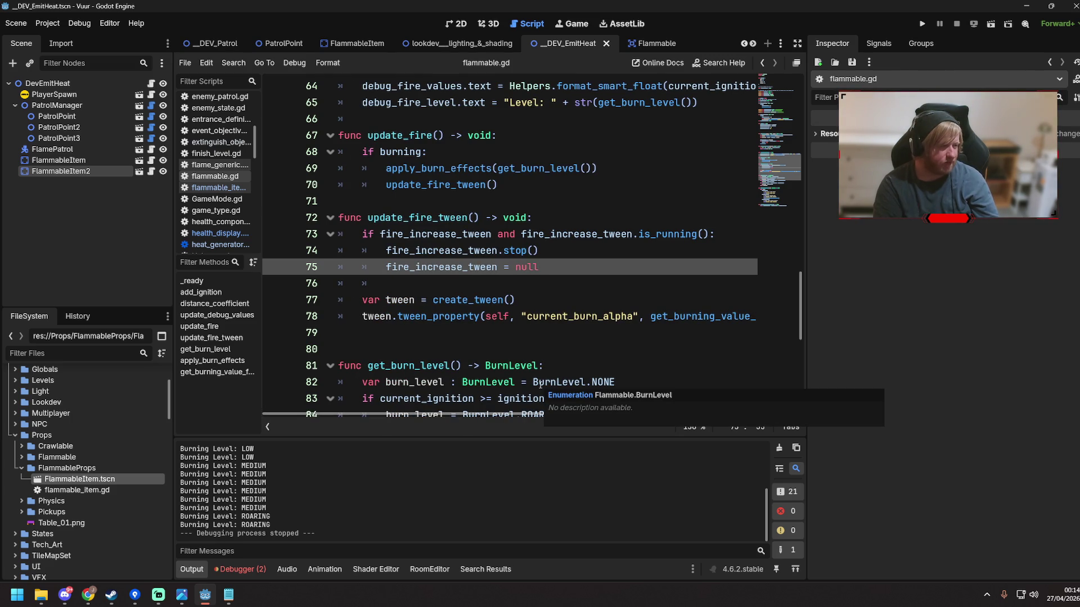
scroll(423, 196, "up", 12)
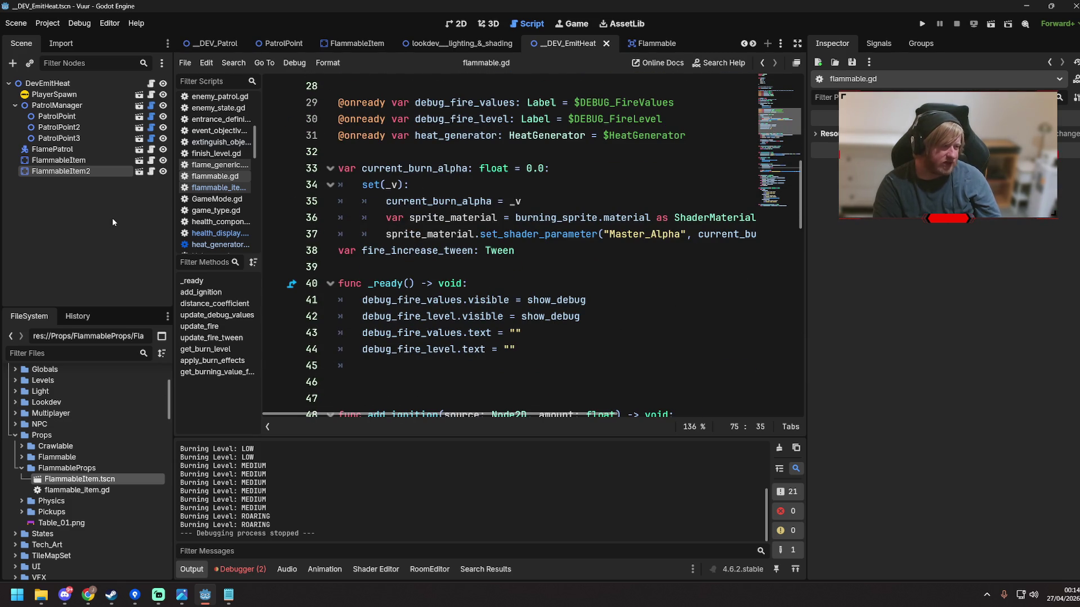
Open the Flammable scene and inspect the DEBUG_FireLevel label node
left_click(139, 173)
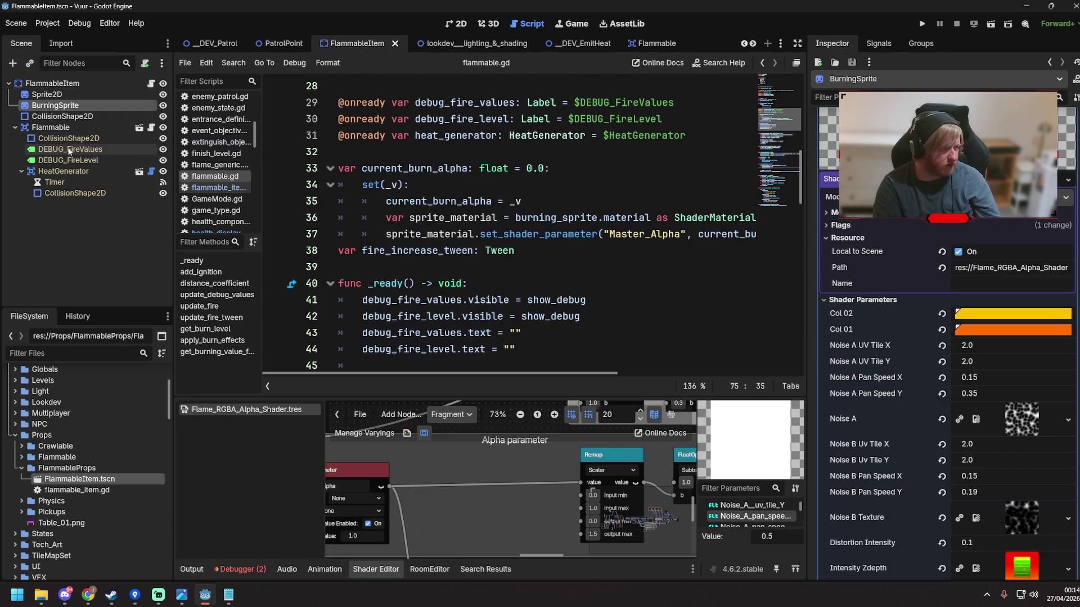
left_click(139, 127)
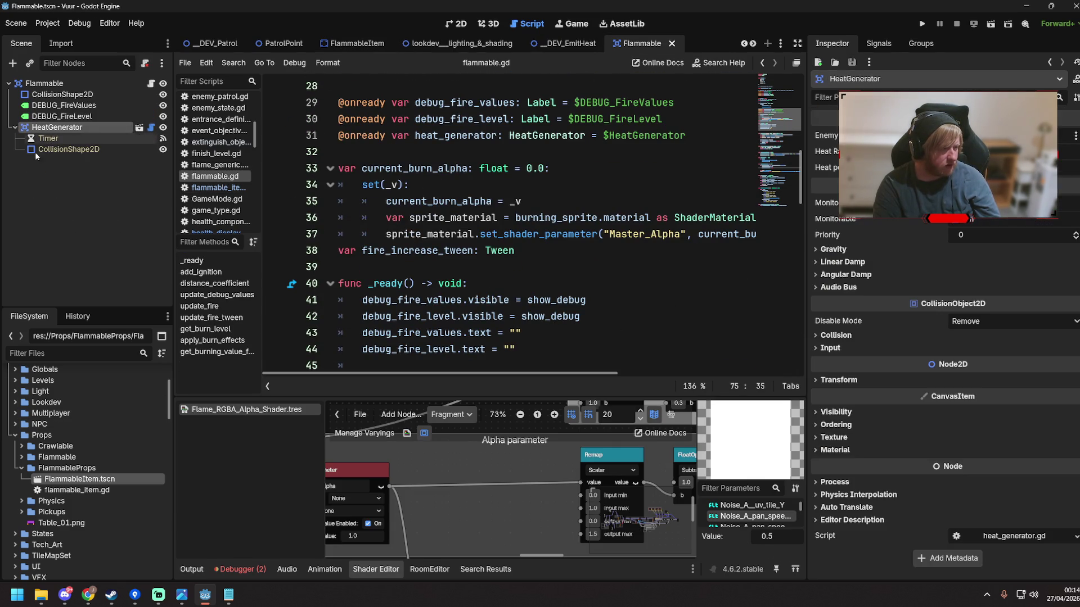
left_click(79, 117)
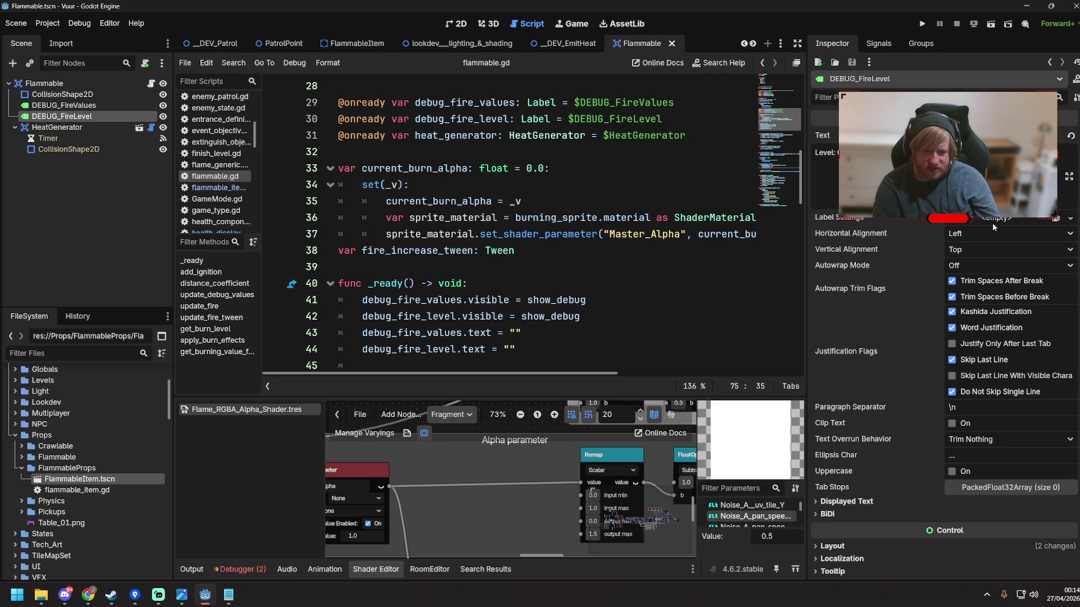
scroll(914, 332, "down", 5)
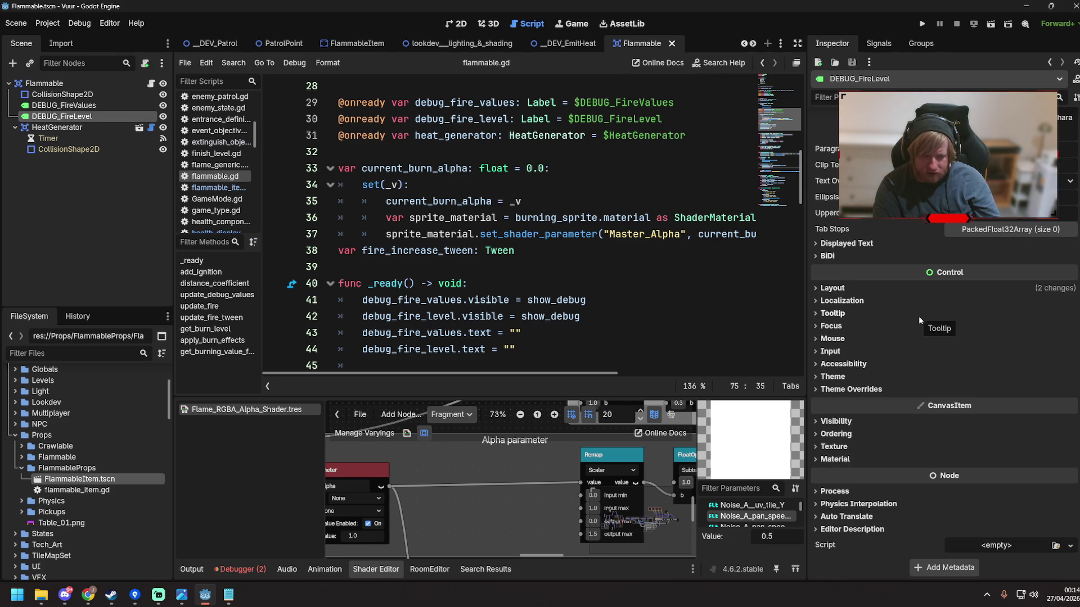
scroll(921, 316, "up", 5)
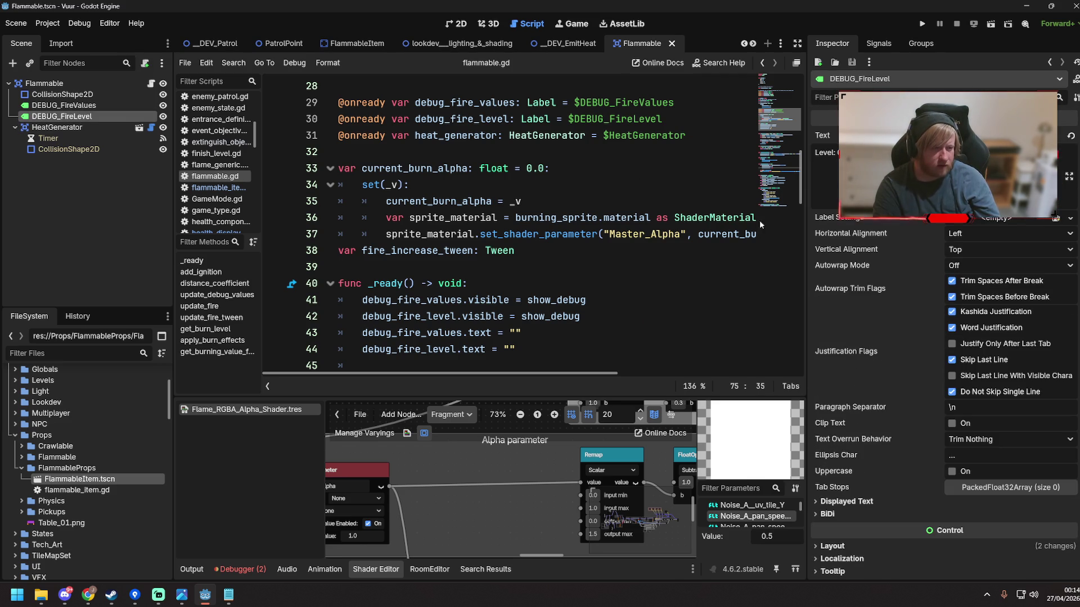
Duplicate DEBUG_FireLevel, rename the copy DEBUG_BurnAlpha, and save the scene
double_click(91, 117)
key("Return")
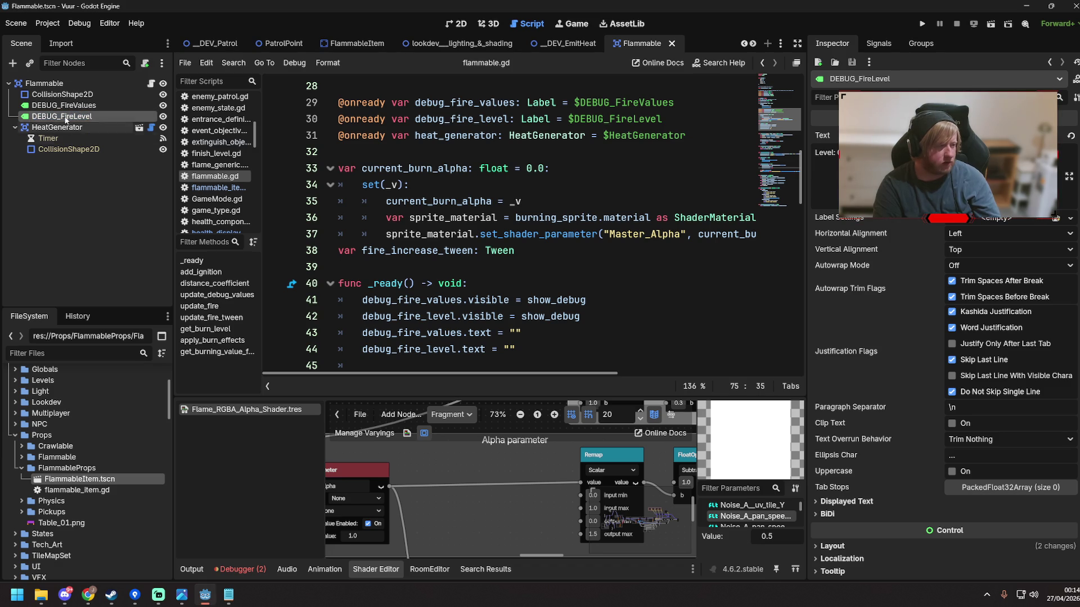
key("ctrl+d")
double_click(80, 129)
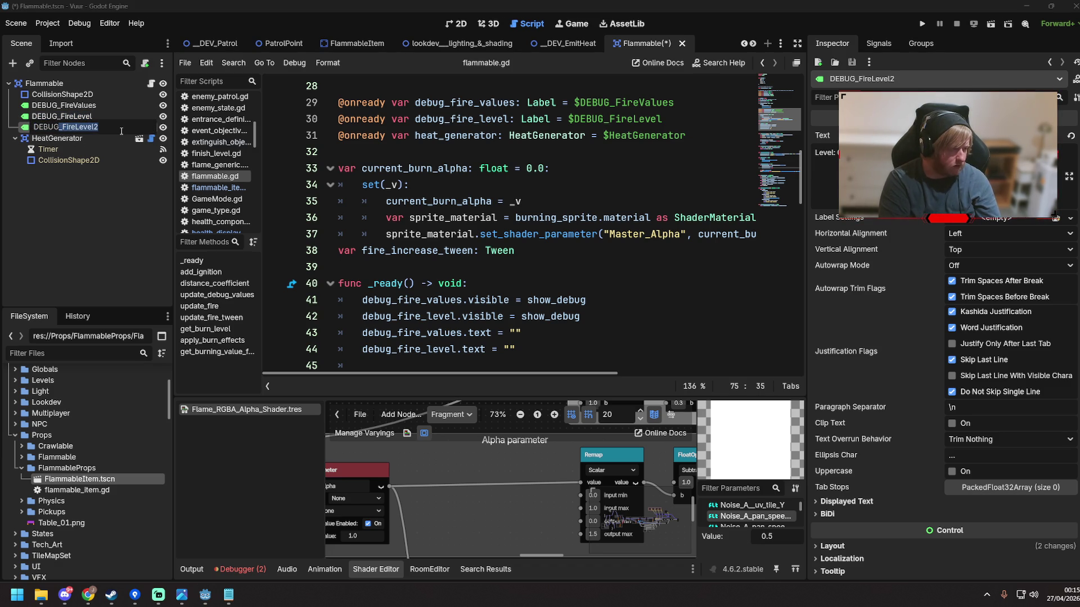
type("a")
key("Return")
key("ctrl+s")
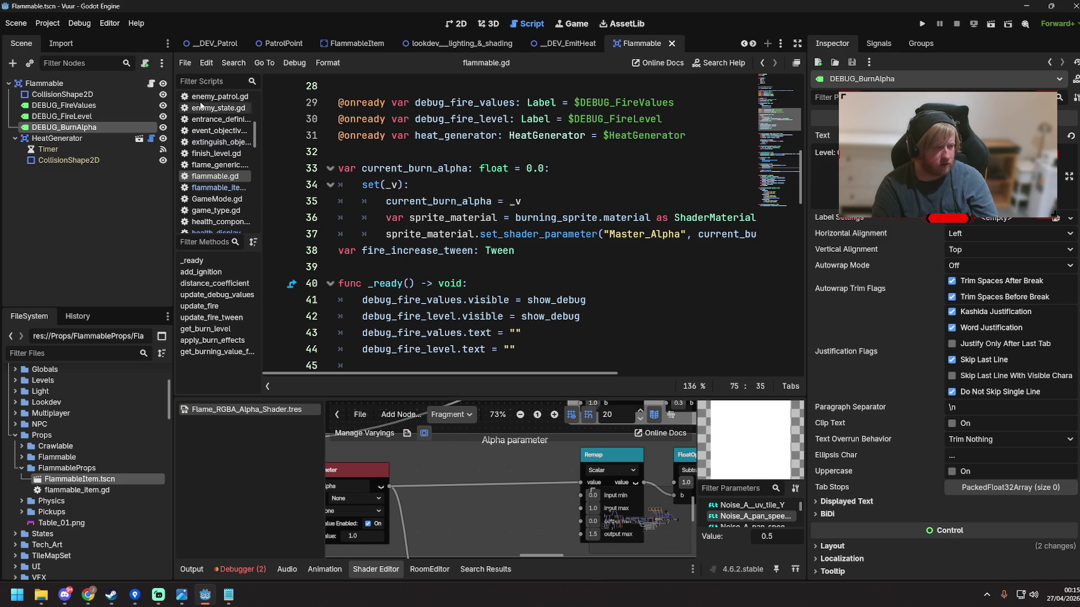
Set the new label's text to 0, place it below Level: 0, and save
type("0")
left_click(456, 25)
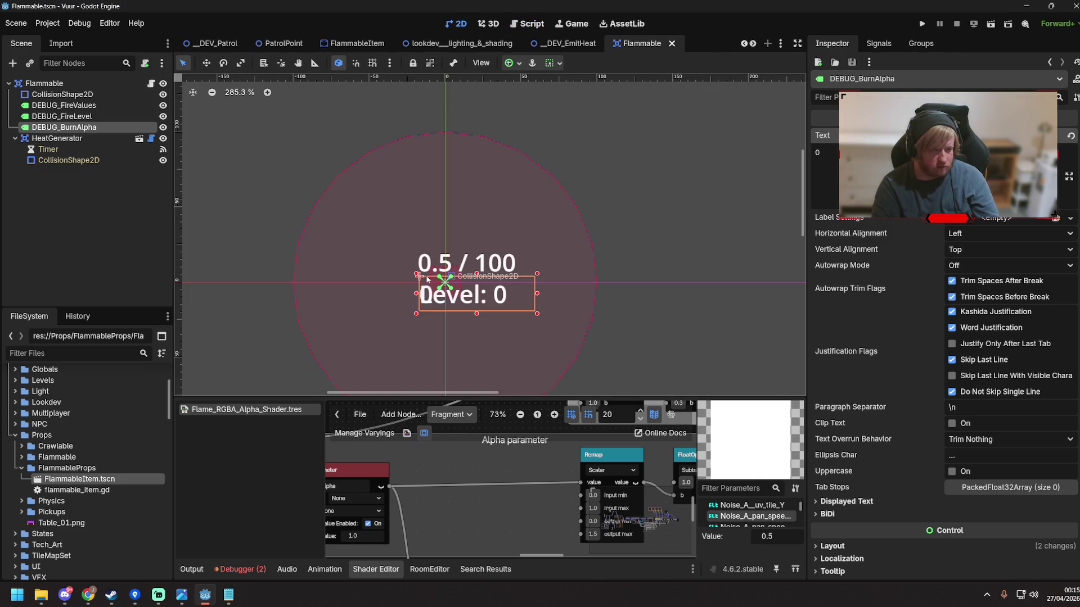
left_click_drag(470, 303, 489, 333)
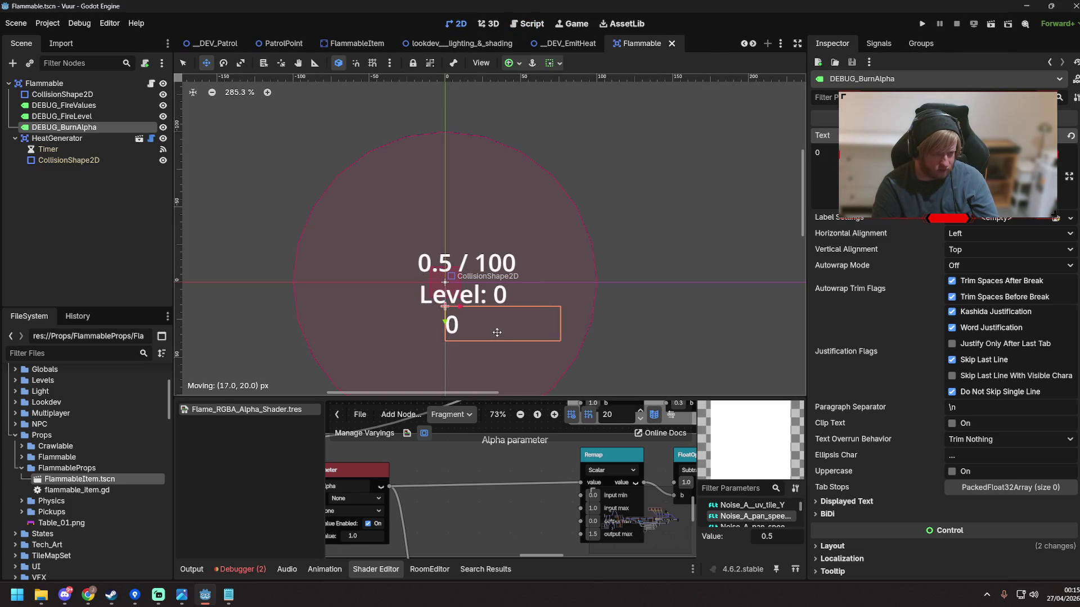
key("ctrl+s")
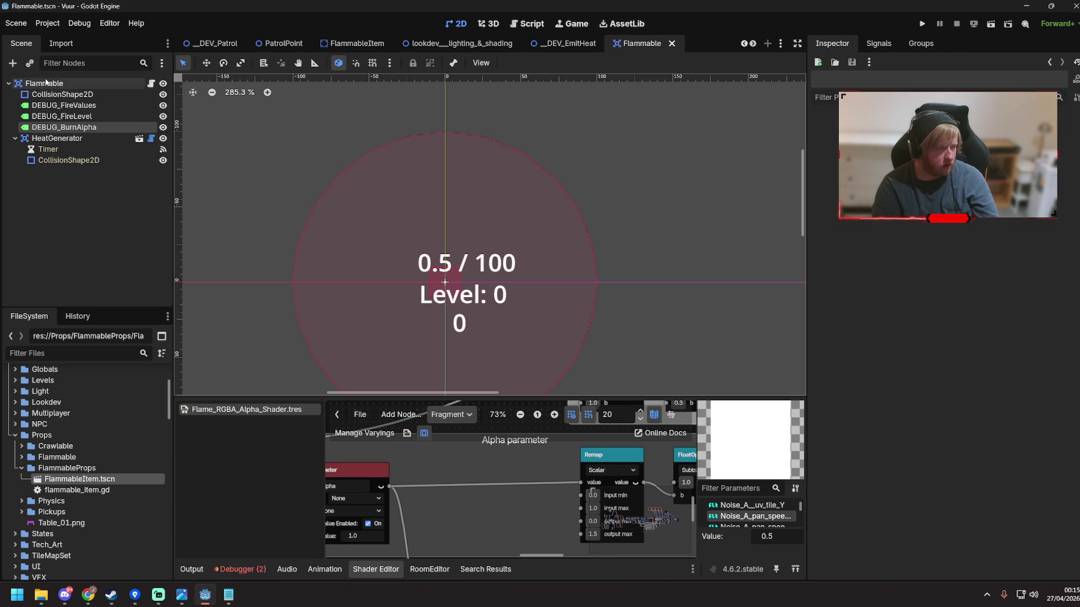
left_click(163, 83)
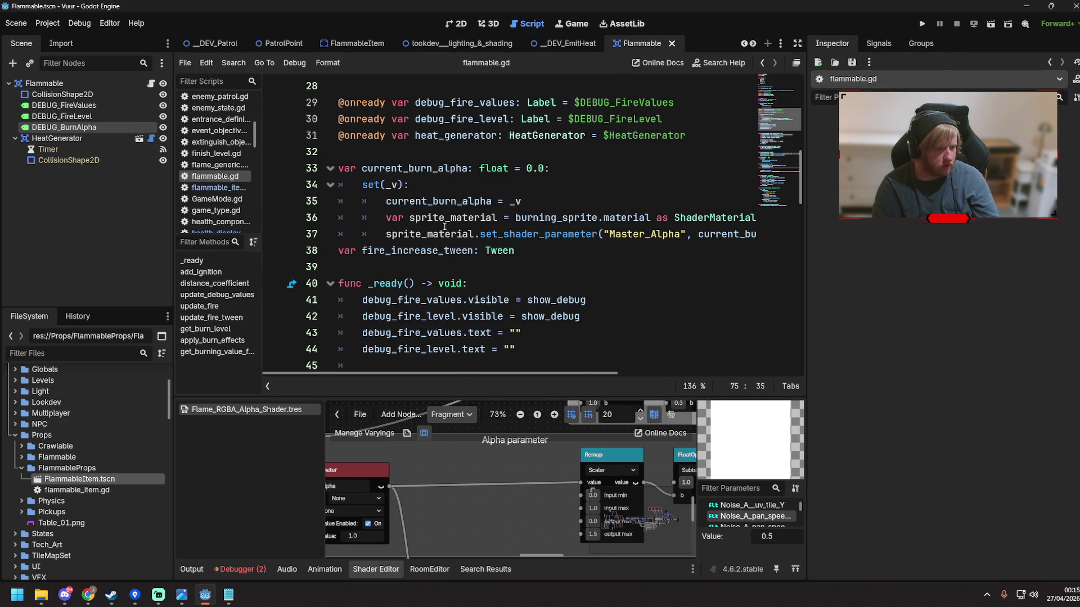
Add an onready reference to the DEBUG_BurnAlpha node at the top of flammable.gd
scroll(445, 226, "up", 3)
mouse_move(63, 130)
left_mouse_down()
mouse_move(506, 185)
mouse_move(554, 231)
left_mouse_up()
key("Return")
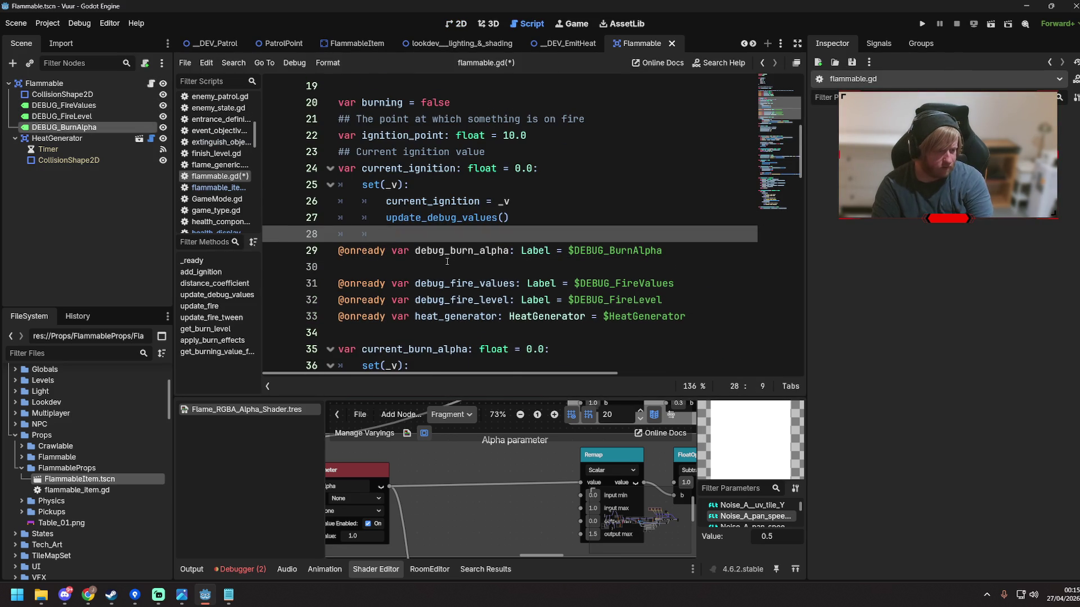
key("Down")
key("Down")
key("BackSpace")
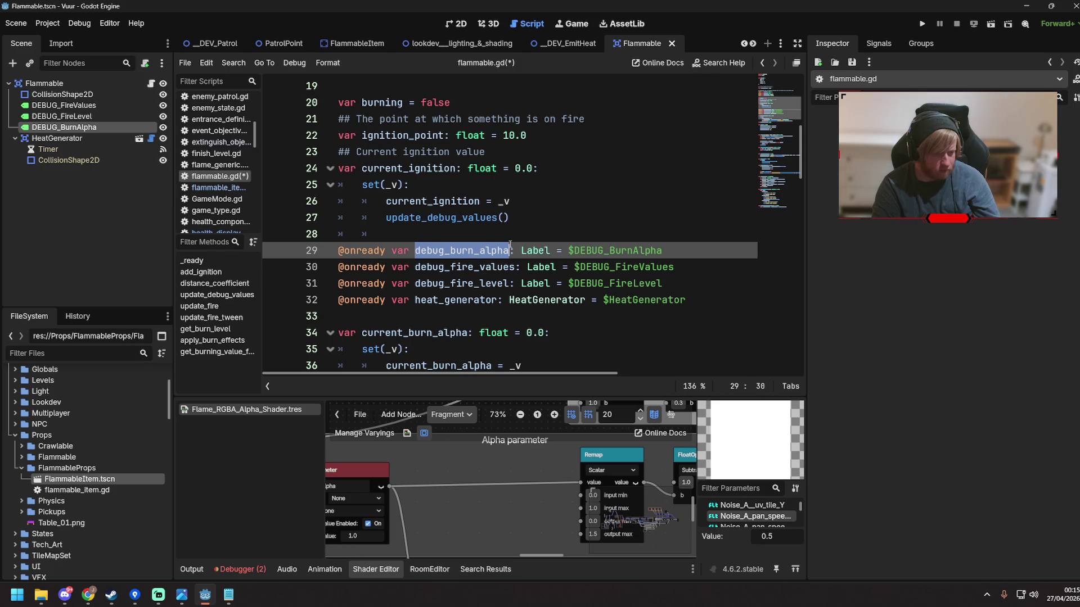
In the burn-alpha setter, set debug_burn_alpha.text to str(current_burn_alpha), then save
scroll(639, 272, "down", 3)
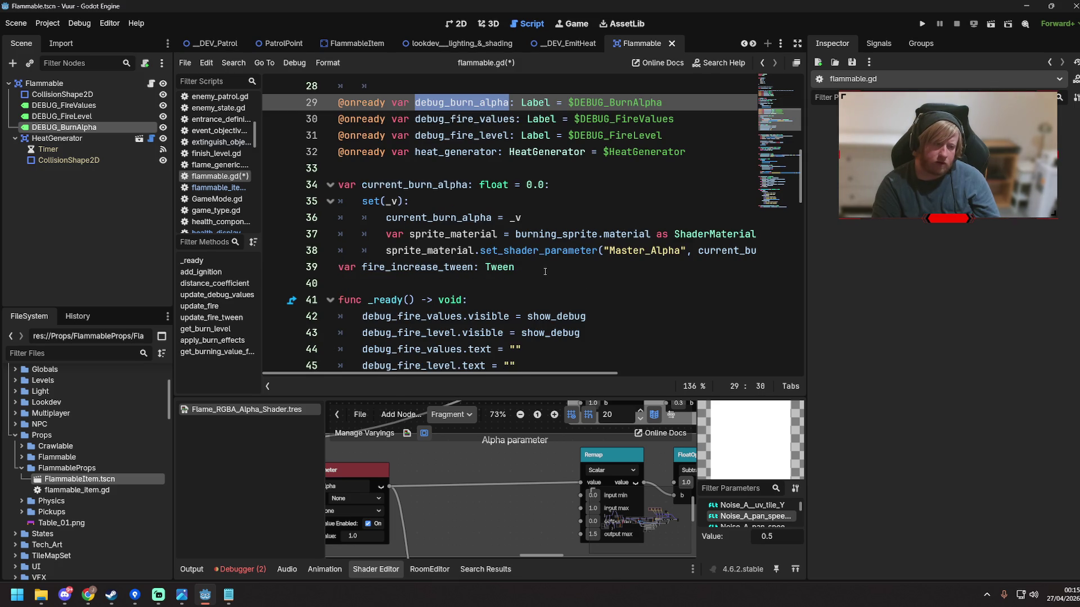
left_click(551, 217)
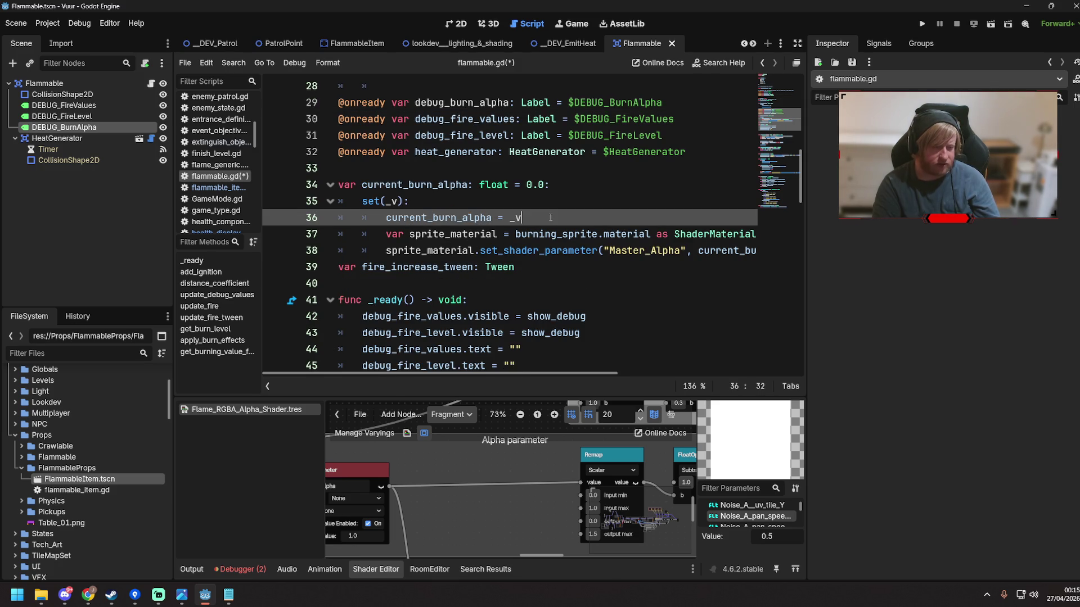
key("Return")
type("debug_burn_alpha.text = str(")
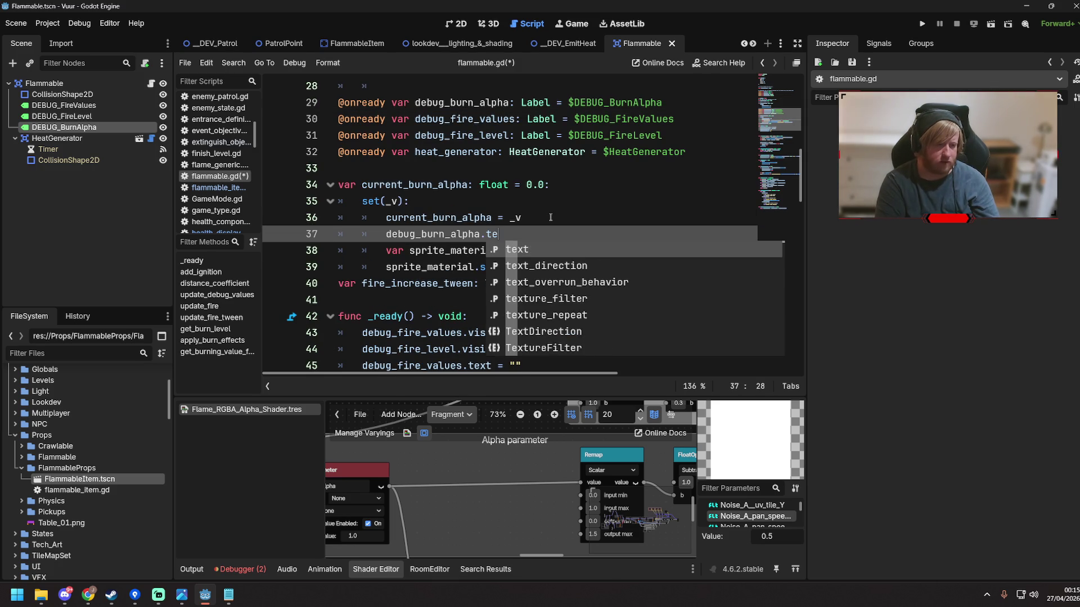
type("burn")
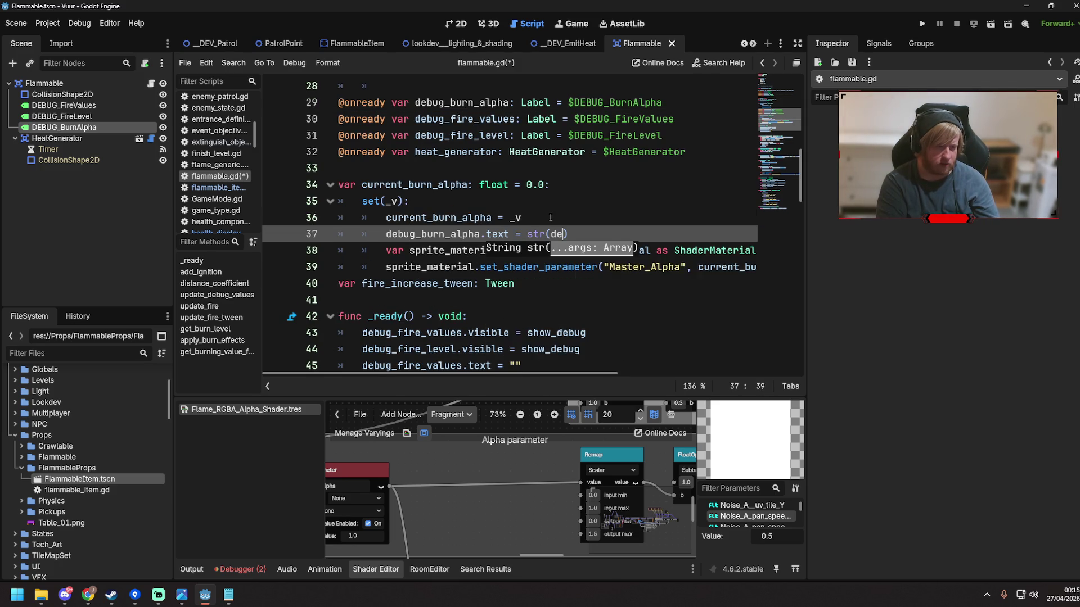
type("_level")
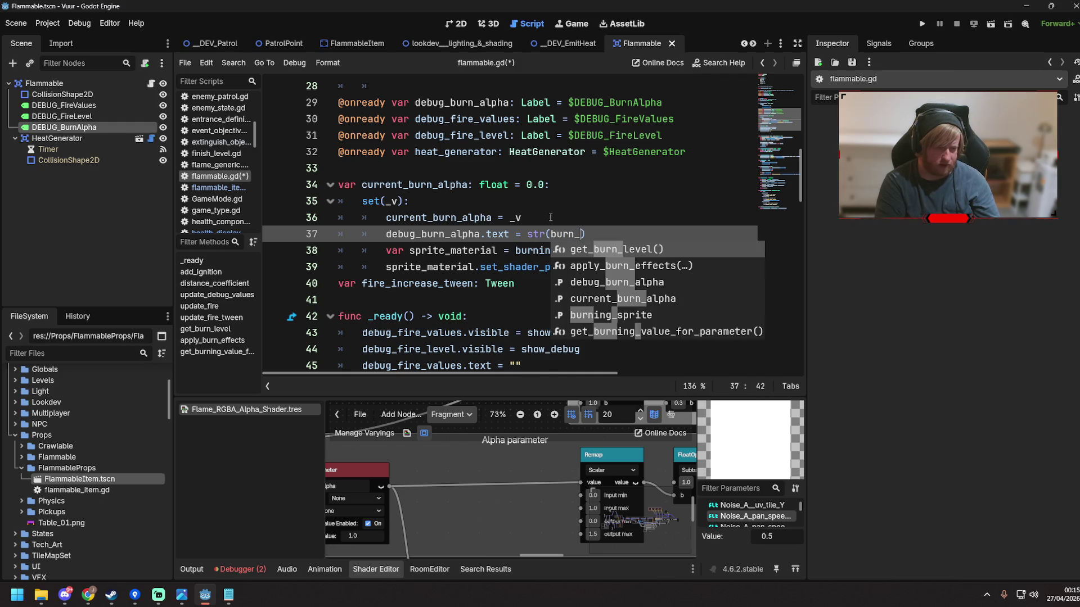
key("BackSpace")
key("BackSpace")
key("BackSpace")
type("current")
type("_alpha")
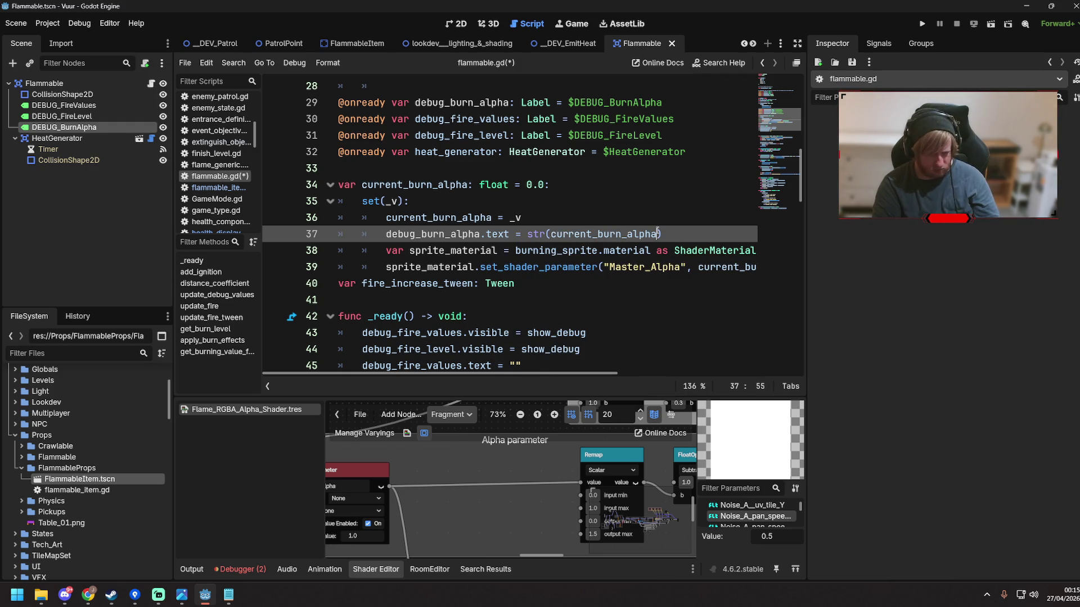
key("ctrl+s")
In _ready, tie debug_burn_alpha visibility to show_debug and clear its text, then save and run
scroll(531, 264, "down", 2)
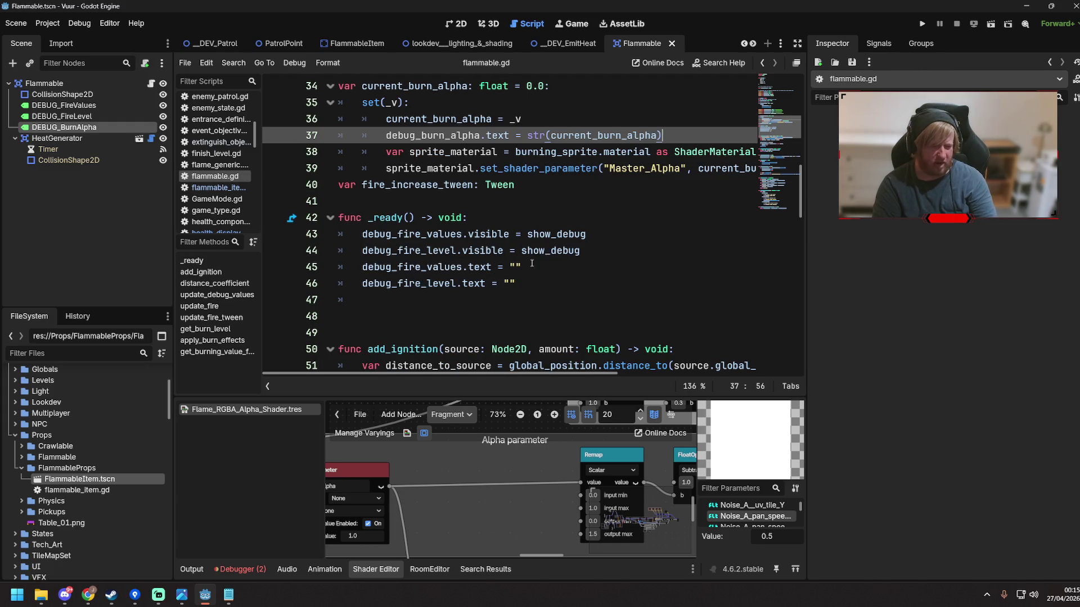
left_click(610, 252)
key("Return")
type("debug_burn_alpha")
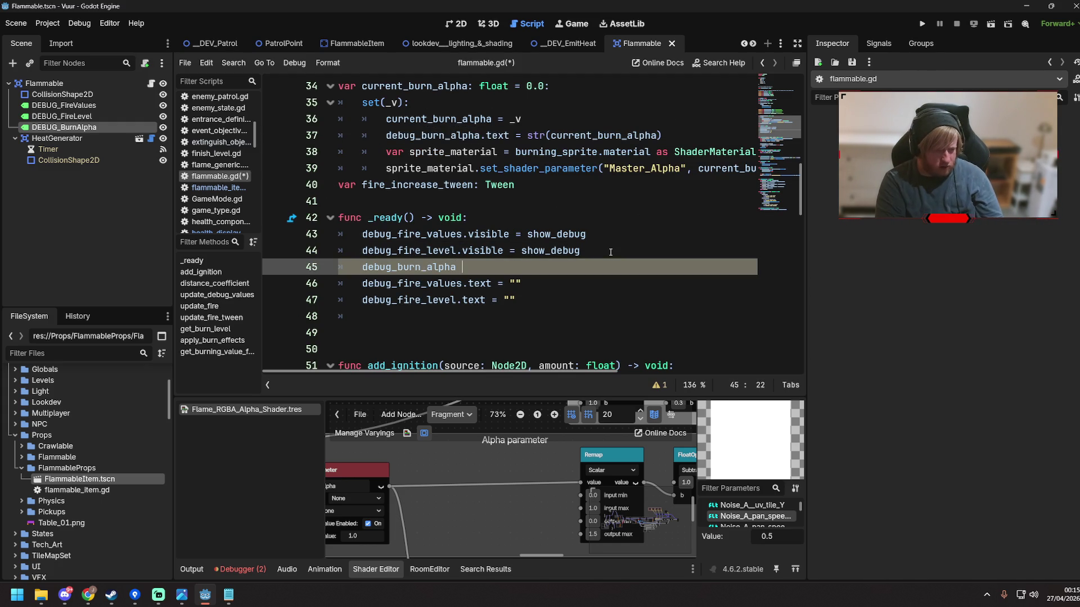
type(".visible = show_")
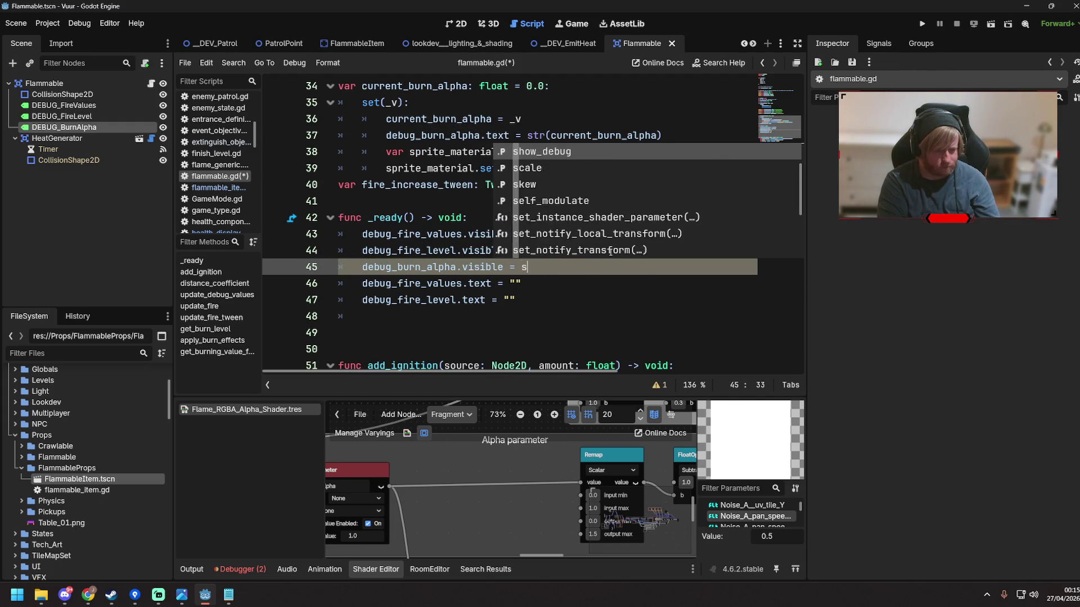
key("Return")
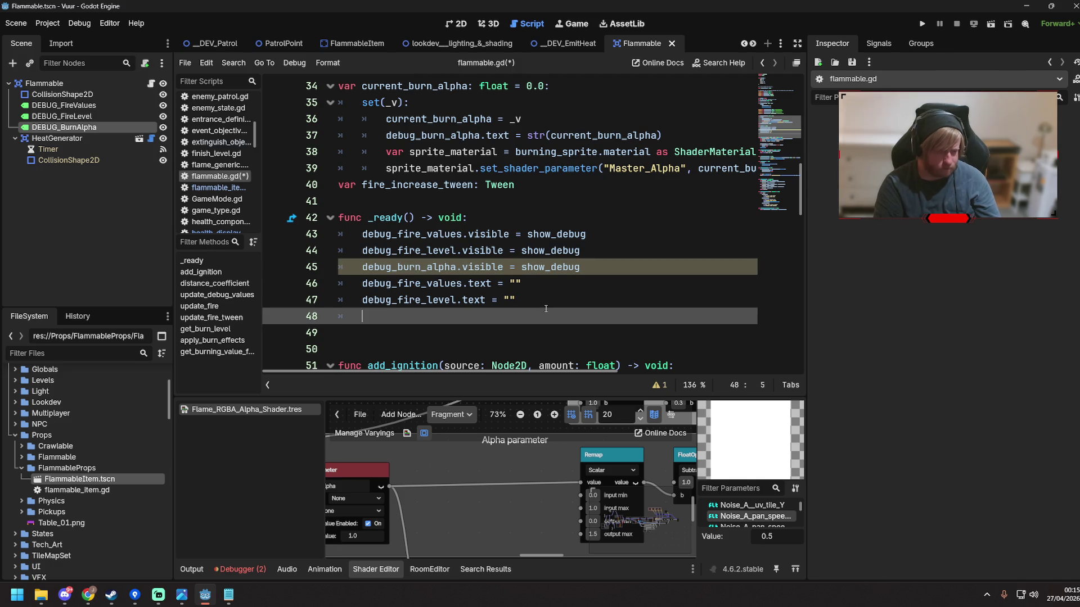
left_click(552, 302)
key("Return")
type("debug_burn_alpha.")
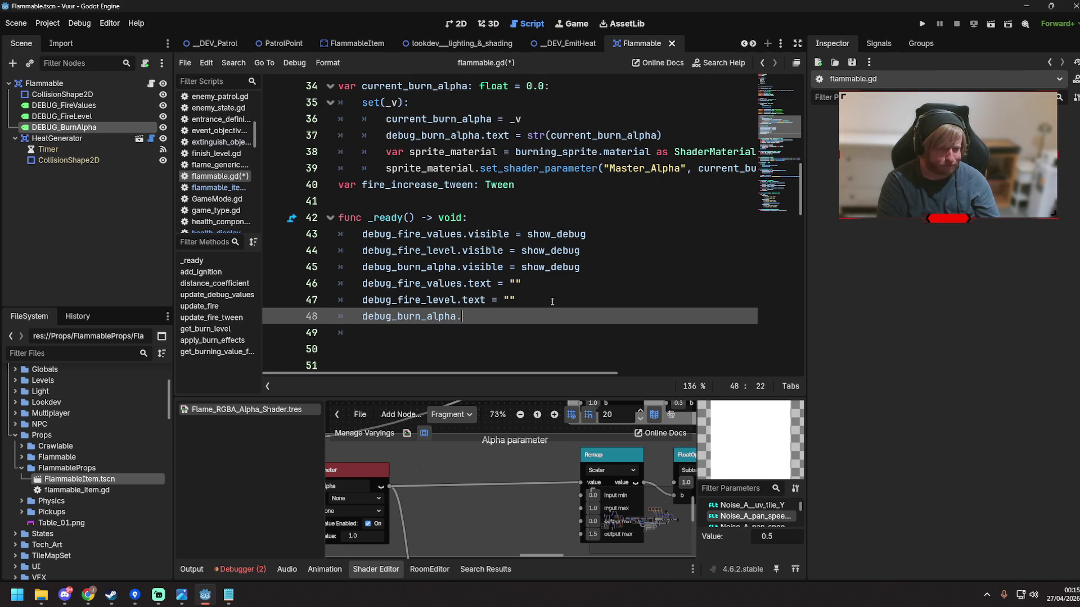
type("text = \"")
key("ctrl+s")
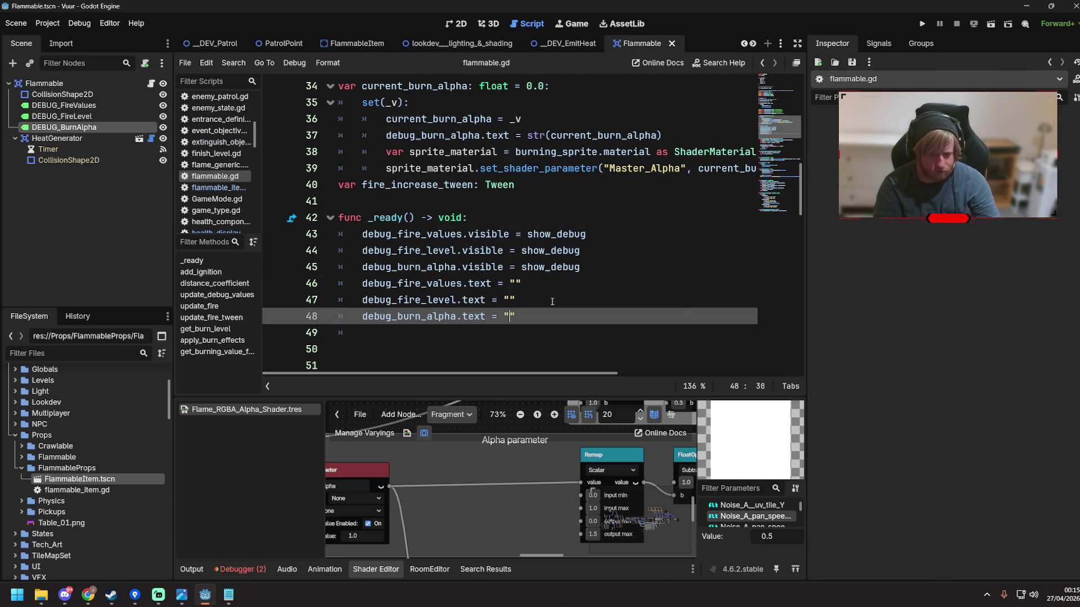
key("F6")
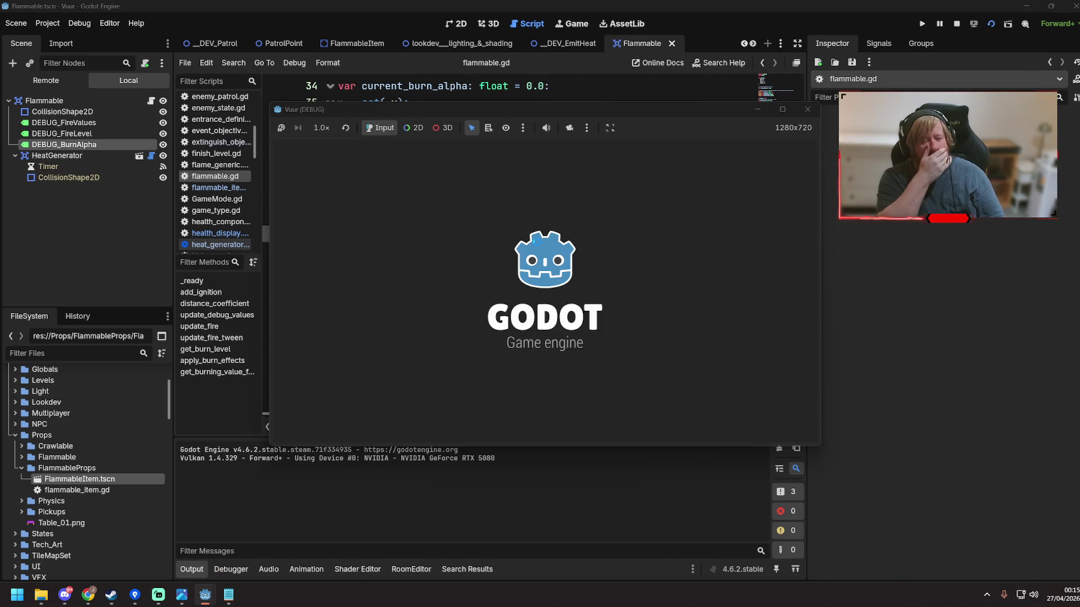
Close the running game and launch the DEV_EmitHeat test scene instead
left_click(802, 111)
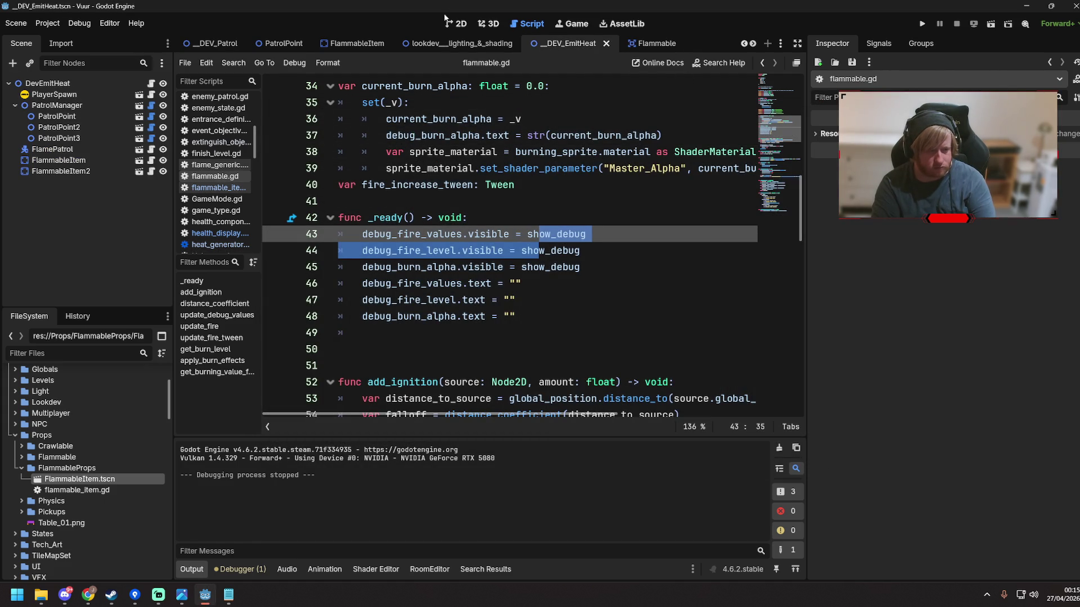
left_click(554, 44)
key("F6")
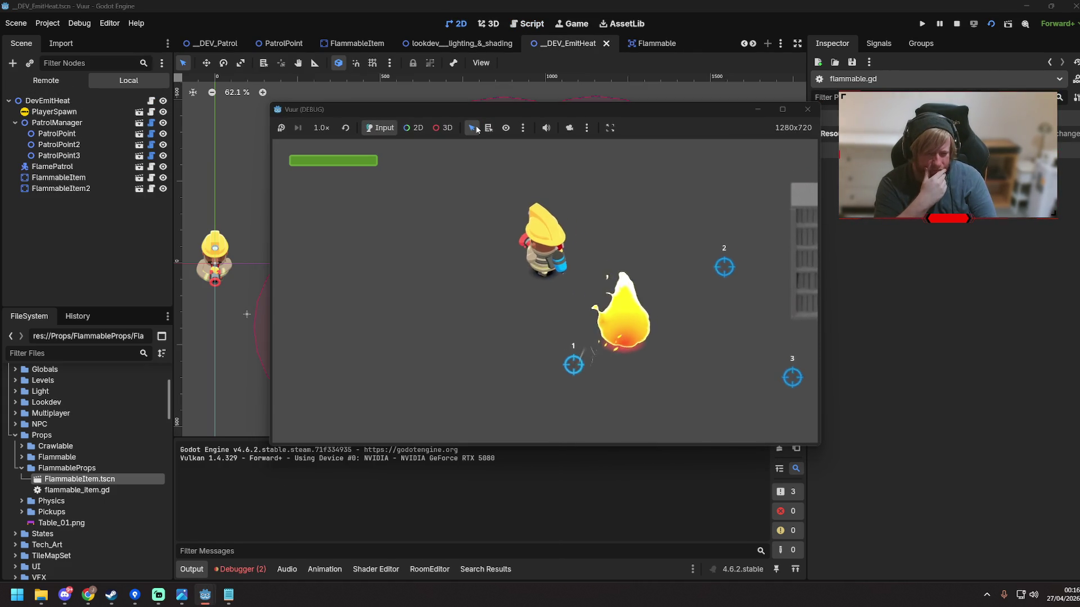
Walk the firefighter beside the bookshelves until they burn to Level 2 (about 0.8 alpha), then stop the game
key("d")
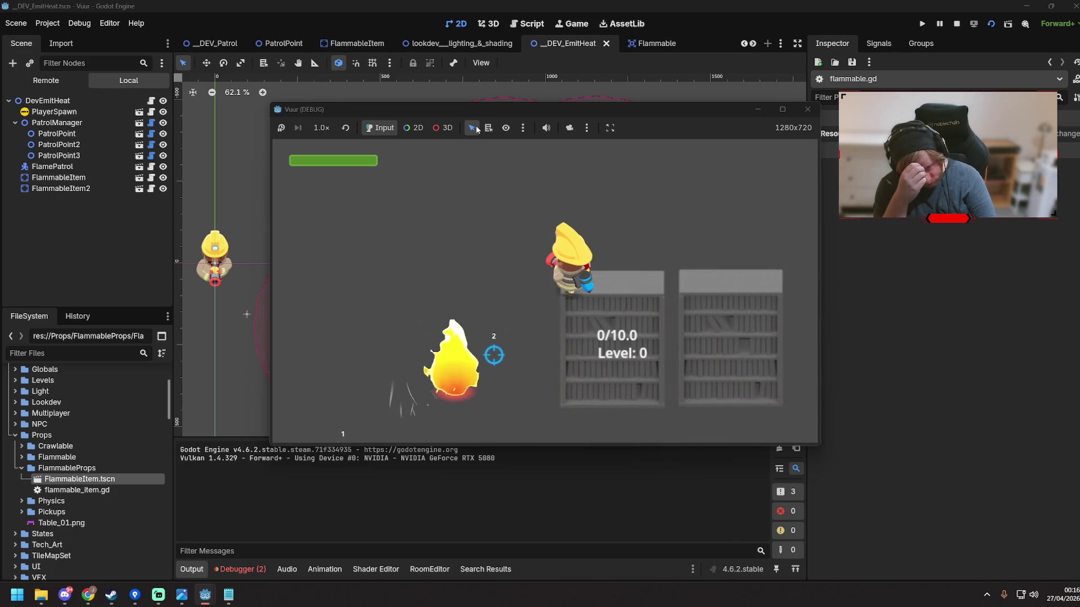
key("d")
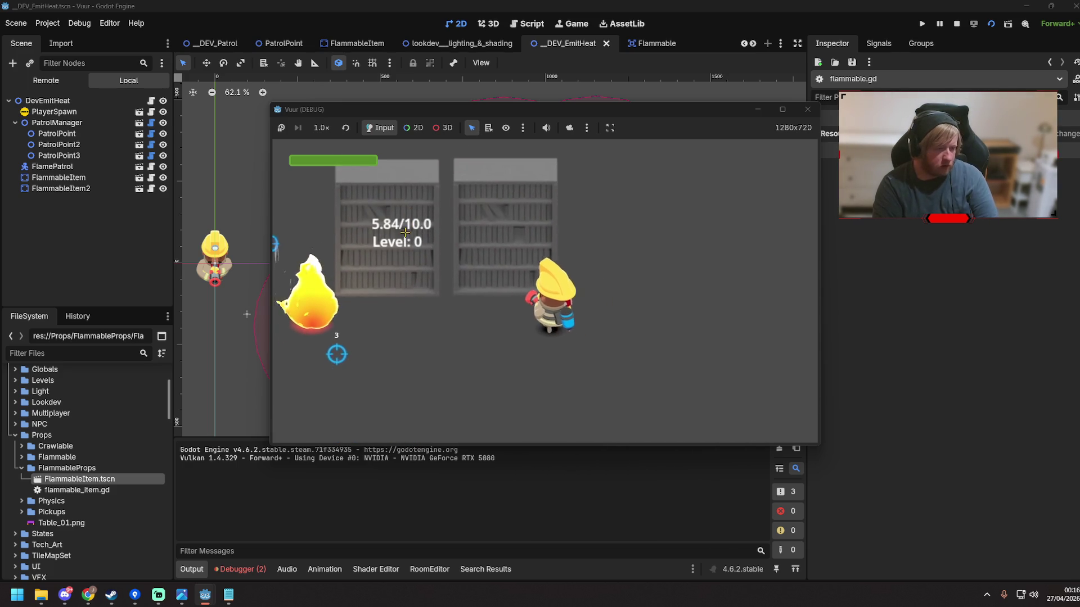
key("s")
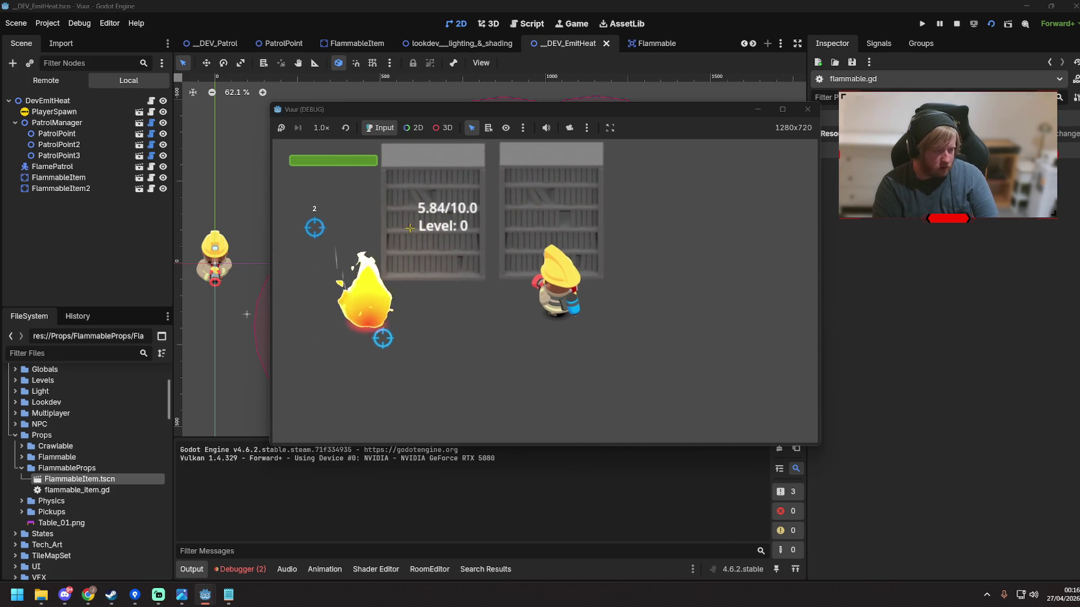
key("a")
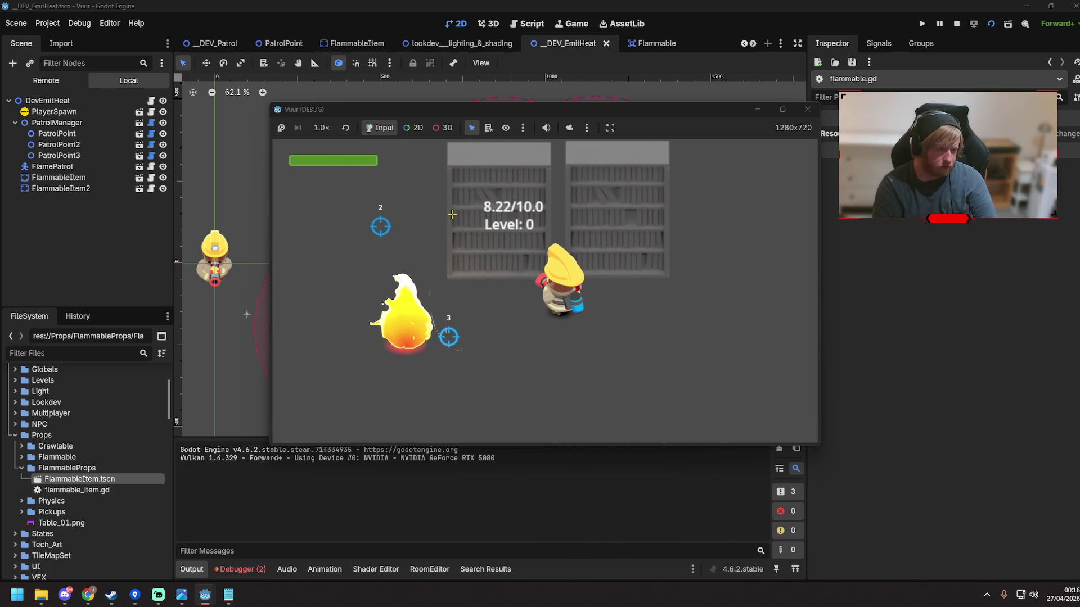
key("a")
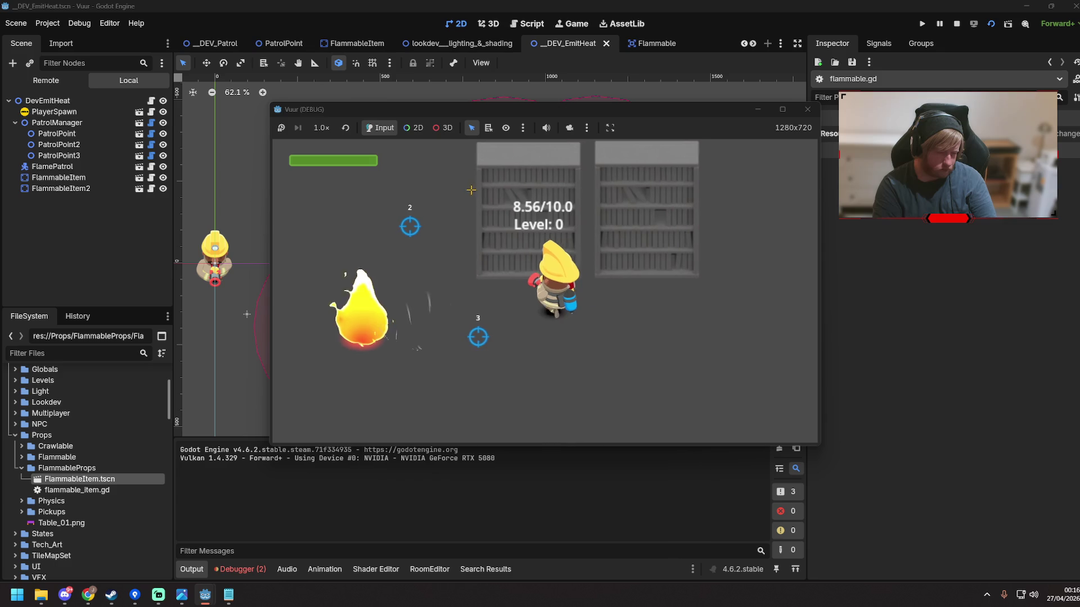
key("a")
key("d")
key("s")
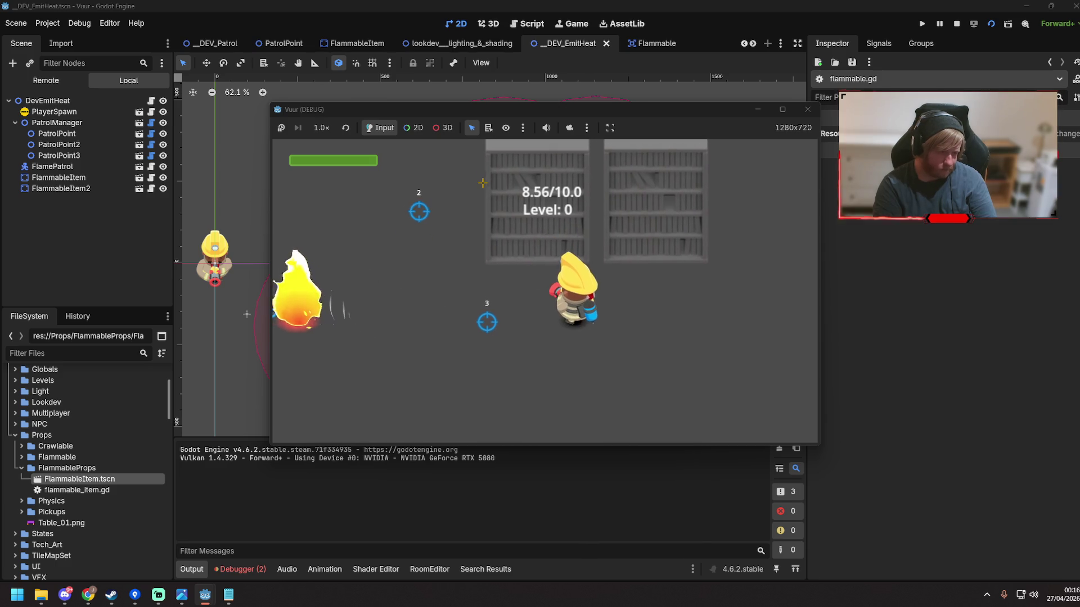
key("d")
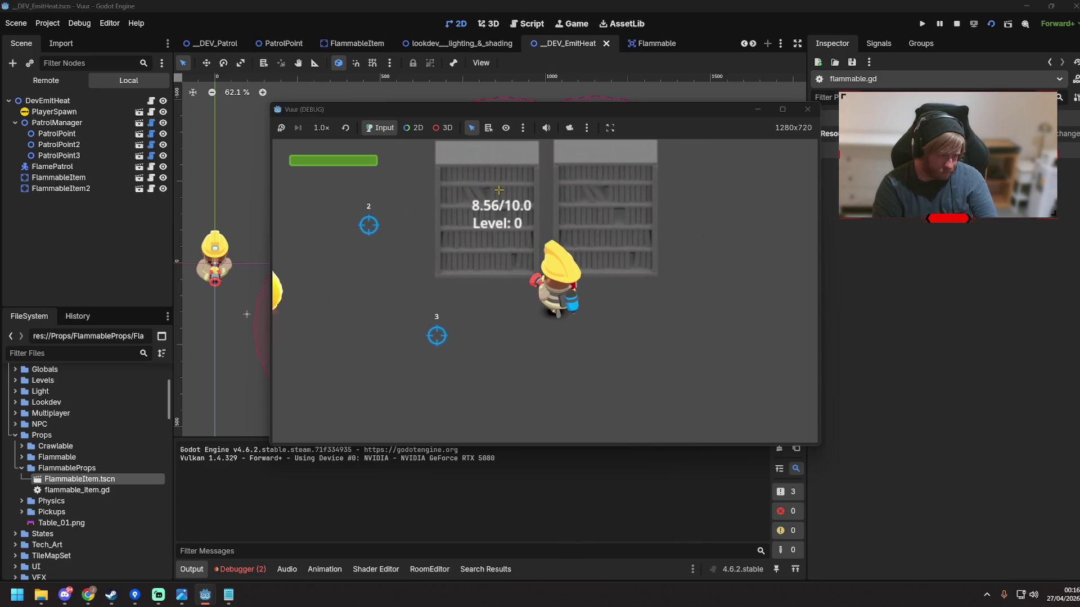
key("a")
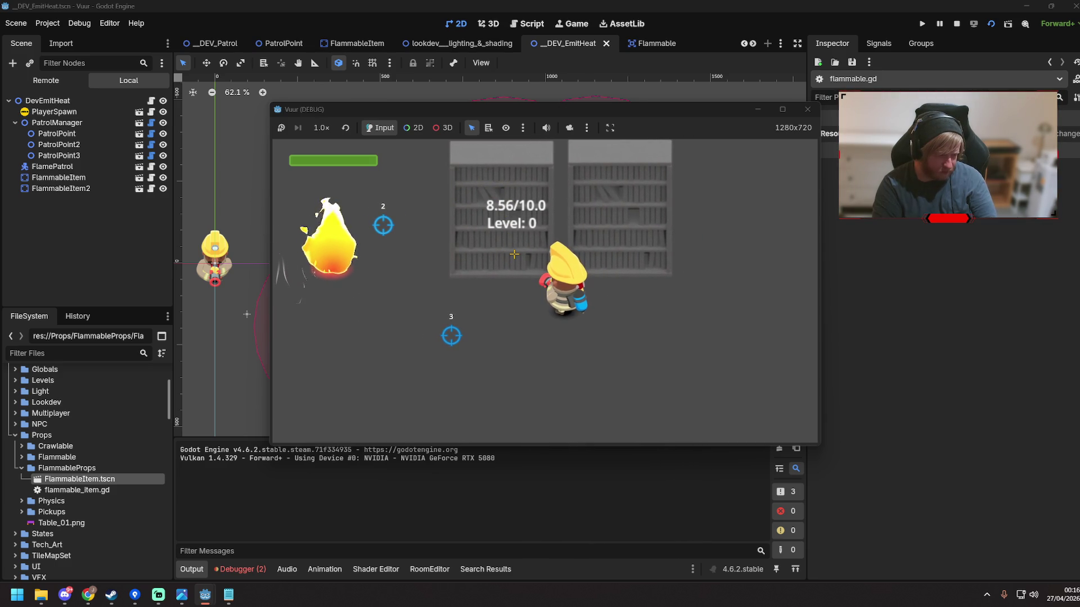
key("d")
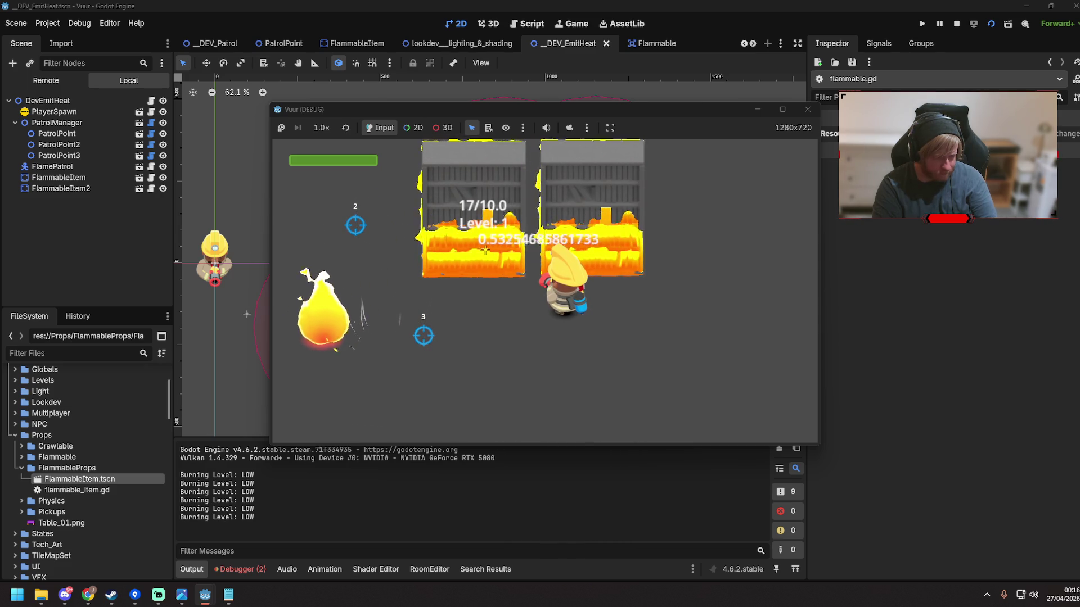
key("s")
key("a")
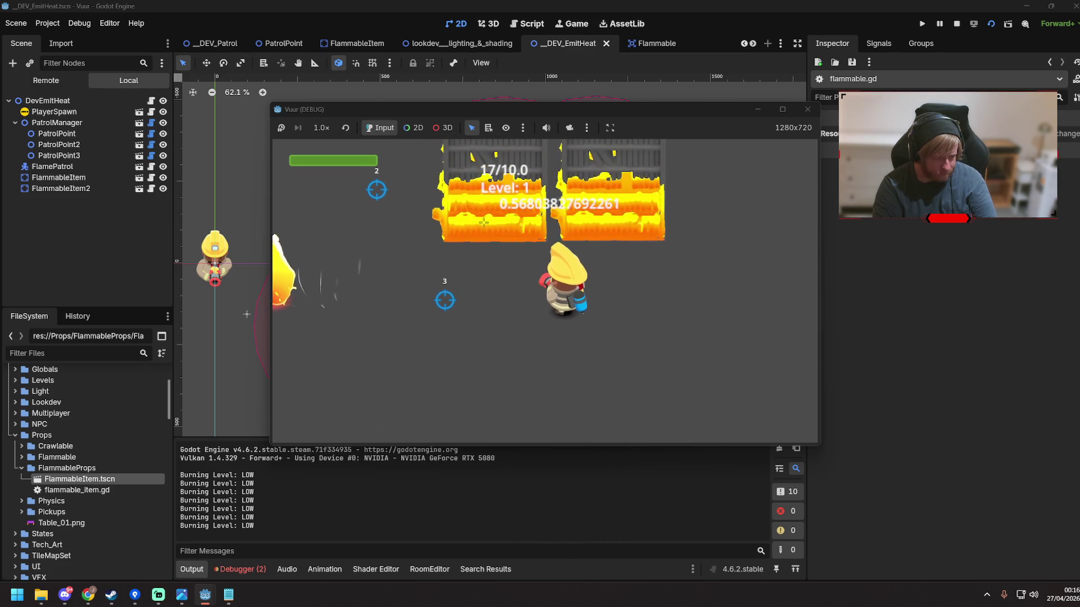
key("w")
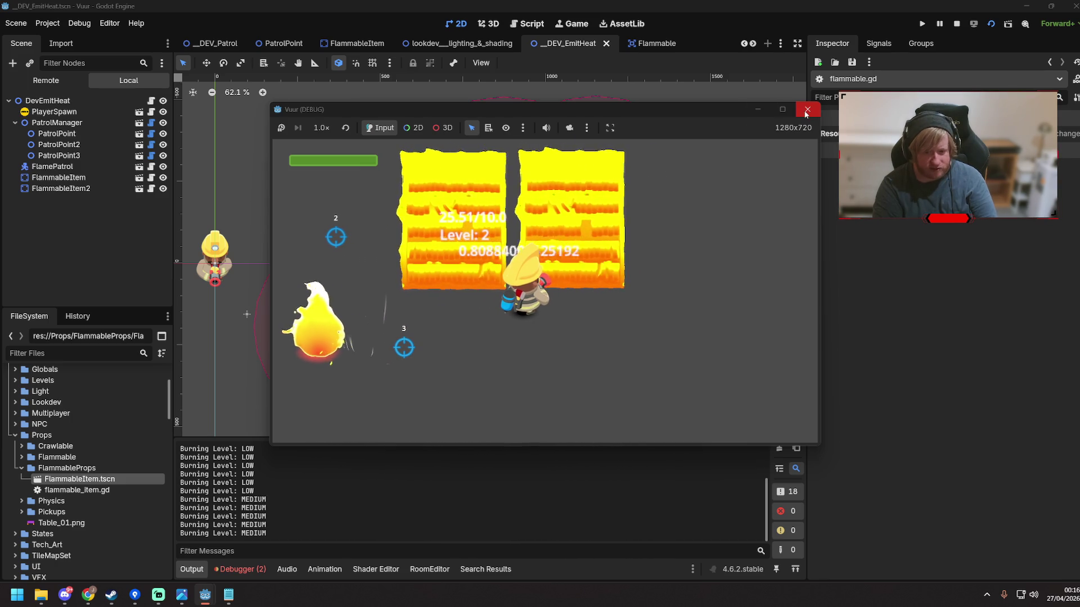
left_click(806, 112)
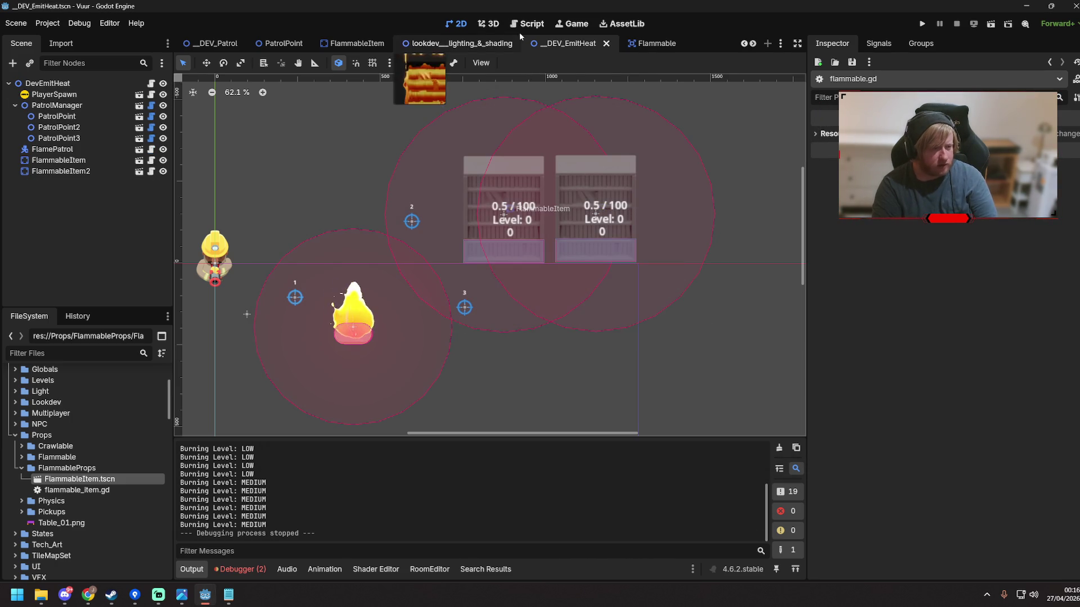
Bring up flammable.gd in the script editor and scroll through the burn tween code
left_click(520, 25)
scroll(575, 298, "up", 1)
mouse_move(570, 417)
left_mouse_down()
mouse_move(647, 414)
mouse_move(596, 416)
left_mouse_up()
scroll(583, 353, "down", 4)
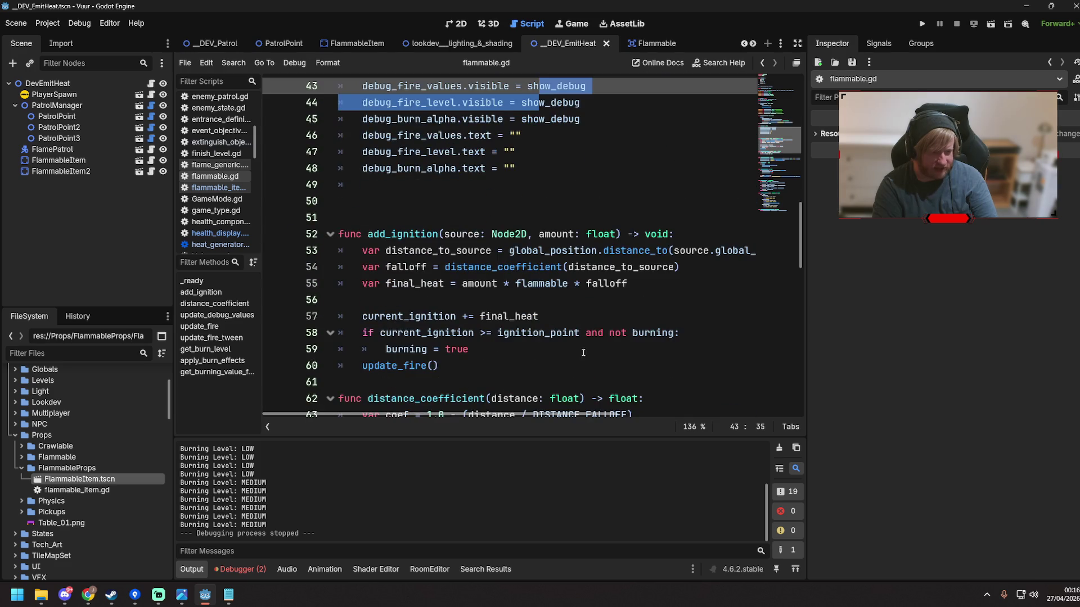
scroll(583, 352, "up", 6)
scroll(588, 311, "down", 9)
scroll(588, 311, "down", 4)
scroll(551, 361, "up", 3)
scroll(534, 407, "down", 3)
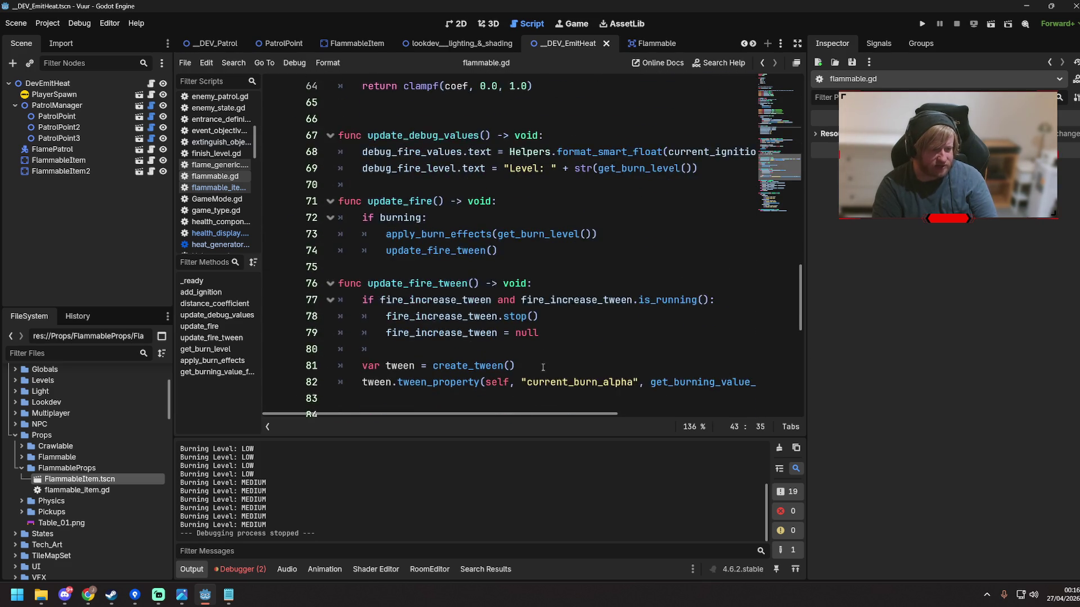
scroll(561, 384, "up", 2)
Delete the set_trans(Tween.TRANS call from the line-82 burn-alpha tween
left_click_drag(557, 414, 586, 414)
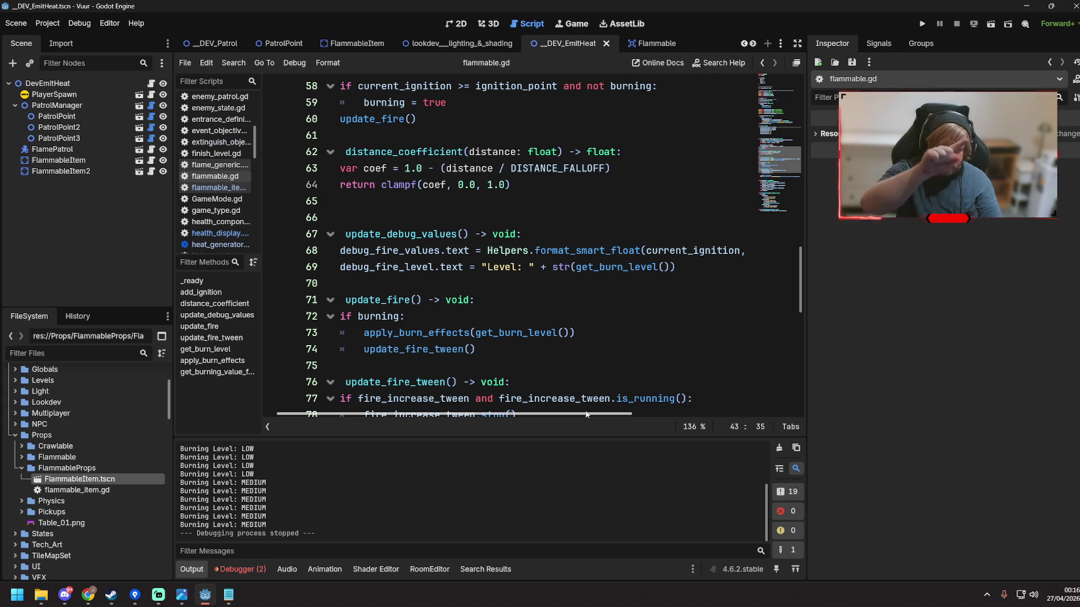
scroll(605, 377, "down", 4)
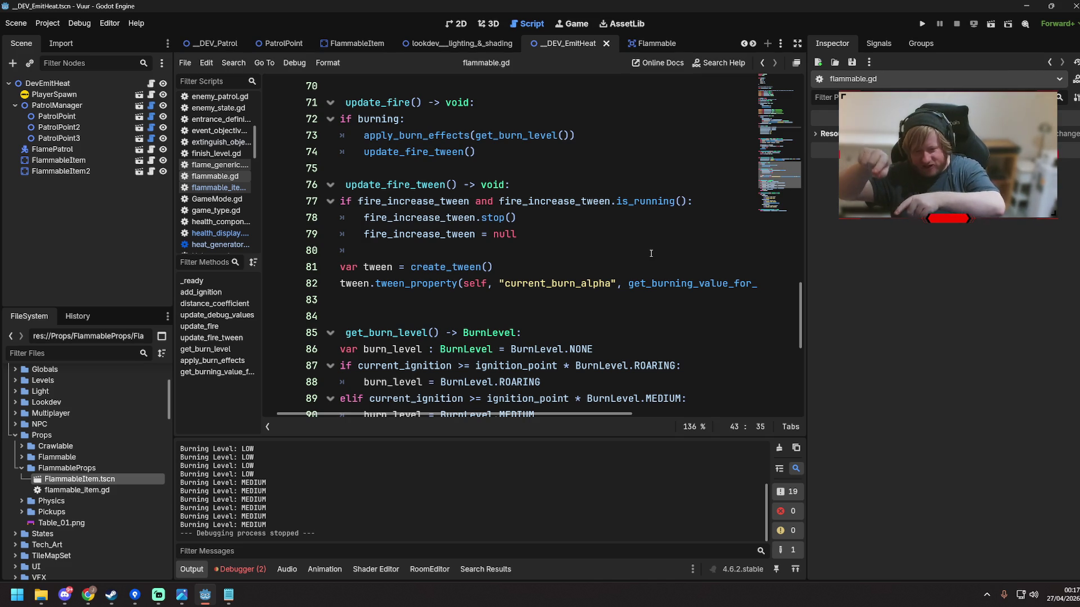
scroll(651, 253, "up", 5)
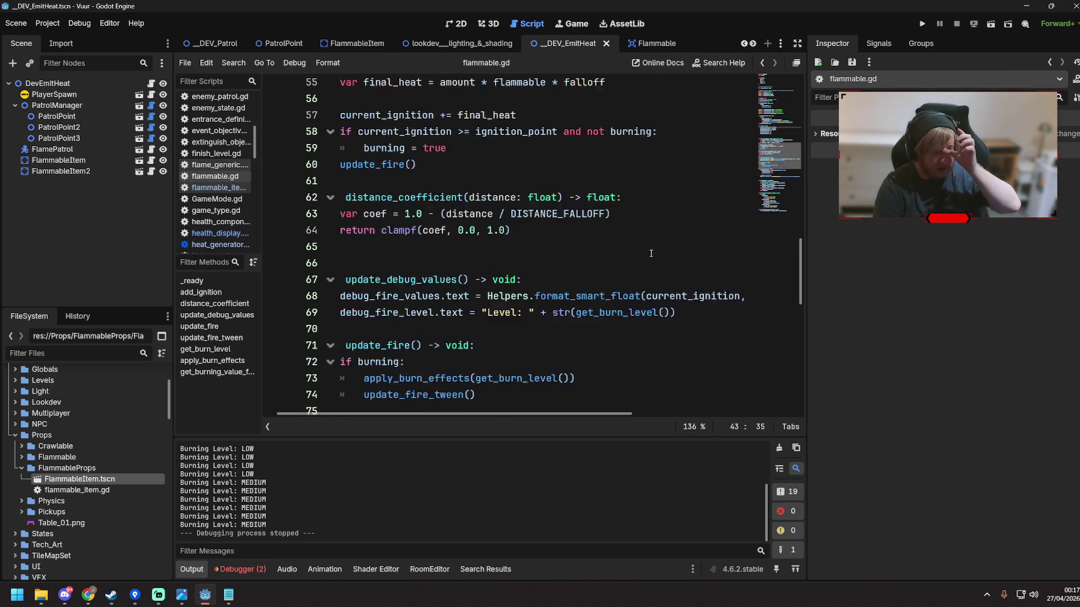
scroll(641, 252, "down", 2)
scroll(637, 397, "right", 5)
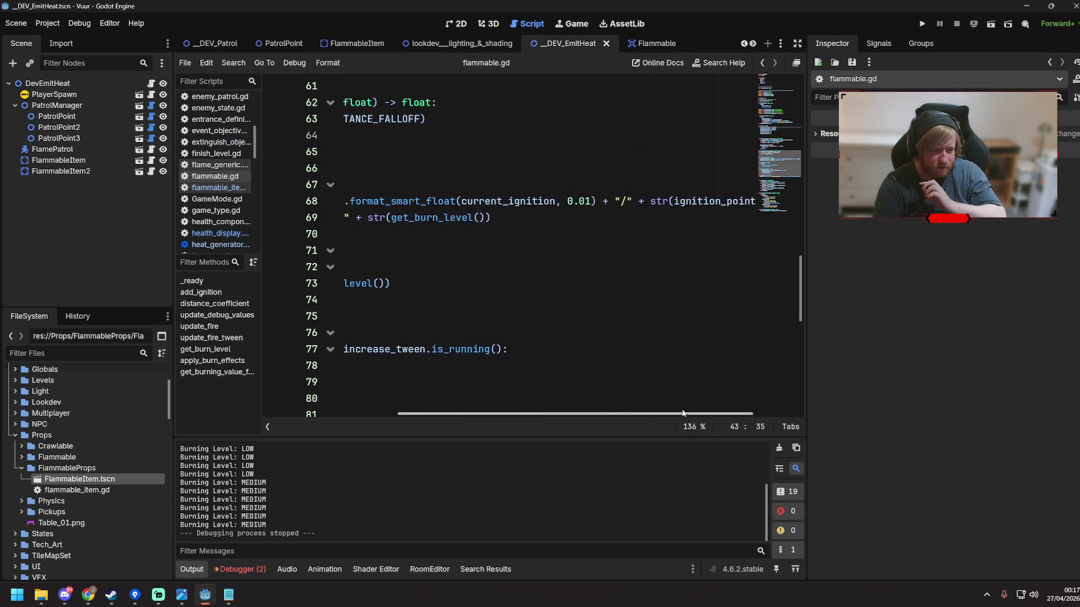
scroll(621, 349, "down", 3)
scroll(619, 359, "down", 3)
left_click_drag(618, 417, 739, 414)
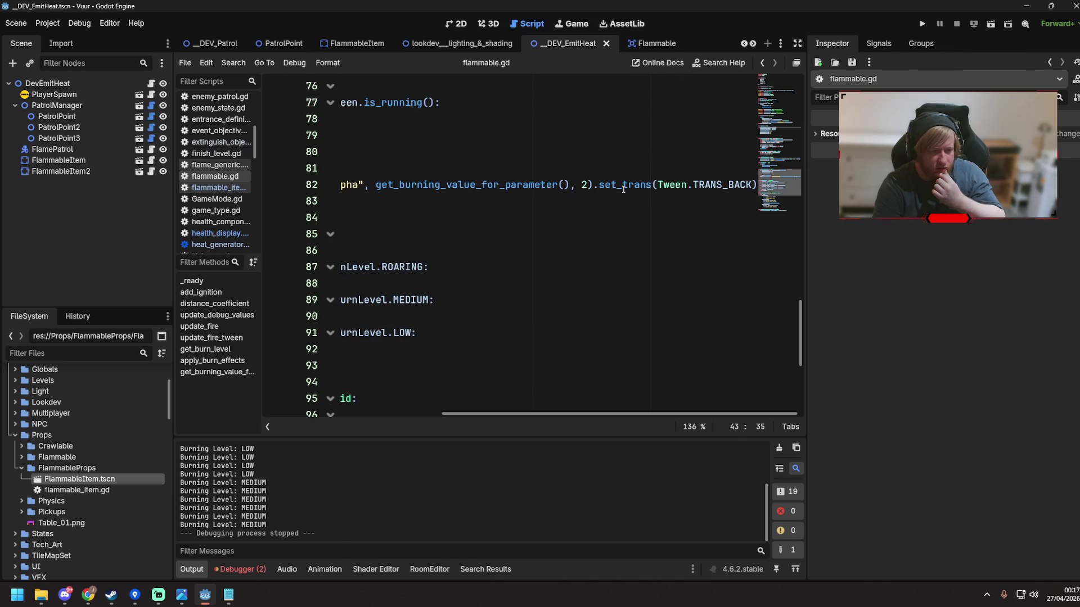
mouse_move(720, 183)
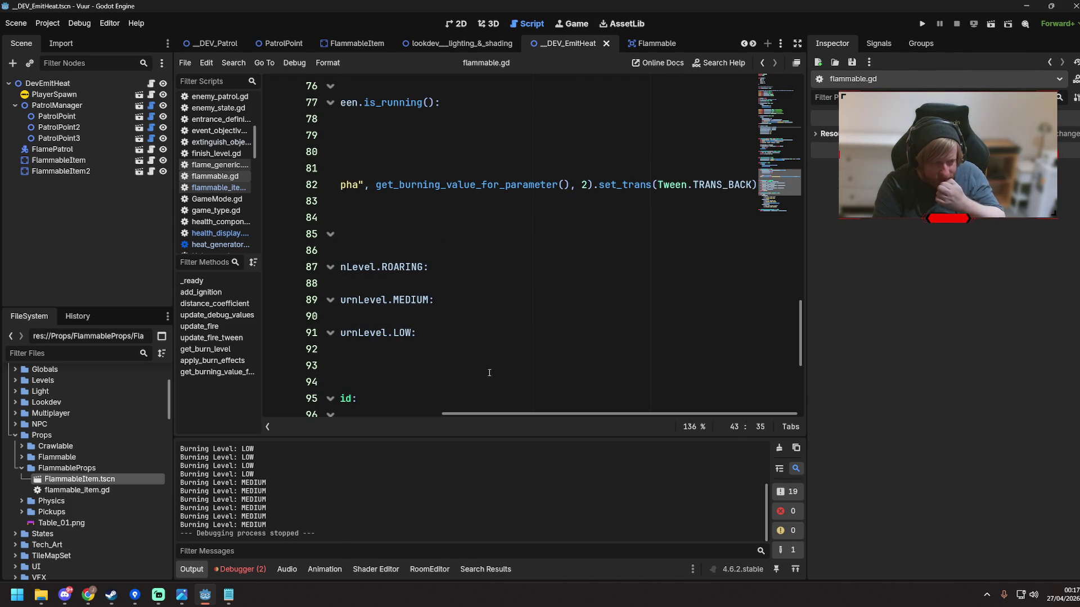
mouse_move(506, 415)
left_mouse_down()
mouse_move(329, 416)
mouse_move(653, 378)
left_mouse_up()
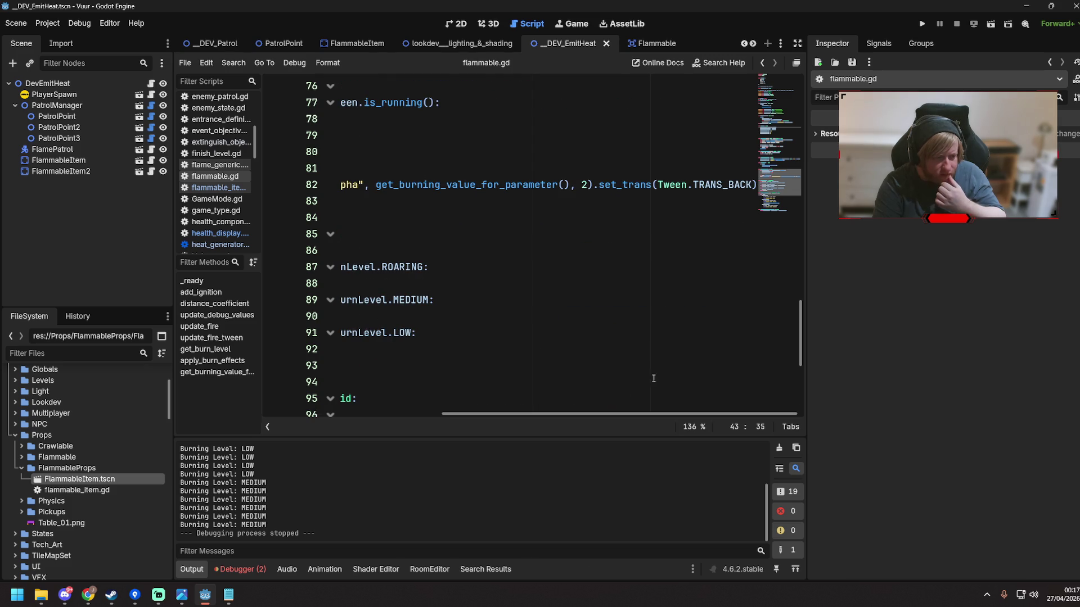
double_click(616, 184)
key("BackSpace")
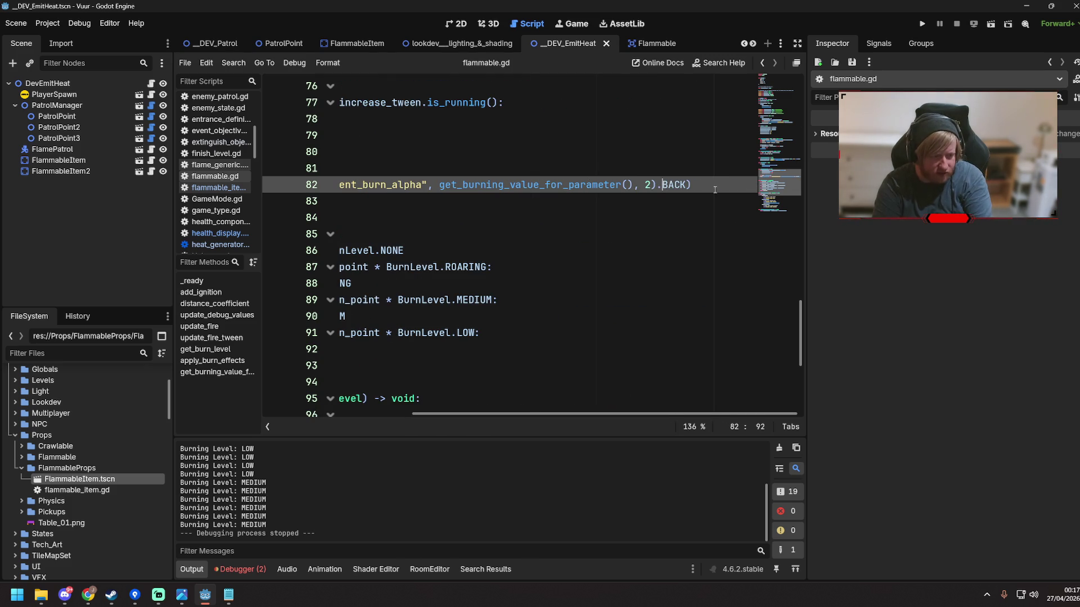
Rerun the scene and walk the firefighter to the bookshelves until one hits Level 3 ROARING (alpha about 1.91), then stop
key("ctrl")
key("F6")
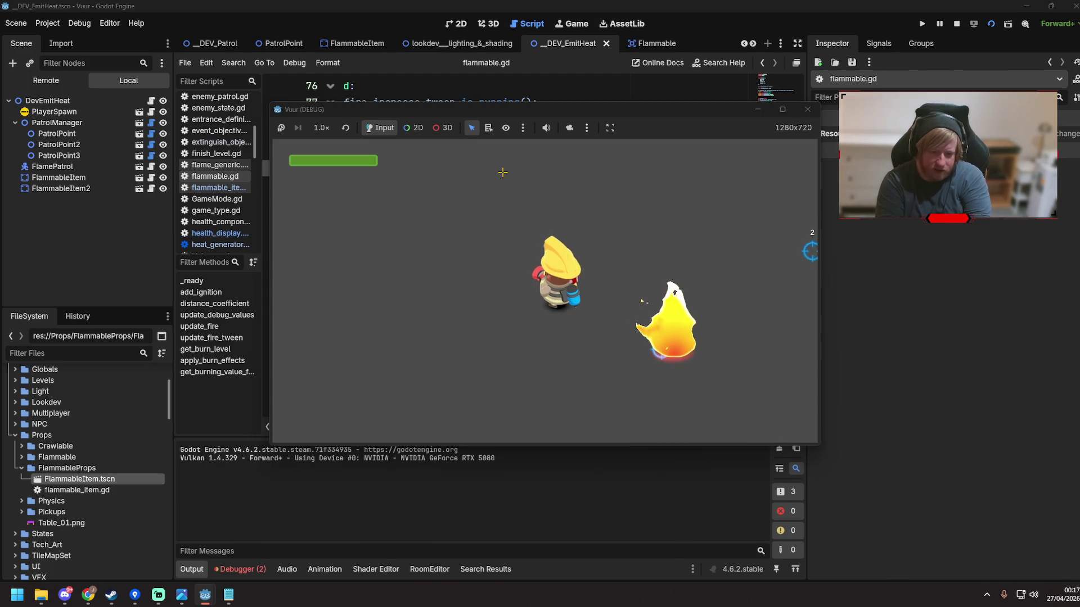
key("d")
key("s")
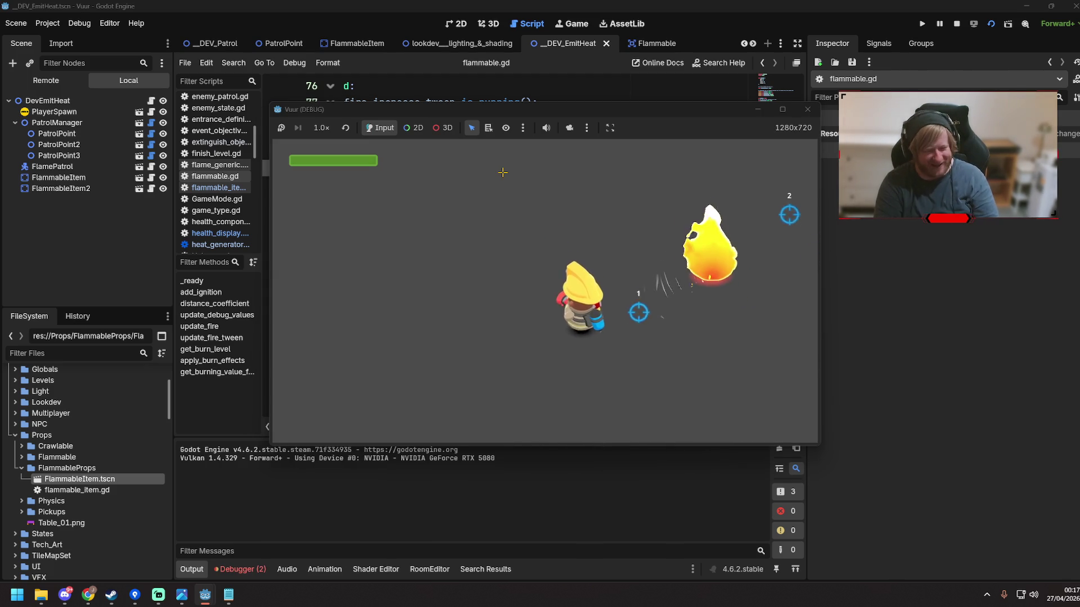
key("d")
key("w")
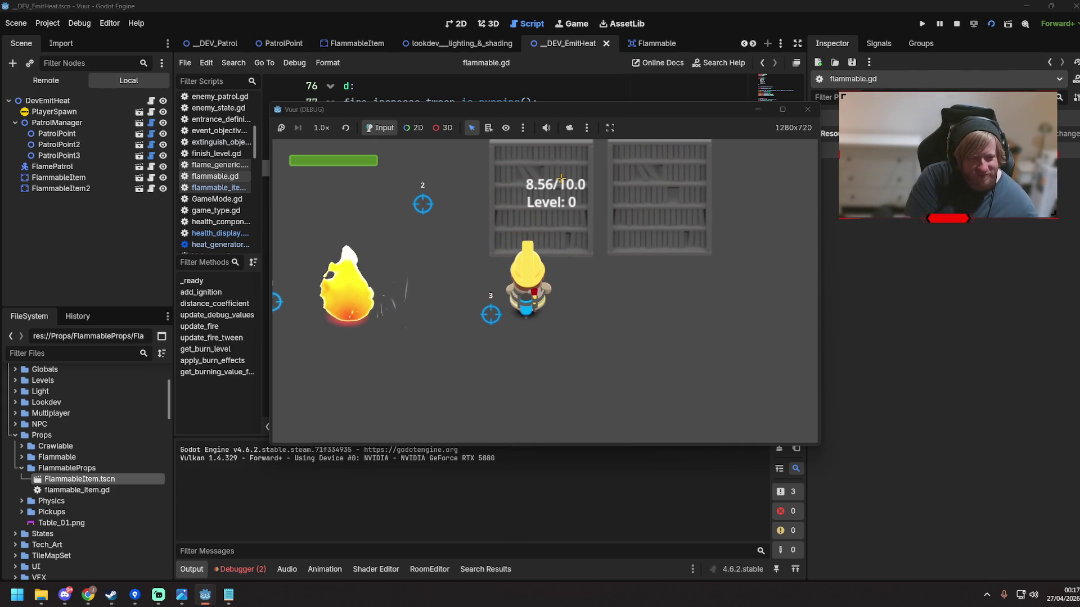
key("d")
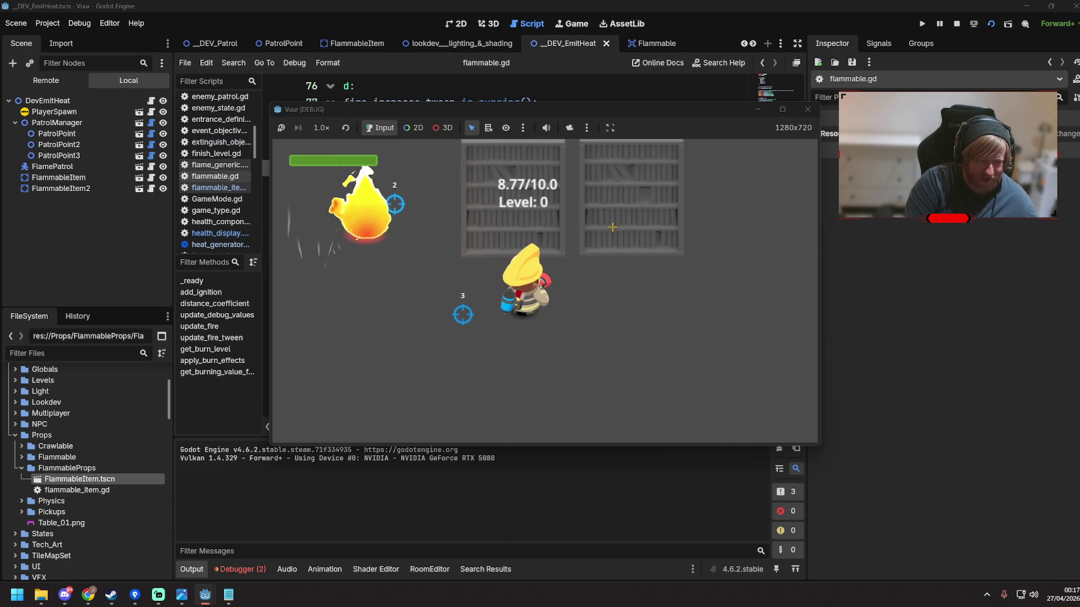
key("a")
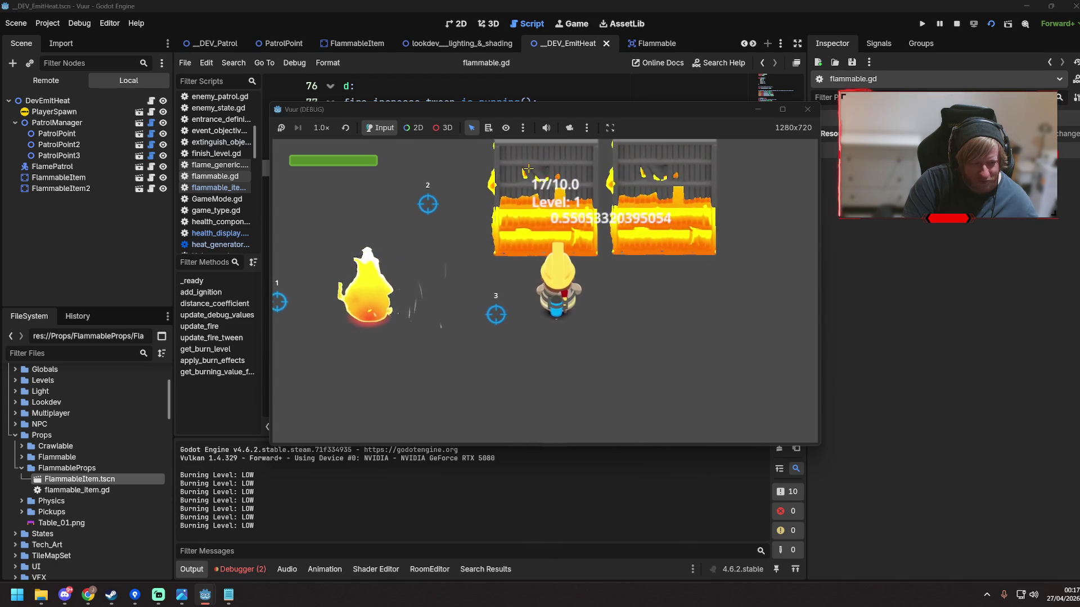
key("d")
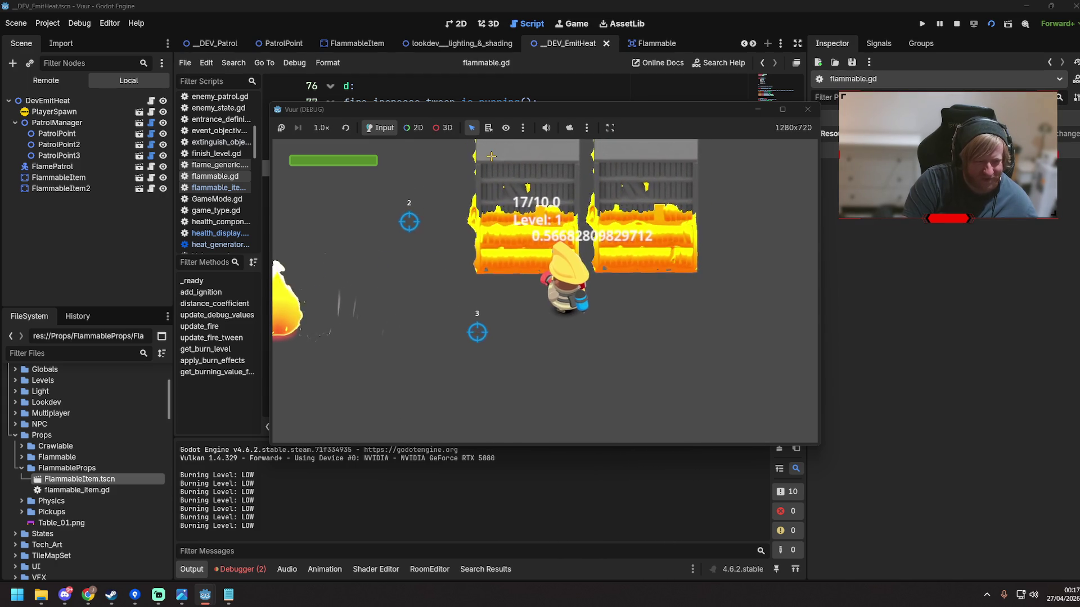
key("d")
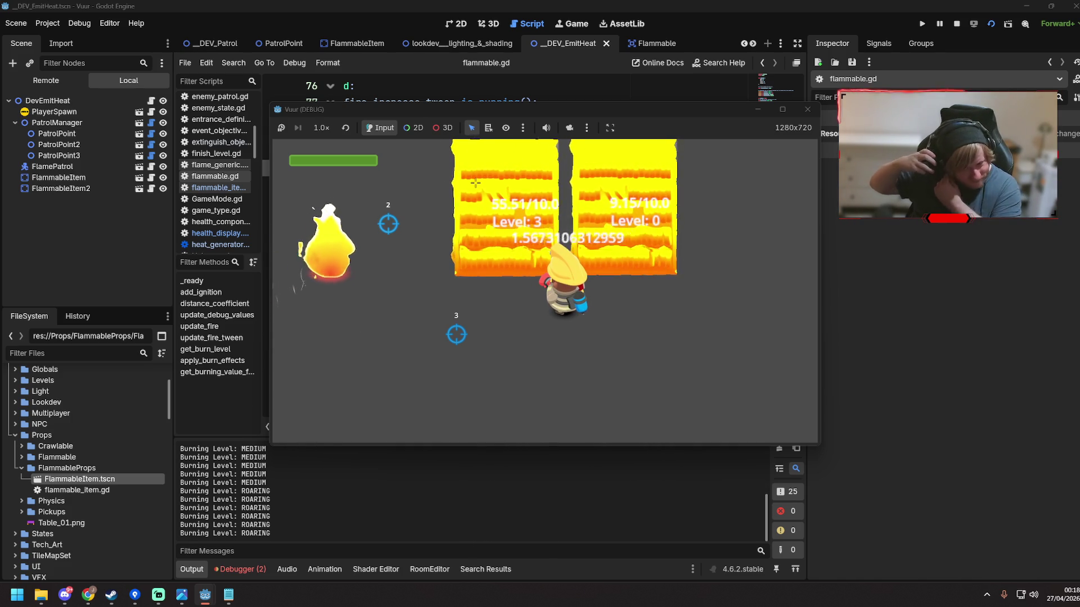
left_click(808, 109)
left_click(610, 231)
left_click_drag(467, 416, 343, 414)
scroll(505, 277, "up", 10)
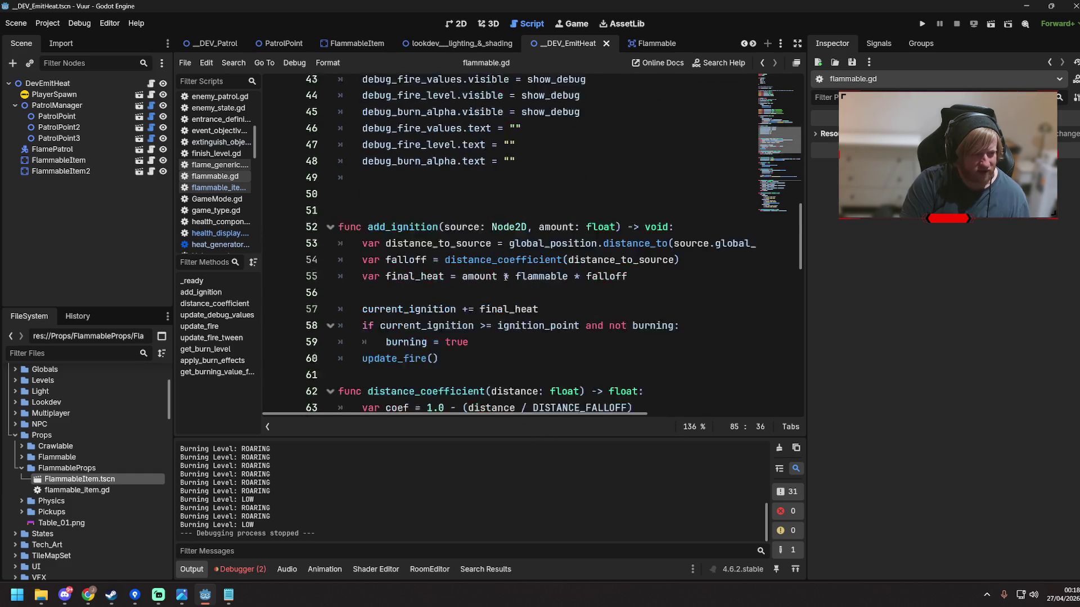
scroll(505, 276, "up", 10)
left_click(548, 152)
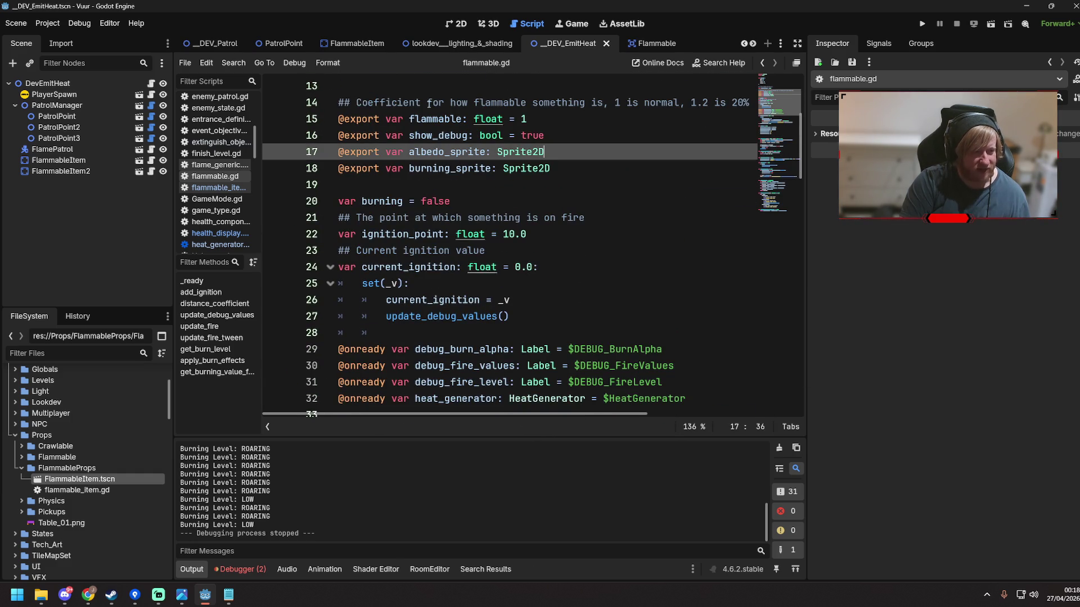
left_click(358, 43)
left_click(51, 127)
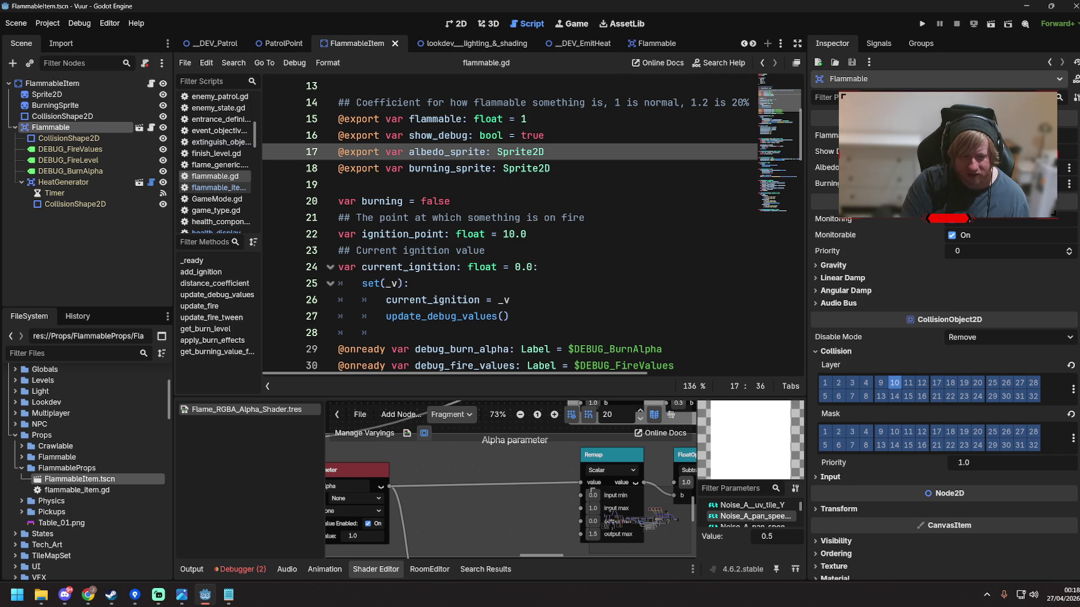
left_click(562, 203)
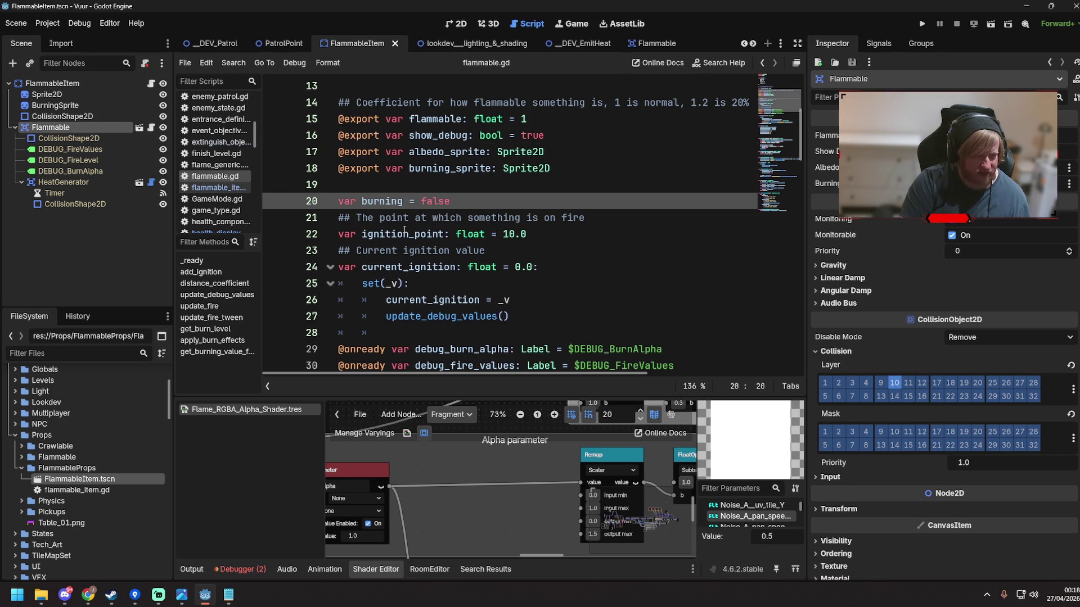
left_click(412, 234)
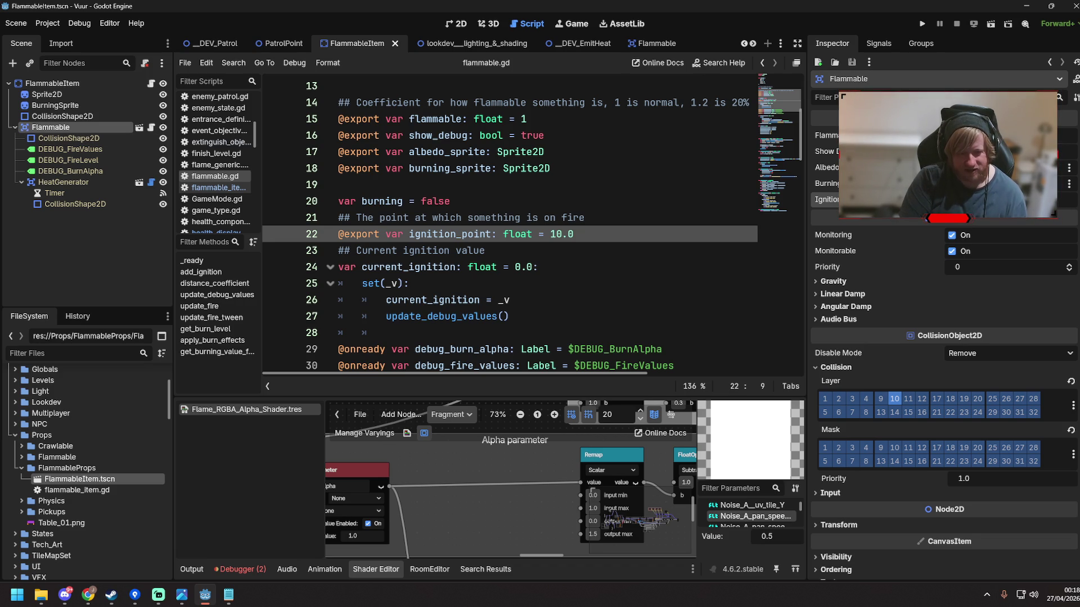
key("ctrl+s")
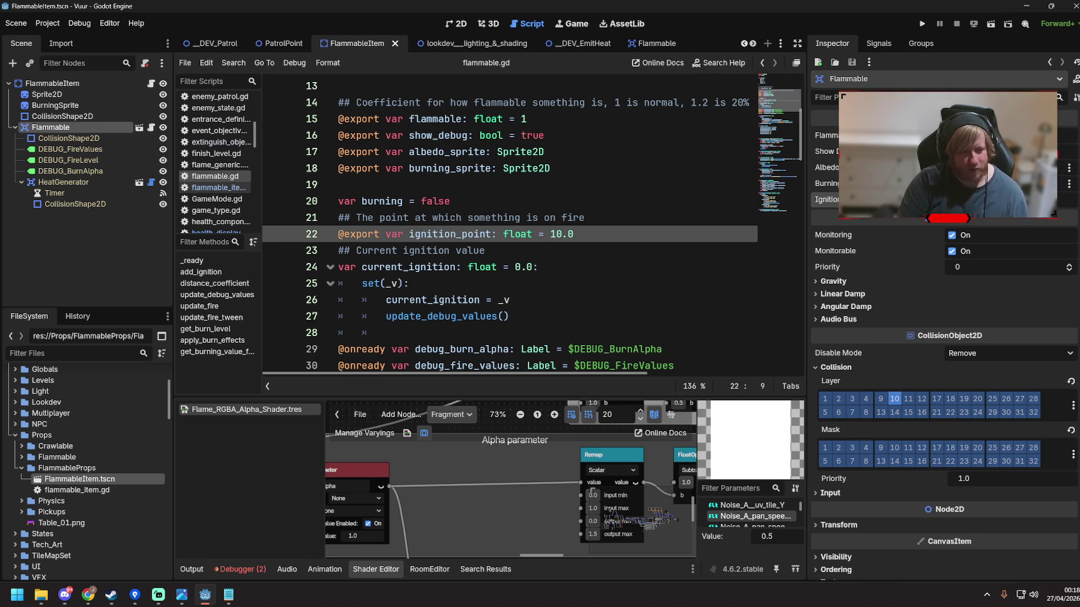
Return to the DEV_EmitHeat scene and run it to test the exported value
left_click(572, 143)
left_click(573, 44)
key("F6")
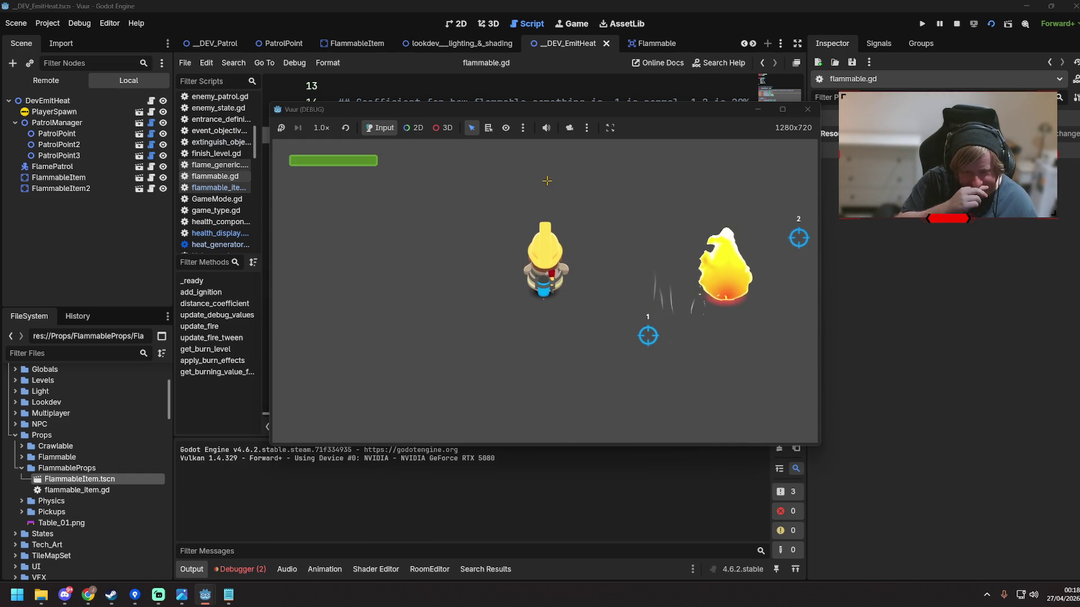
Move the firefighter briefly, stop the running game and save the current scene
key("w")
key("d")
key("s")
key("d")
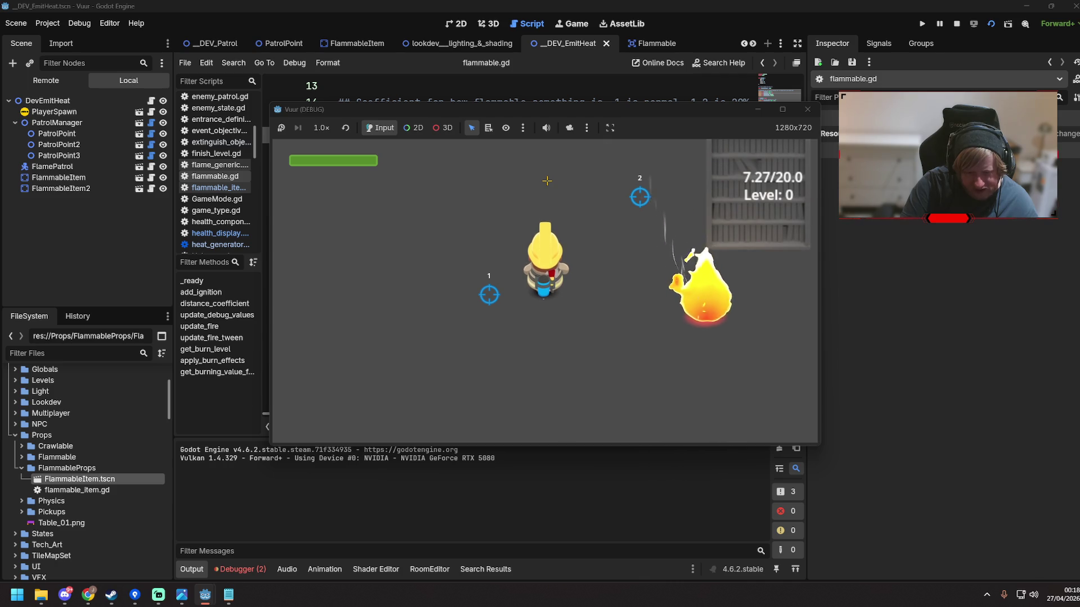
left_click(807, 109)
left_click(545, 178)
key("ctrl+s")
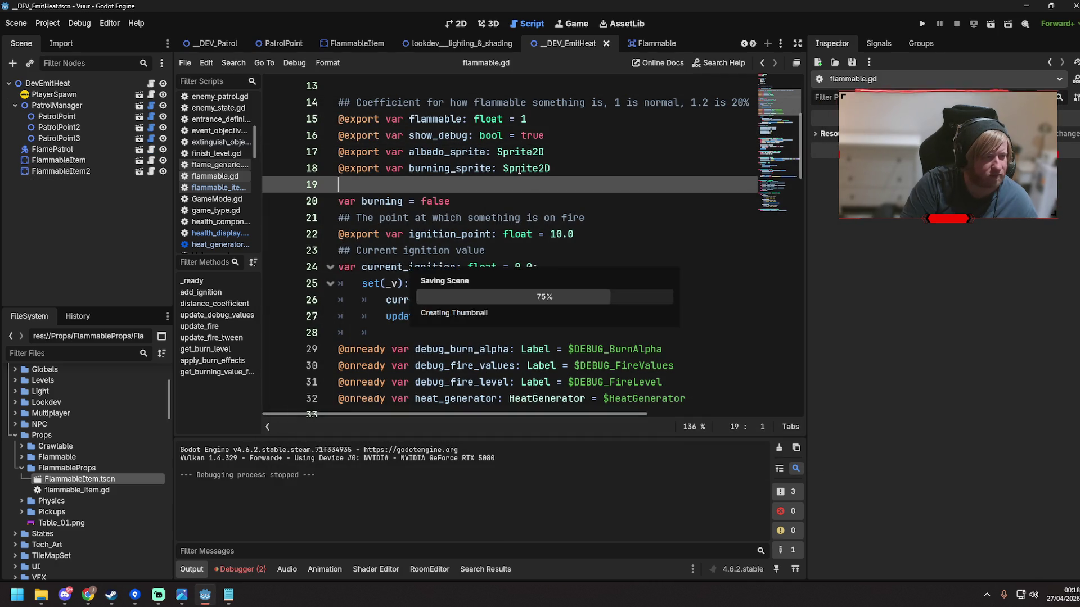
Copy the WorldEnvironment node from the lookdev scene into DevEmitHeat, save it and run it
left_click(457, 45)
scroll(83, 168, "up", 10)
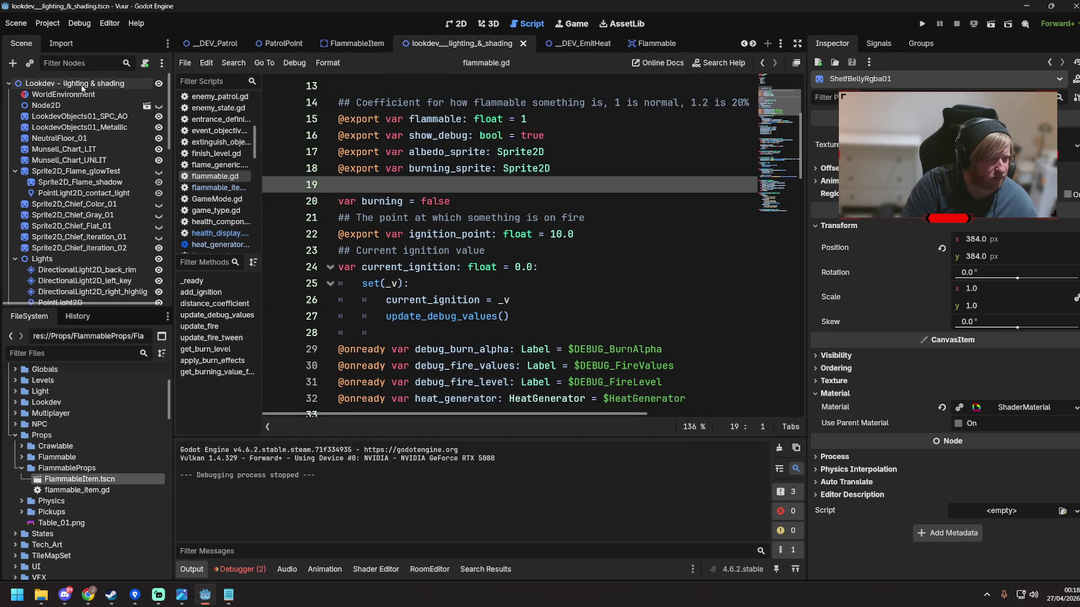
left_click(85, 96)
left_click(580, 44)
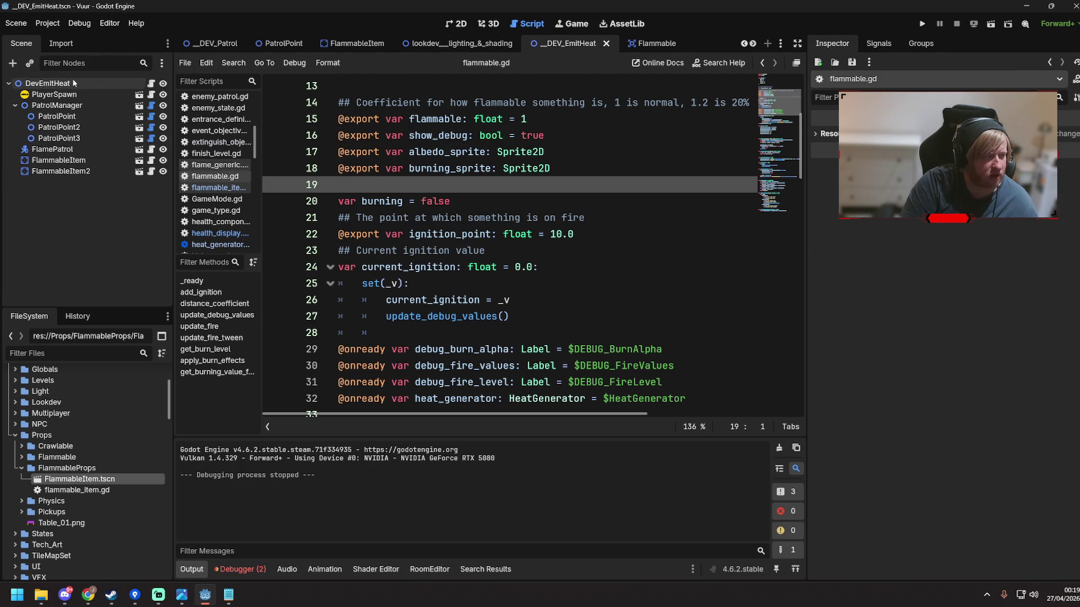
key("ctrl+v")
key("ctrl+s")
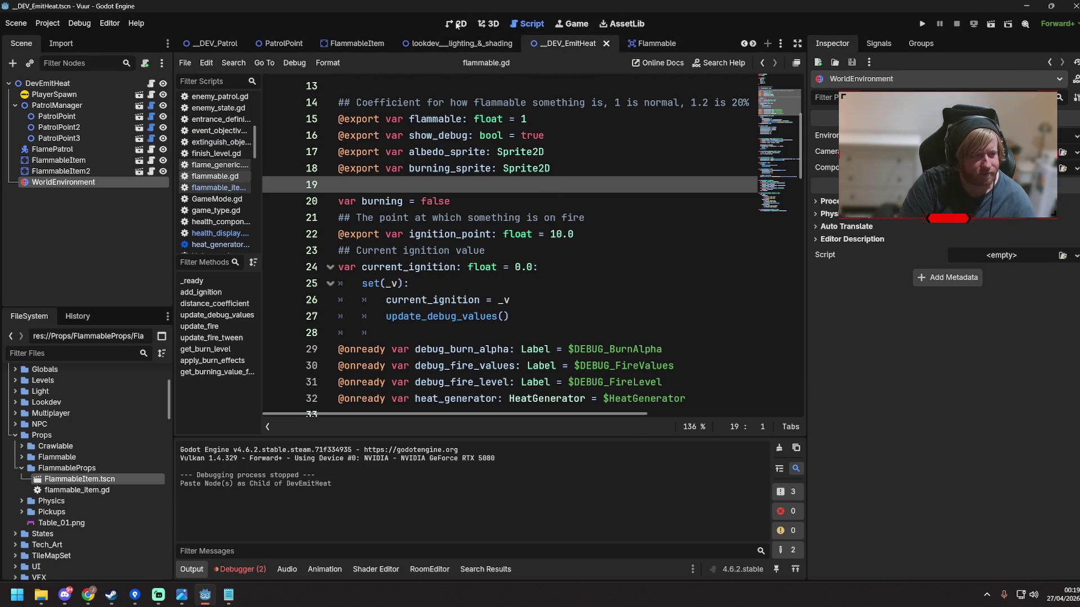
left_click(457, 24)
key("F6")
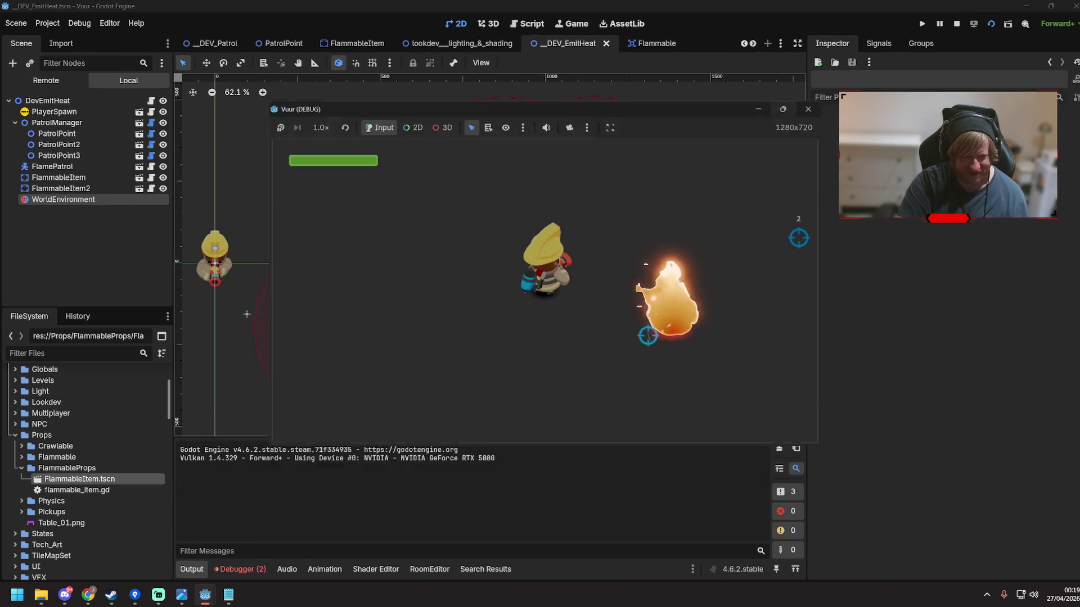
Maximise the game and keep the firefighter by the bookshelves until one reaches Level 3 ROARING, then close it
left_click(783, 109)
key("s")
key("d")
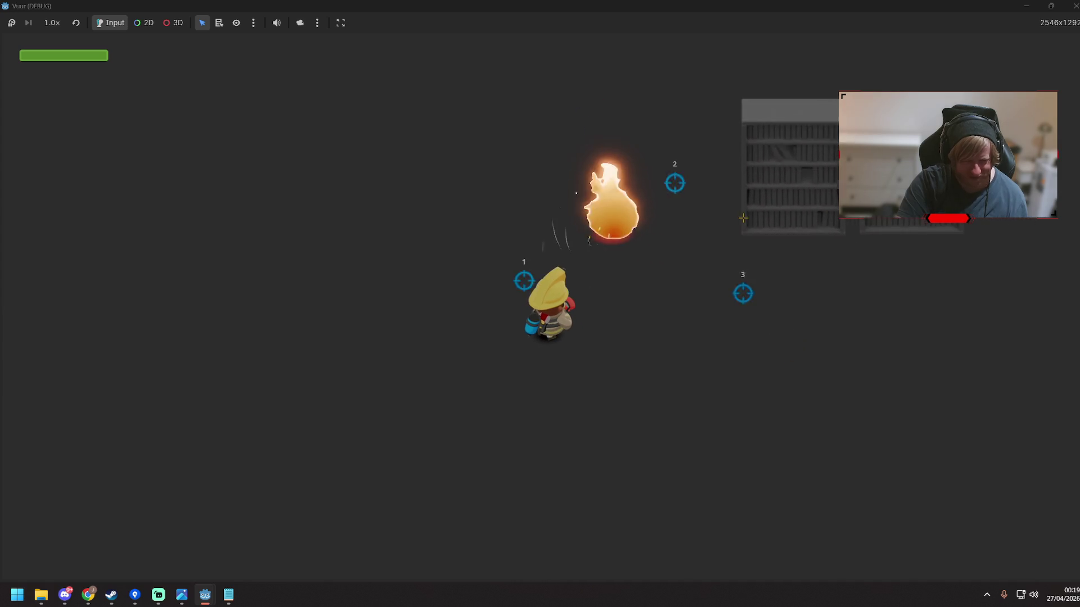
key("w")
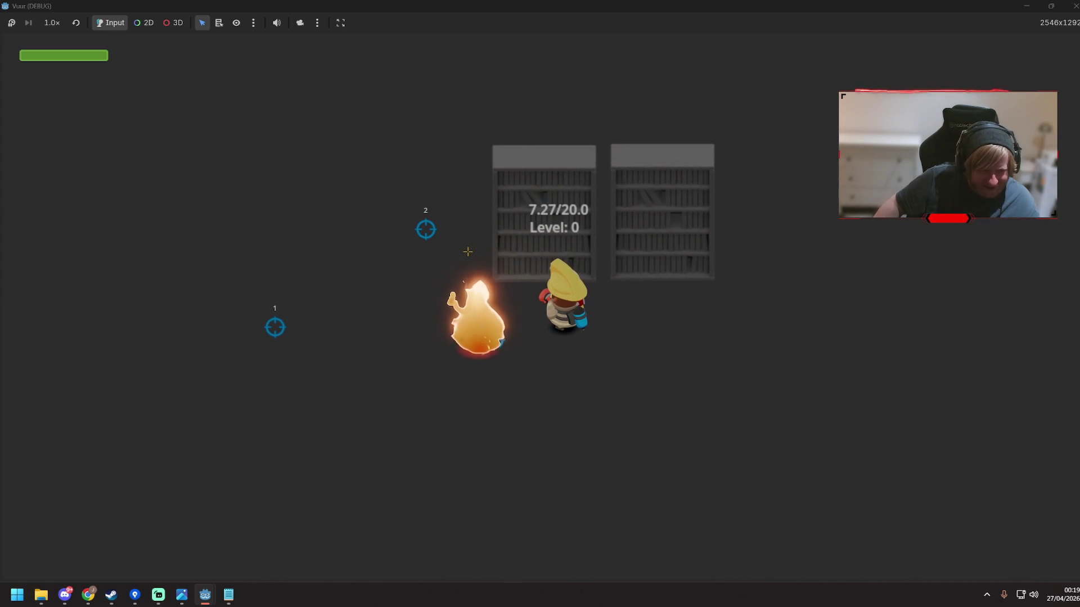
key("s")
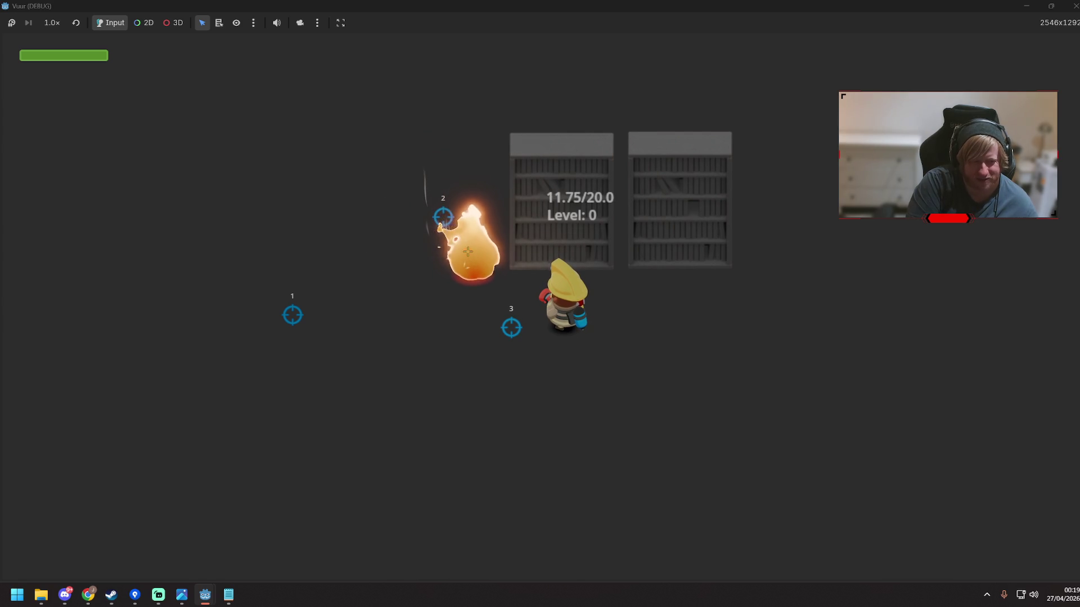
key("d")
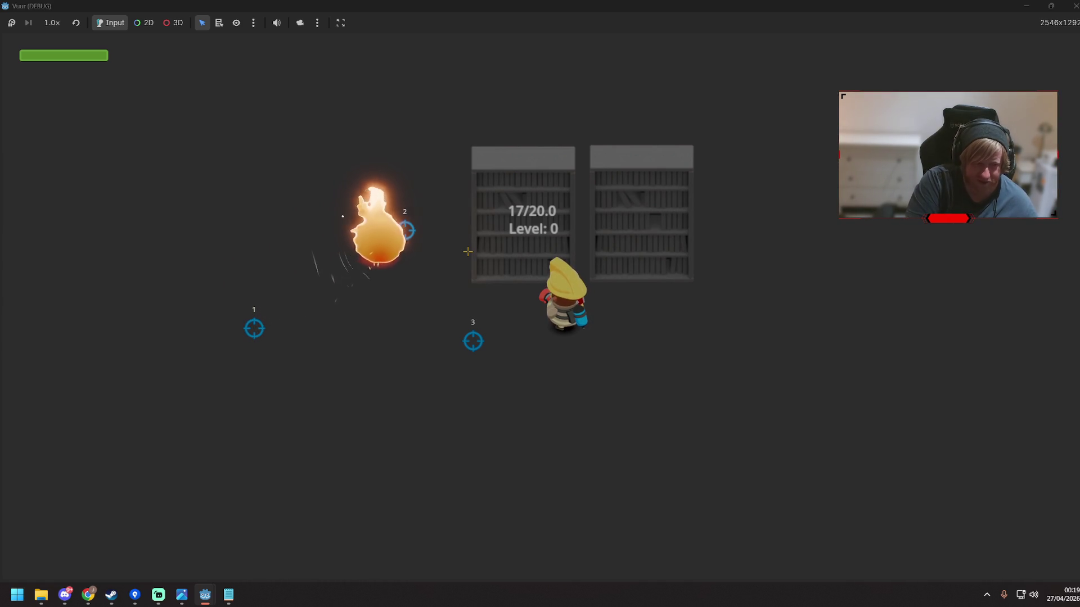
key("d")
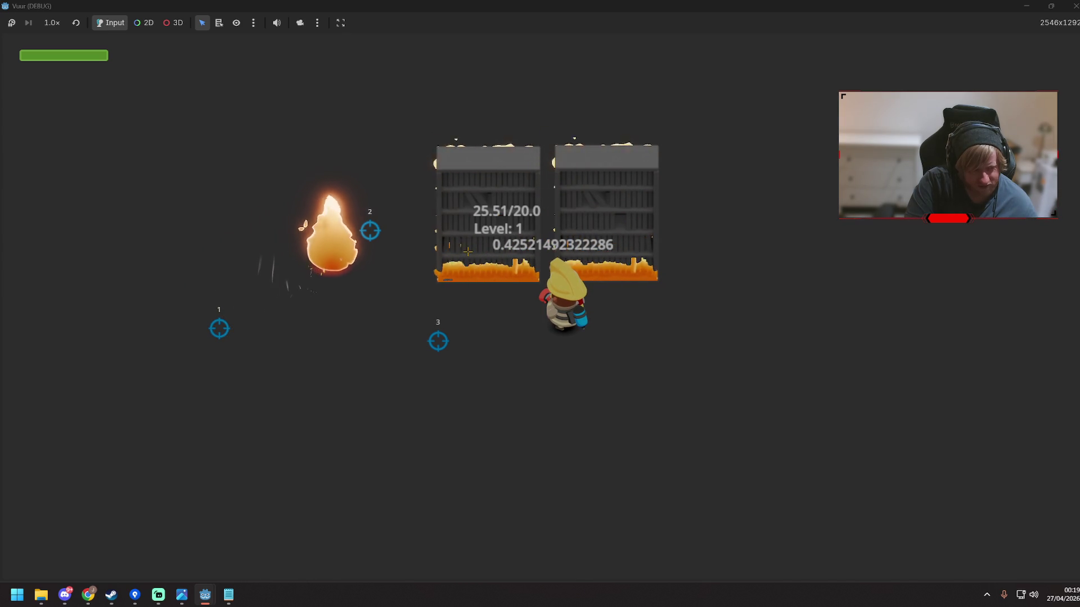
key("s")
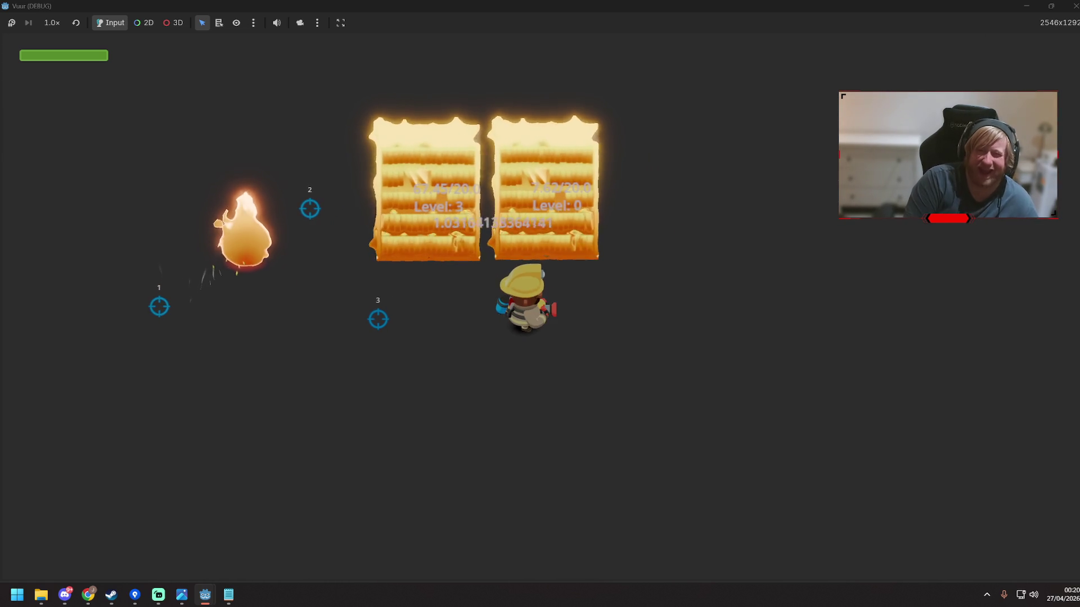
left_click(1074, 8)
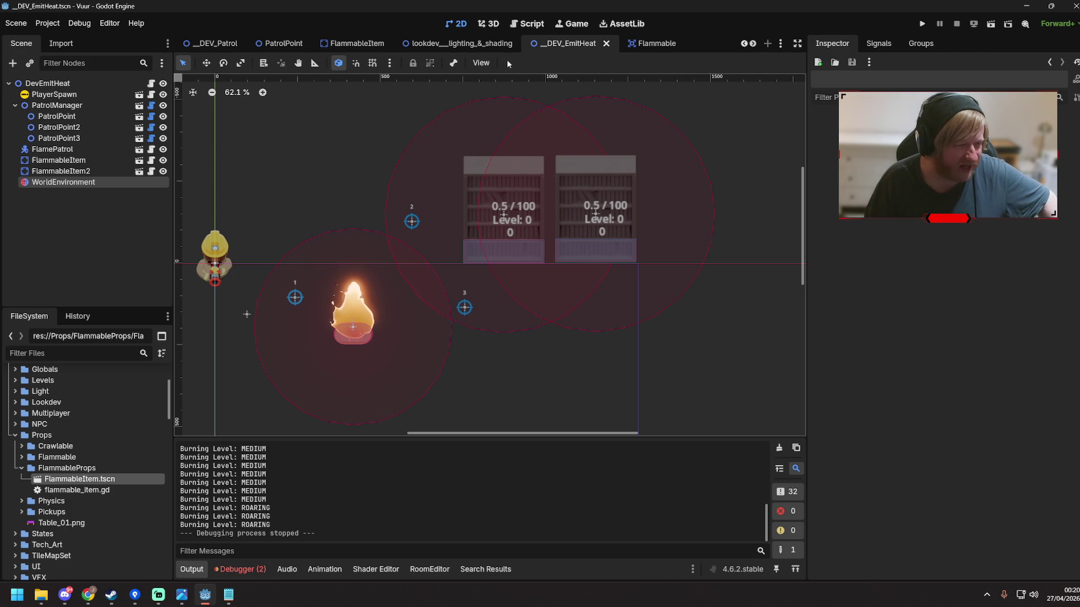
Review flammable.gd around lines 21–46 and collapse the Flammable node's children in FlammableItem
left_click(531, 25)
left_click(488, 214)
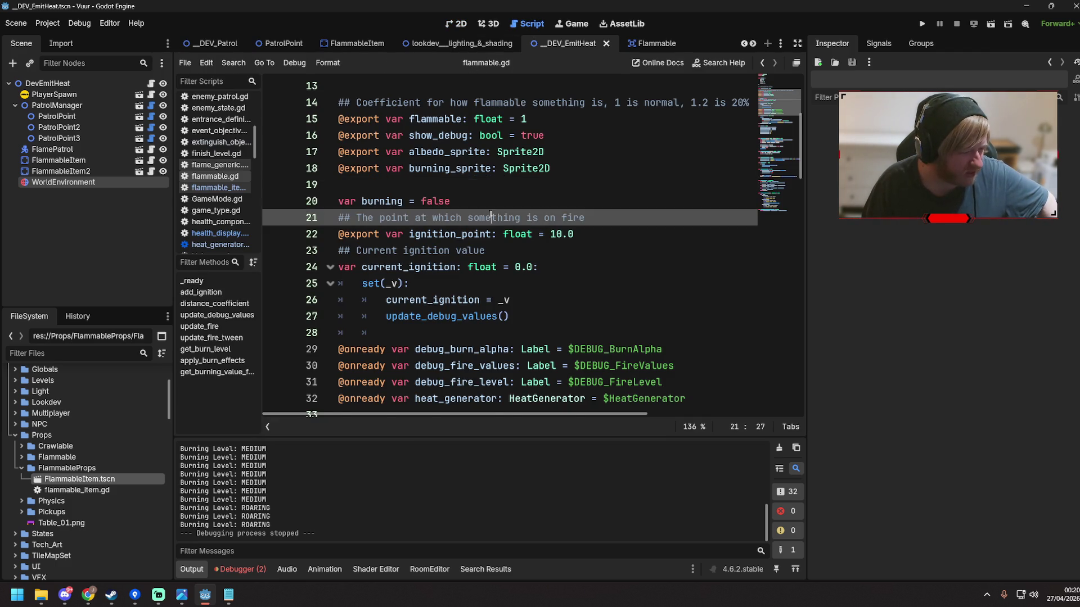
scroll(493, 226, "down", 4)
scroll(493, 226, "down", 3)
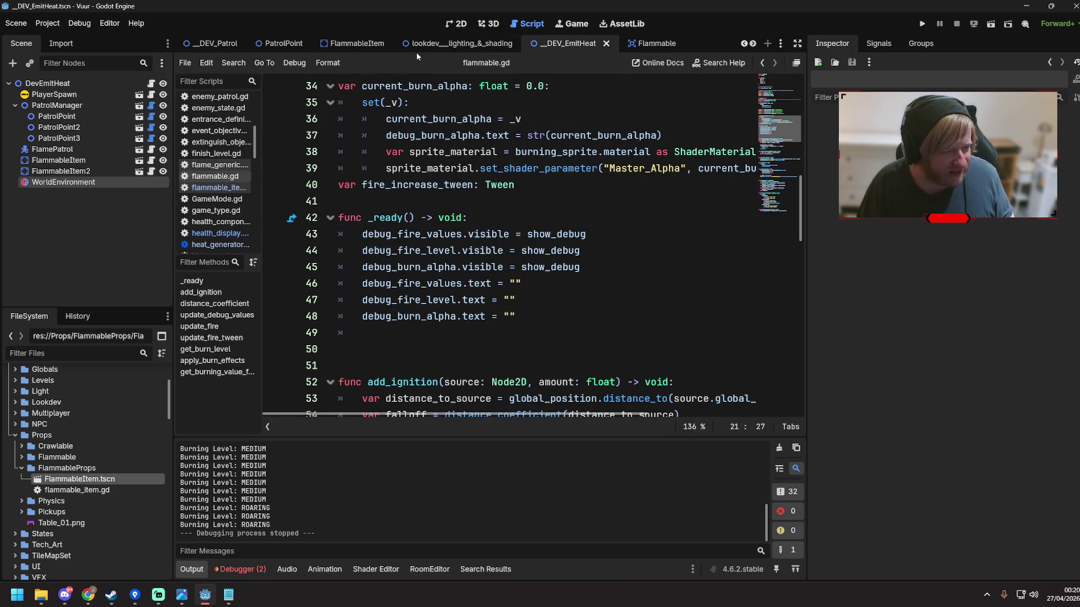
scroll(483, 47, "up", 1)
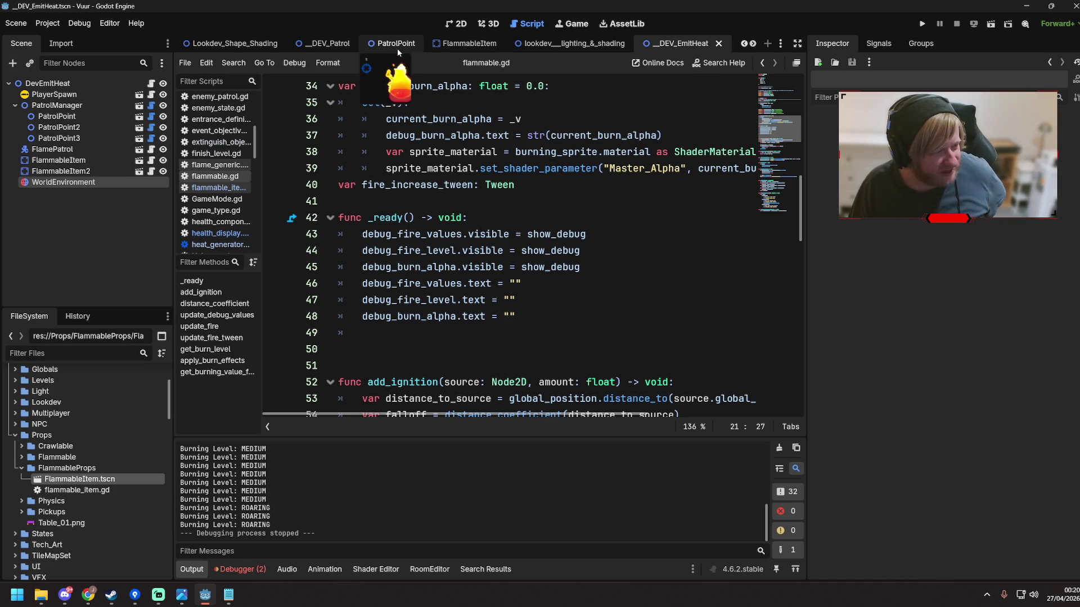
left_click(467, 43)
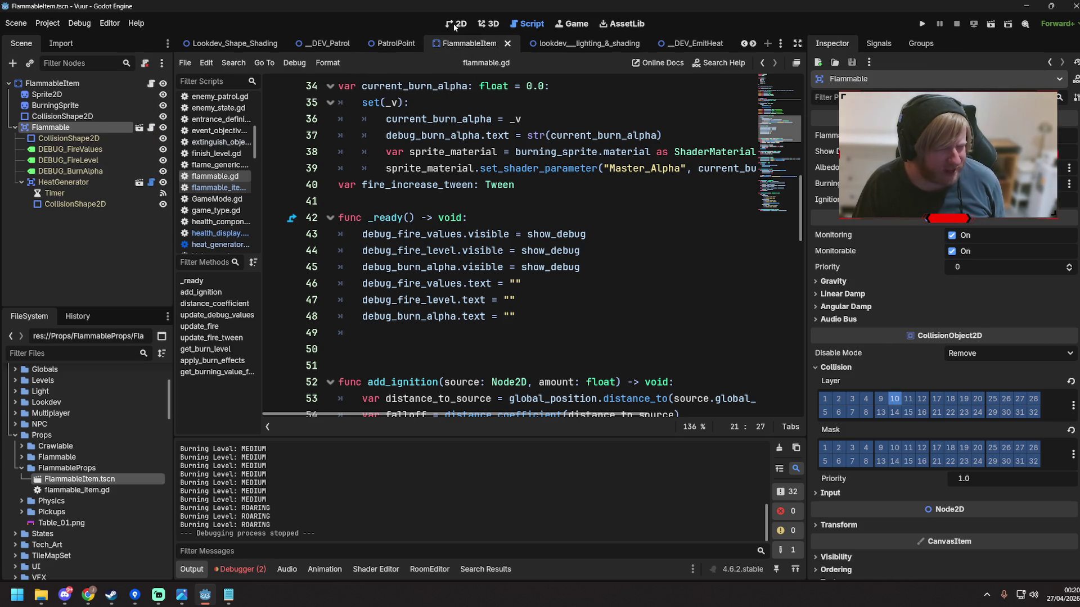
left_click(14, 129)
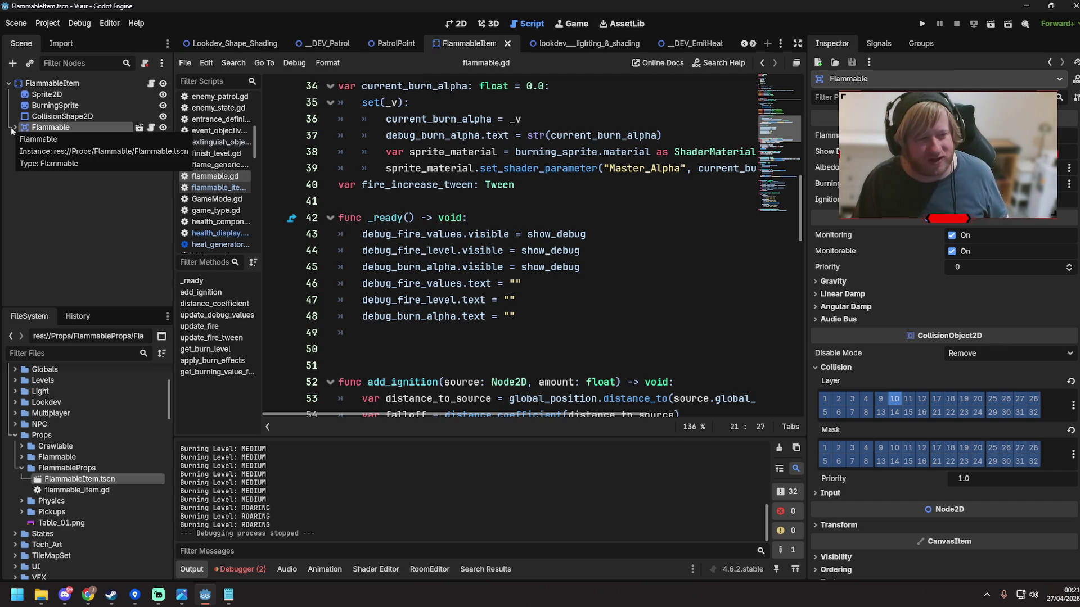
left_click(503, 186)
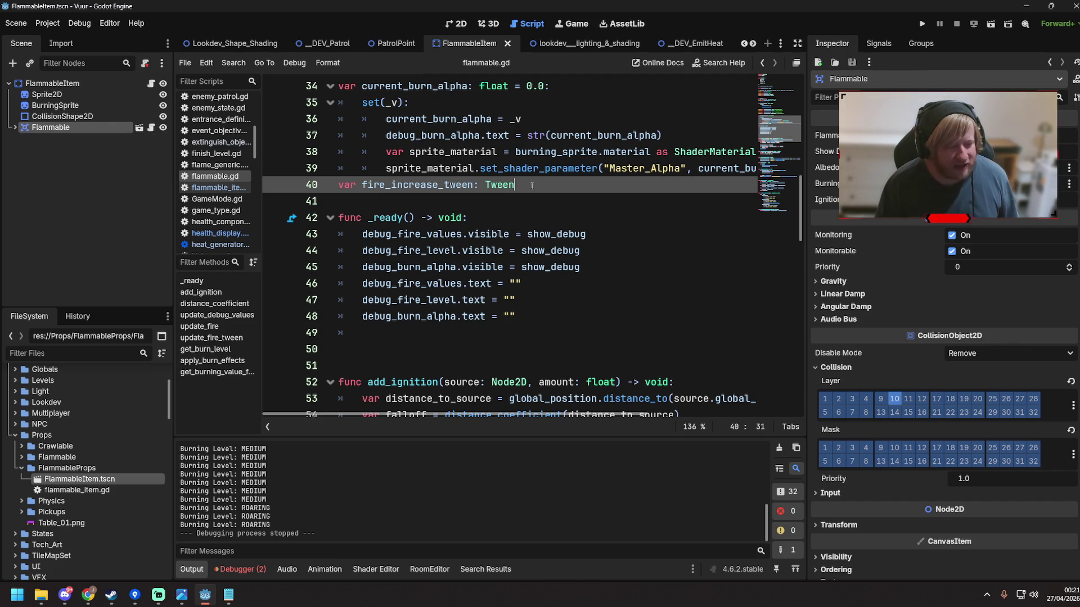
scroll(531, 186, "up", 5)
scroll(531, 186, "down", 5)
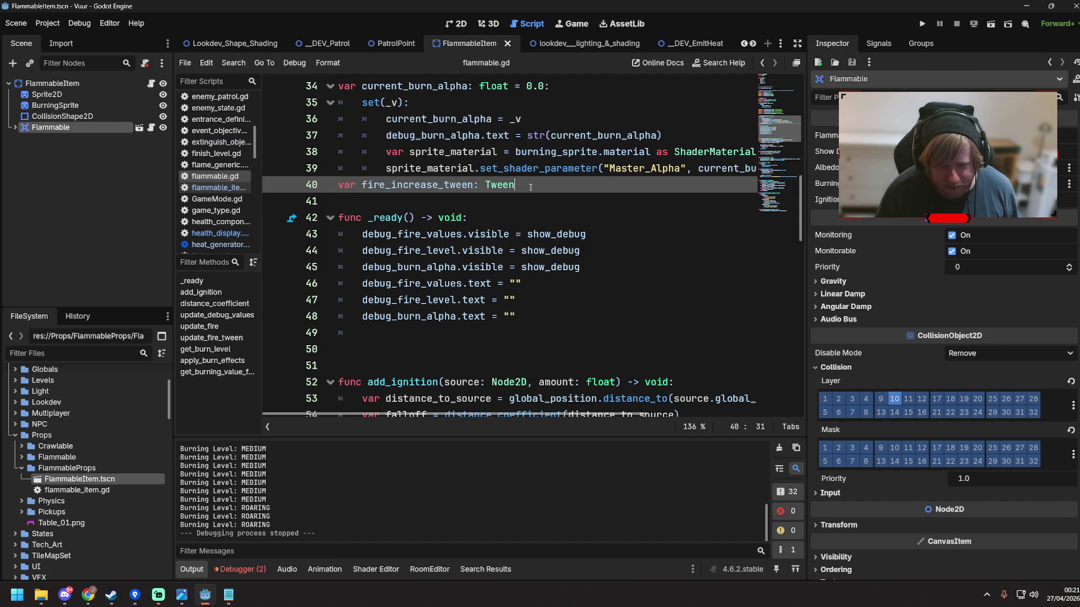
scroll(531, 187, "down", 2)
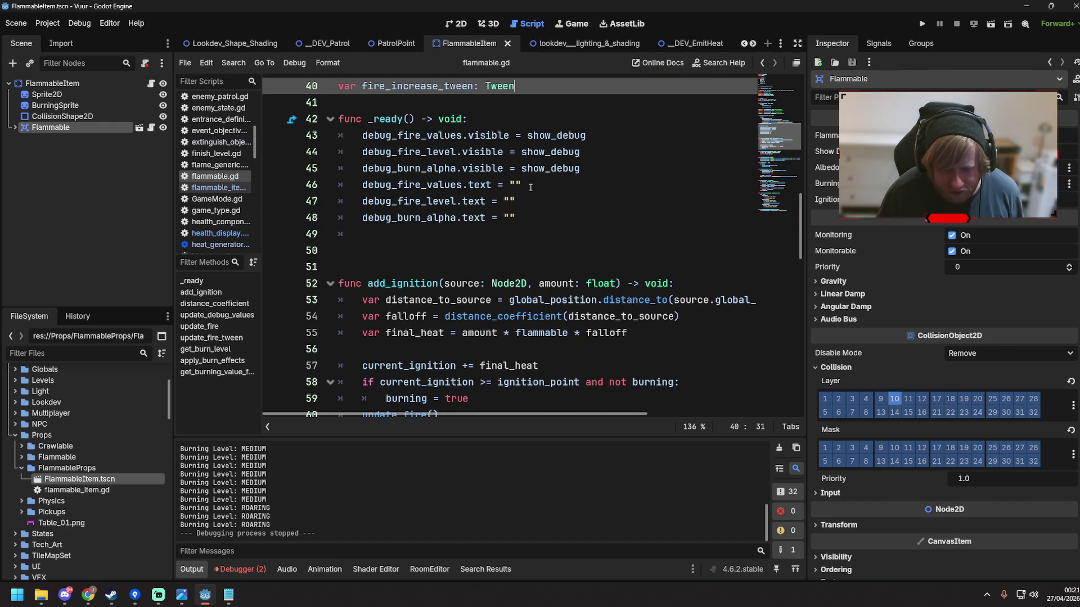
left_click(530, 187)
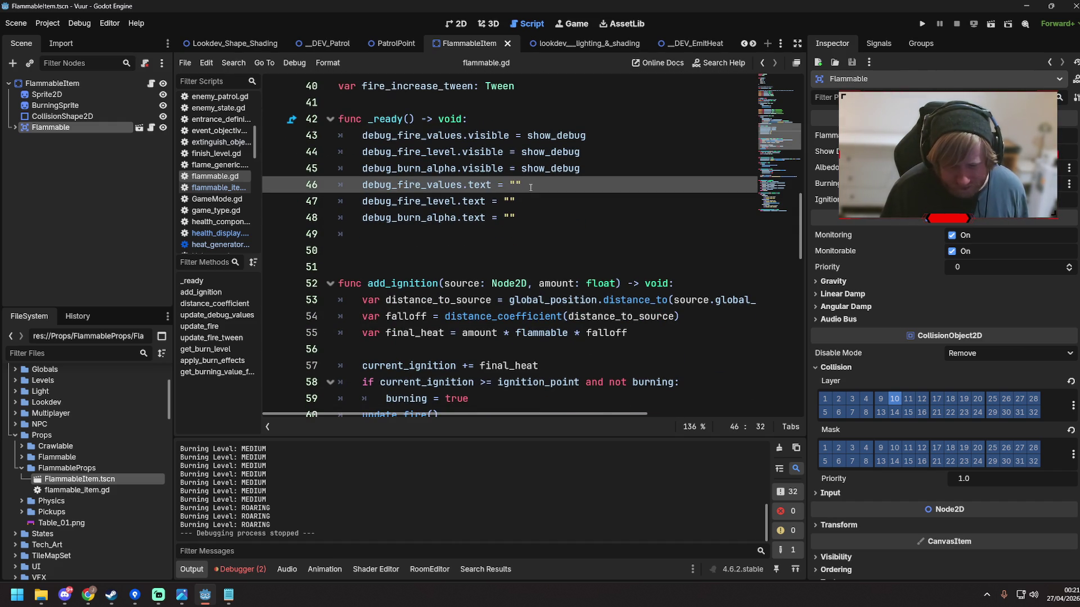
Cycle through the lookdev, FlammableItem and PatrolPoint tabs, save DevEmitHeat, and return to flammable.gd
left_click(569, 47)
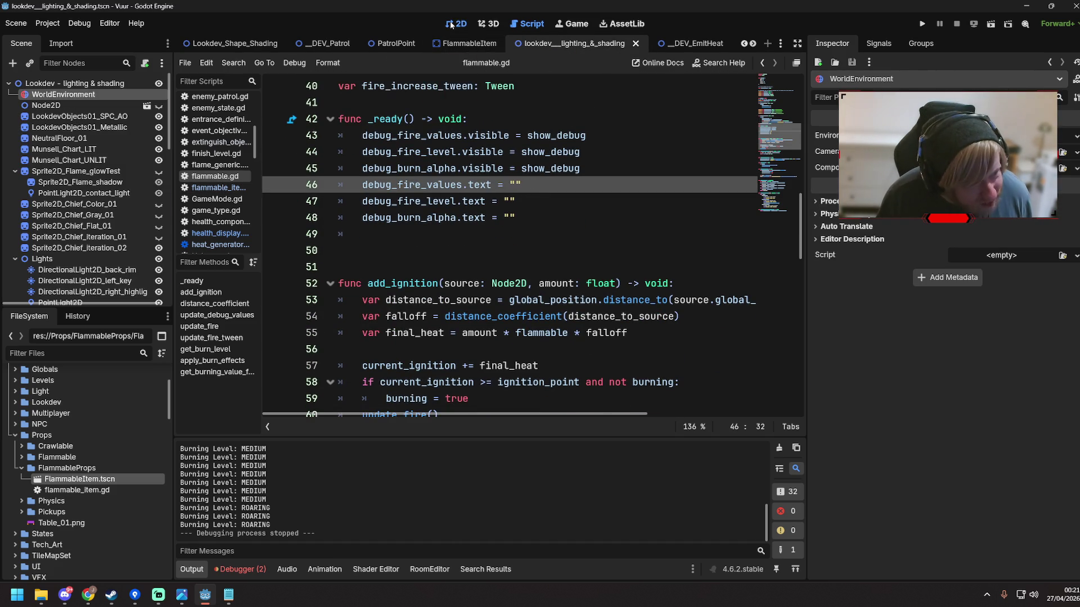
left_click(451, 25)
scroll(501, 188, "down", 3)
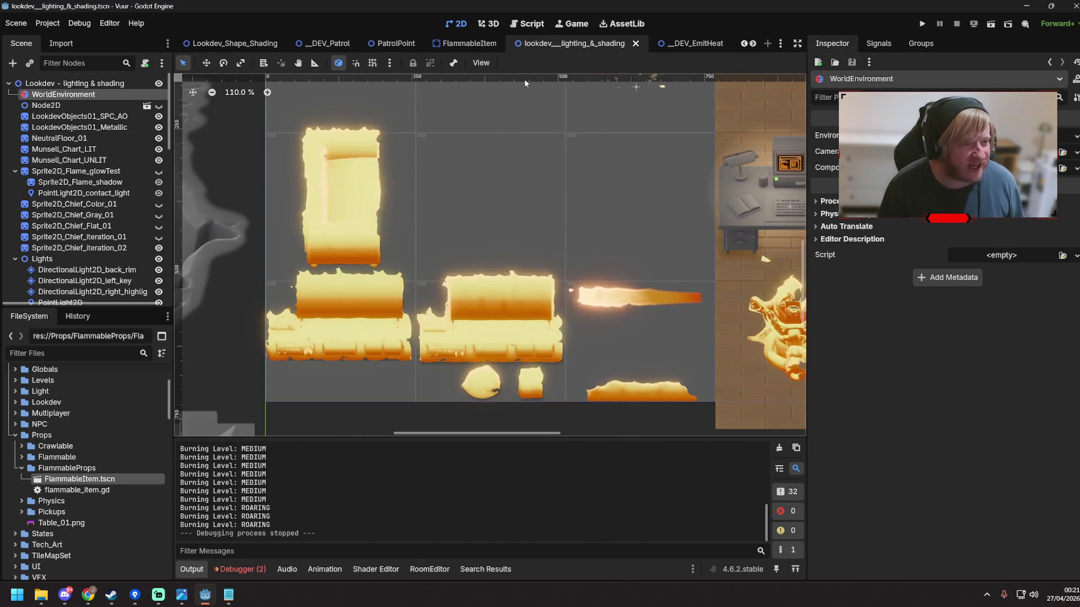
left_click(469, 43)
left_click(393, 44)
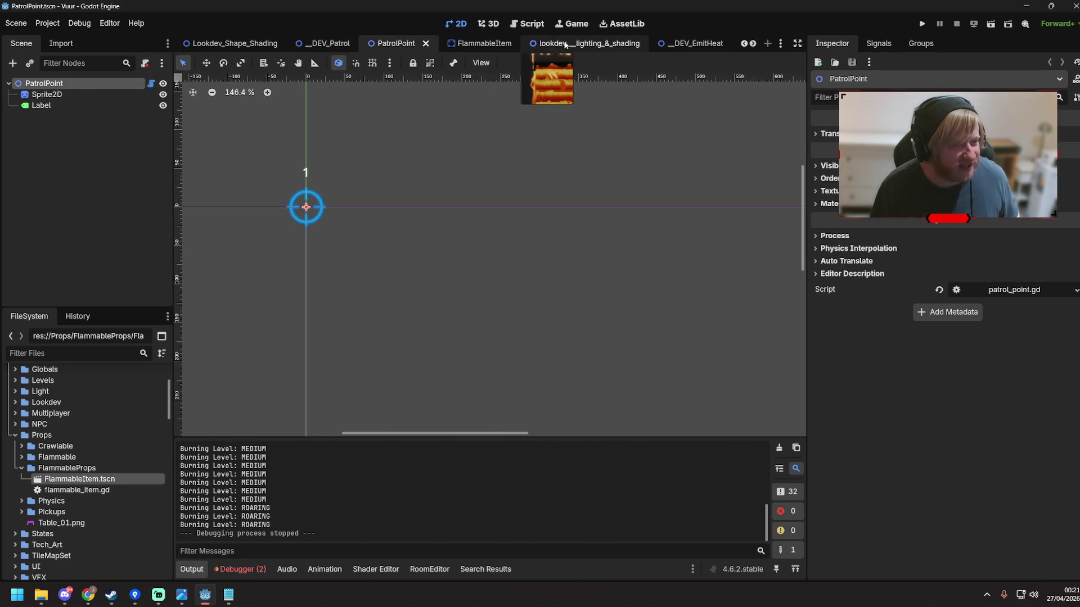
left_click(565, 45)
left_click(693, 46)
key("ctrl+s")
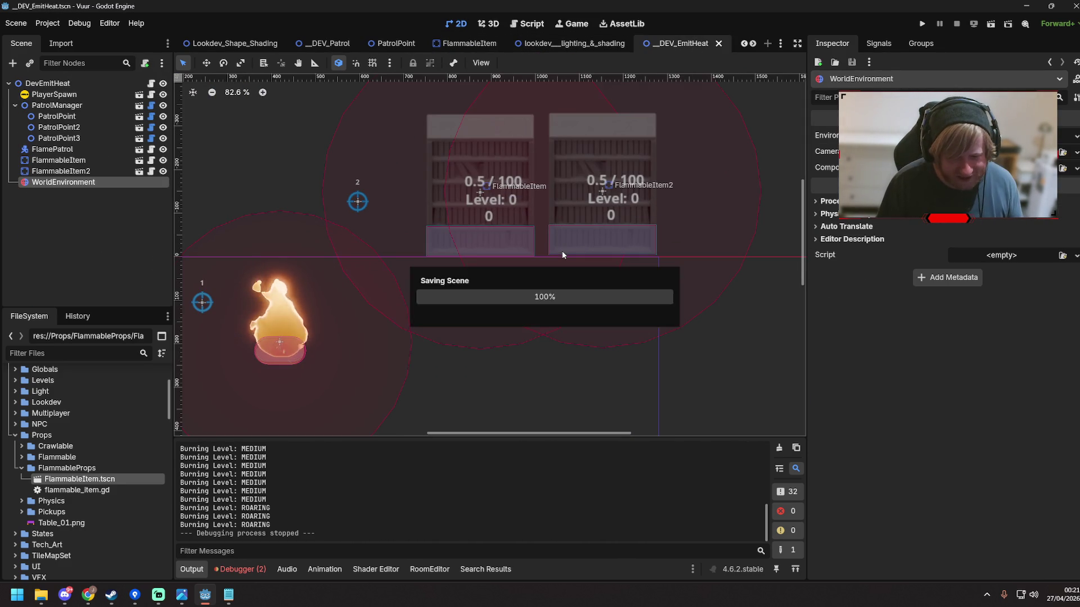
mouse_move(551, 396)
left_mouse_down()
mouse_move(526, 415)
mouse_move(537, 417)
left_mouse_up()
left_click(527, 23)
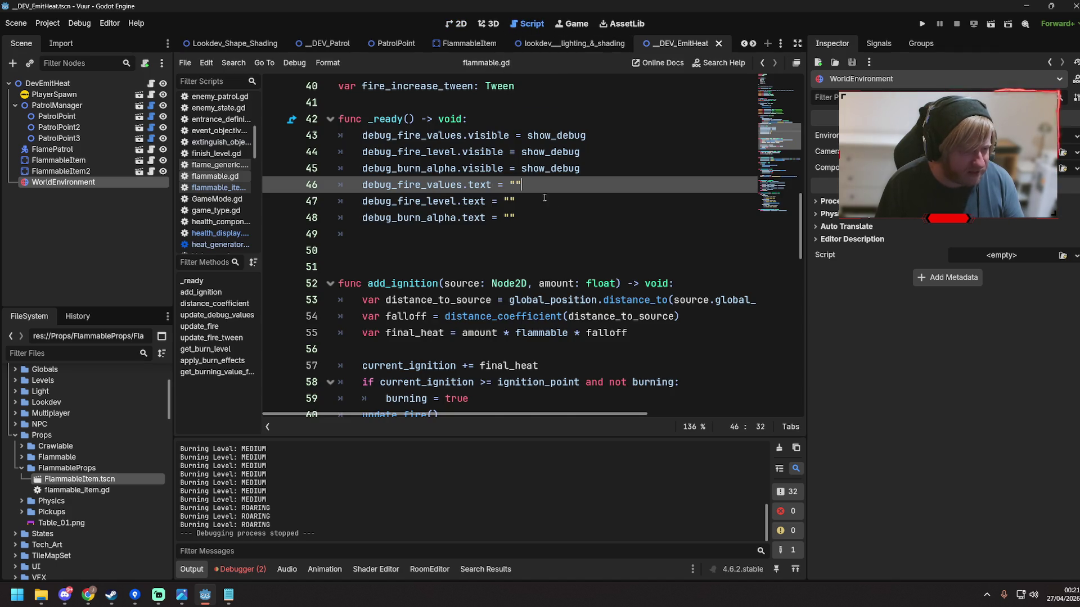
scroll(544, 197, "down", 2)
scroll(511, 271, "up", 6)
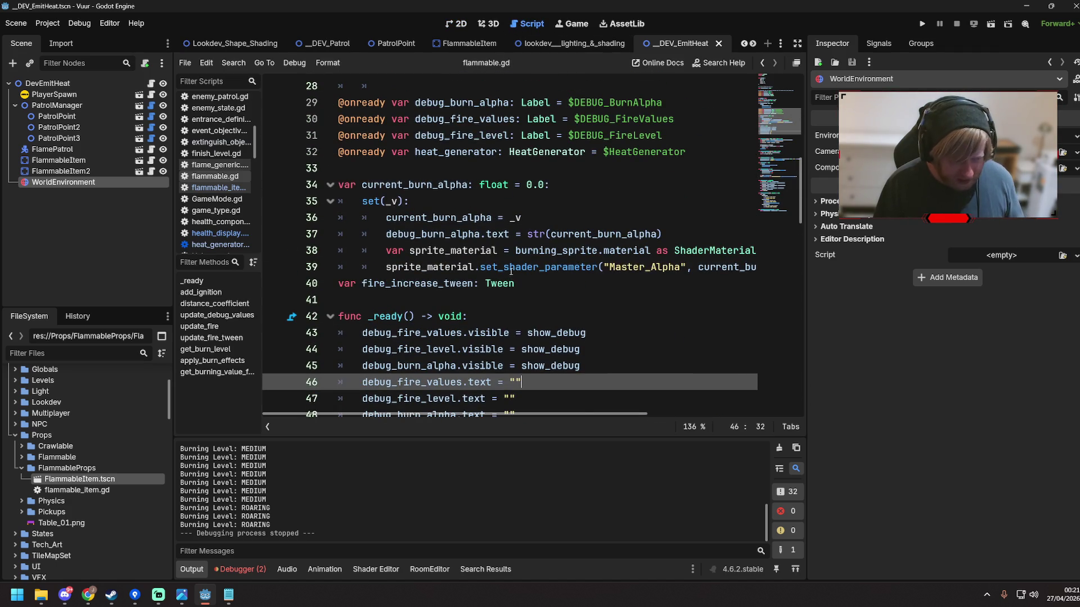
double_click(485, 287)
left_click(527, 290)
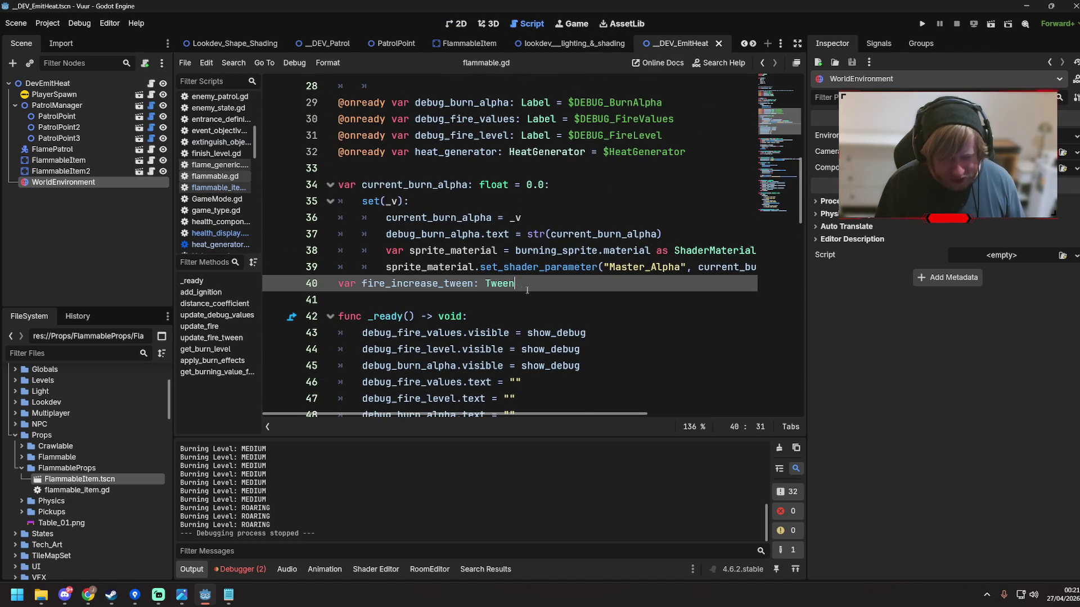
double_click(484, 283)
left_click(528, 284)
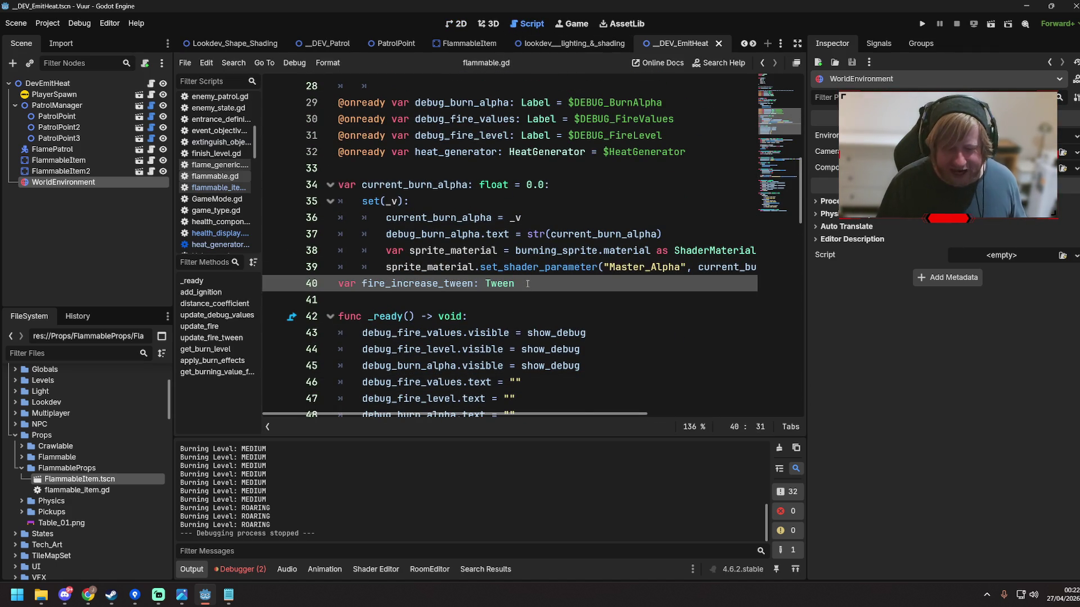
scroll(528, 284, "down", 4)
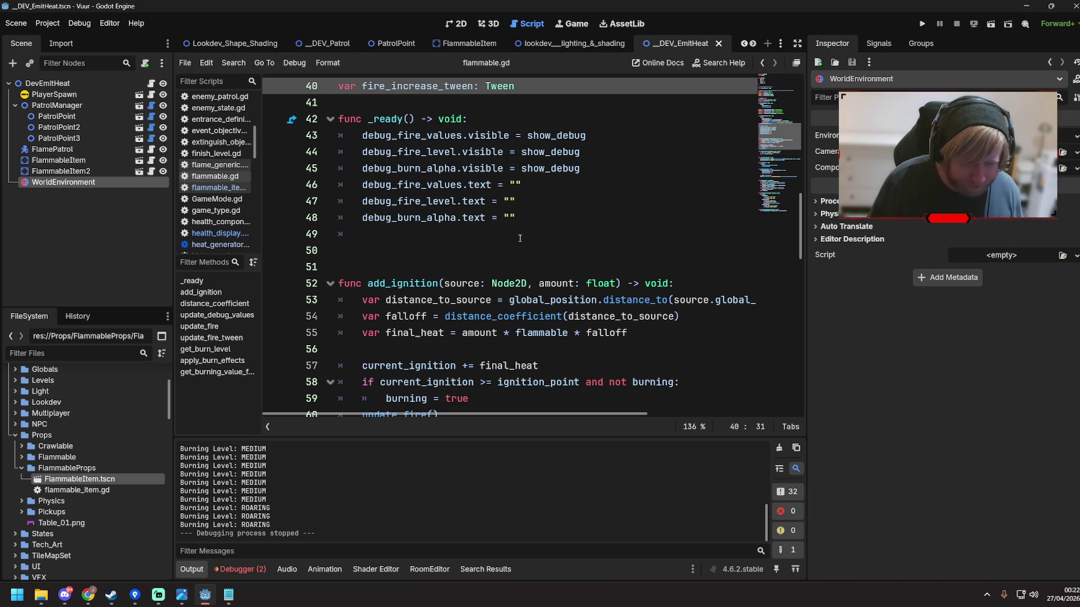
scroll(519, 238, "down", 3)
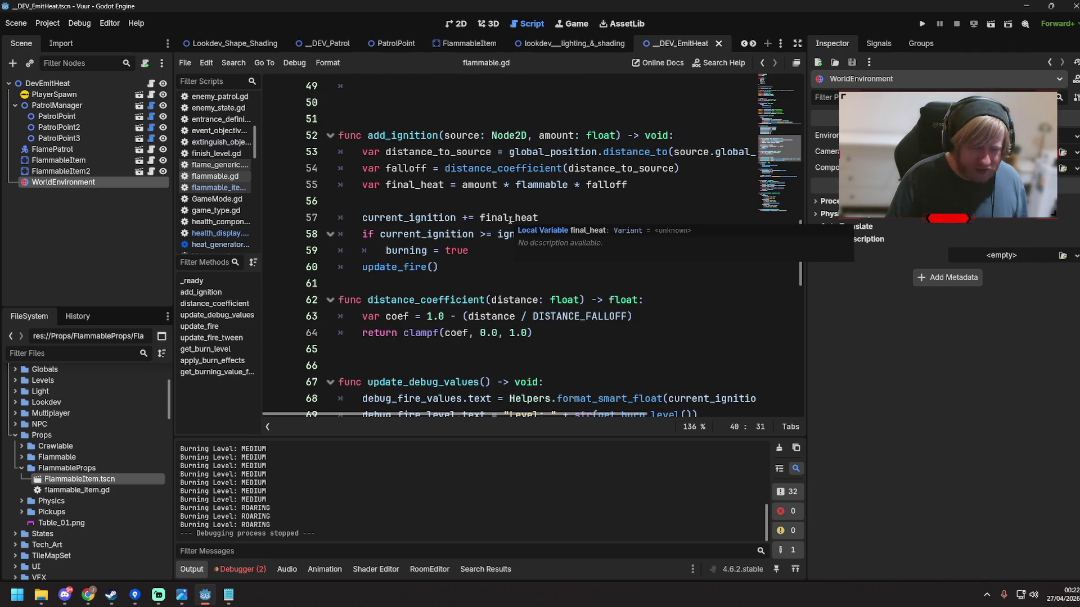
scroll(510, 220, "down", 7)
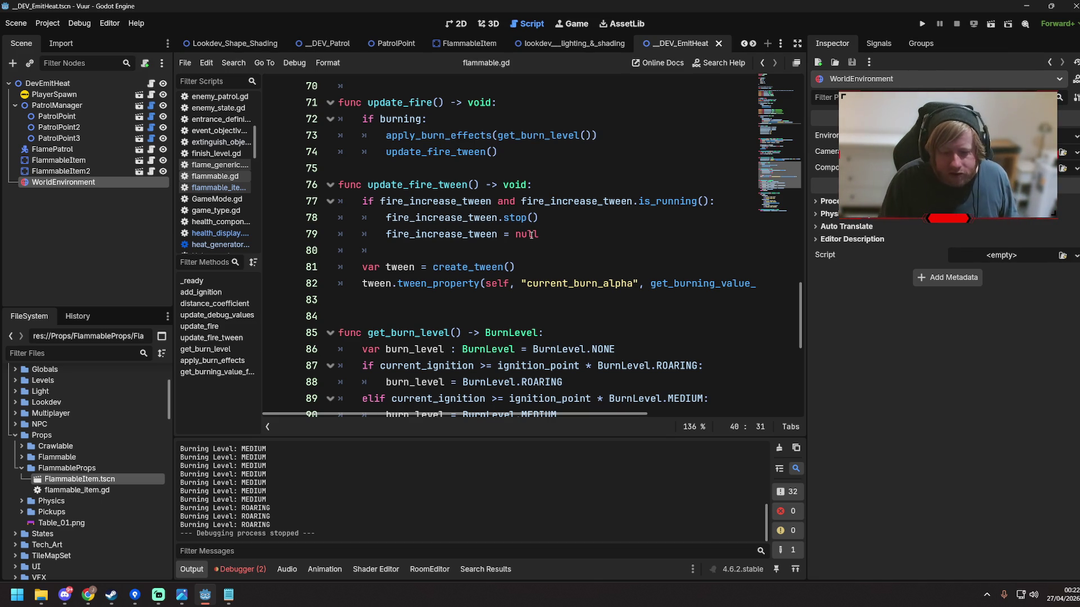
left_click(527, 155)
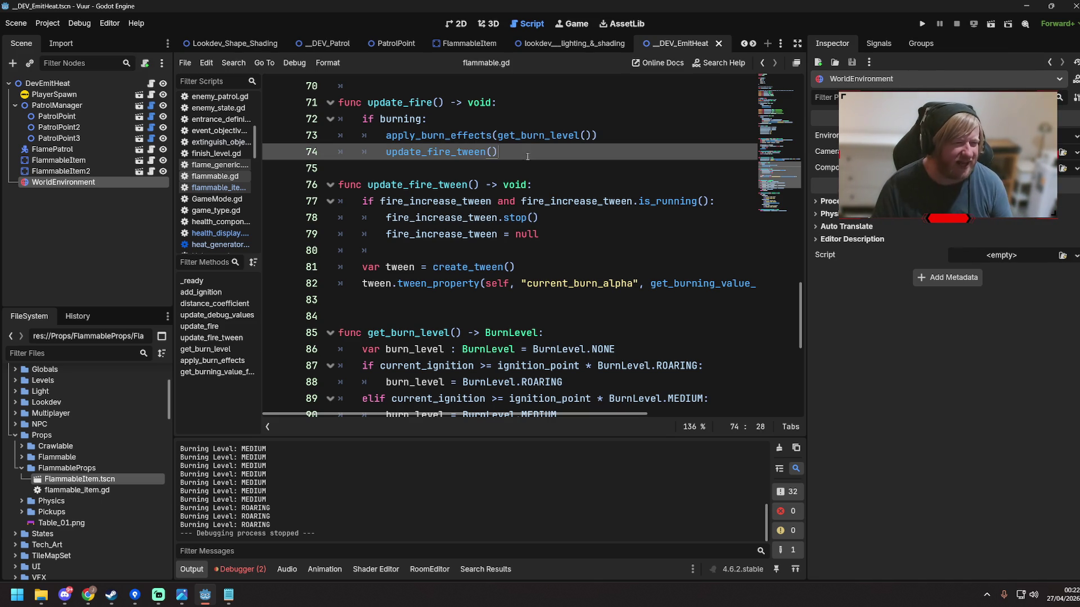
left_click(464, 23)
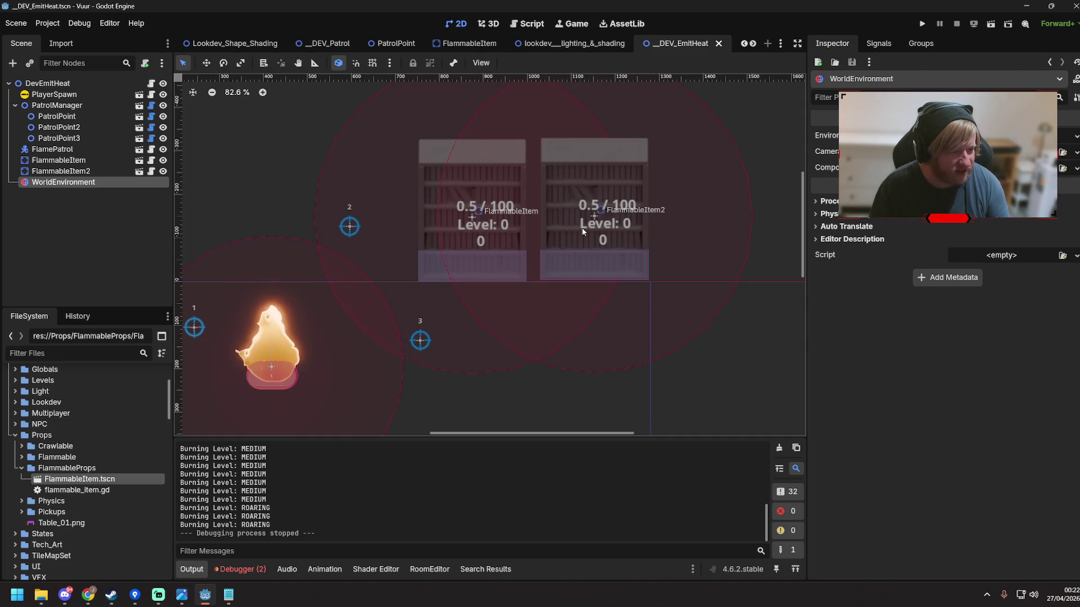
Open FlammableItem in its own tab, check the Patrol scene, then run __DEV_EmitHeat to test burning
left_click(176, 201)
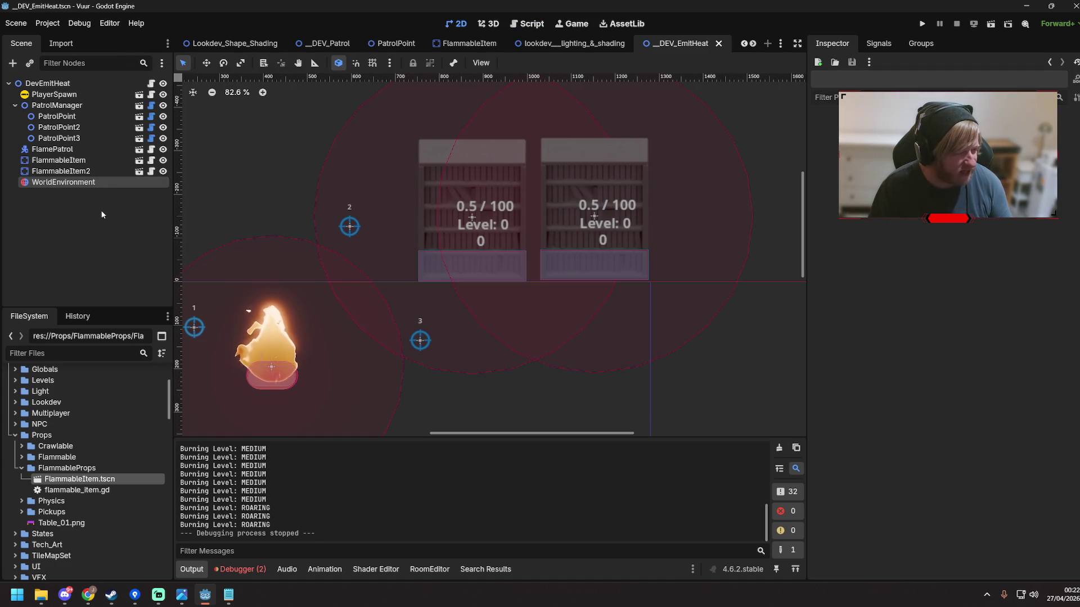
left_click(140, 165)
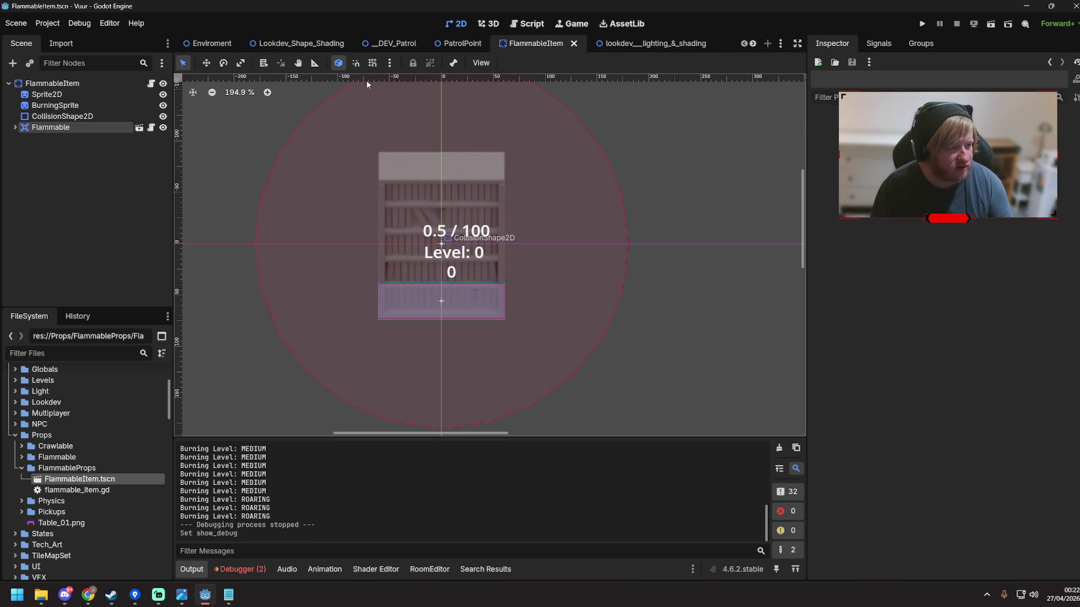
left_click(387, 44)
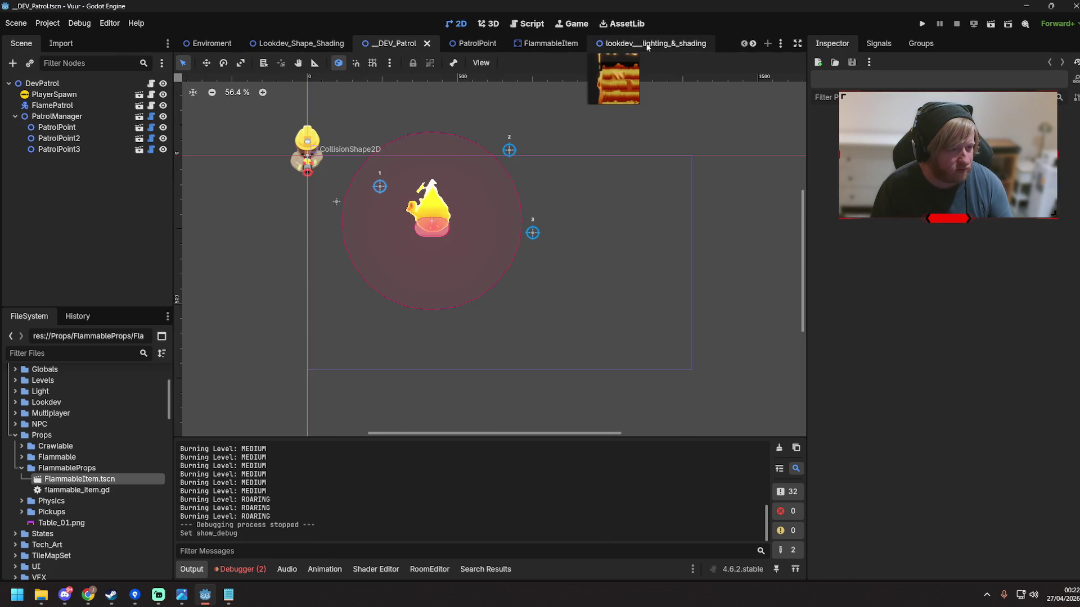
left_click(537, 44)
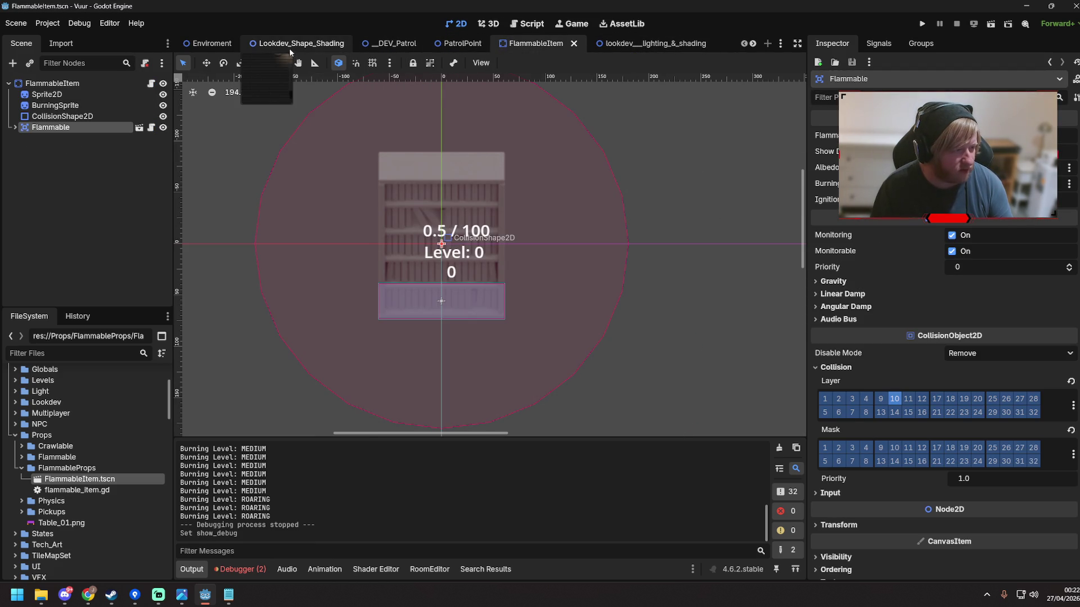
scroll(307, 45, "down", 4)
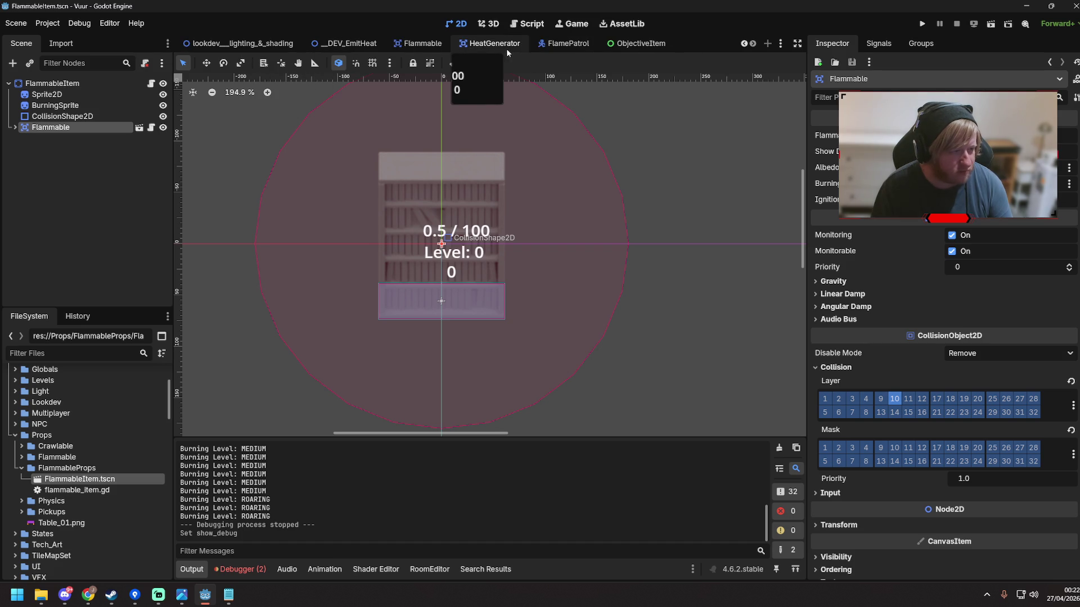
left_click(343, 44)
key("F6")
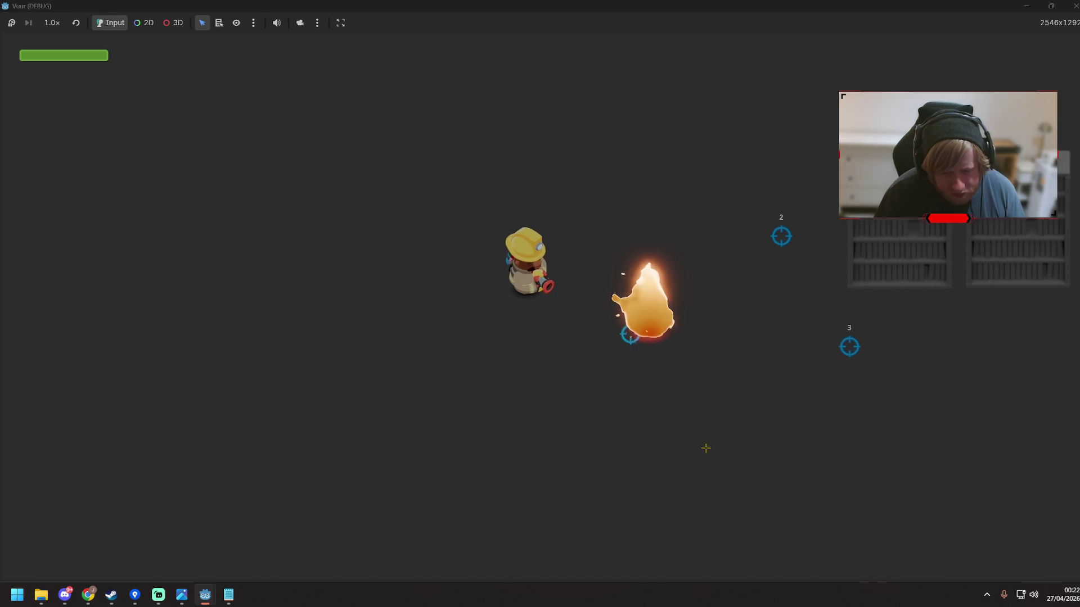
Walk the player down, right, then up beside the bookshelves near the fire until both ignite
key("s")
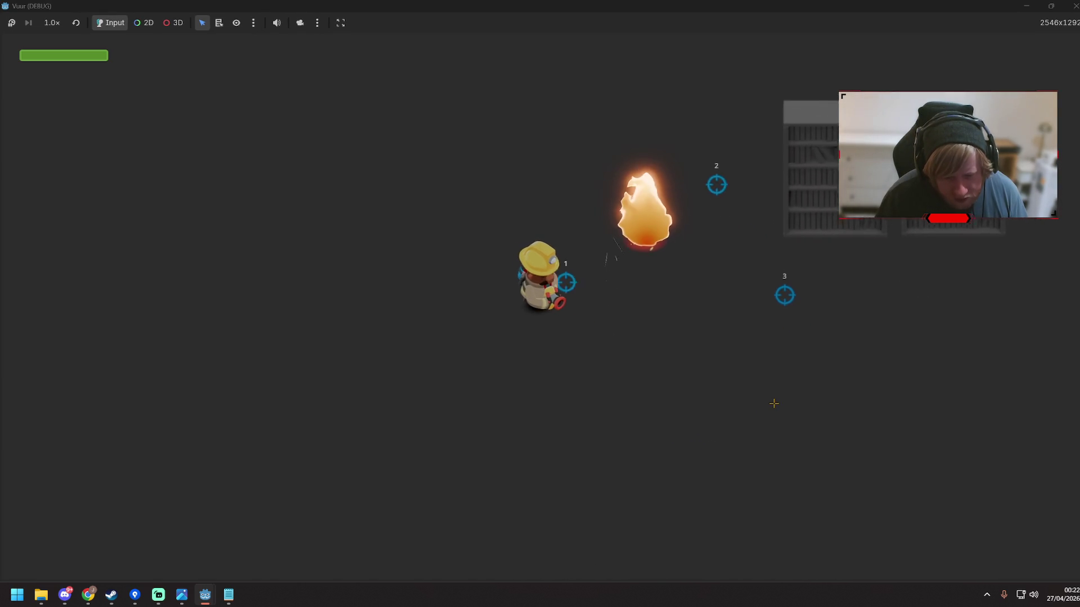
key("d")
key("d")
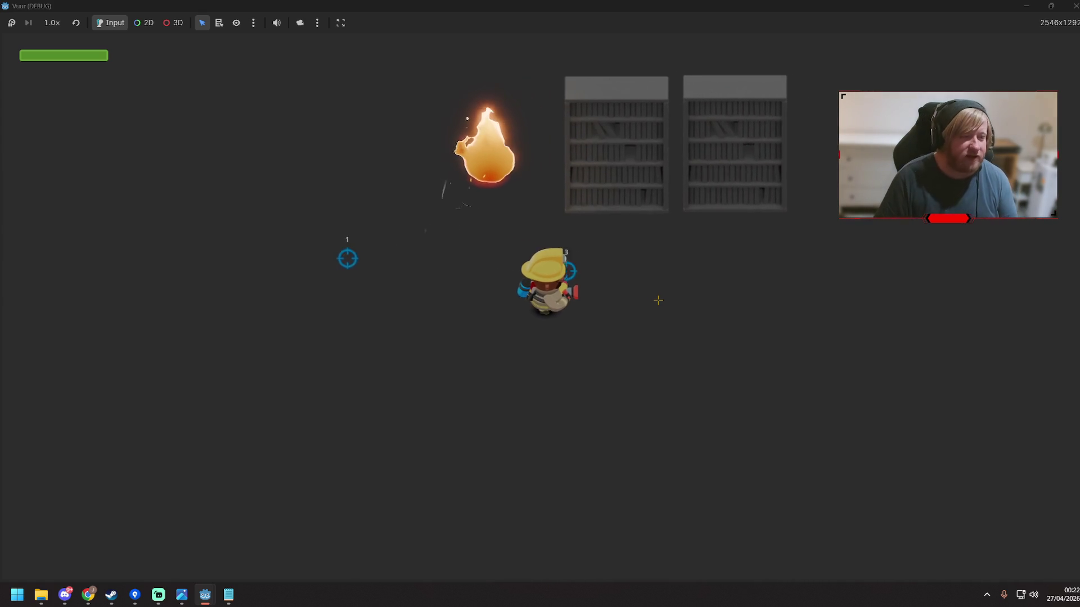
key("w")
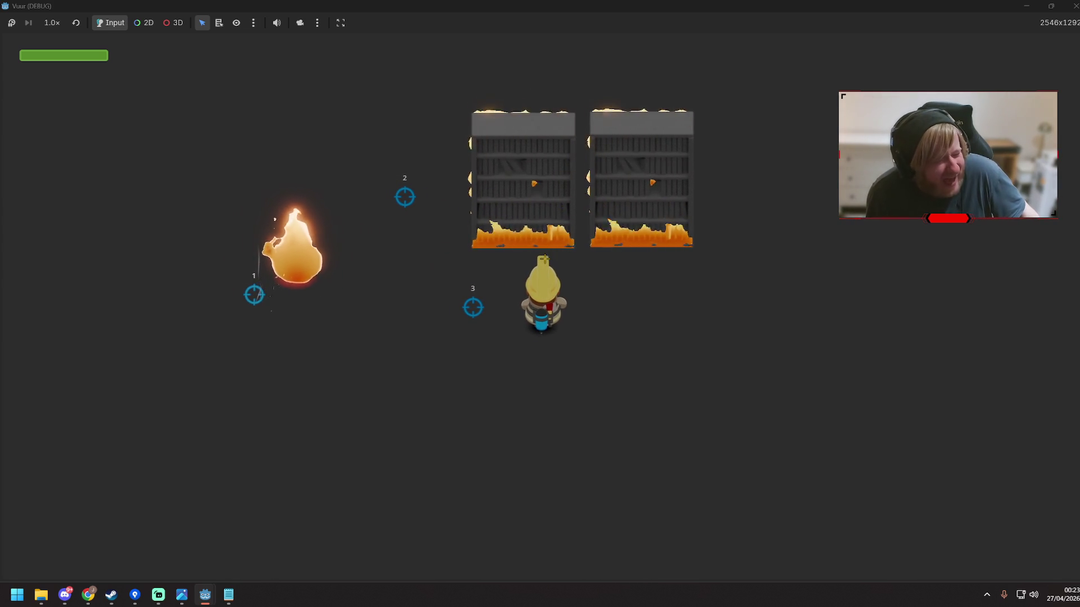
key("d")
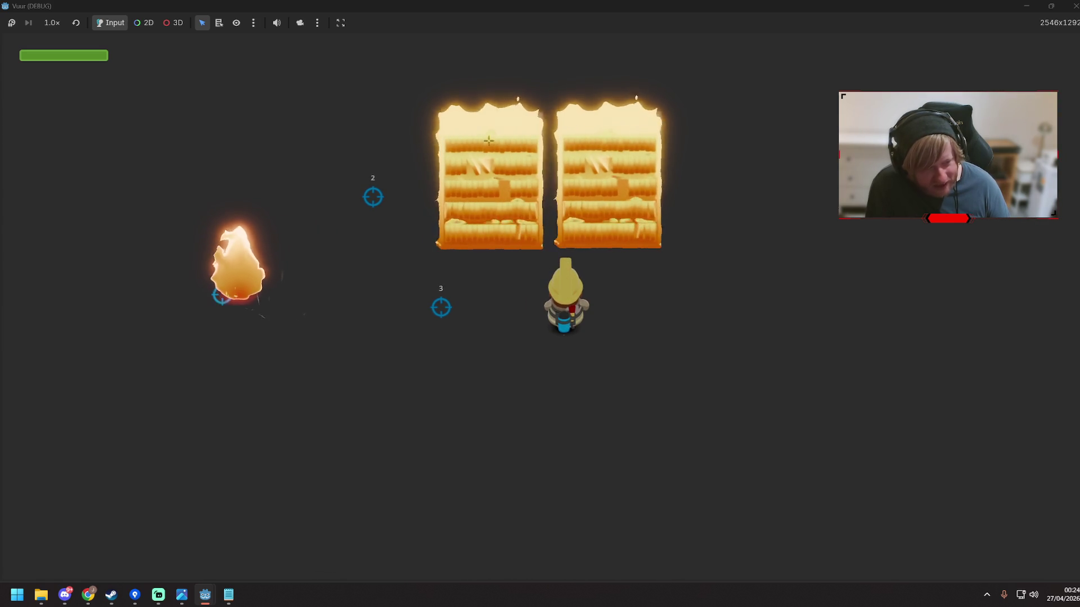
Walk the player right and left while the shelves reach ROARING, then stop the game with F8
key("d")
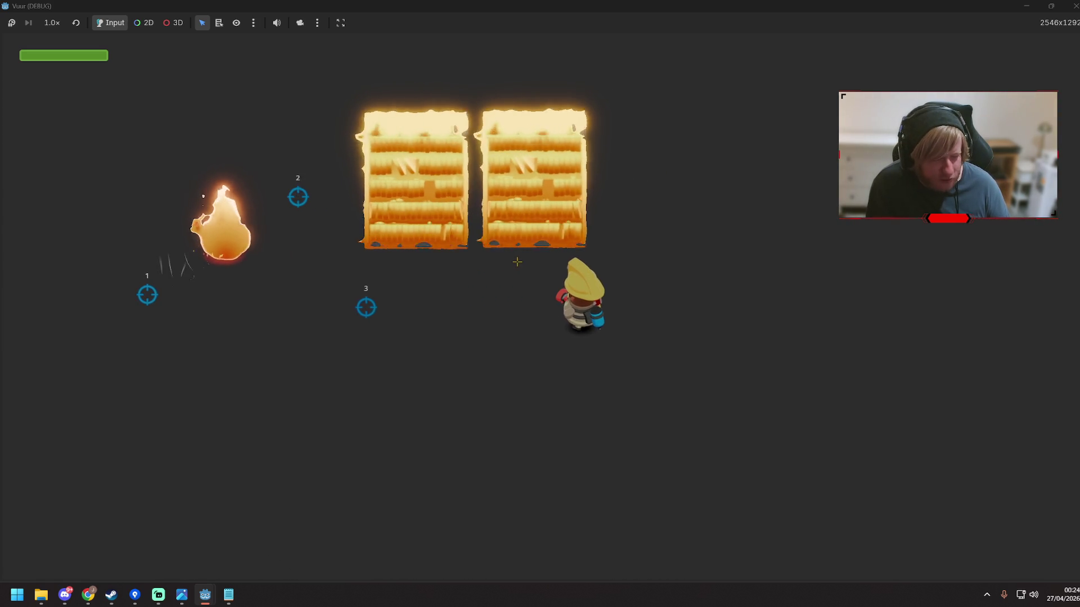
key("a")
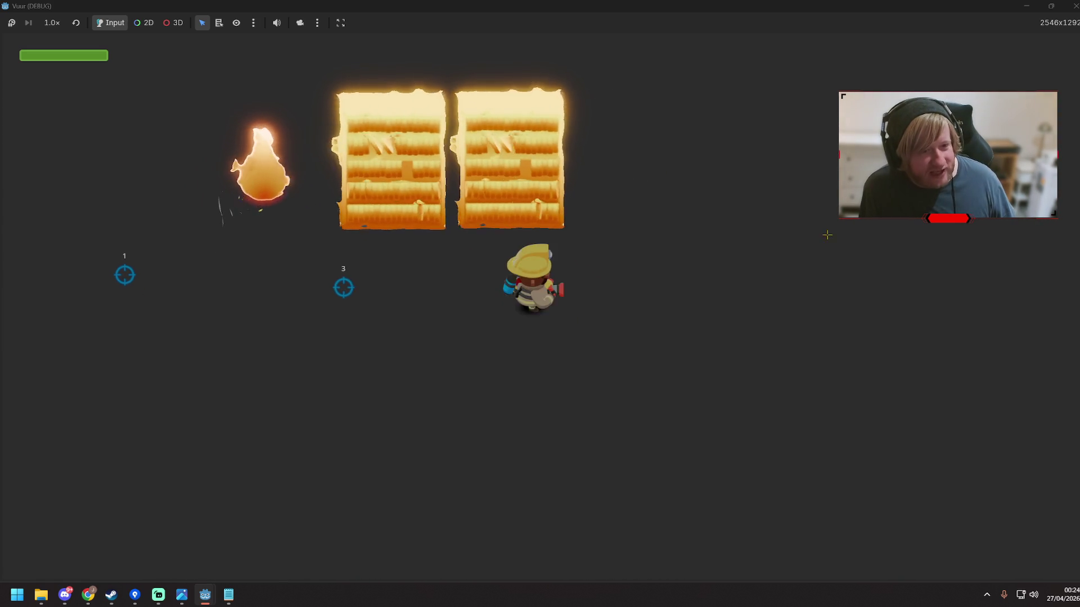
key("F8")
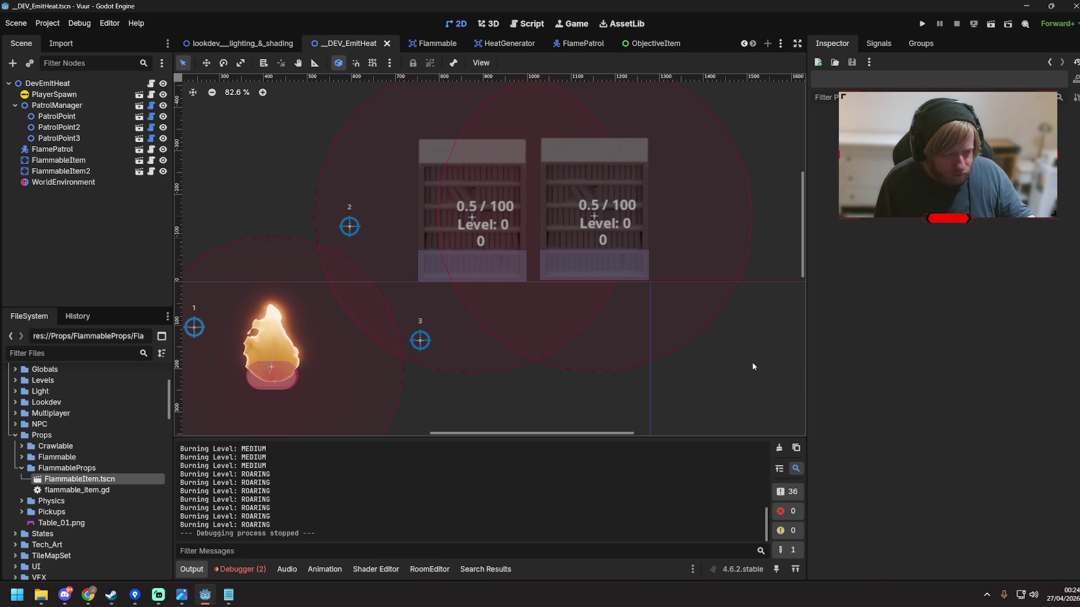
Inspect FlammableItem2, then FlammableItem at position 874, -148 with scale 2
scroll(588, 227, "down", 4)
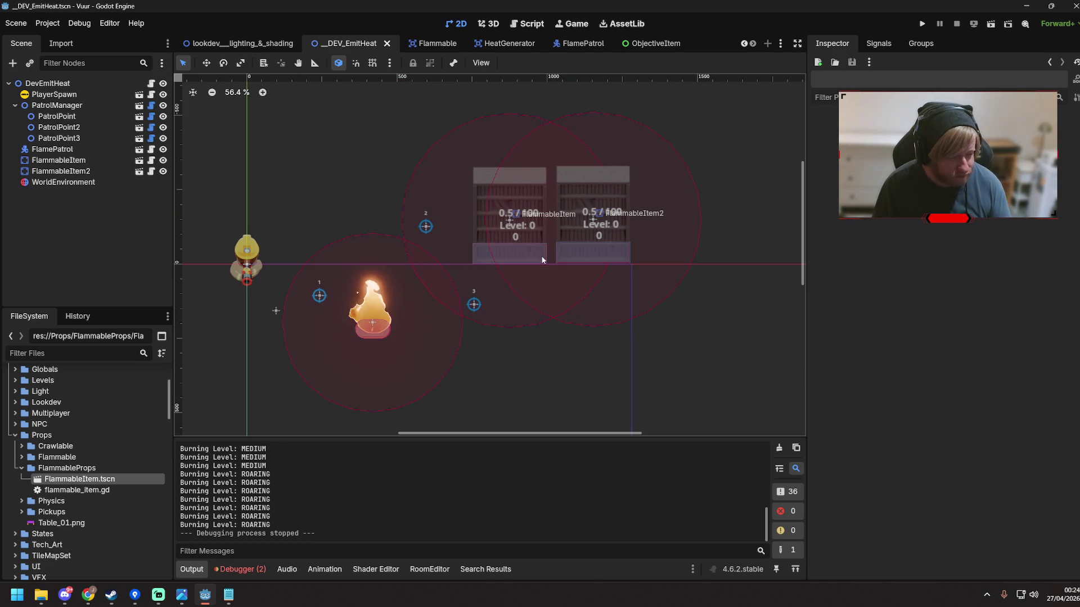
left_click_drag(565, 356, 558, 361)
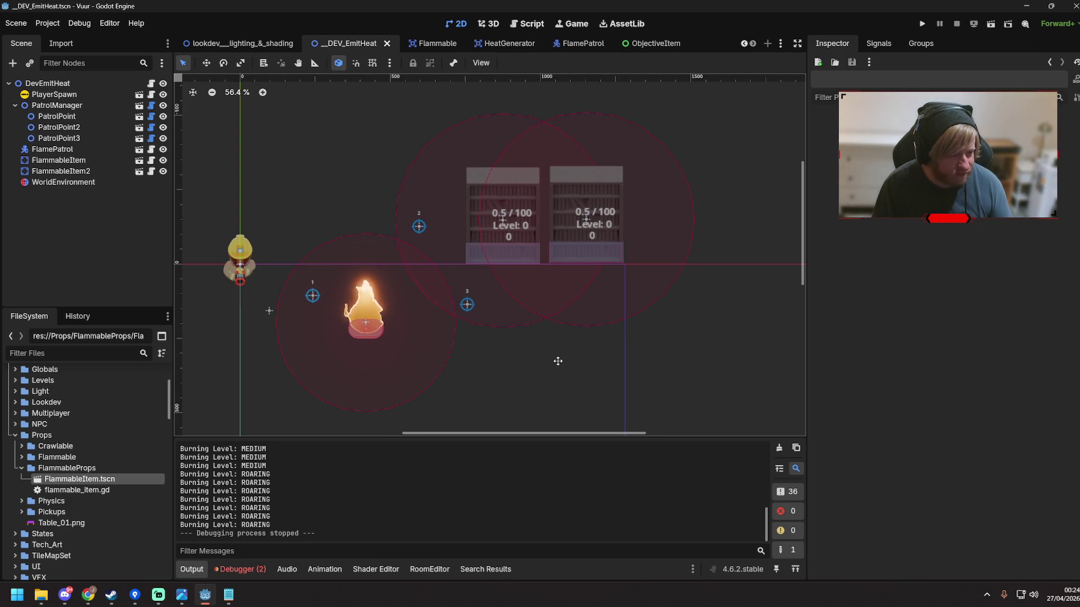
scroll(544, 356, "up", 5)
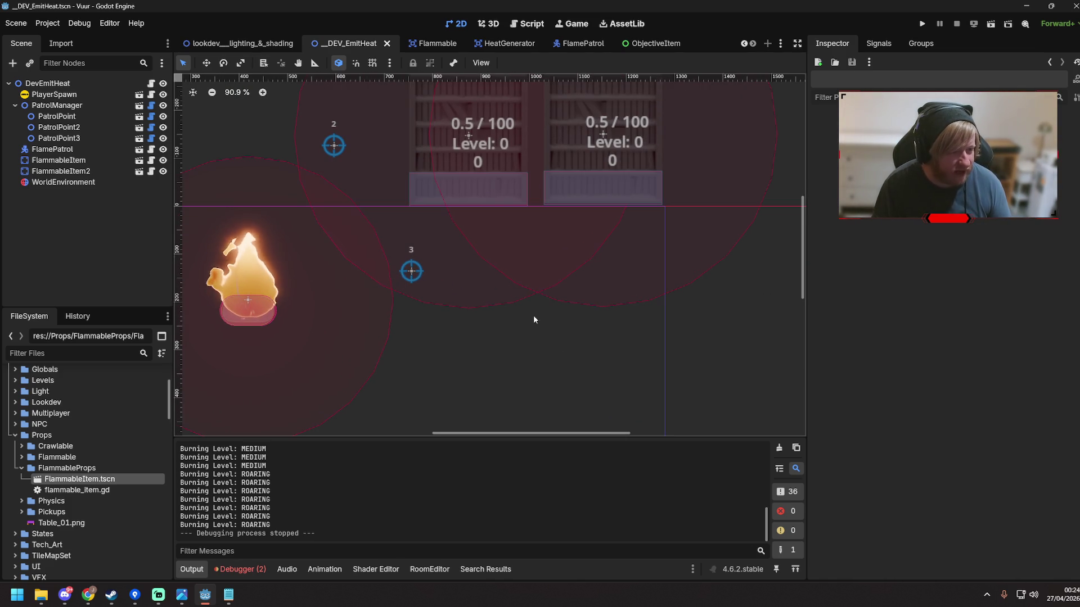
scroll(563, 393, "down", 1)
scroll(557, 365, "down", 1)
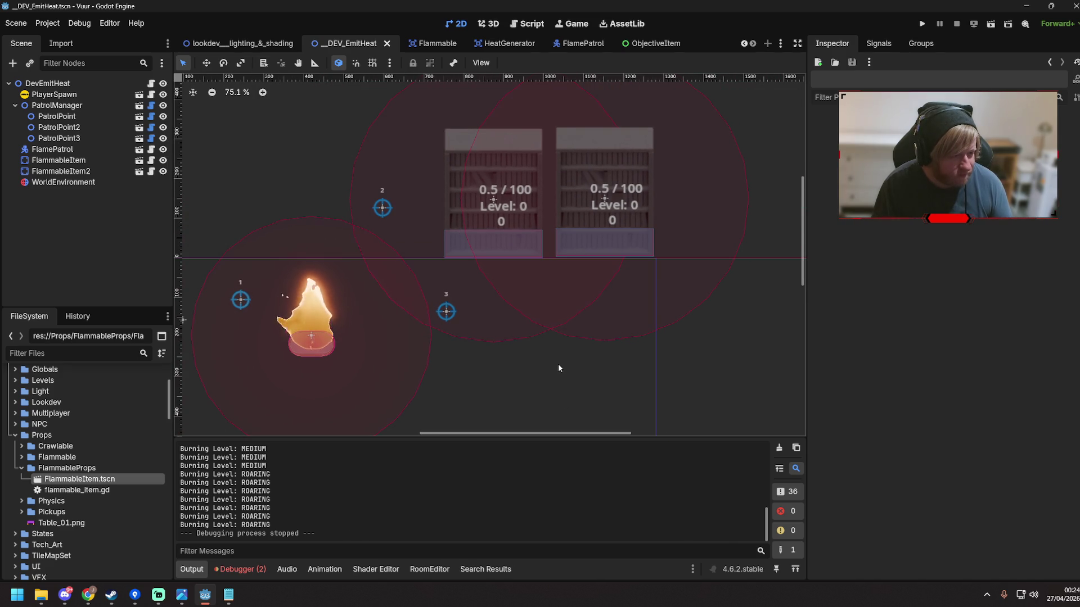
left_click(614, 203)
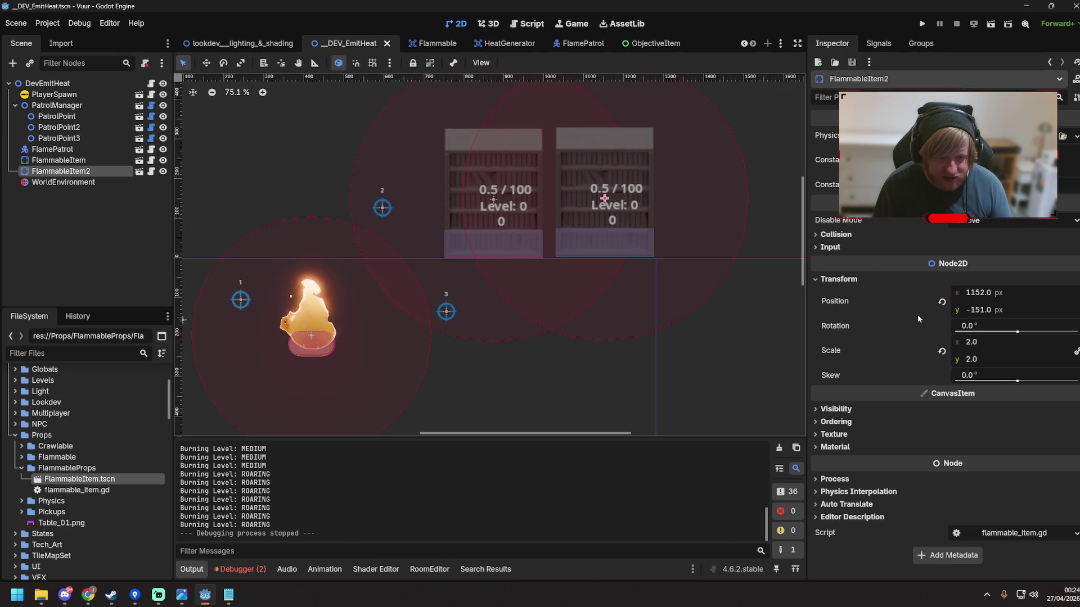
left_click(56, 160)
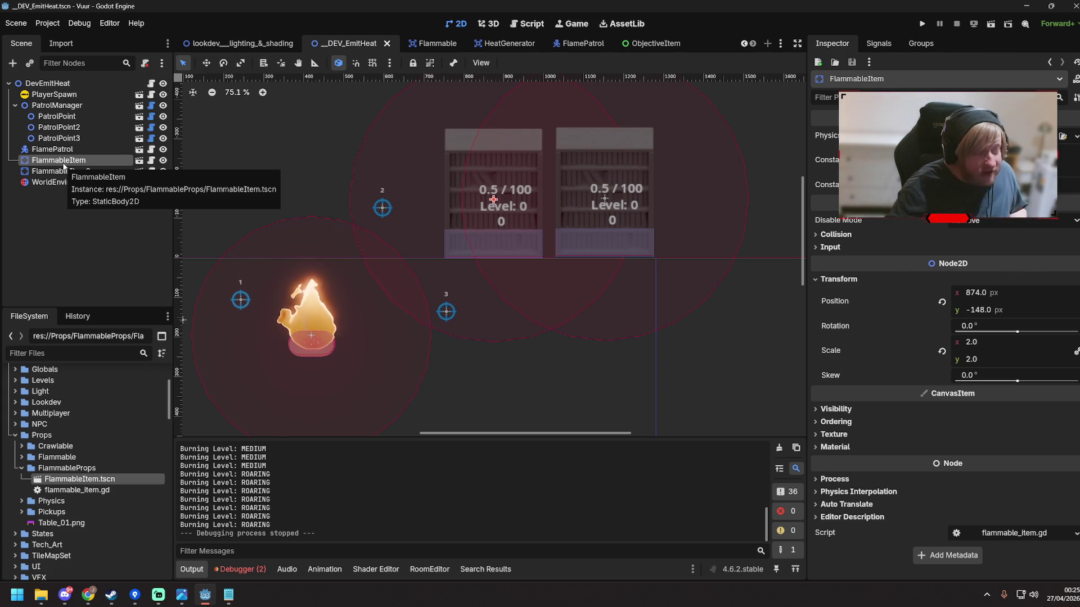
left_click(151, 162)
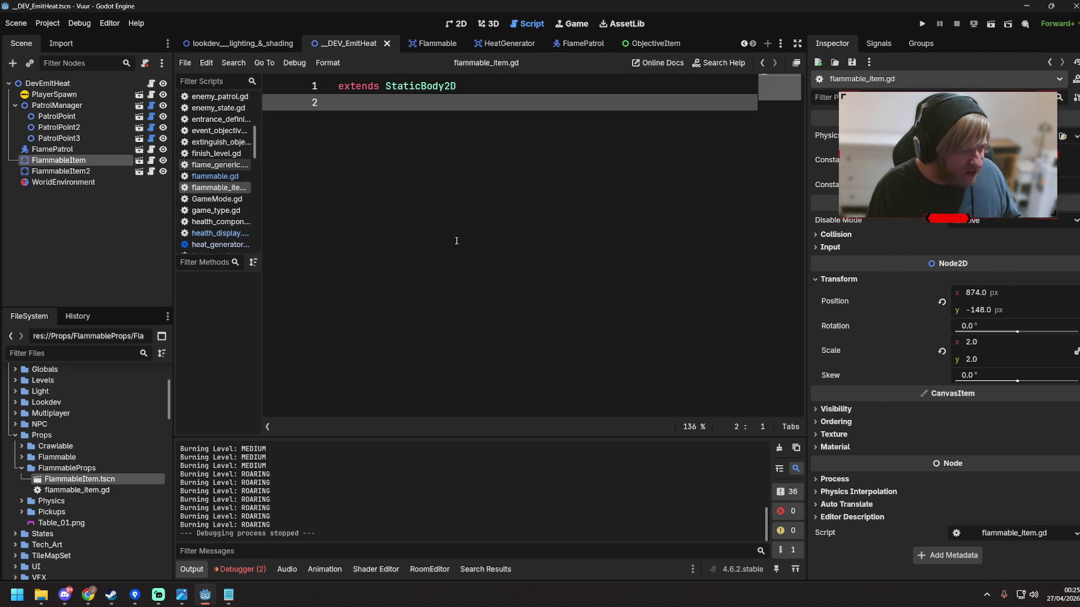
left_click(216, 176)
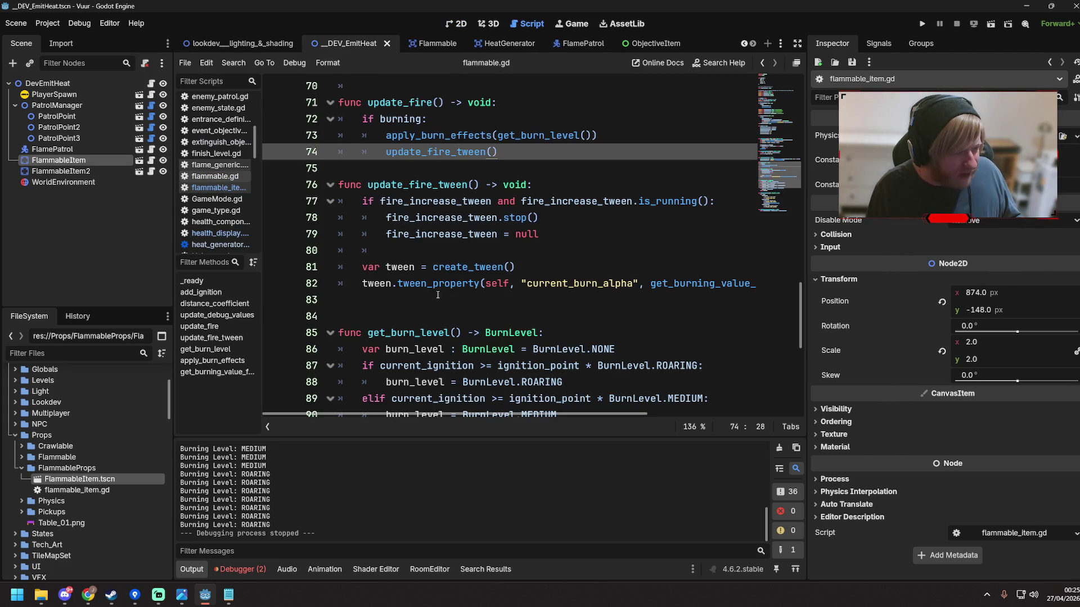
scroll(437, 294, "up", 20)
scroll(490, 288, "up", 2)
scroll(497, 278, "down", 1)
left_click_drag(528, 268, 401, 265)
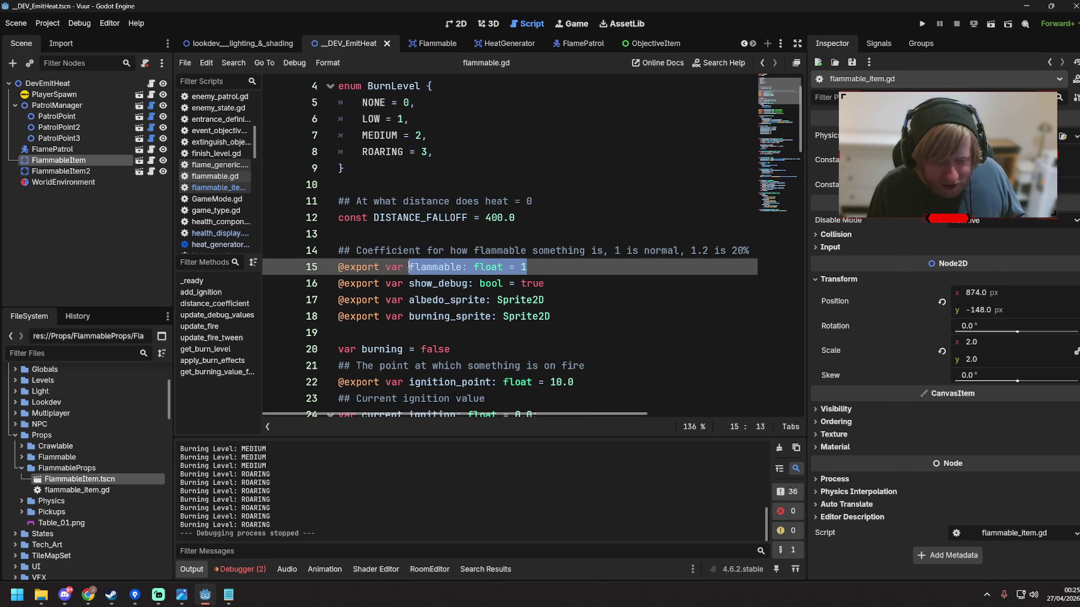
left_click(408, 267)
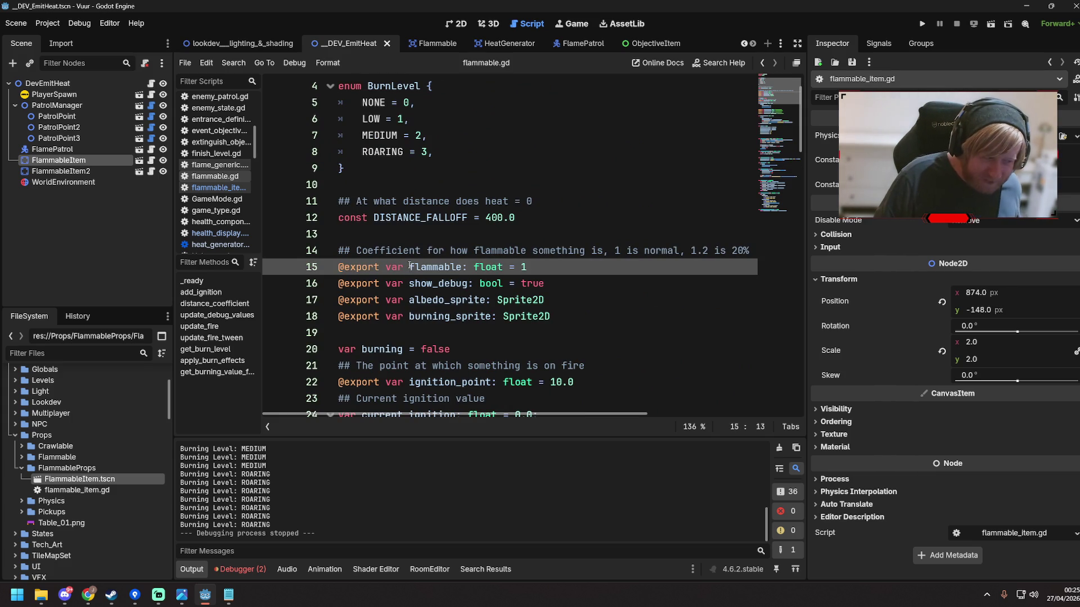
left_click_drag(409, 267, 573, 267)
left_click(569, 267)
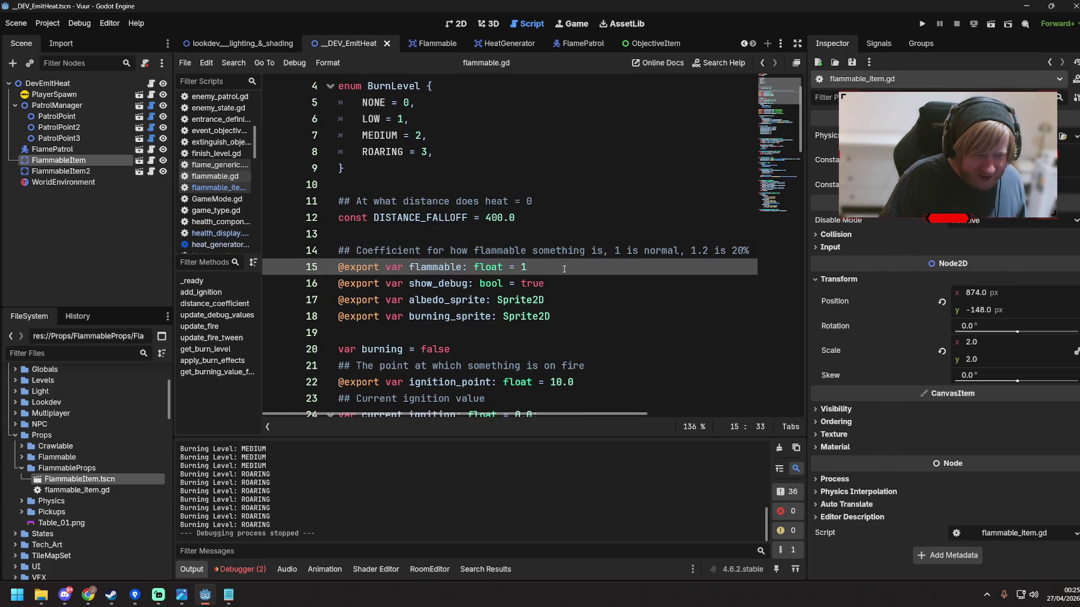
left_click_drag(544, 414, 691, 418)
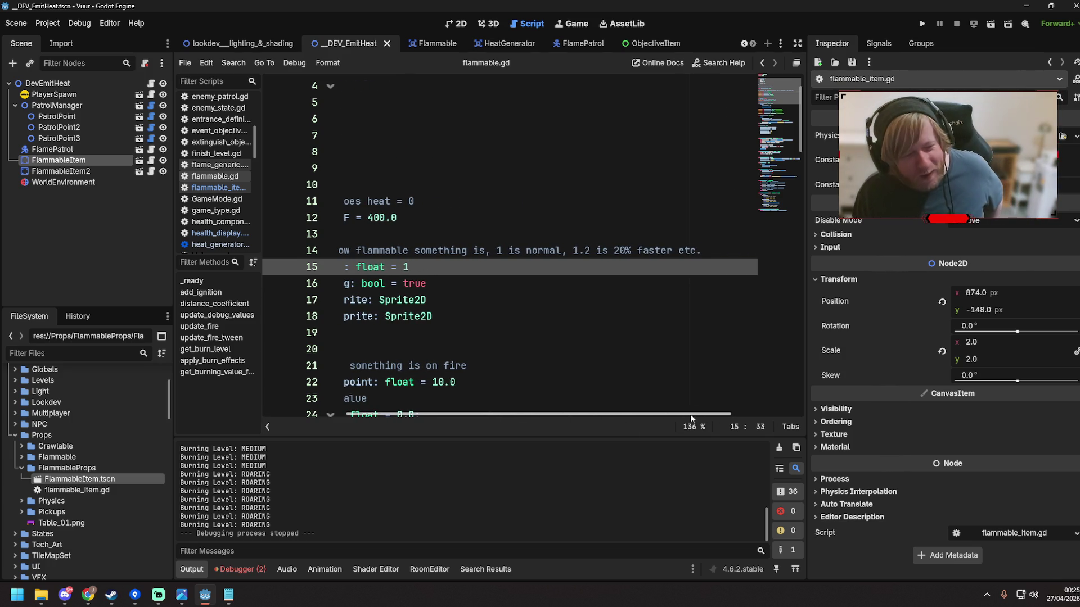
left_click_drag(688, 417, 500, 409)
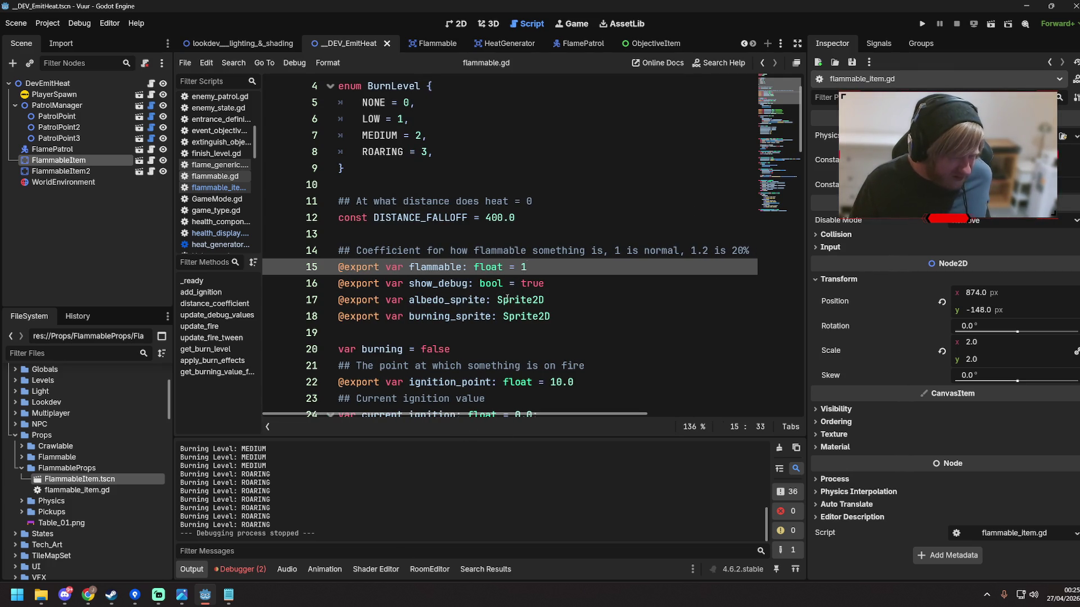
left_click(622, 284)
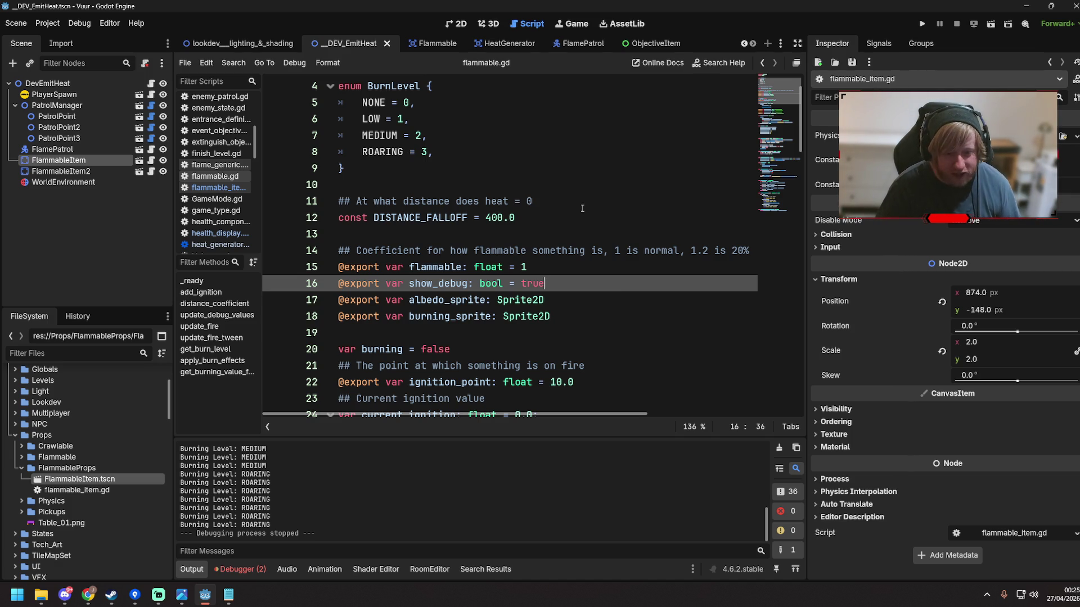
left_click(522, 267)
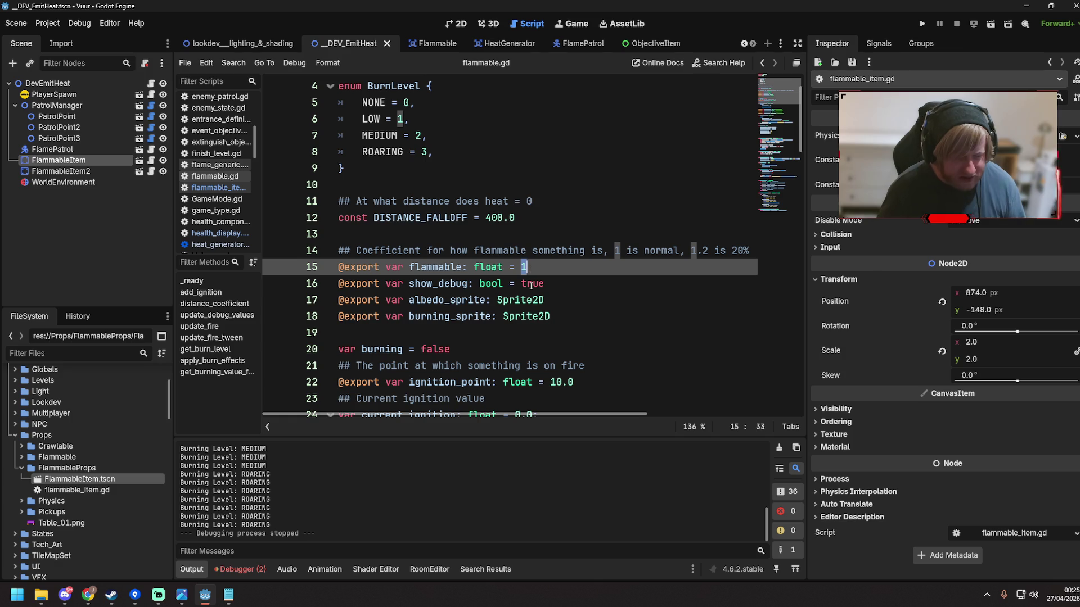
type("0.2")
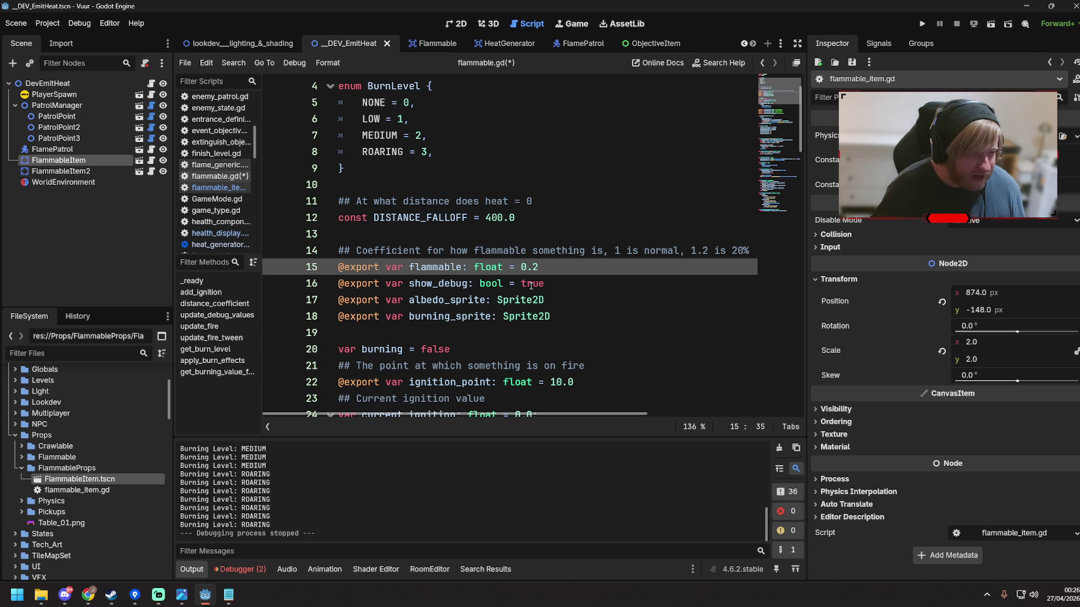
key("BackSpace")
key("BackSpace")
key("BackSpace")
type("1")
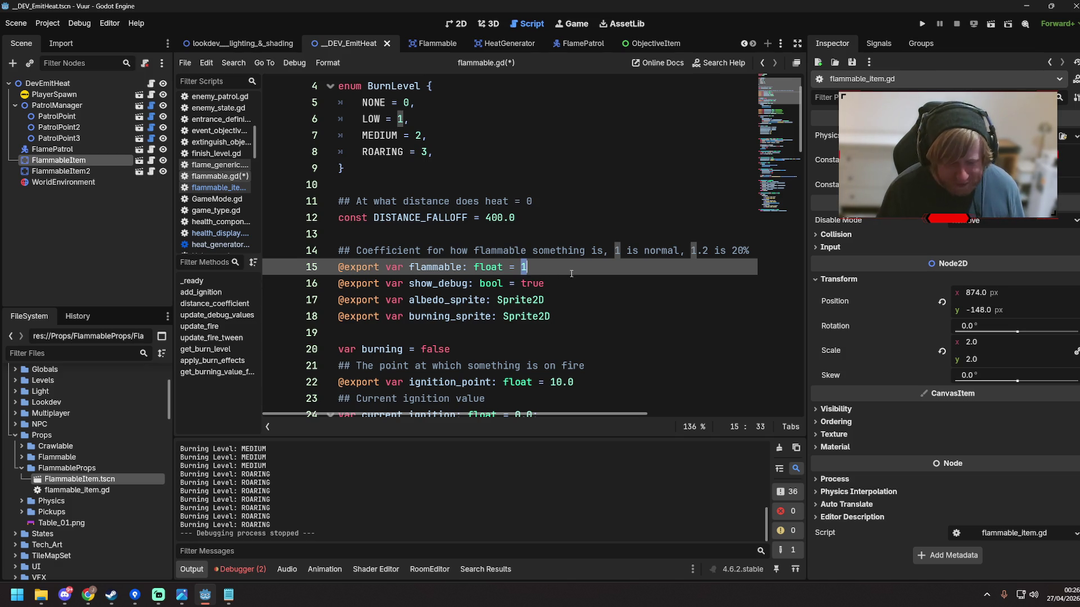
key("ctrl+s")
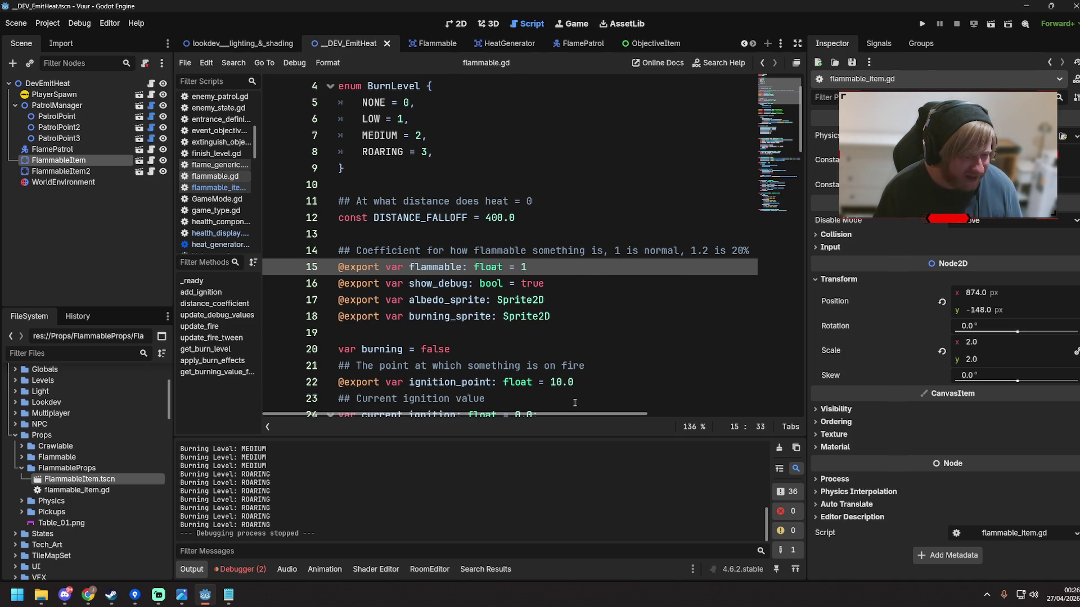
scroll(574, 402, "right", 3)
scroll(447, 401, "left", 3)
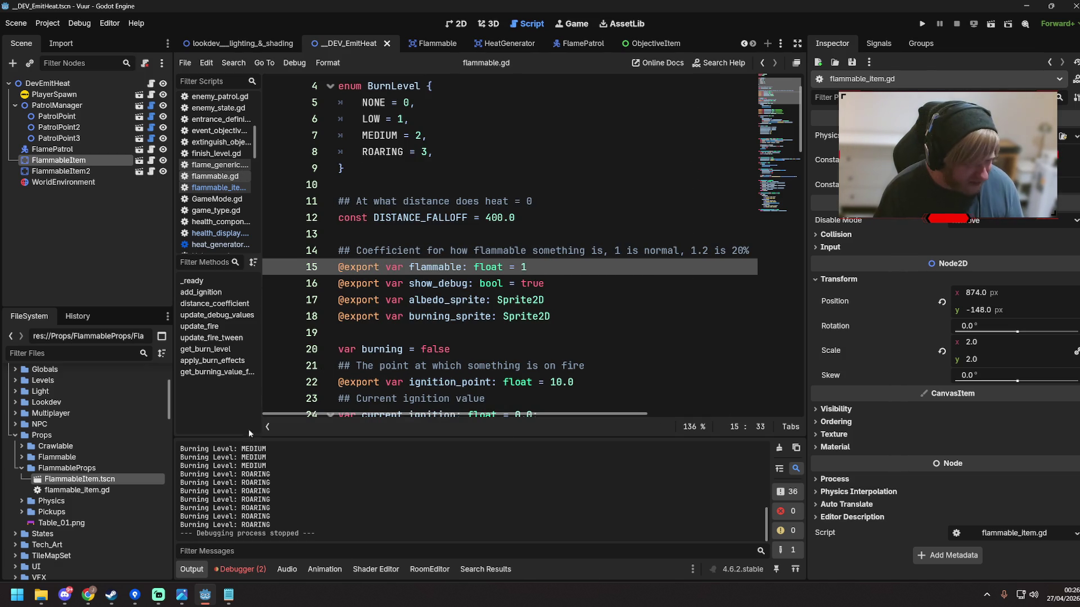
left_click(557, 300)
left_click(565, 316)
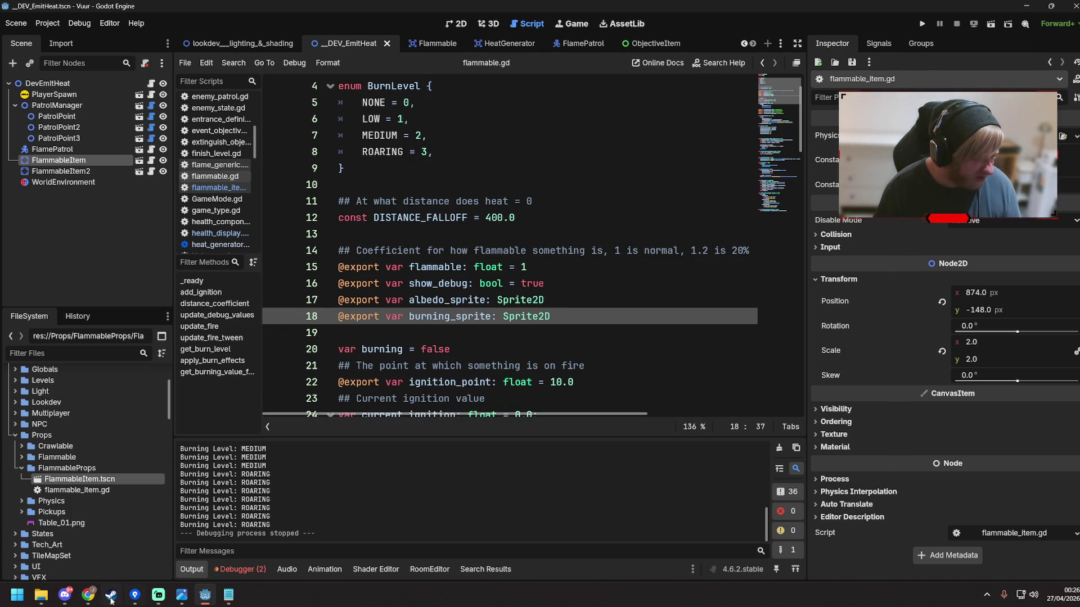
left_click(445, 267)
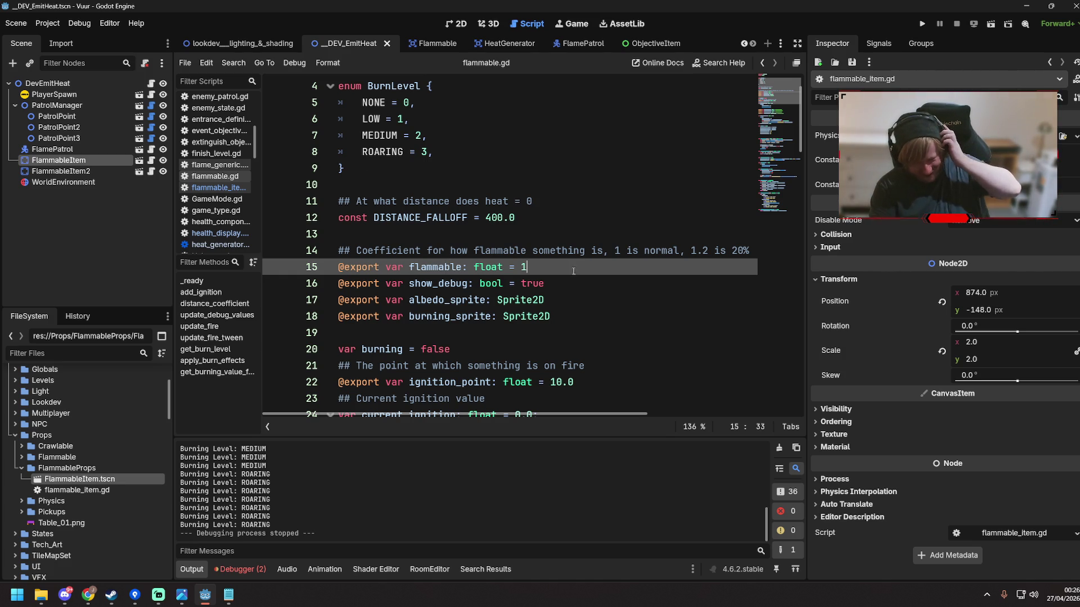
scroll(573, 271, "down", 4)
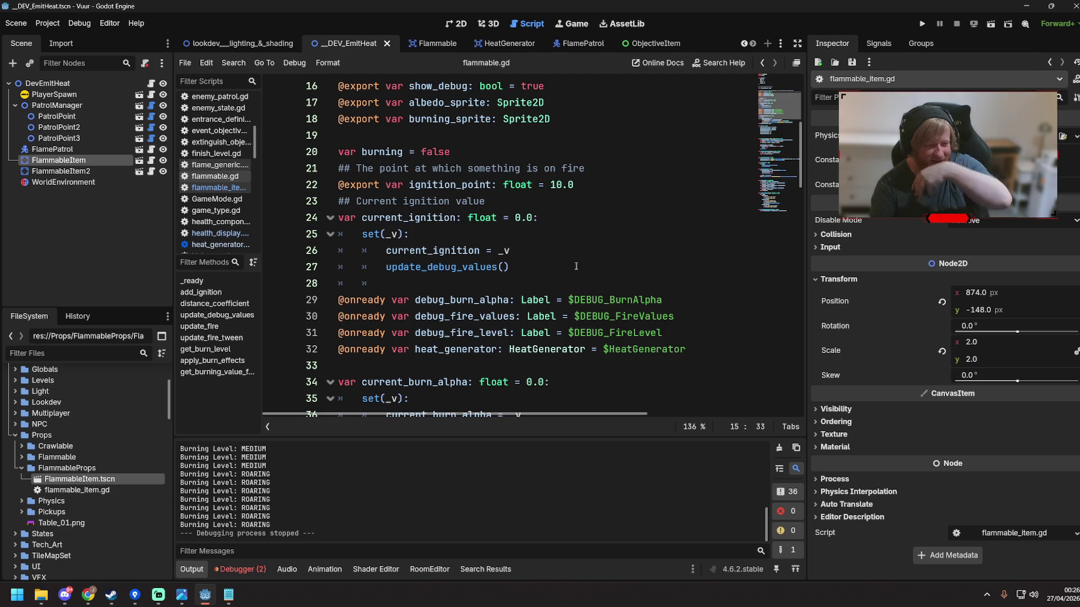
scroll(576, 266, "down", 3)
left_click(587, 264)
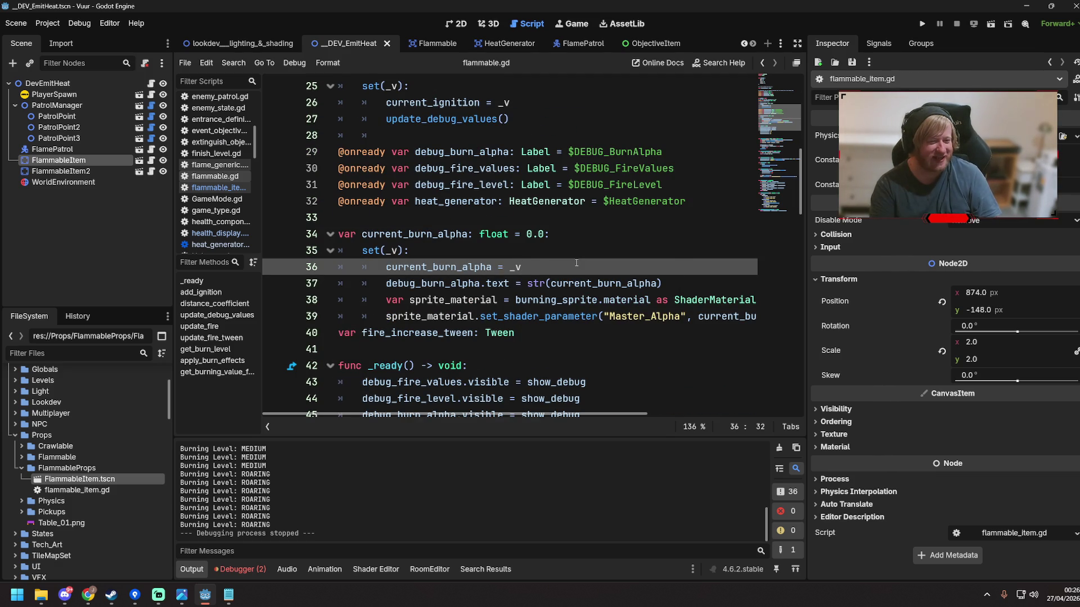
left_click(601, 224)
right_click(554, 271)
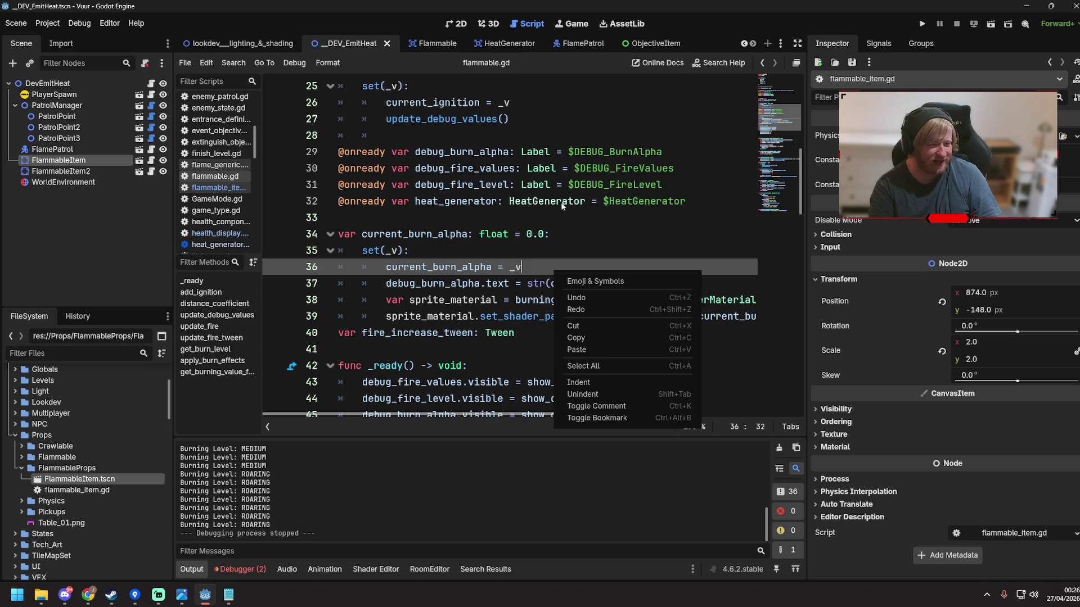
left_click(326, 63)
left_click(328, 63)
left_click(353, 106)
left_click(328, 63)
key("Escape")
key("ctrl+z")
left_click(569, 201)
scroll(569, 201, "up", 8)
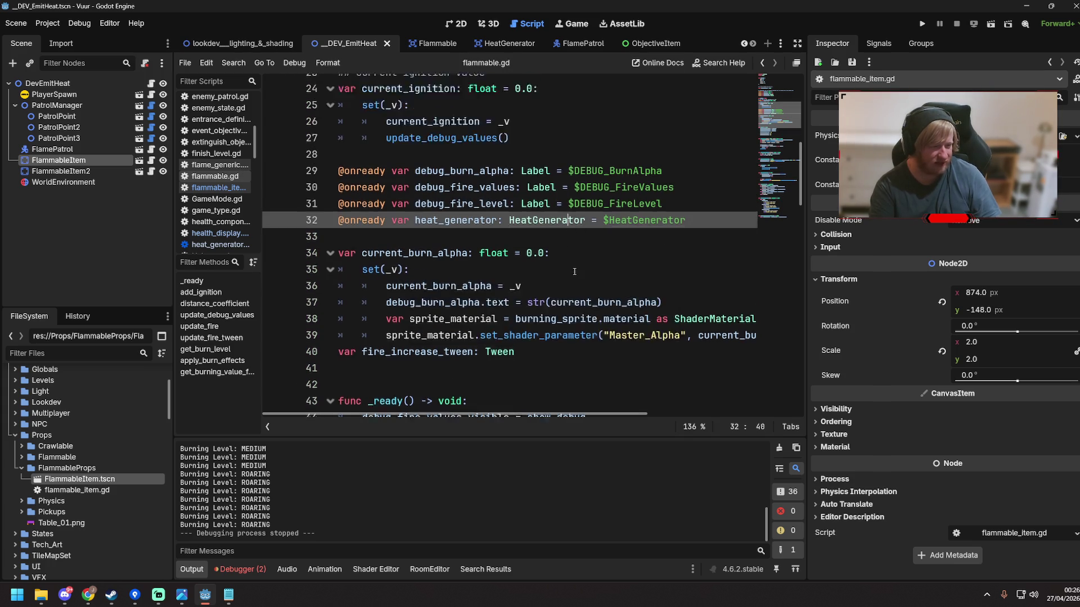
scroll(555, 267, "down", 6)
scroll(555, 267, "down", 20)
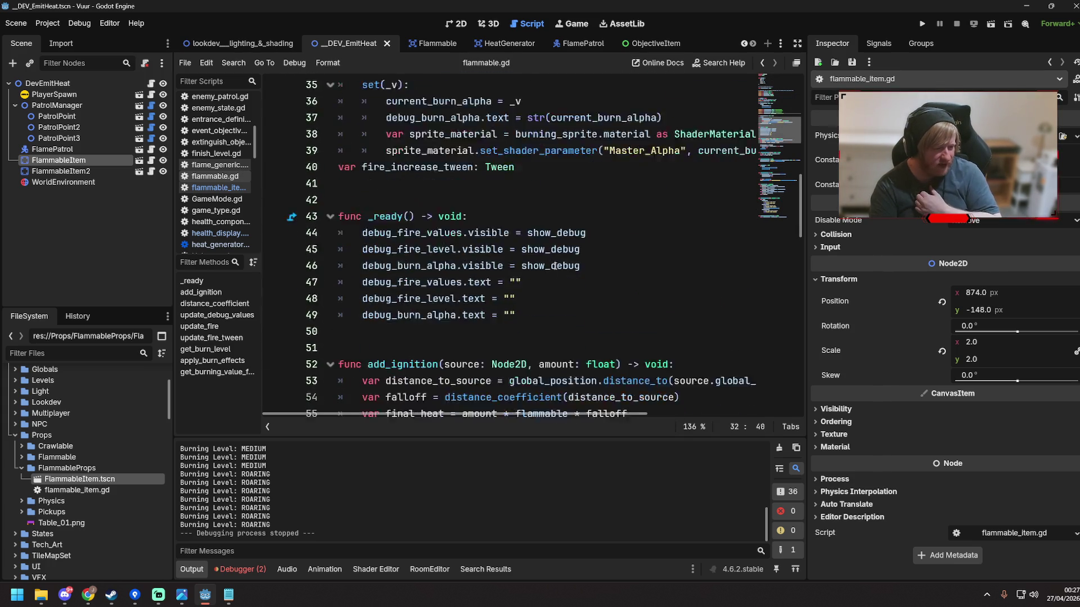
scroll(548, 307, "down", 6)
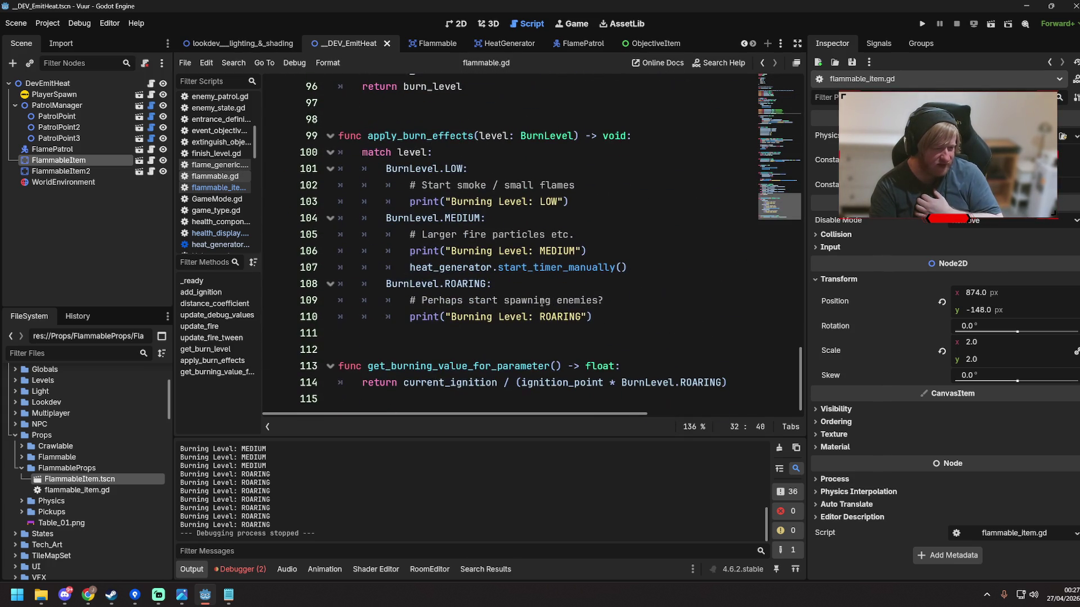
left_click(408, 202)
type("#")
left_click(409, 251)
type("#")
left_click(408, 316)
type("#")
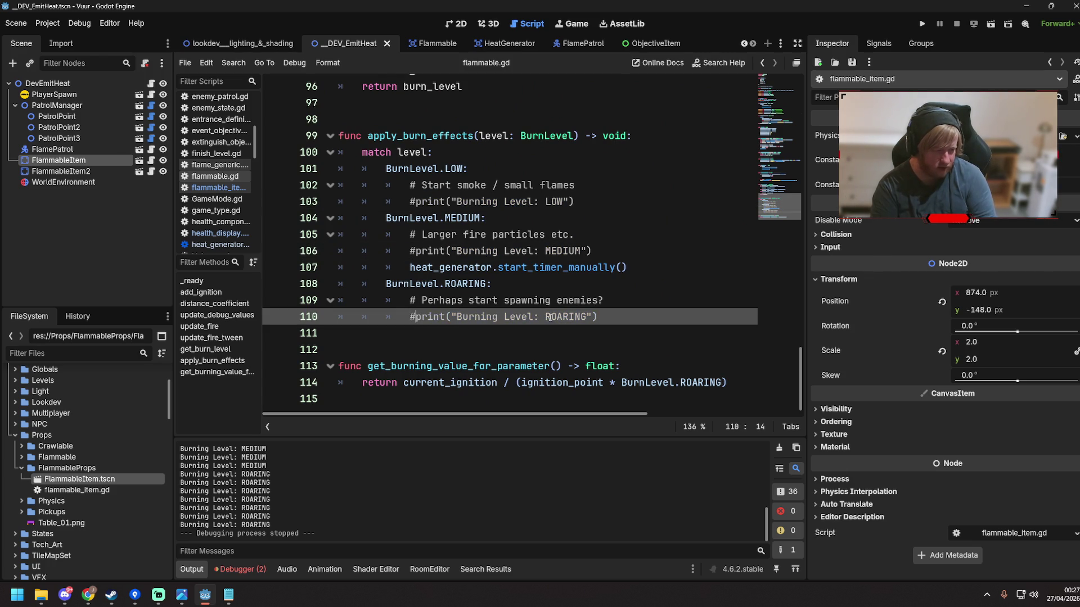
left_click(610, 284)
key("ctrl+s")
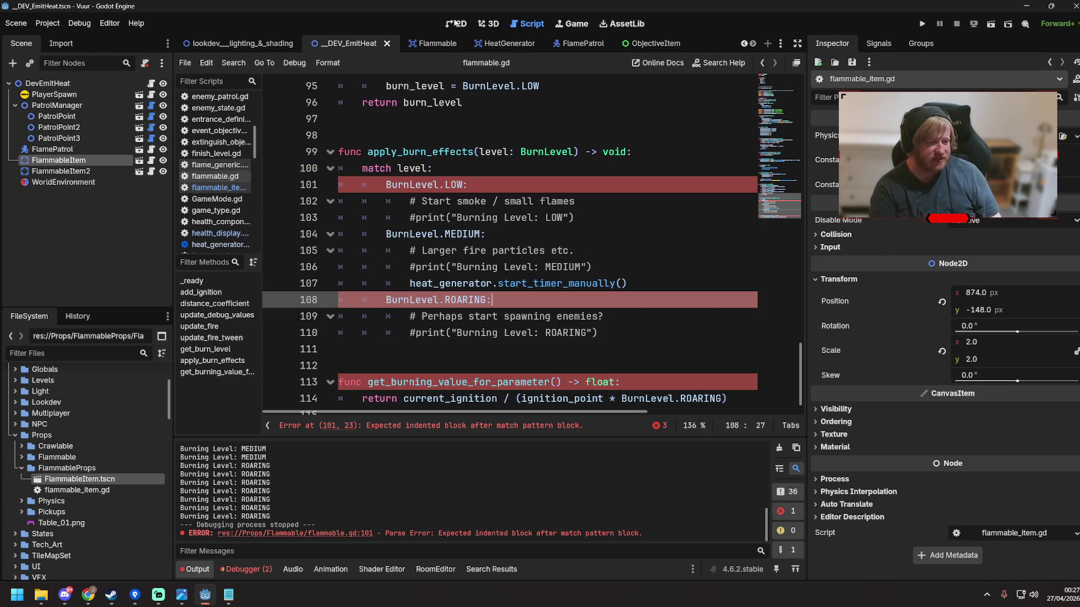
key("ctrl+z")
key("ctrl+z")
key("ctrl+z")
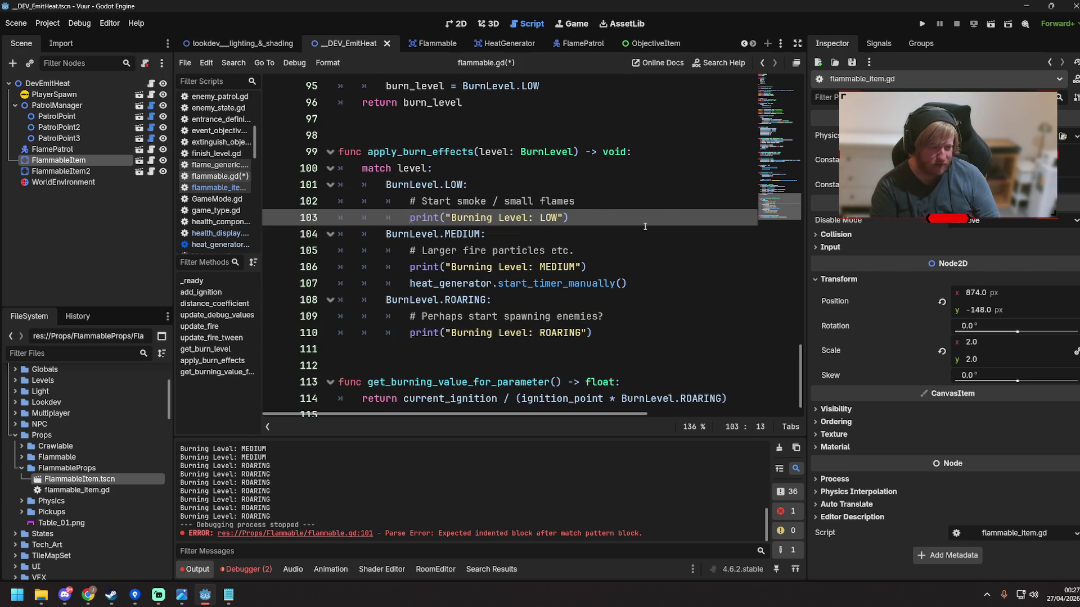
left_click(507, 234)
key("ctrl+s")
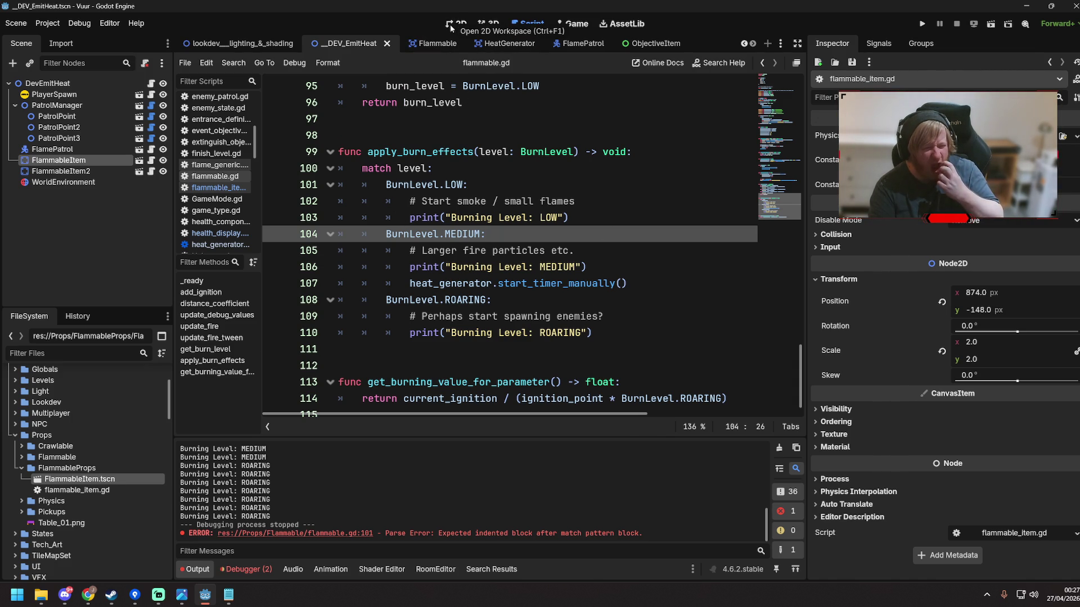
Switch to the 2D view and open the FlammableItem scene from the Scene dock
left_click(453, 24)
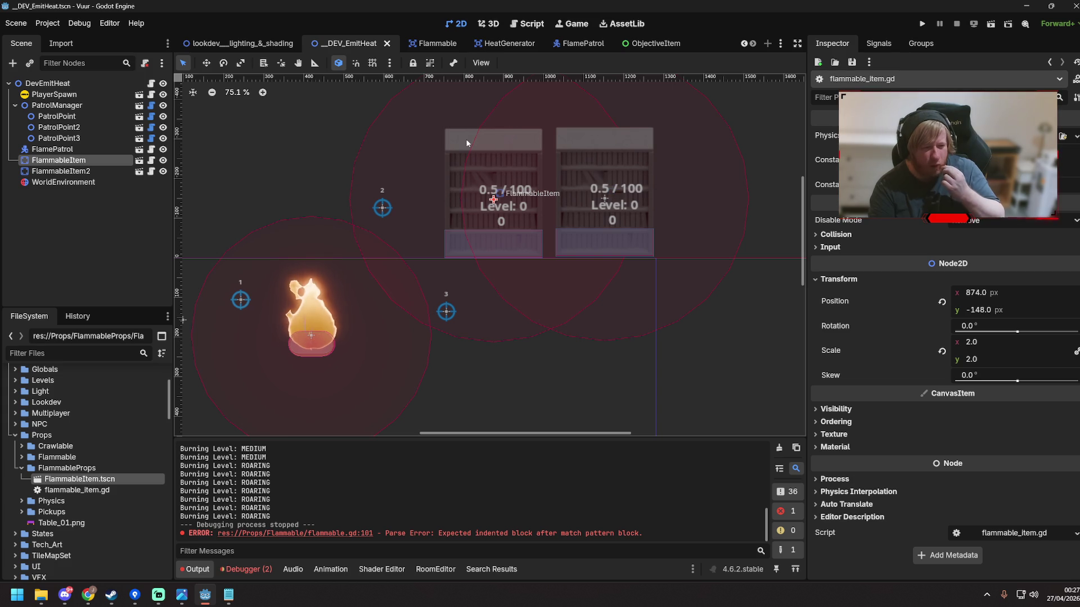
left_click(83, 172)
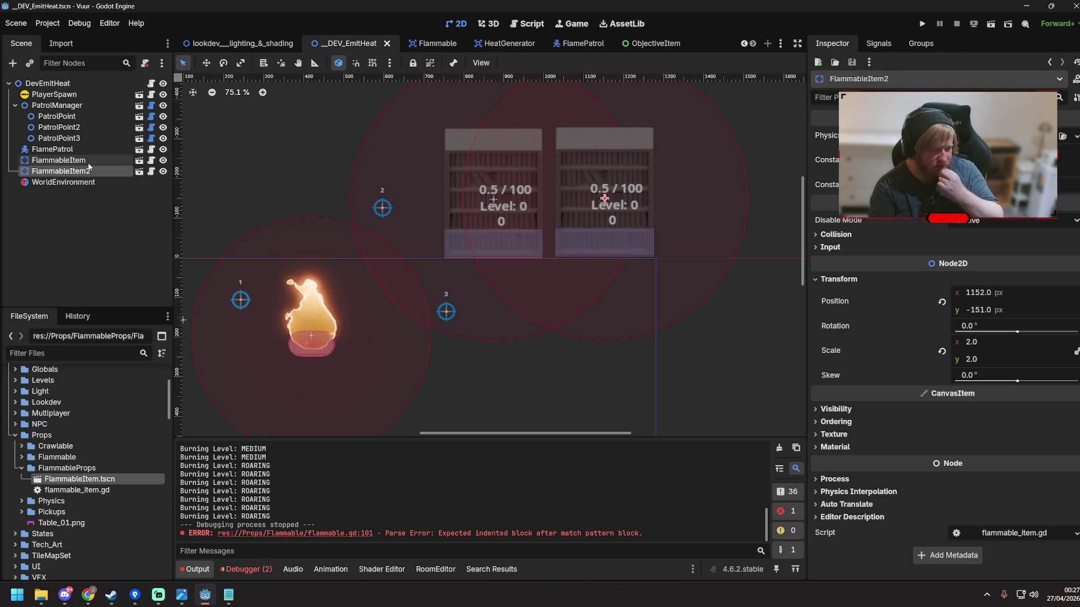
double_click(89, 162)
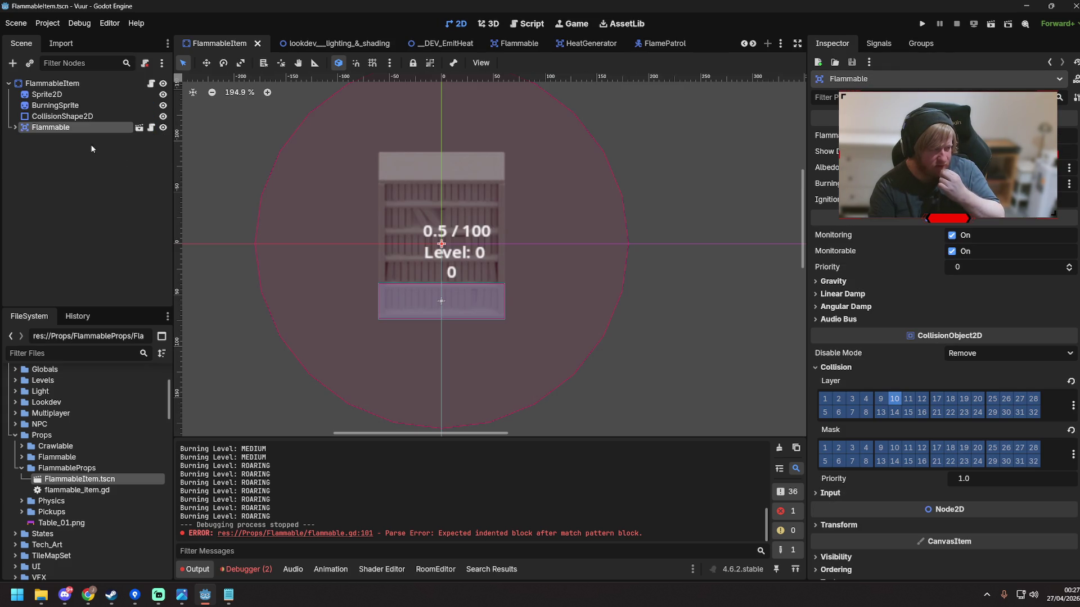
Select the BurningSprite node so its Flame_RGBA_Alpha_Shader.tres graph appears in the shader editor
left_click(62, 84)
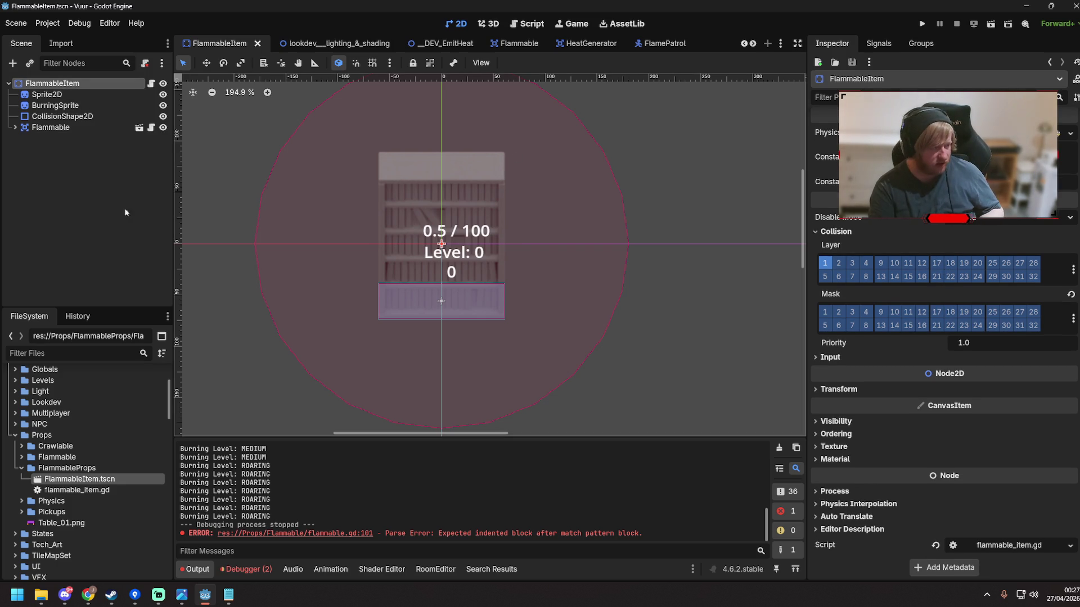
left_click(59, 129)
left_click(15, 128)
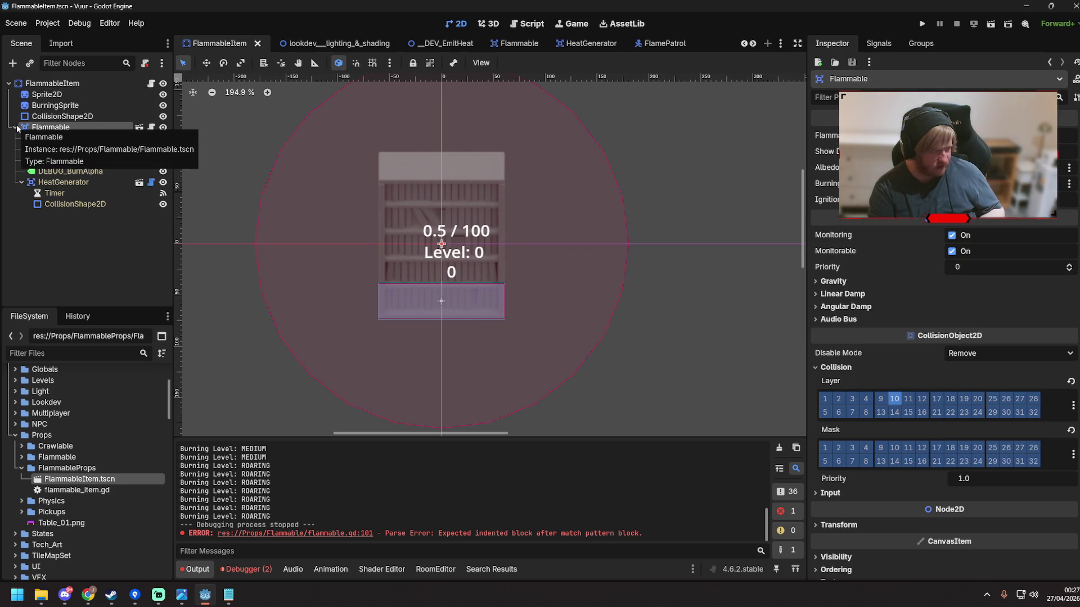
left_click(14, 128)
left_click(55, 105)
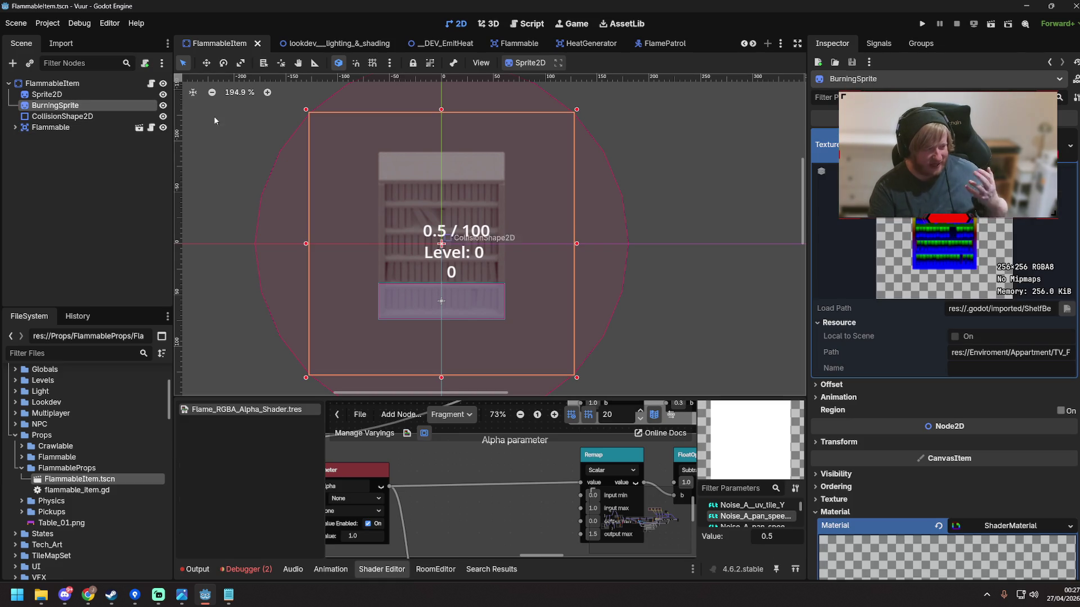
Scroll to BurningSprite's shader material and expand Flags and Modes, showing Blend Mix and Unshaded
left_click(93, 84)
left_click(97, 104)
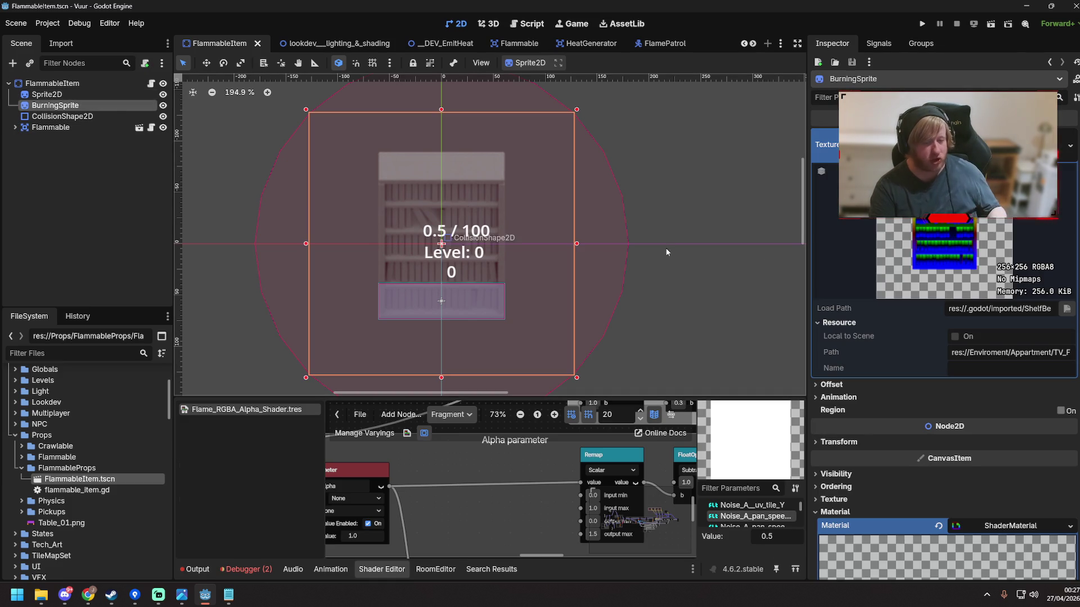
scroll(840, 221, "down", 5)
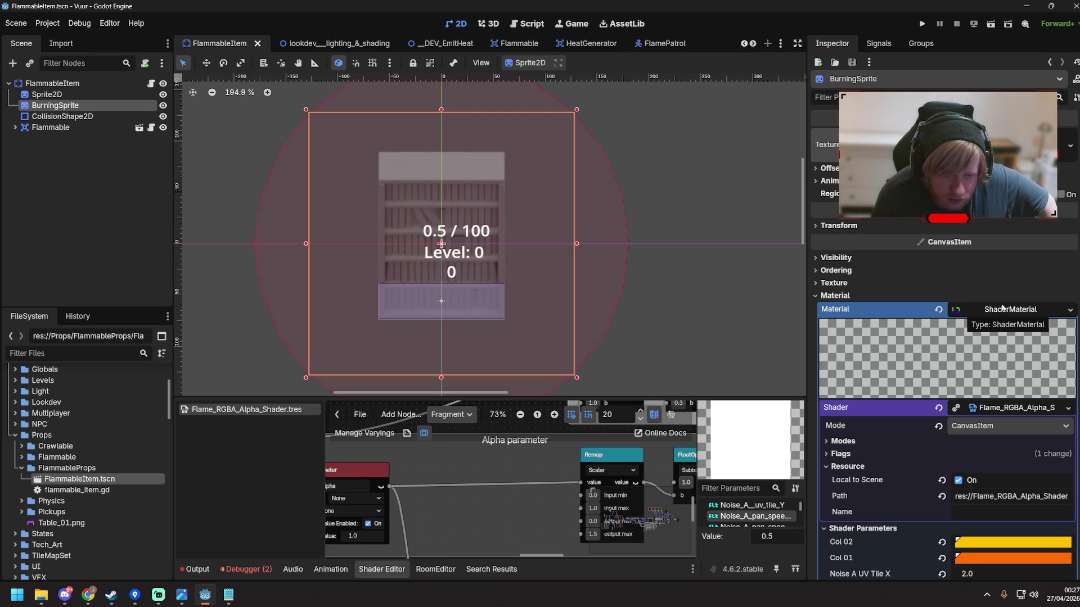
scroll(1030, 296, "down", 3)
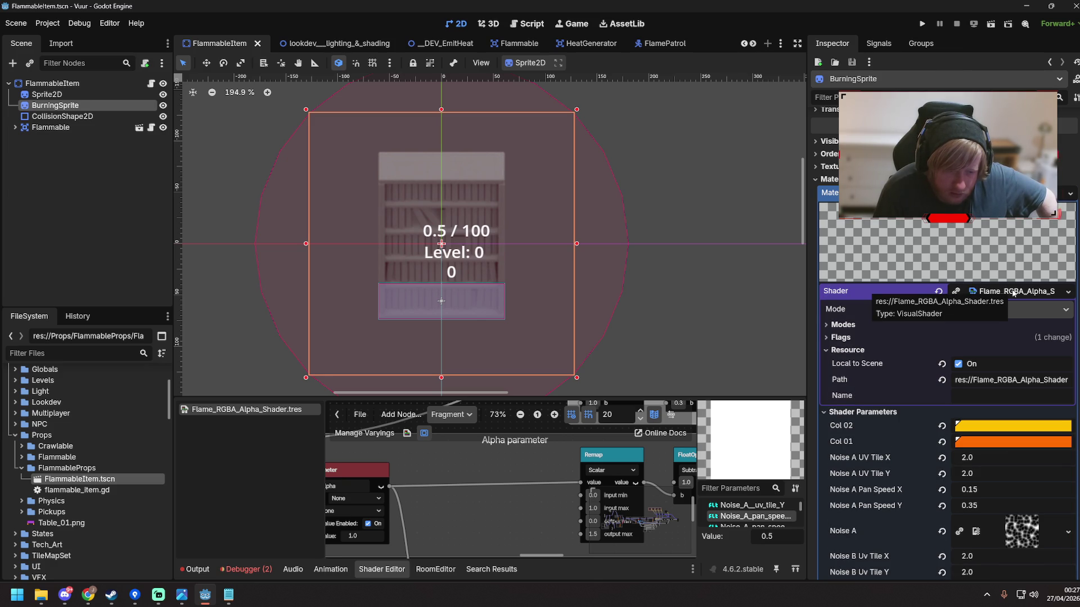
left_click(828, 337)
left_click(826, 325)
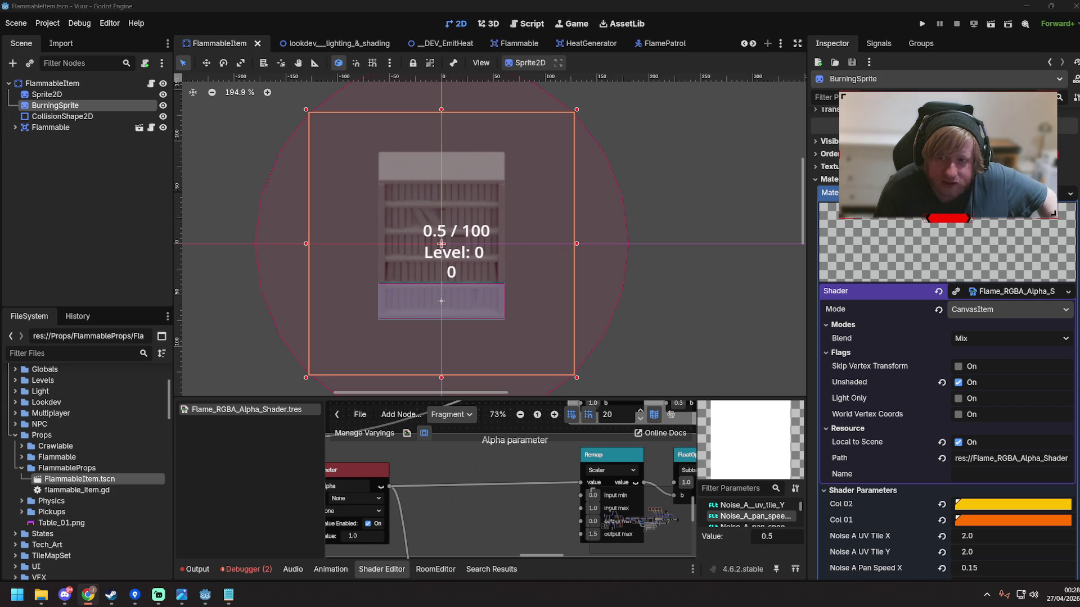
left_click(88, 595)
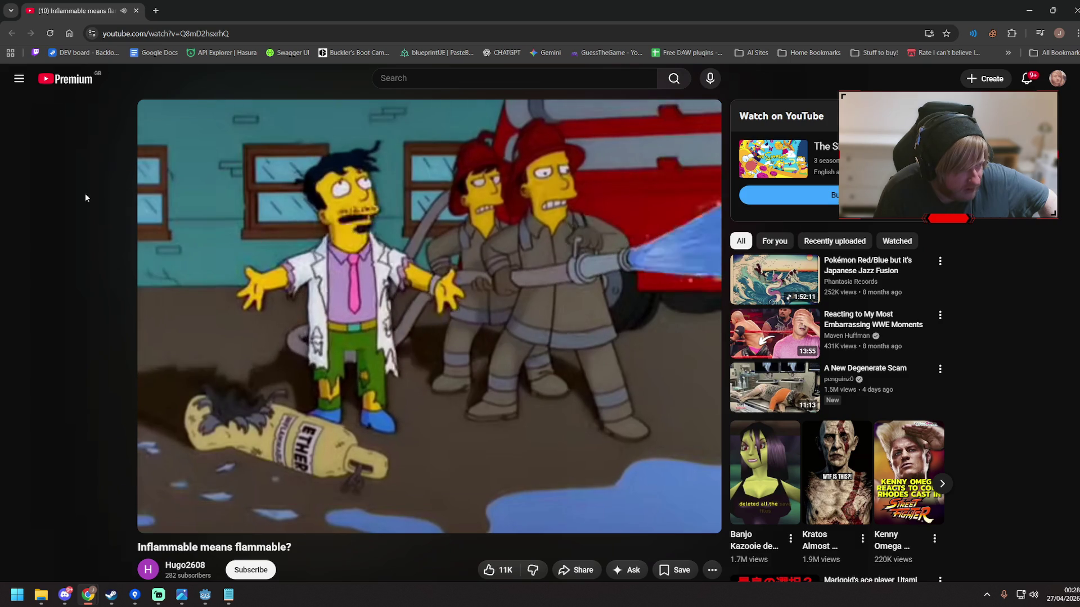
key("alt+Tab")
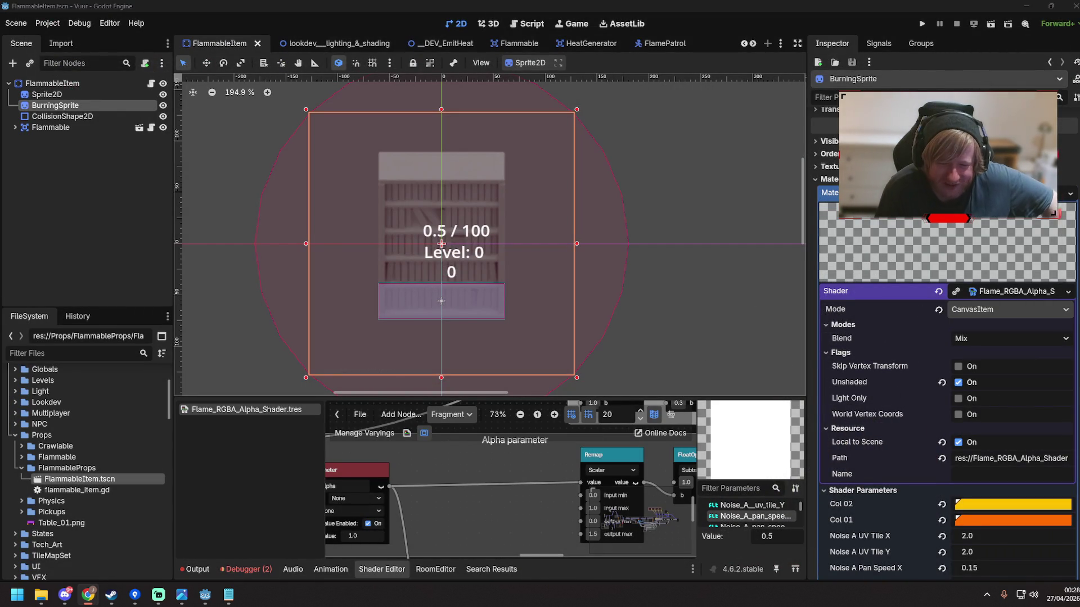
left_click(882, 249)
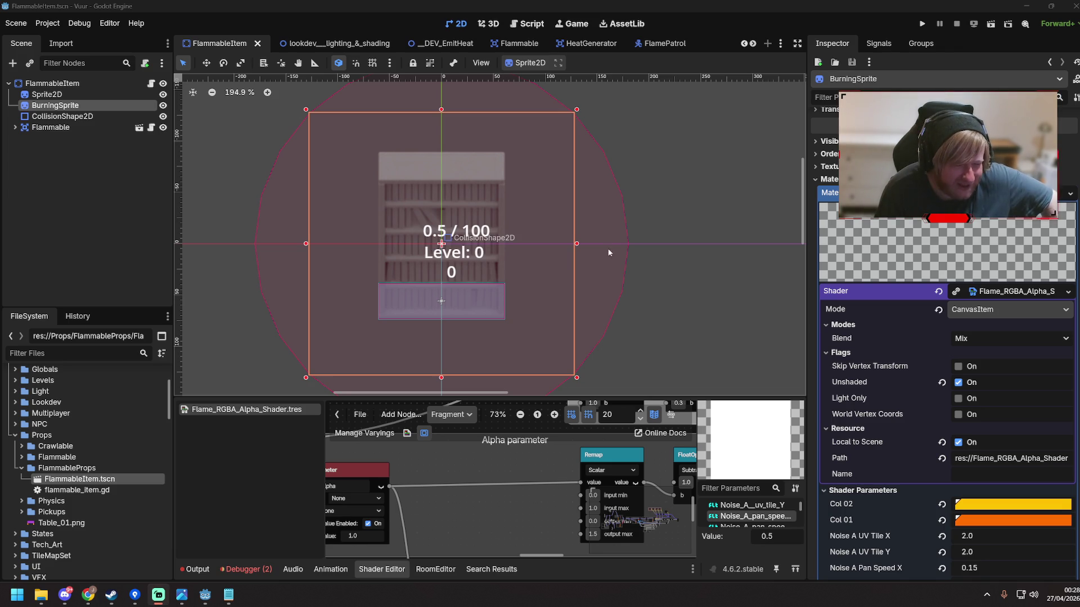
scroll(949, 342, "down", 10)
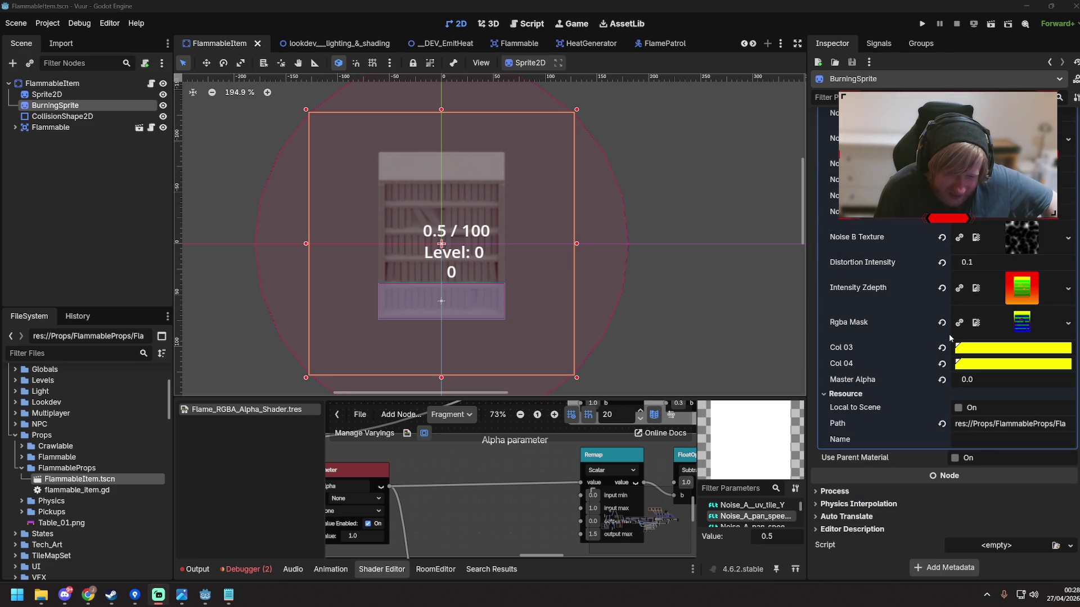
scroll(946, 332, "up", 8)
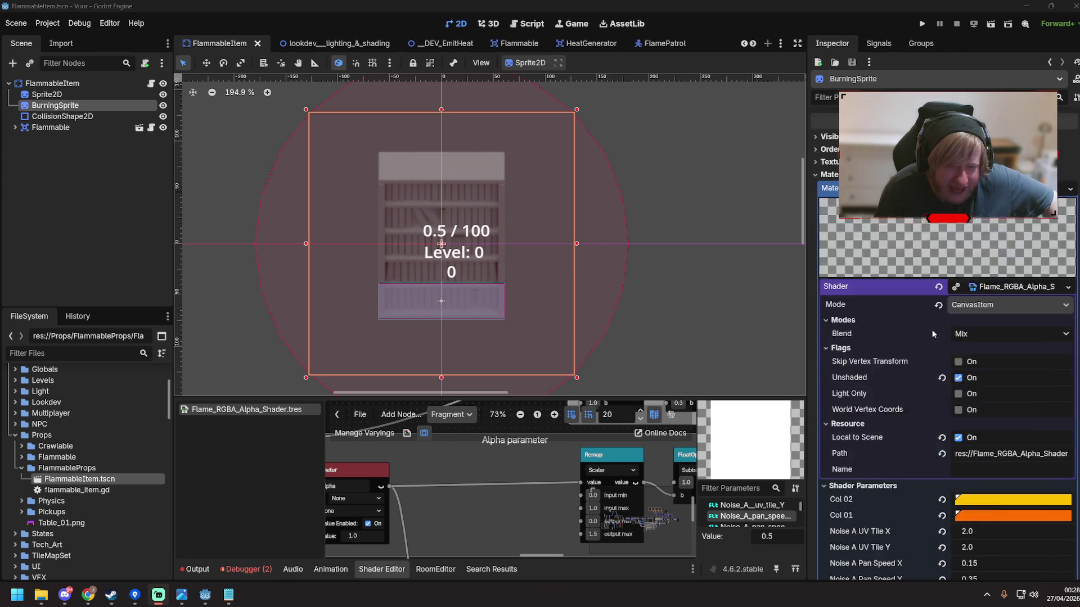
scroll(932, 334, "up", 3)
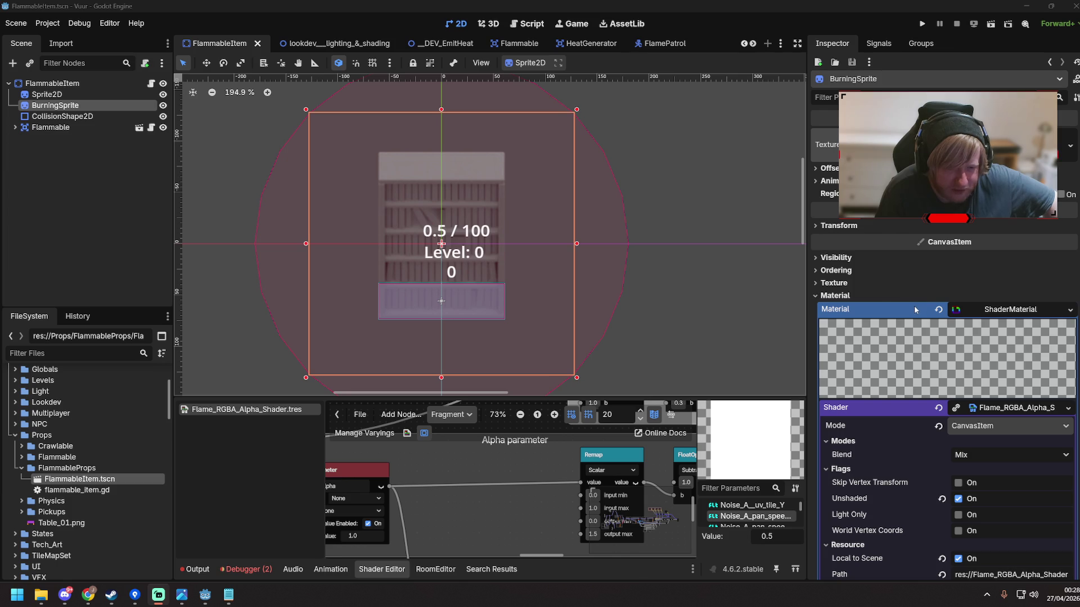
left_click(816, 295)
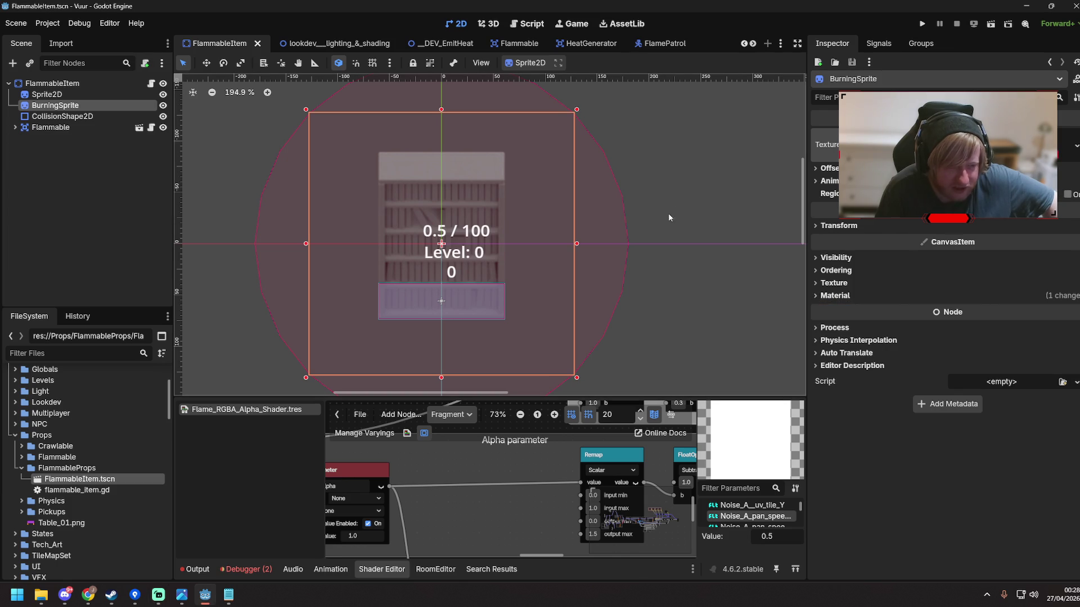
left_click(677, 184)
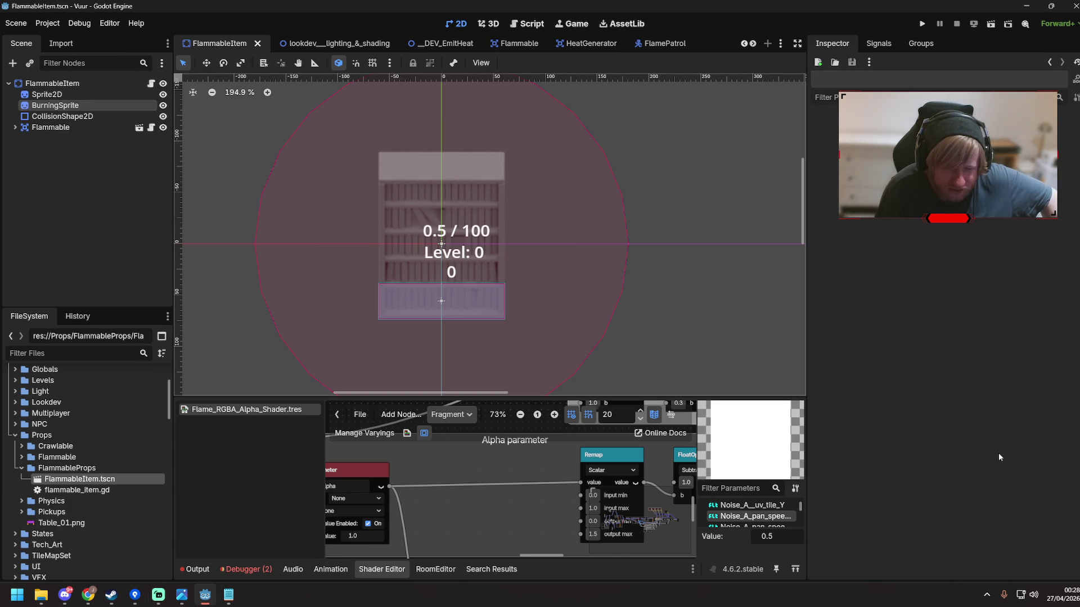
key("alt+Tab")
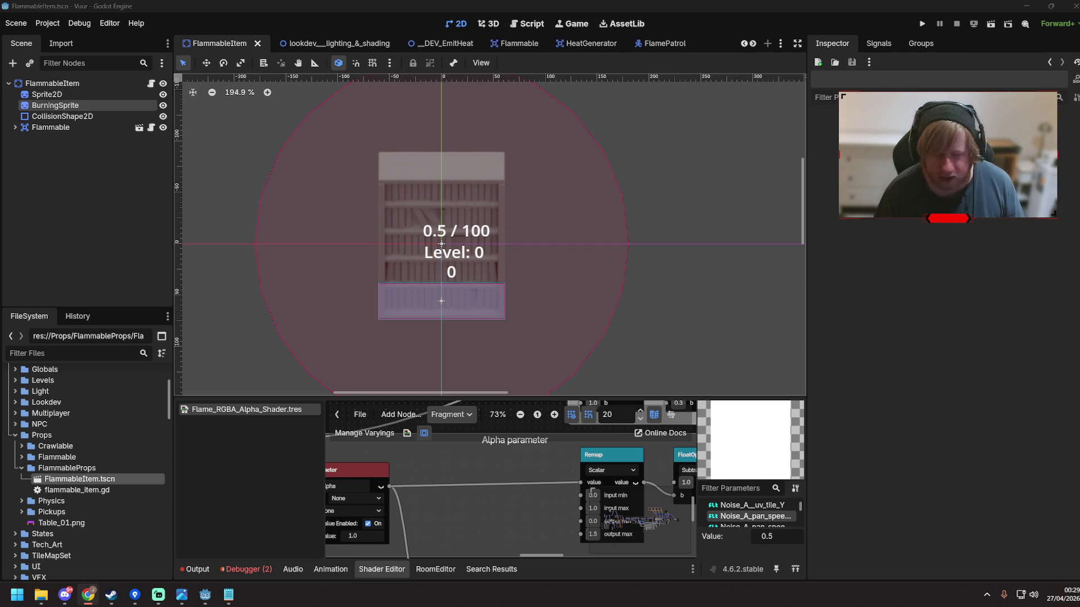
left_click(39, 166)
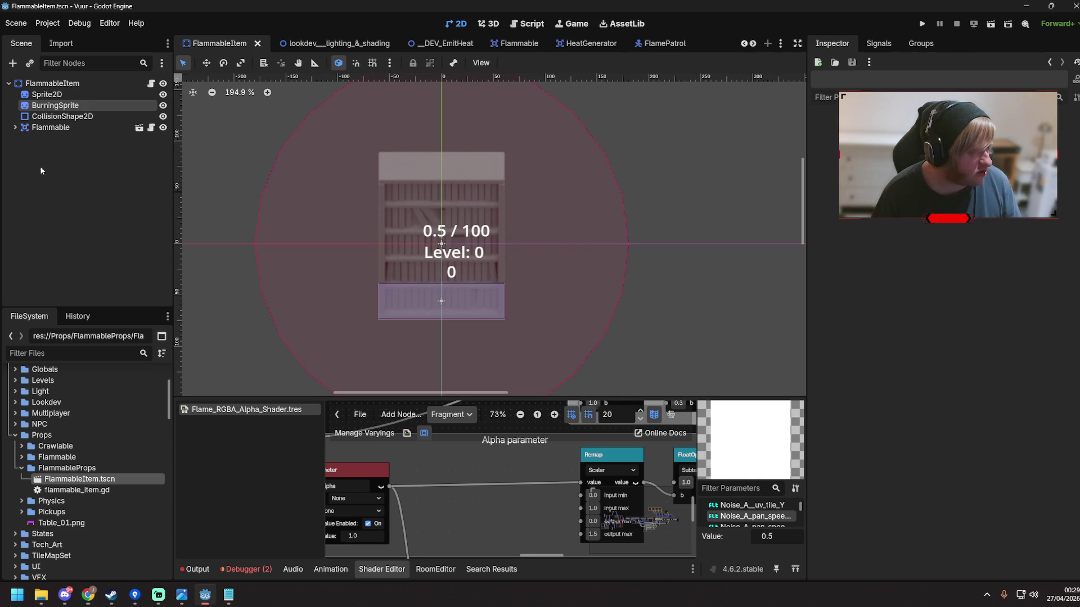
Select BurningSprite and choose Make Unique (Recursive) on its shader material
left_click(59, 104)
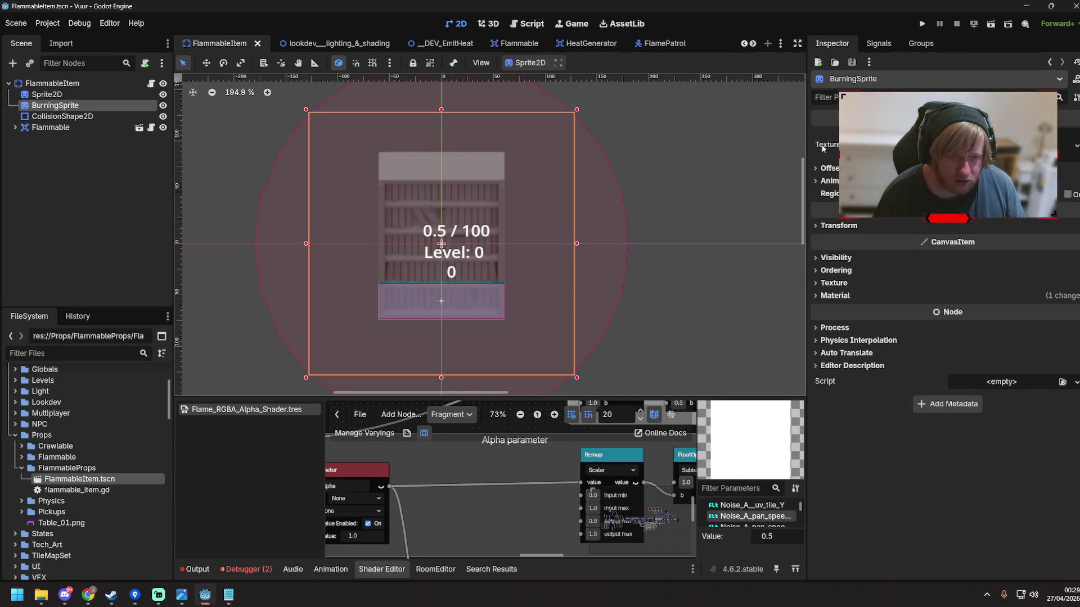
left_click(833, 296)
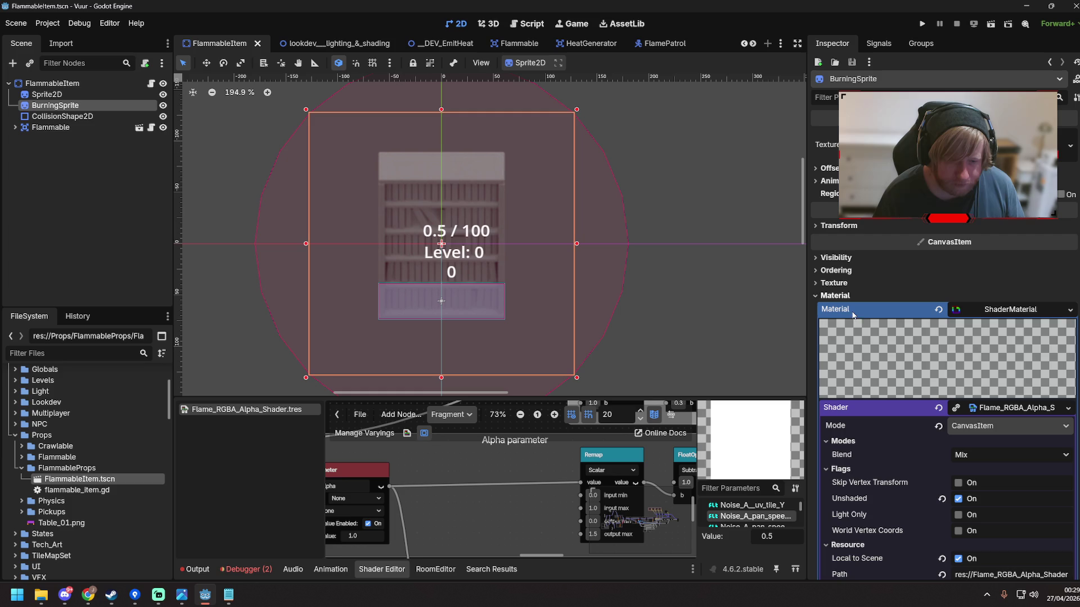
right_click(1003, 310)
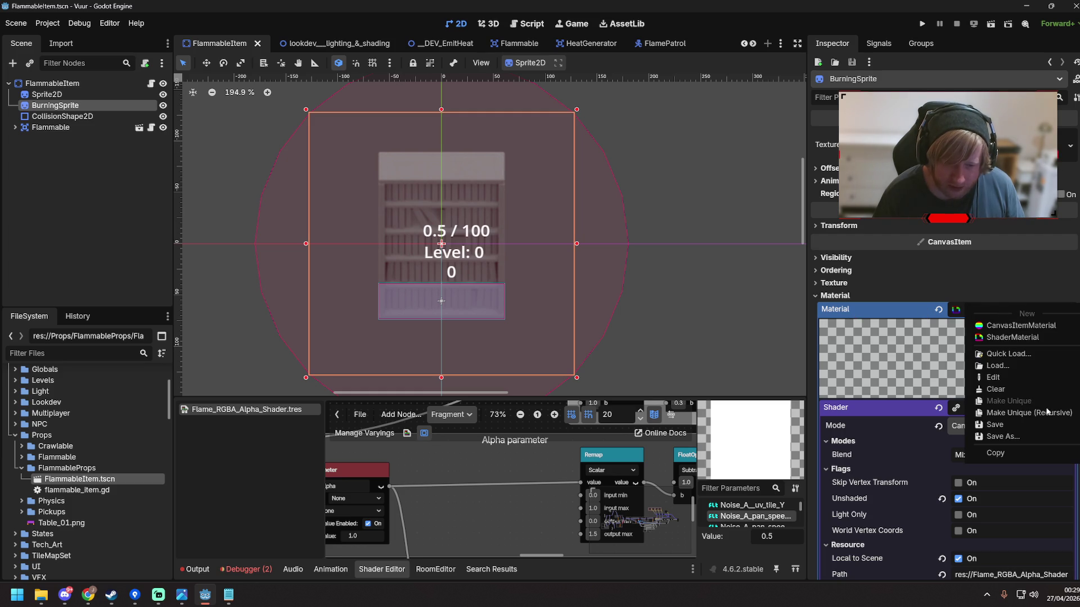
left_click(906, 318)
left_click(1069, 310)
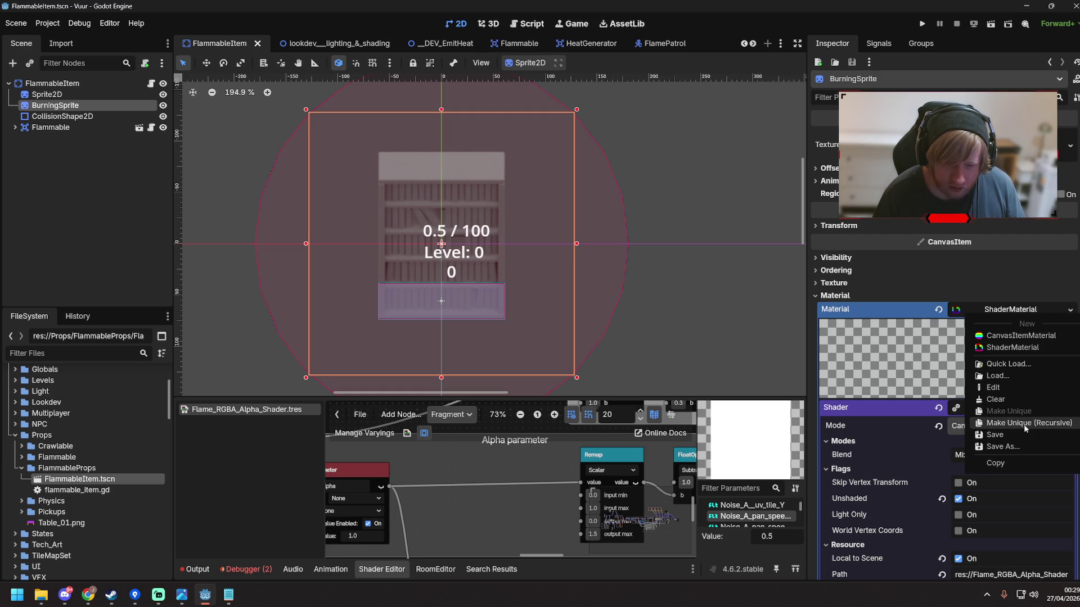
left_click(1023, 421)
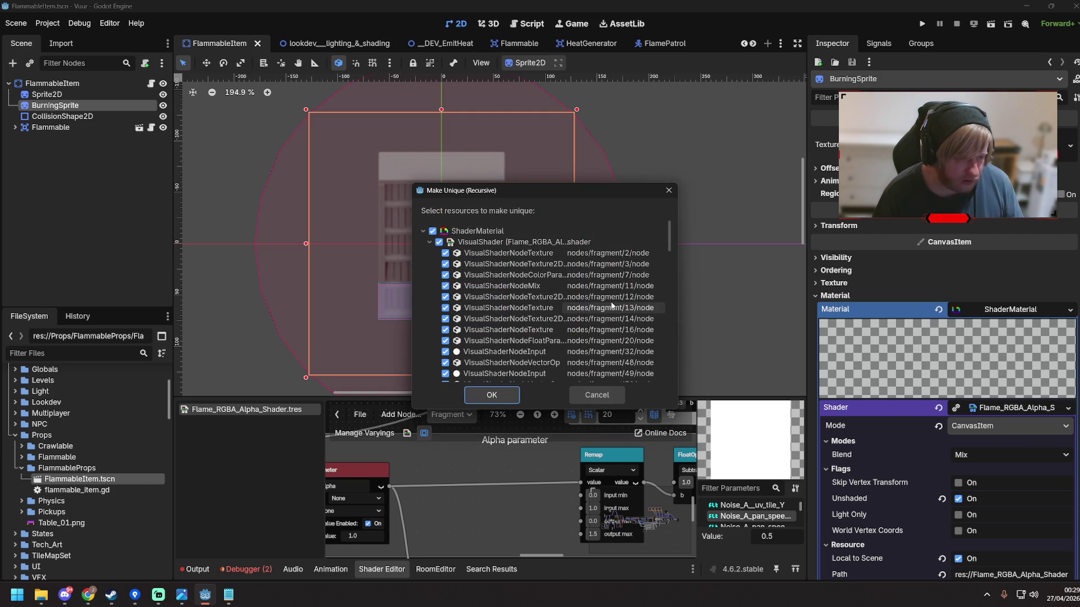
Review the resources listed for uniquing, then cancel without changing the material
scroll(619, 304, "down", 10)
scroll(632, 304, "down", 5)
mouse_move(700, 292)
left_mouse_down()
mouse_move(824, 293)
mouse_move(801, 292)
left_mouse_up()
left_click_drag(636, 197, 511, 180)
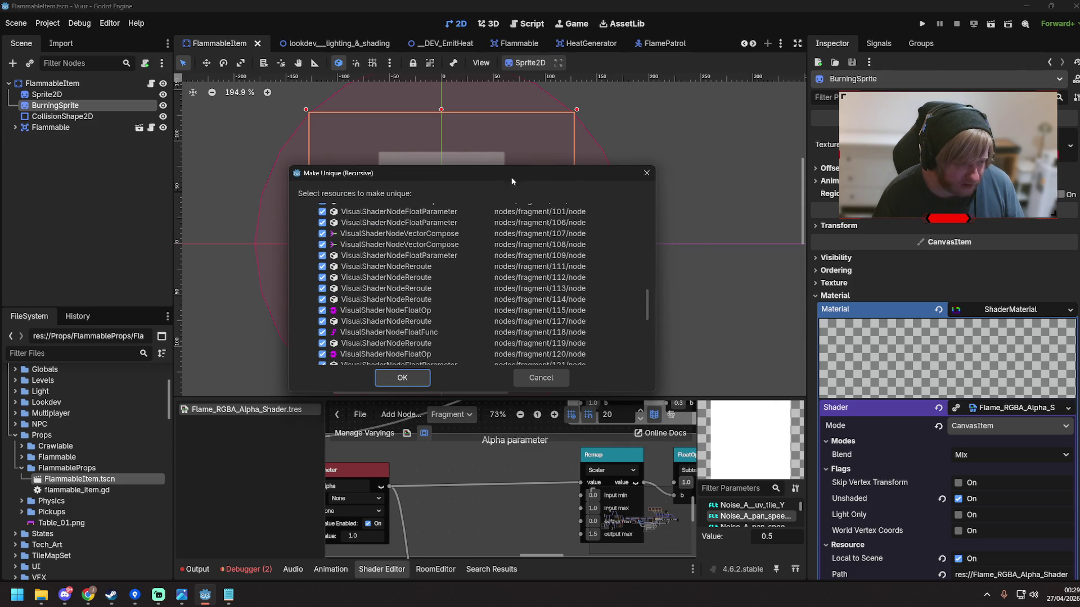
scroll(518, 309, "down", 8)
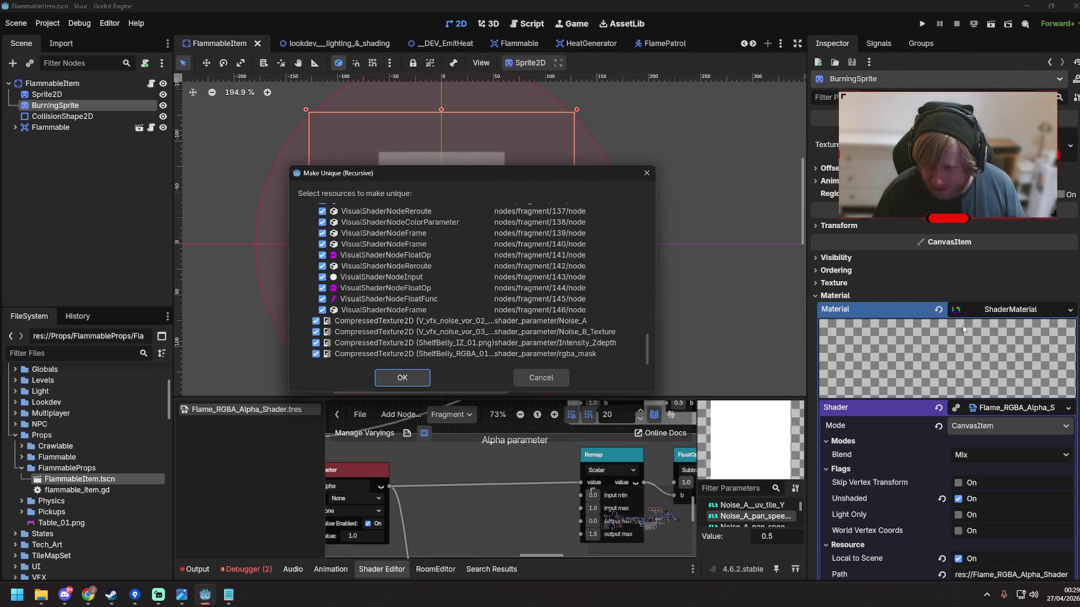
left_click(553, 382)
Deselect the sprite and start a pull from the Git client's changed-files view
left_click(223, 367)
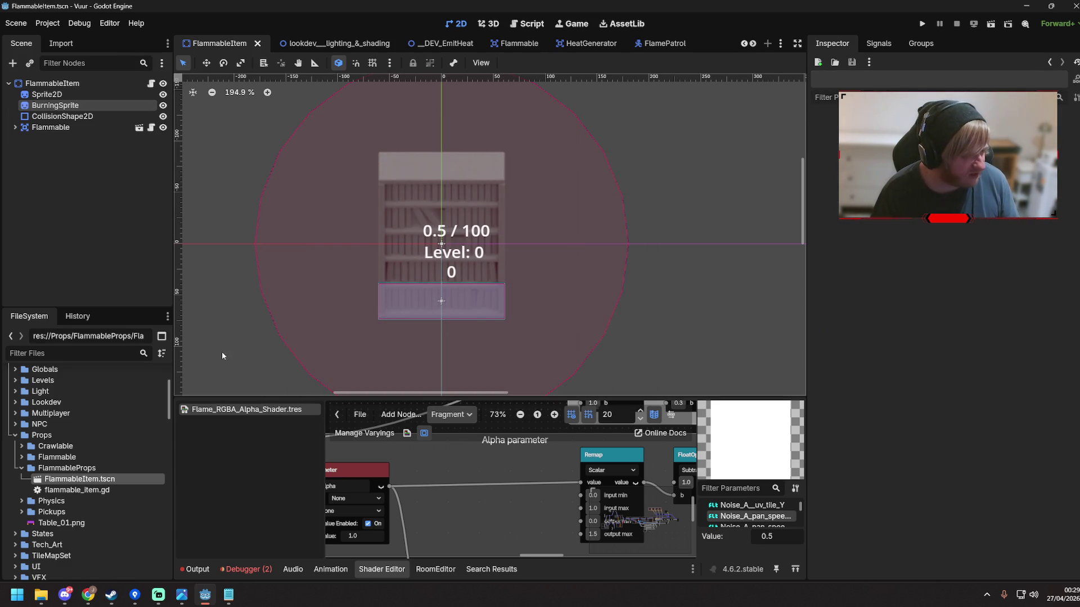
left_click(135, 595)
left_click(156, 148)
left_click(158, 104)
After the failed pull, discard local changes to Flame_RGBA_Alpha_Shader.tres and lookdev__lighting_&_shading.tscn
left_click(606, 269)
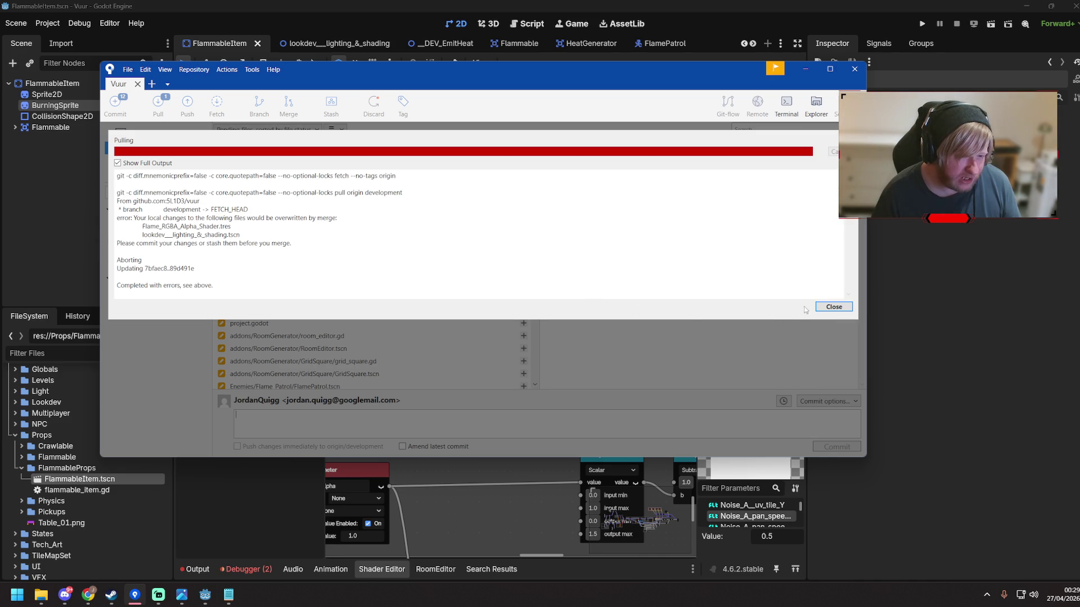
left_click(827, 307)
left_click(646, 267)
mouse_move(295, 296)
left_mouse_down()
mouse_move(293, 307)
mouse_move(186, 232)
left_mouse_up()
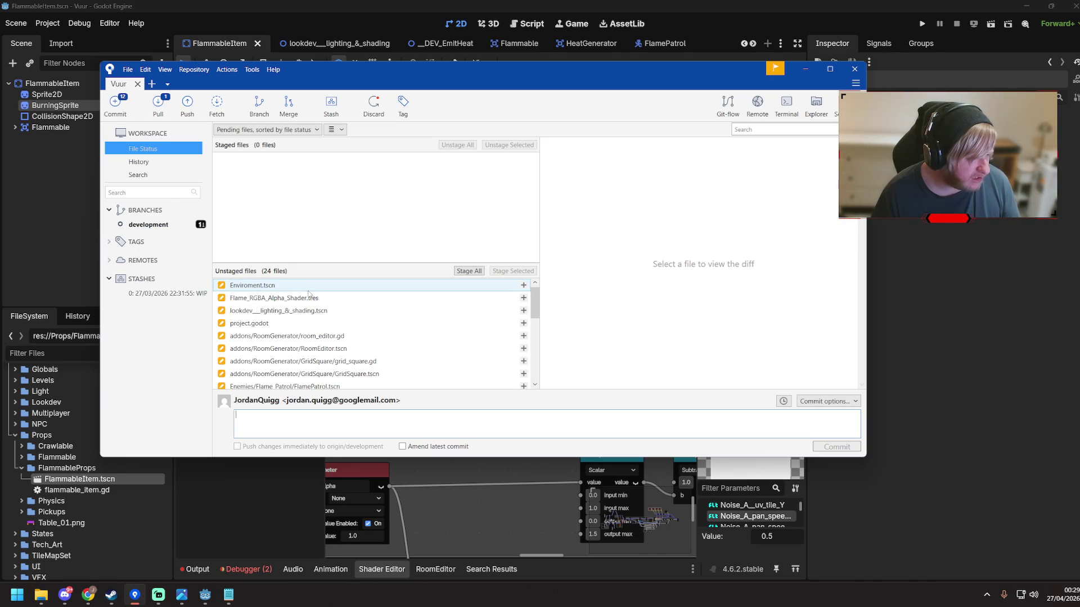
left_click(332, 311)
scroll(392, 338, "down", 3)
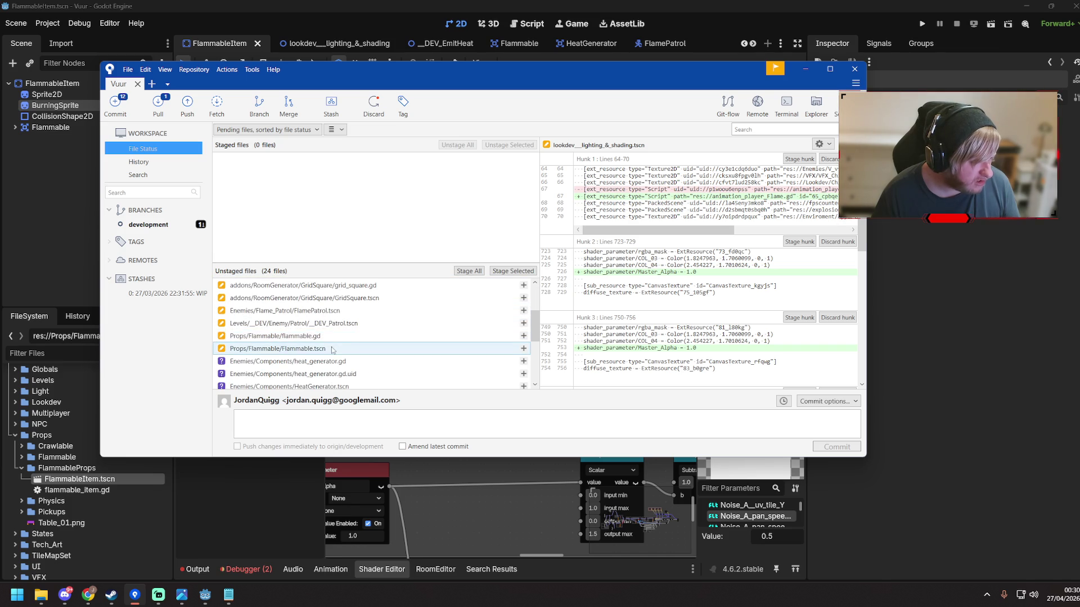
scroll(388, 332, "up", 2)
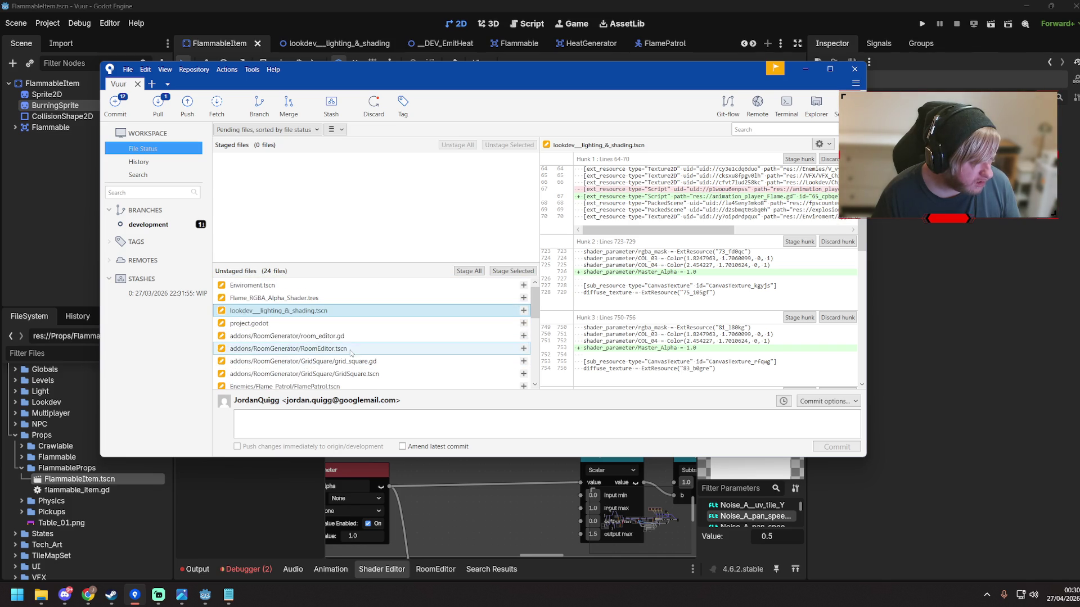
left_click(311, 298)
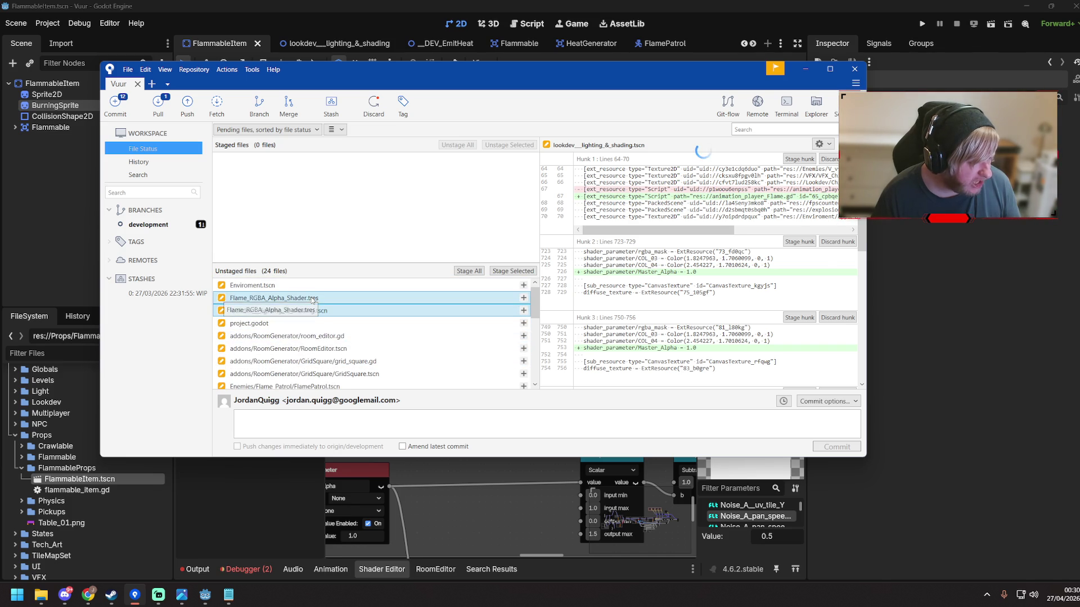
right_click(312, 299)
left_click(225, 392)
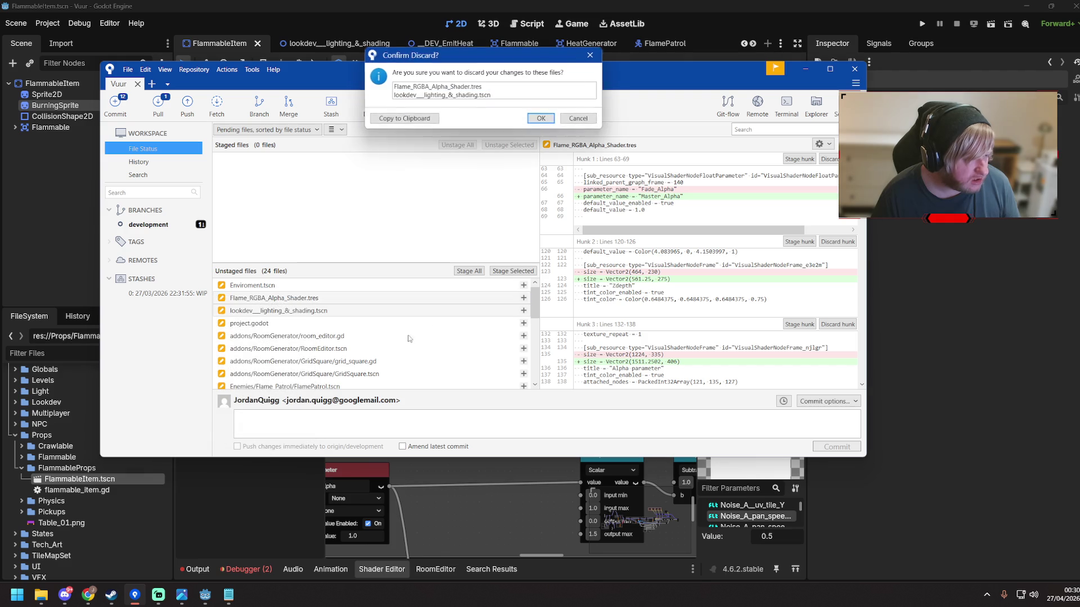
left_click(542, 120)
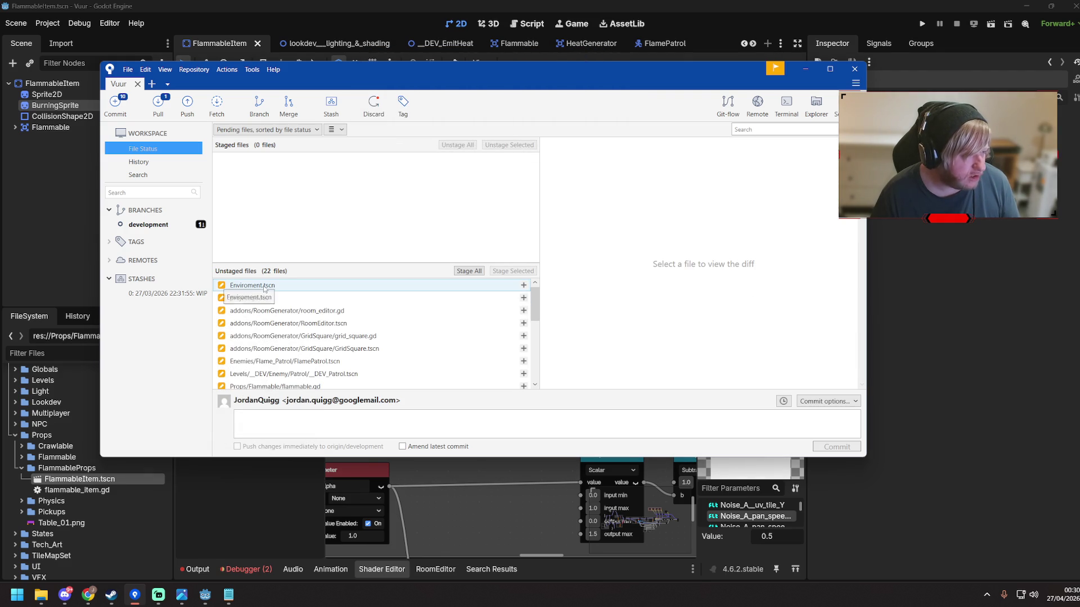
Stage all 22 remaining changed files and set up a pull of origin's development branch
mouse_move(270, 290)
left_mouse_down()
mouse_move(373, 337)
mouse_move(391, 375)
left_mouse_up()
scroll(397, 331, "down", 2)
scroll(388, 328, "down", 3)
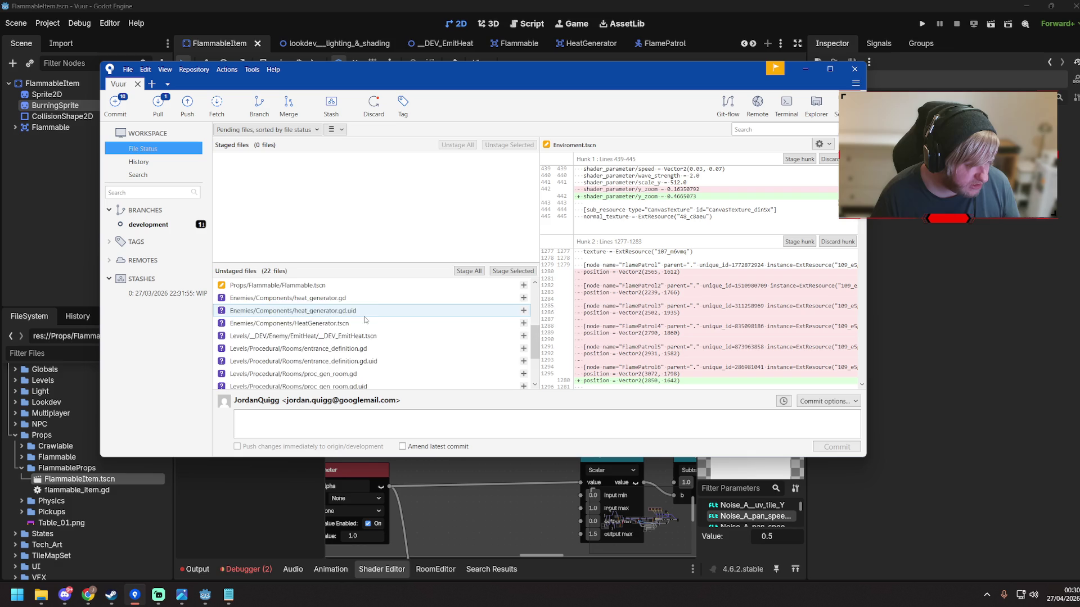
mouse_move(378, 378)
left_mouse_down()
mouse_move(277, 301)
mouse_move(278, 286)
left_mouse_up()
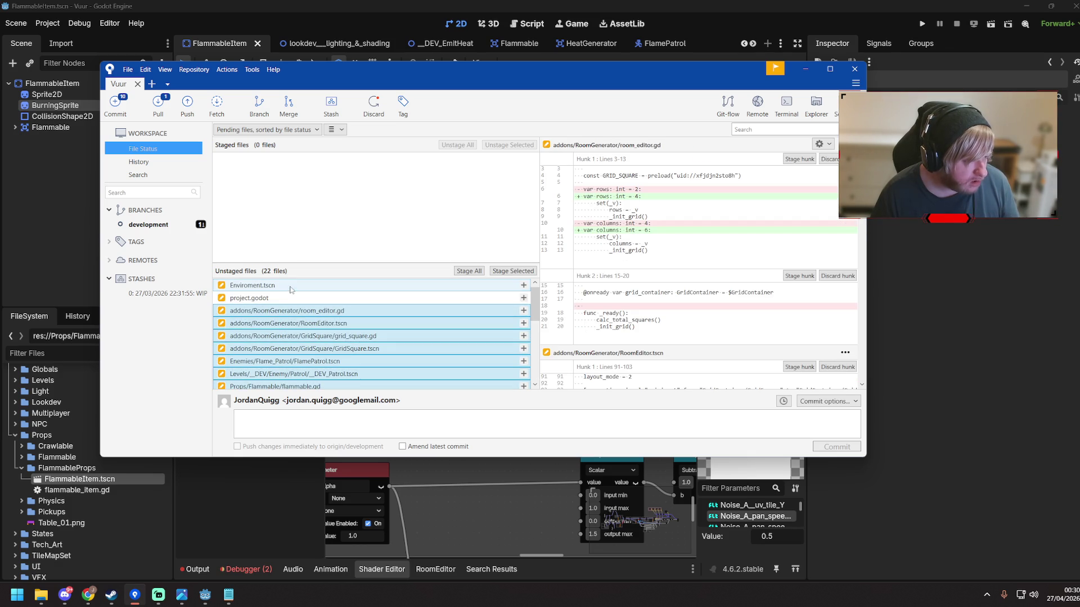
left_click(510, 272)
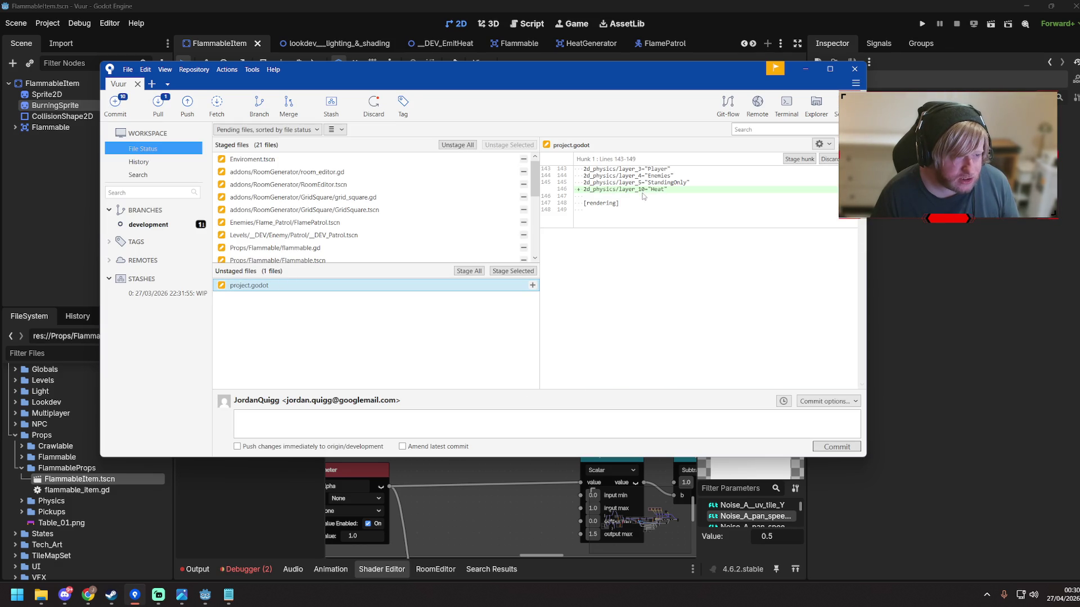
left_click(514, 272)
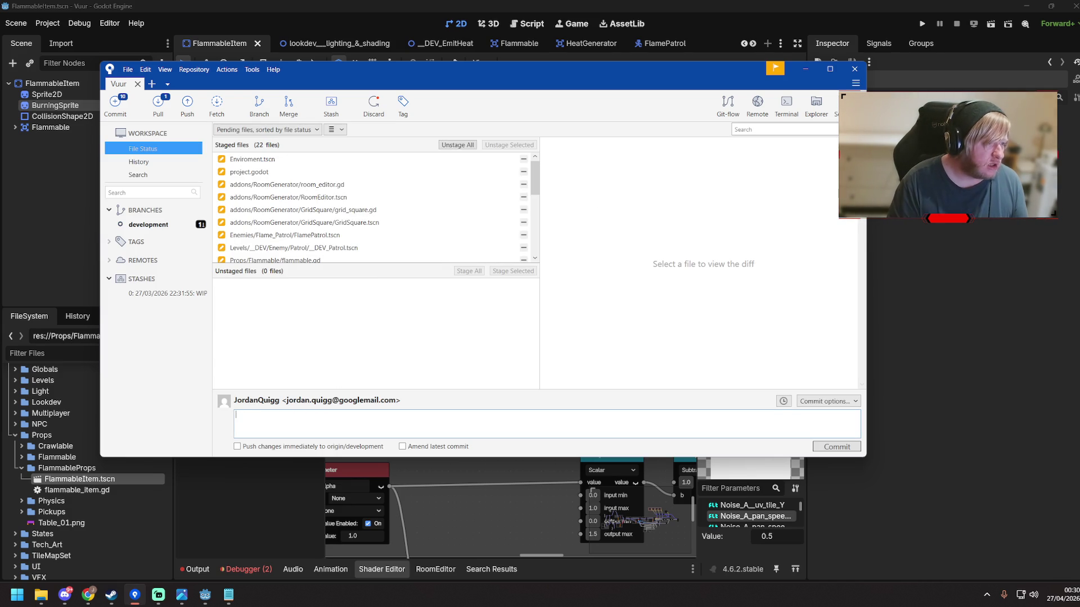
left_click(158, 104)
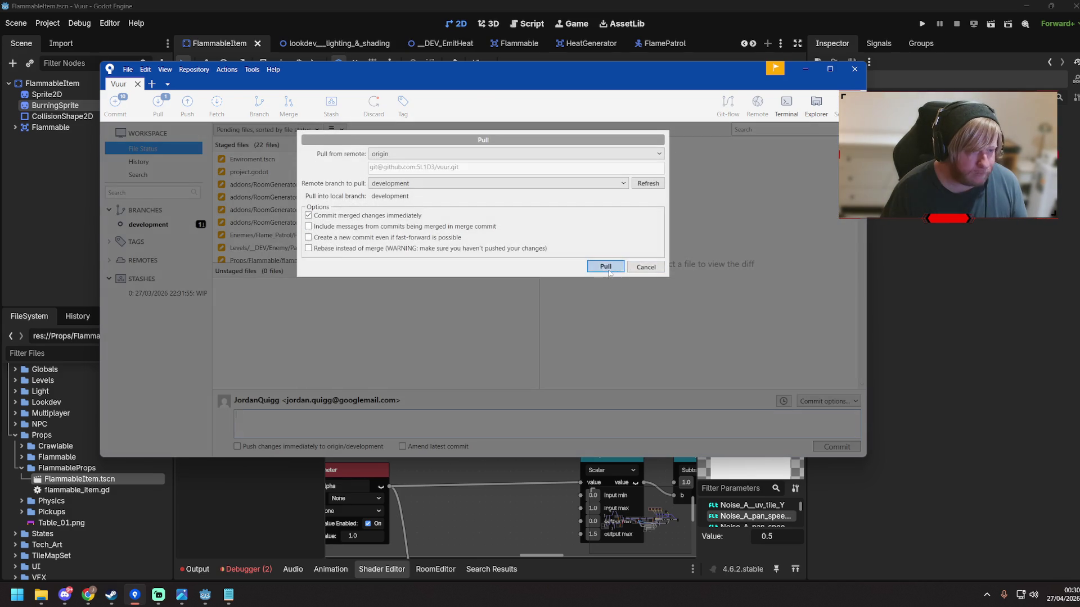
Pull the development branch and commit the staged files as 'Fire emitting + flammable testing'
left_click(606, 269)
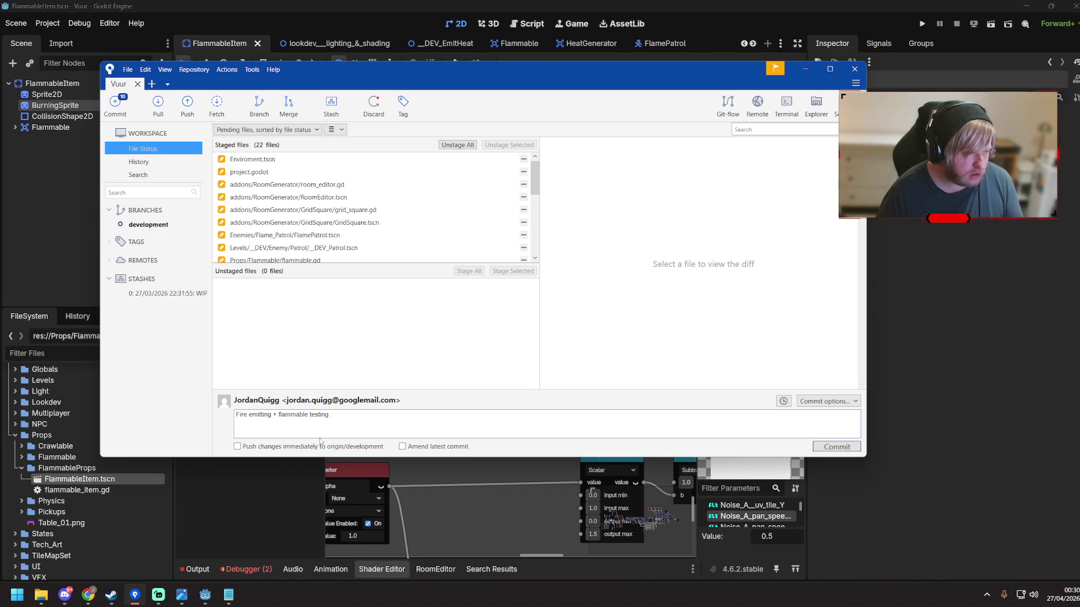
left_click(835, 447)
key("alt+Tab")
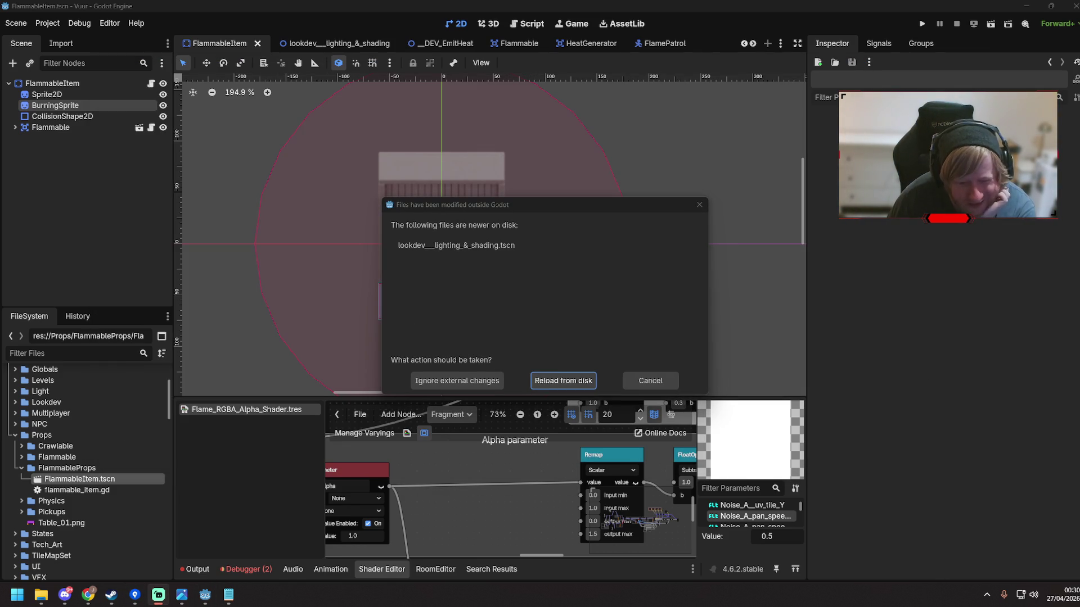
Reload the externally changed lookdev scene and confirm the Git client has nothing to commit
left_click(561, 381)
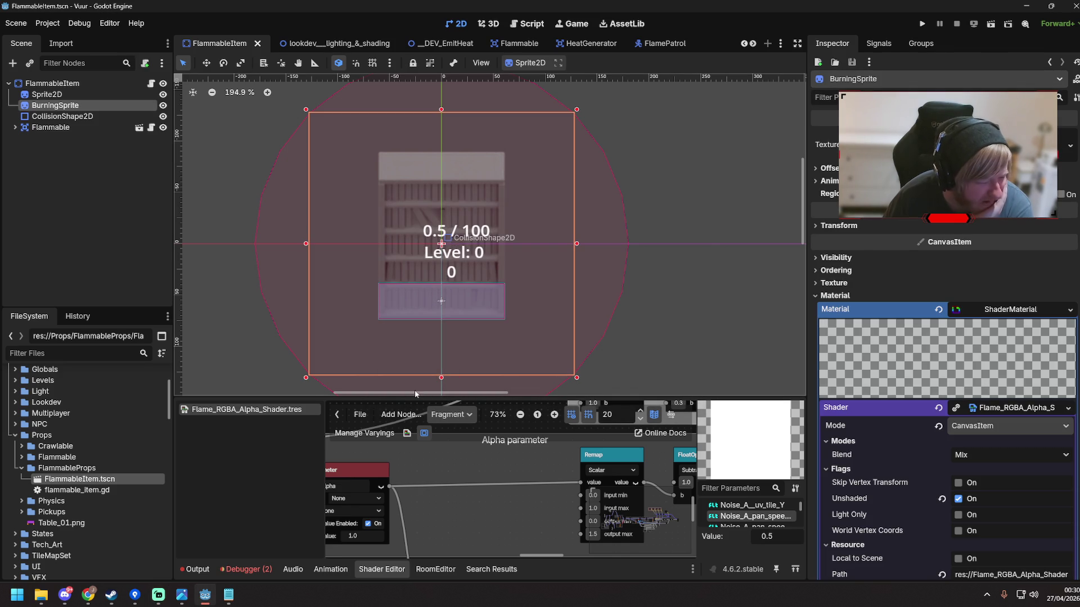
left_click(135, 596)
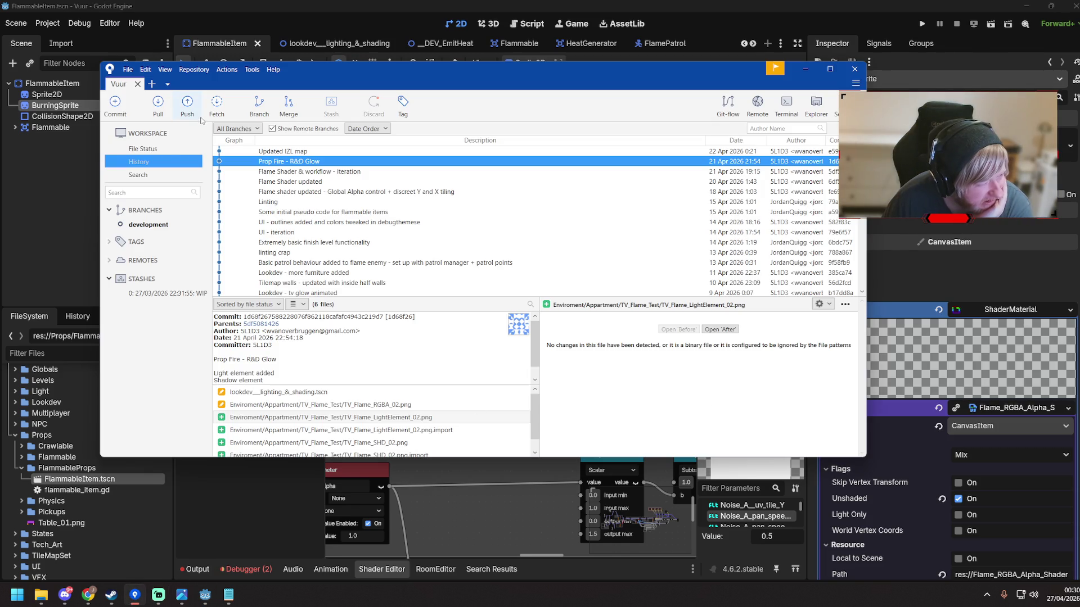
left_click(169, 150)
left_click(804, 71)
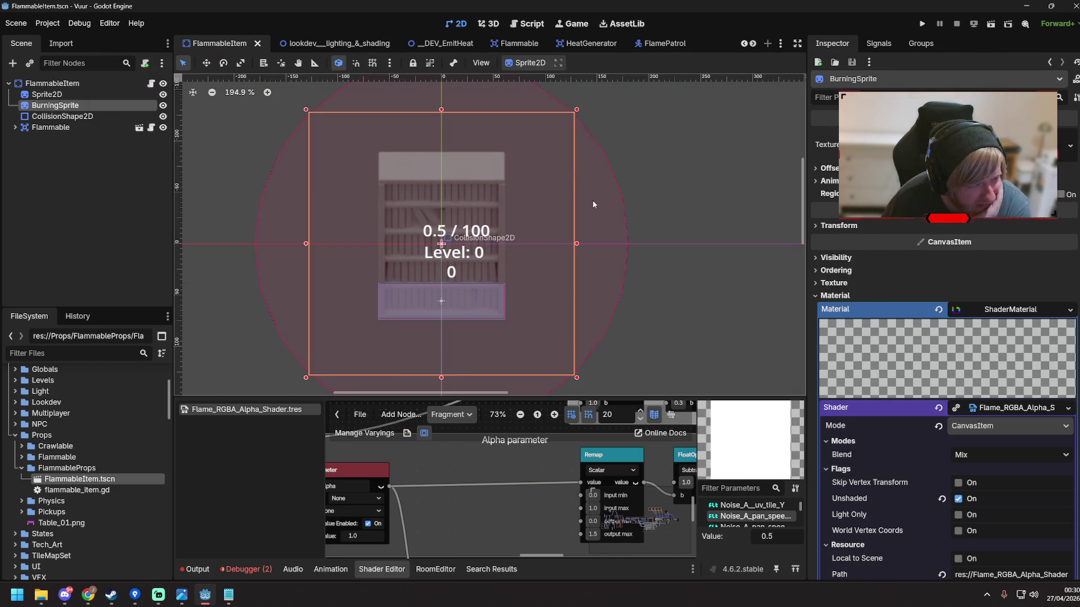
Make BurningSprite's ShaderMaterial and its VisualShader unique with Make Unique (Recursive)
right_click(1010, 314)
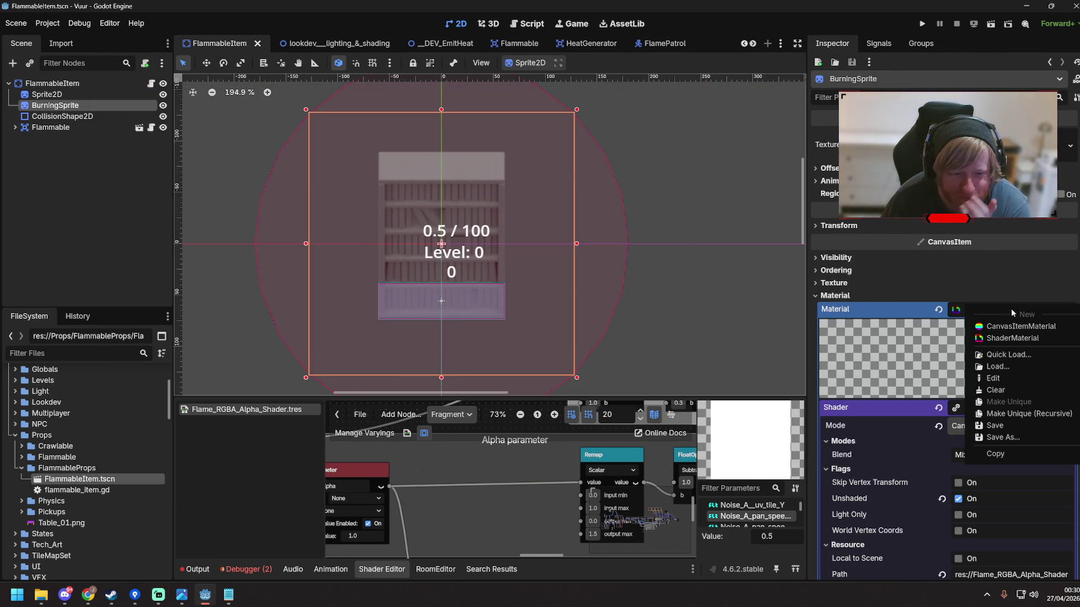
left_click(1015, 413)
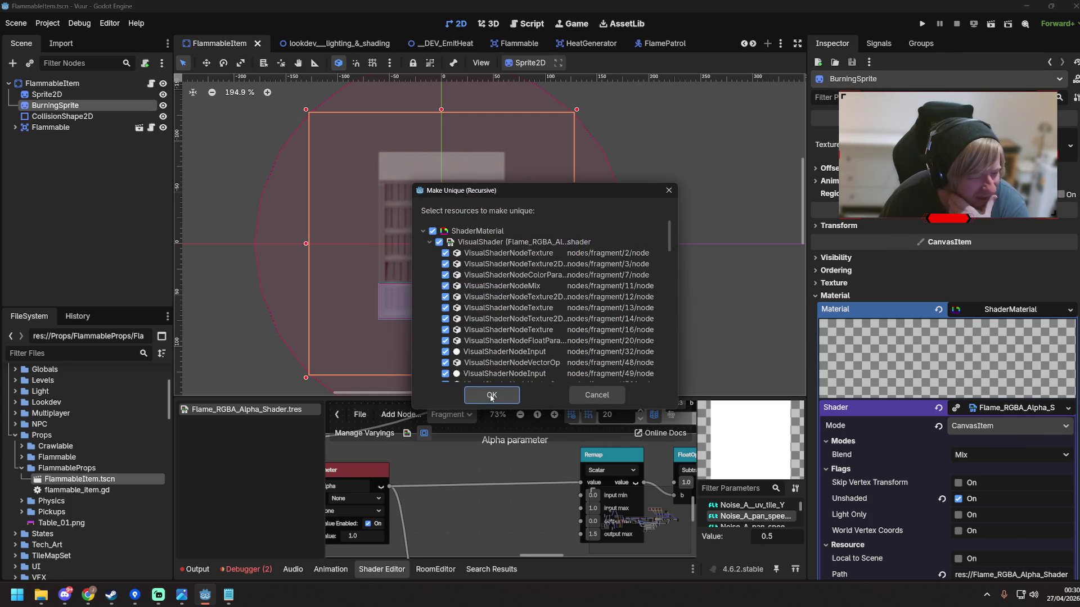
left_click(490, 396)
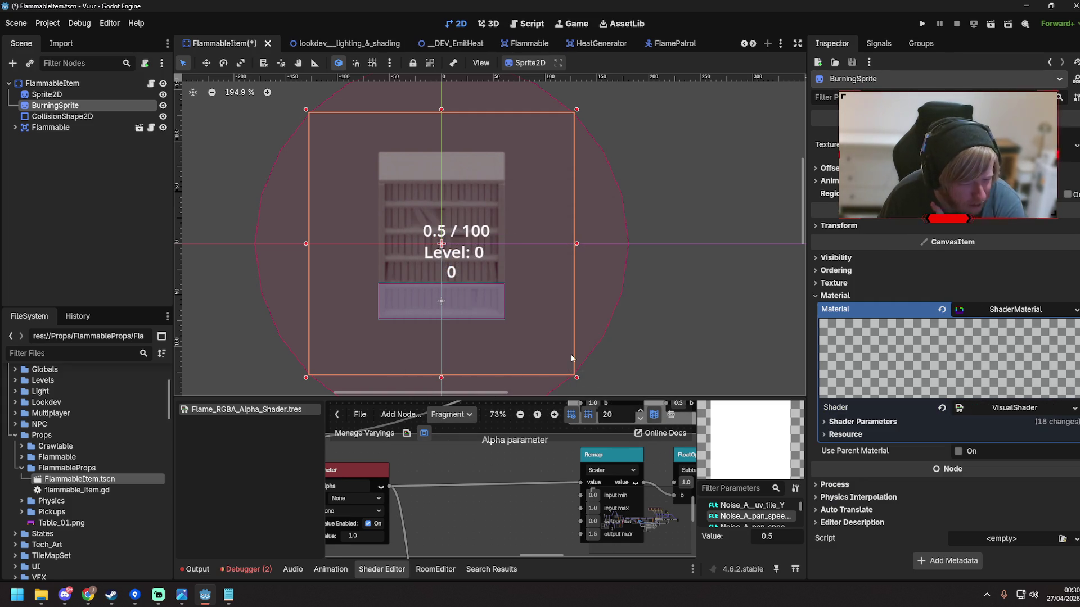
Check the Git client's history and its list of pending changes
left_click(135, 595)
left_click(161, 161)
left_click(167, 153)
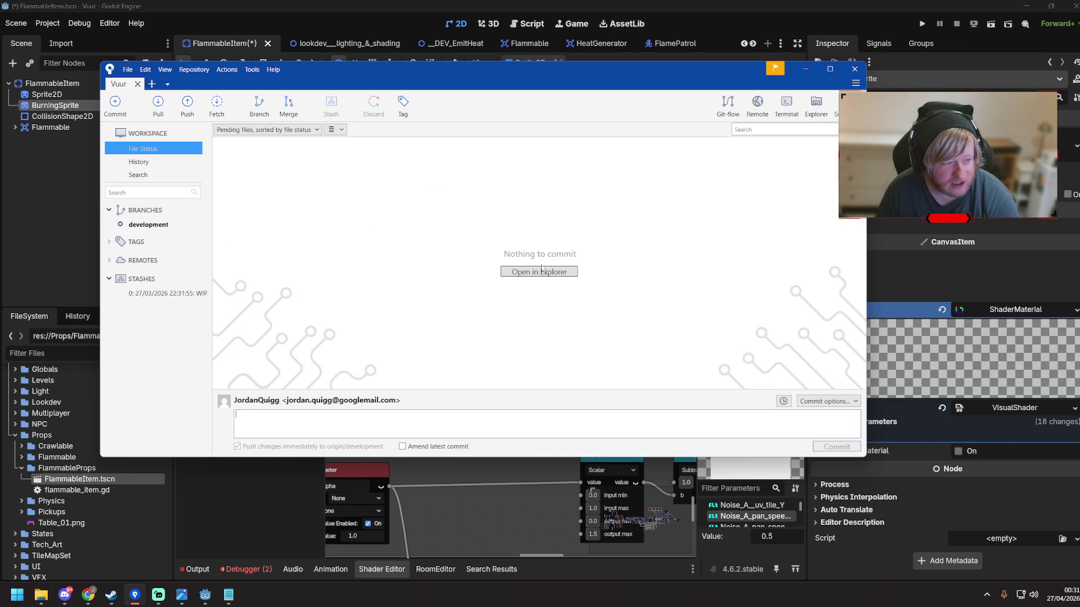
Read the Flame_RGBA_Alpha_Shader.tres diff among the unstaged changes
left_click(795, 14)
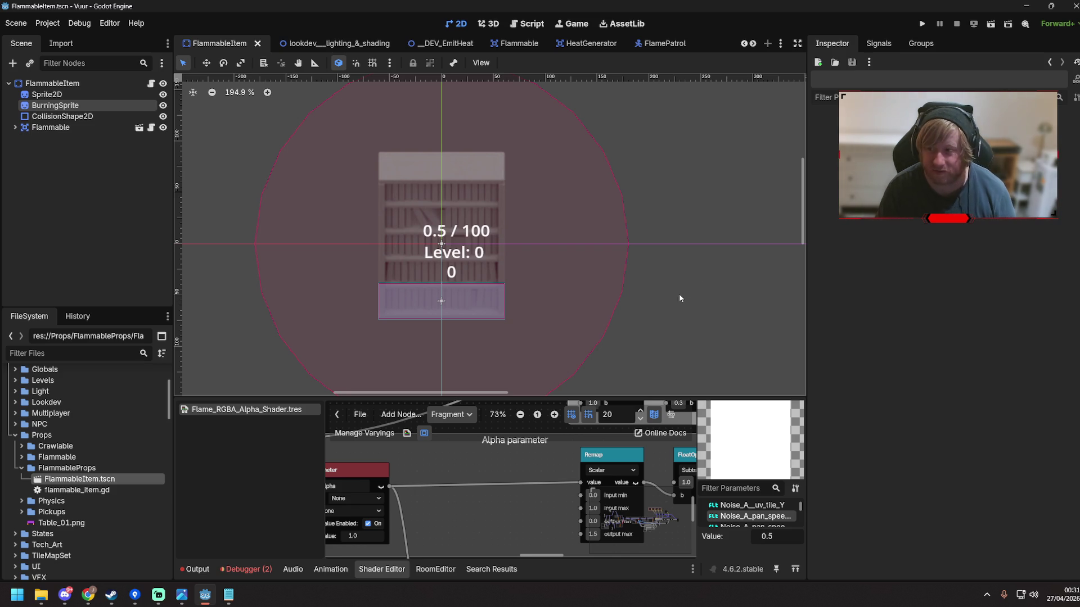
left_click(135, 594)
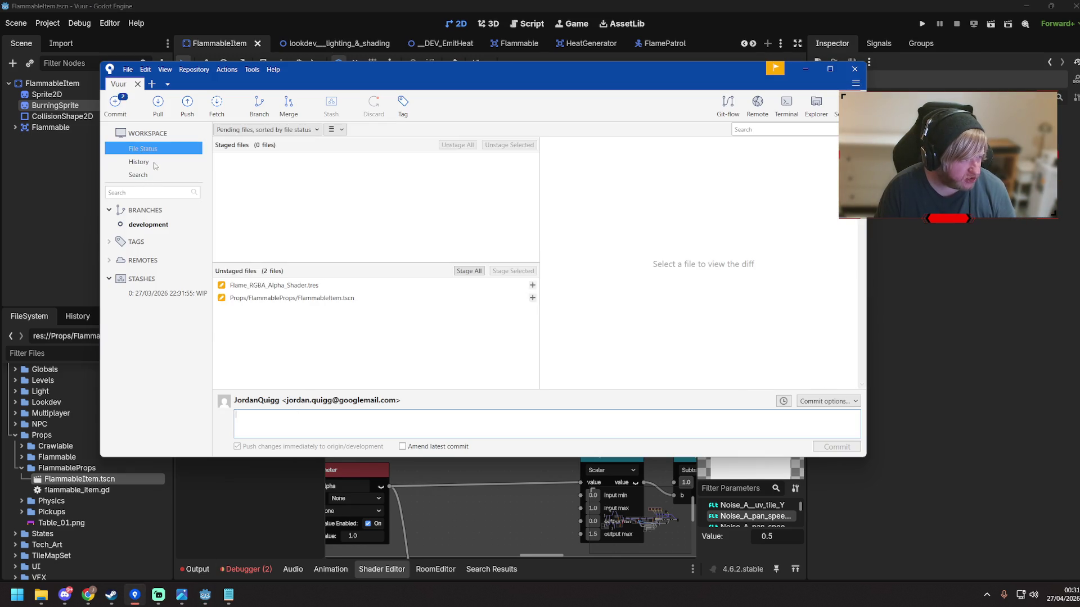
left_click(354, 287)
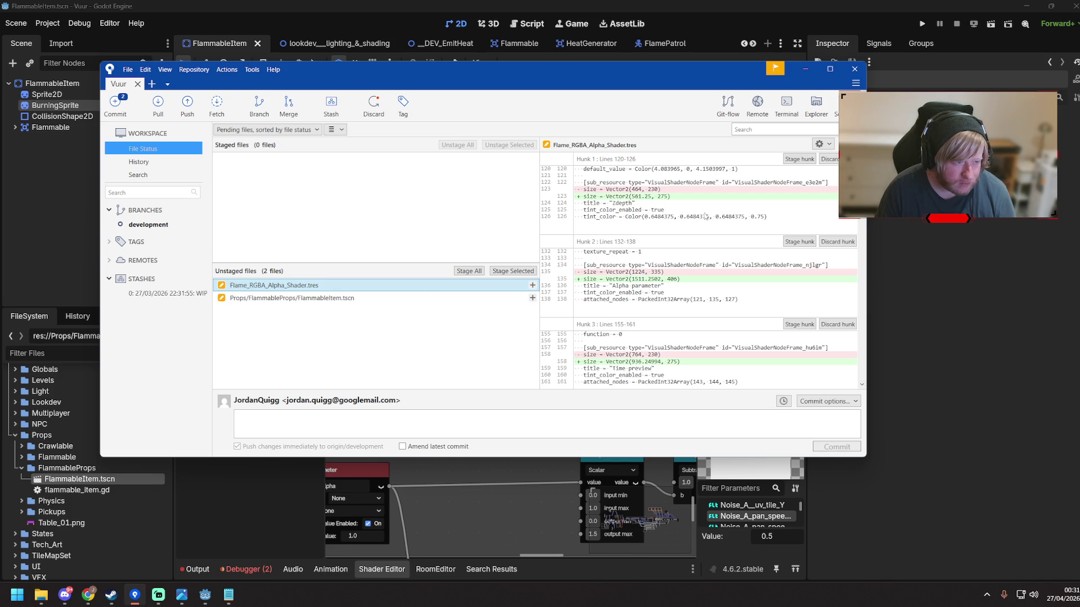
scroll(710, 204, "down", 10)
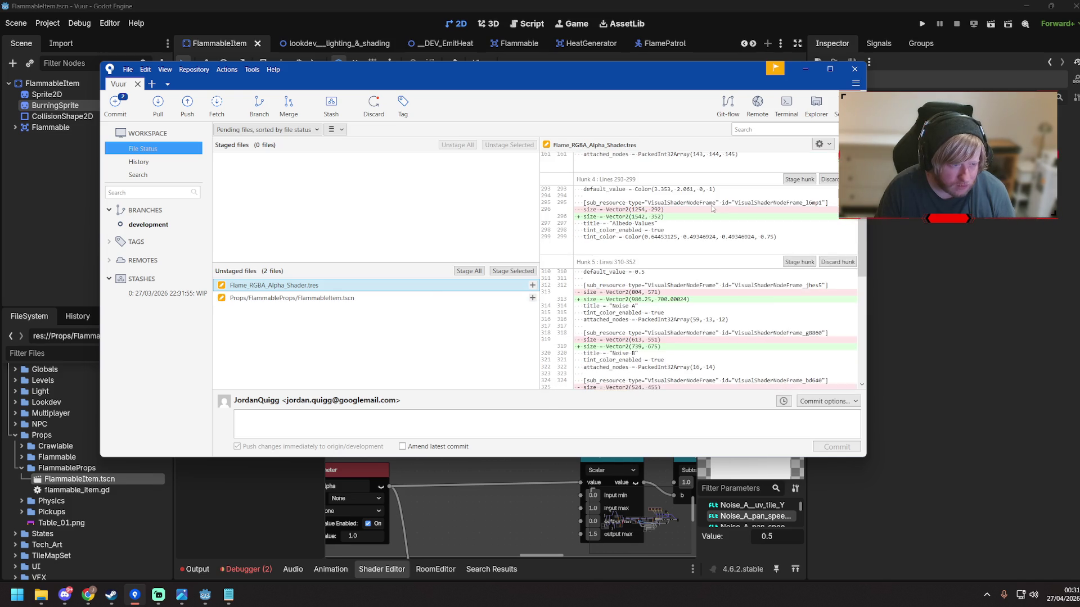
scroll(742, 248, "down", 5)
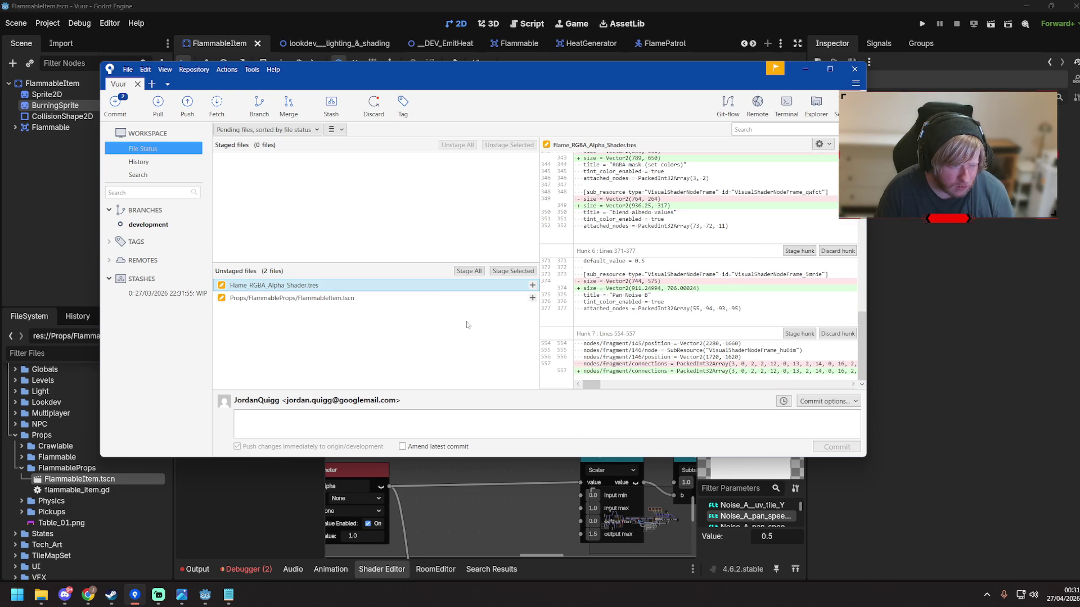
Read the FlammableItem.tscn diff, then return to the Godot editor
left_click(386, 300)
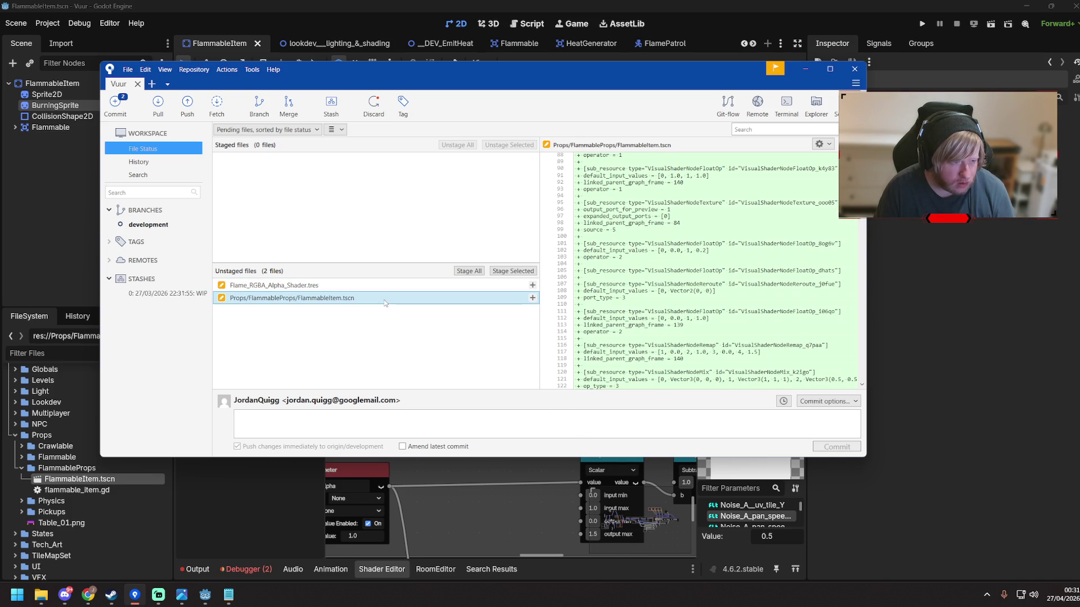
scroll(621, 259, "up", 10)
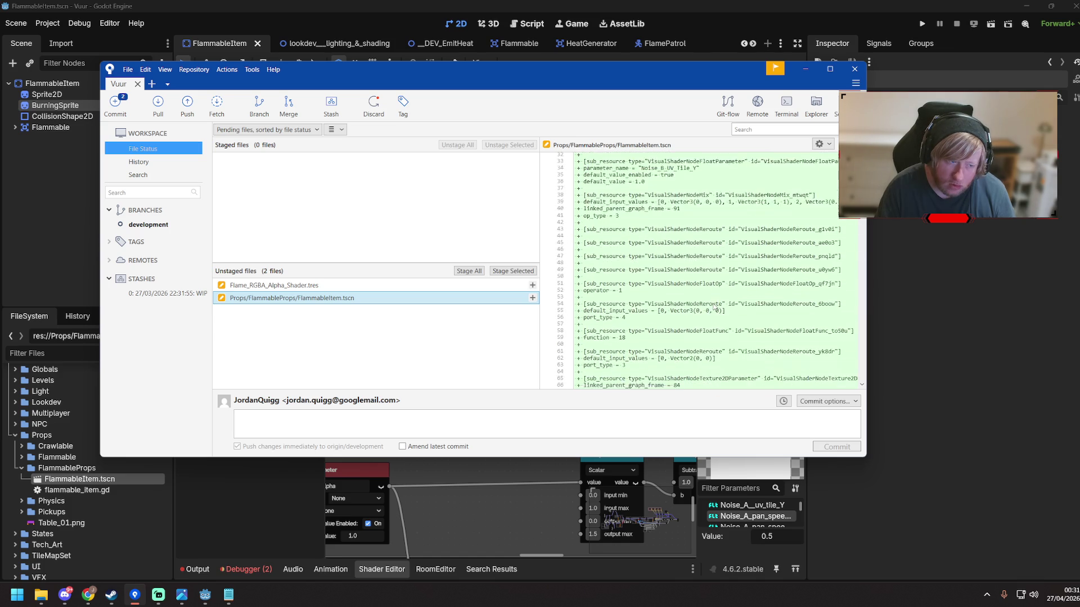
scroll(716, 308, "up", 3)
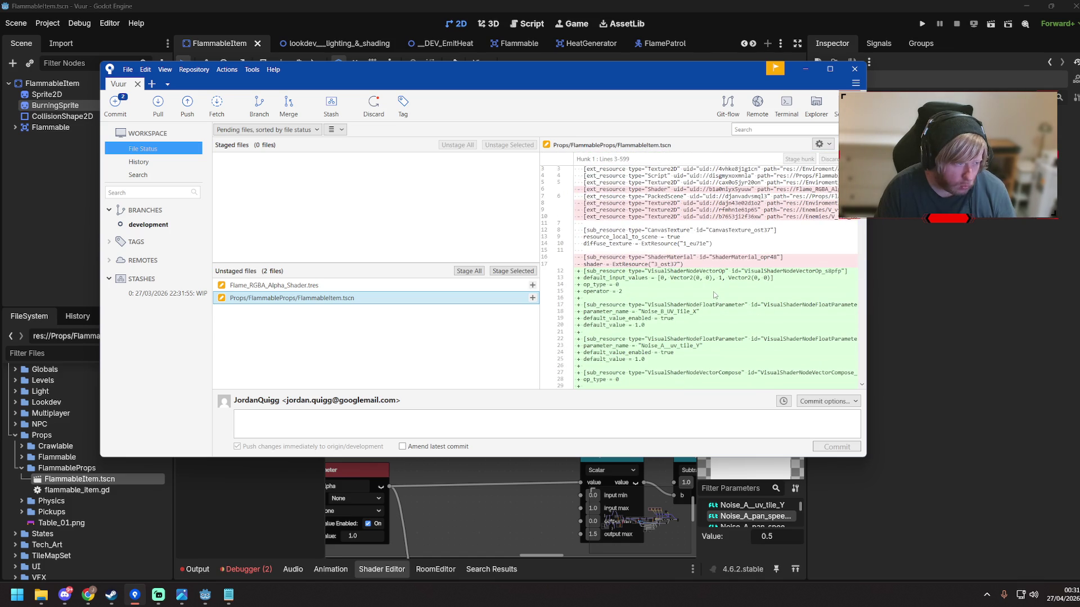
mouse_move(861, 164)
left_mouse_down()
mouse_move(858, 395)
mouse_move(859, 338)
left_mouse_up()
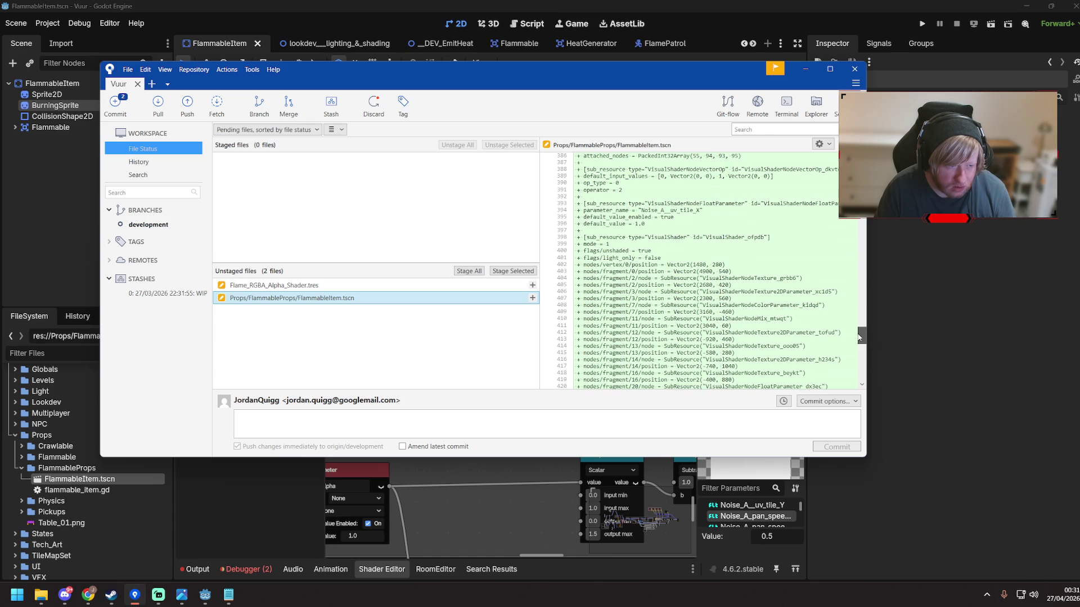
left_click(942, 239)
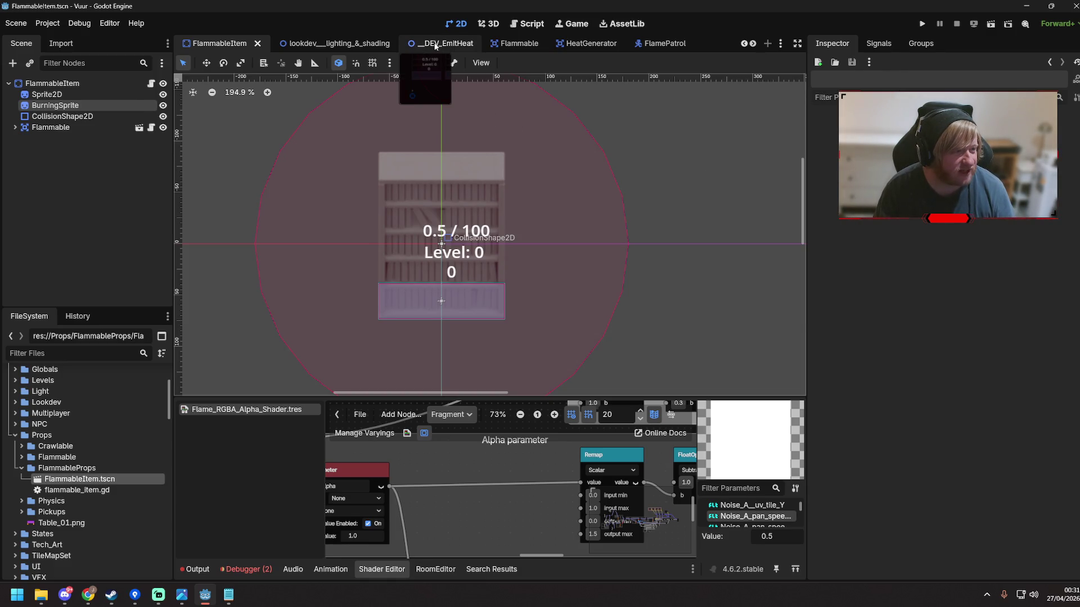
Run the _DEV_EmitHeat scene, walk the player past both bookshelves until they ignite, then stop the game
left_click(438, 44)
key("F6")
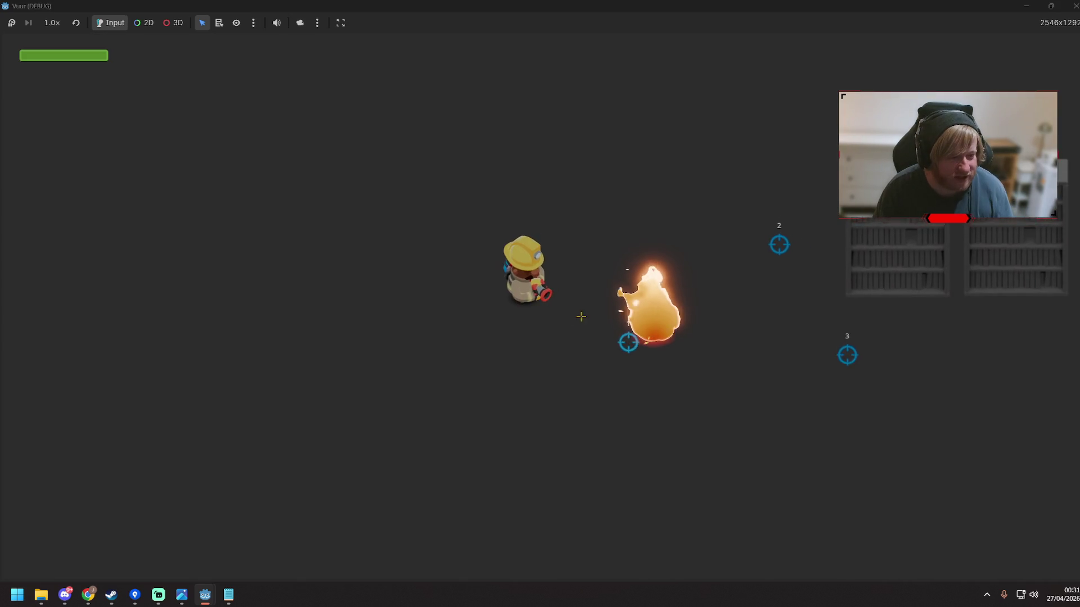
key("d")
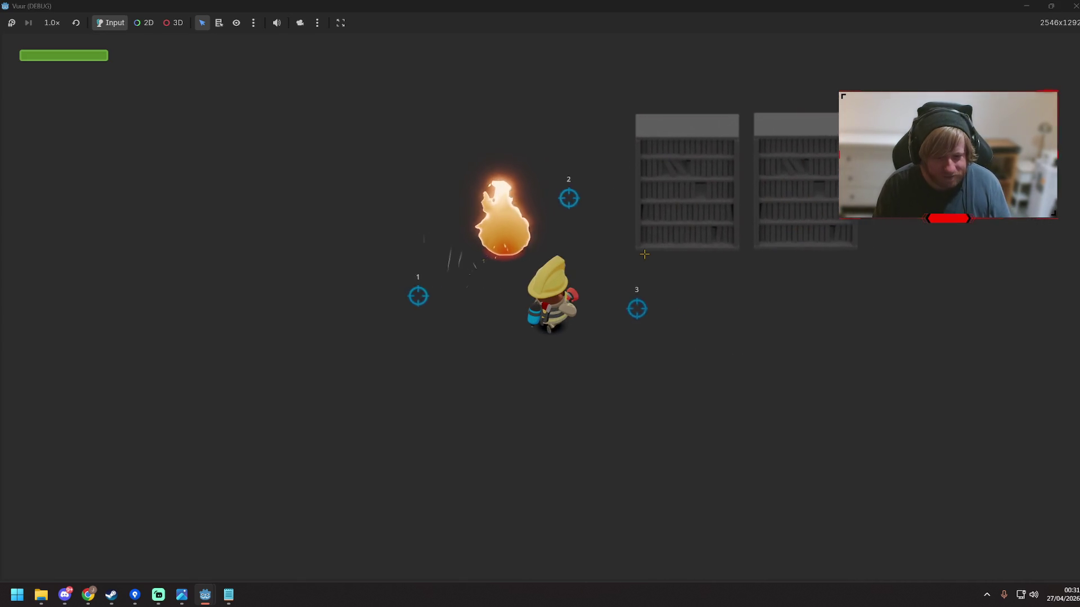
key("d")
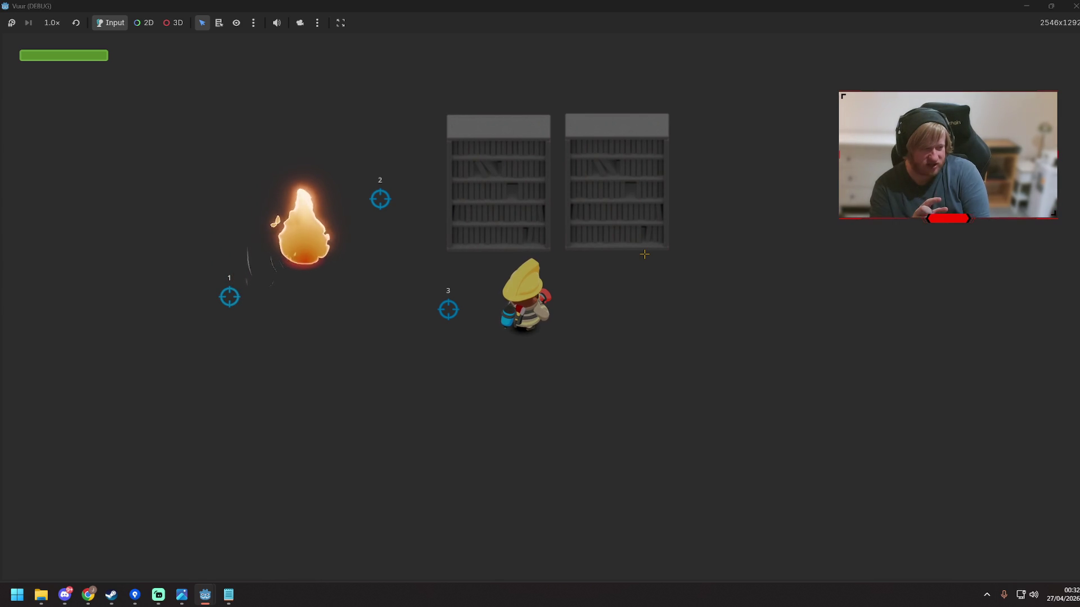
key("d")
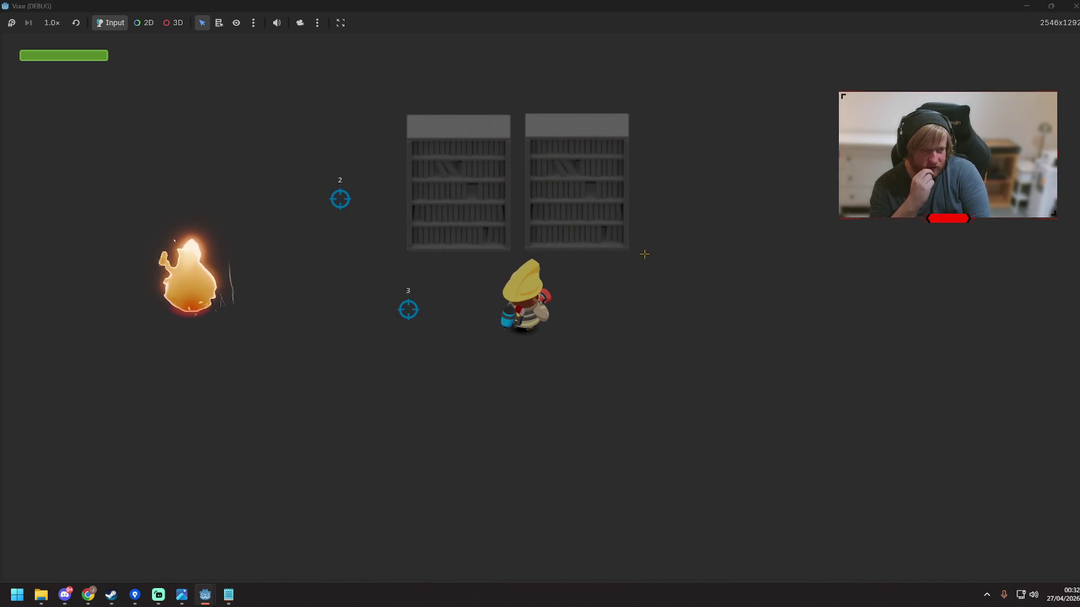
key("w+d")
key("s")
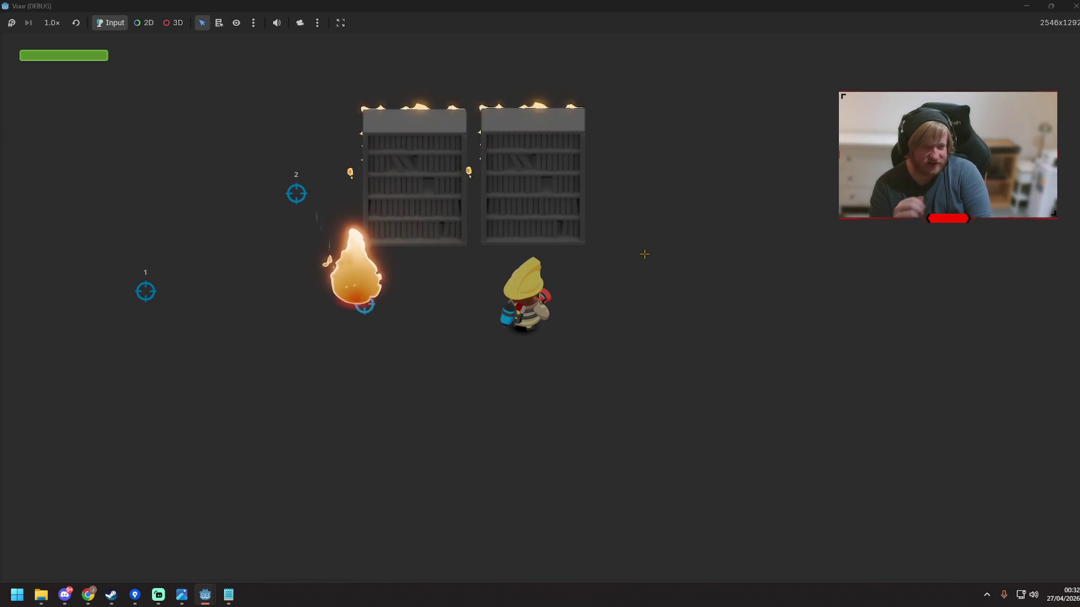
key("F8")
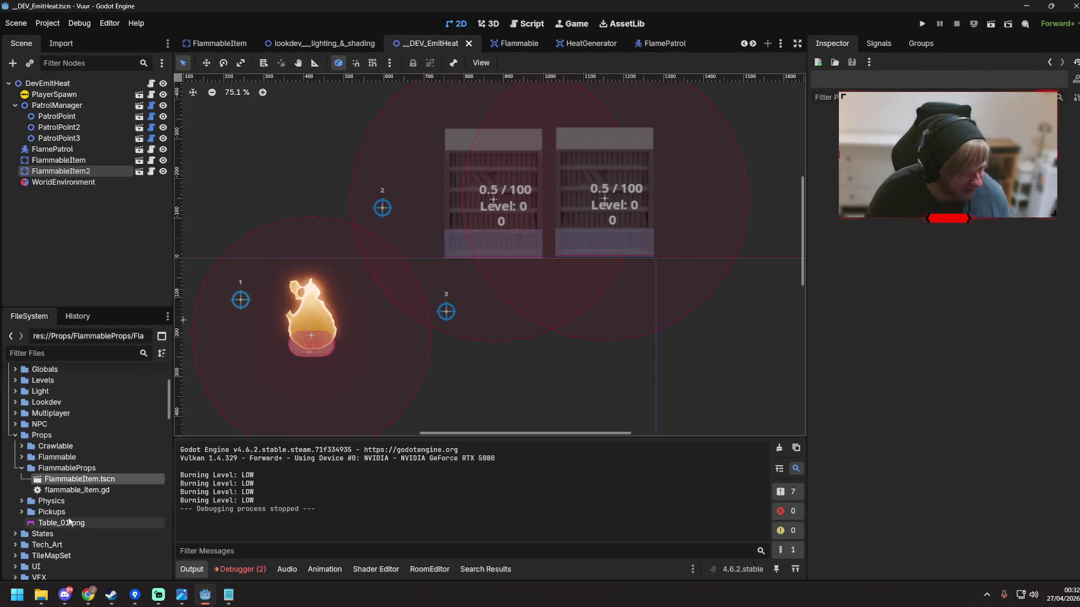
Open FlammableItem.tscn and collapse then re-expand BurningSprite's ShaderMaterial in the Inspector
double_click(84, 479)
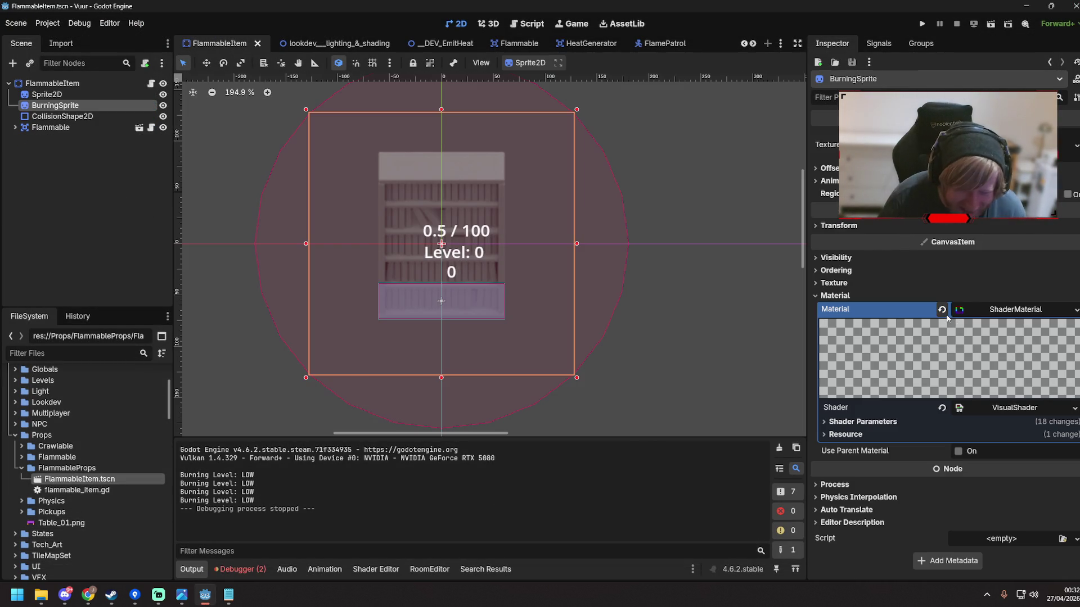
left_click(1001, 311)
left_click(1001, 310)
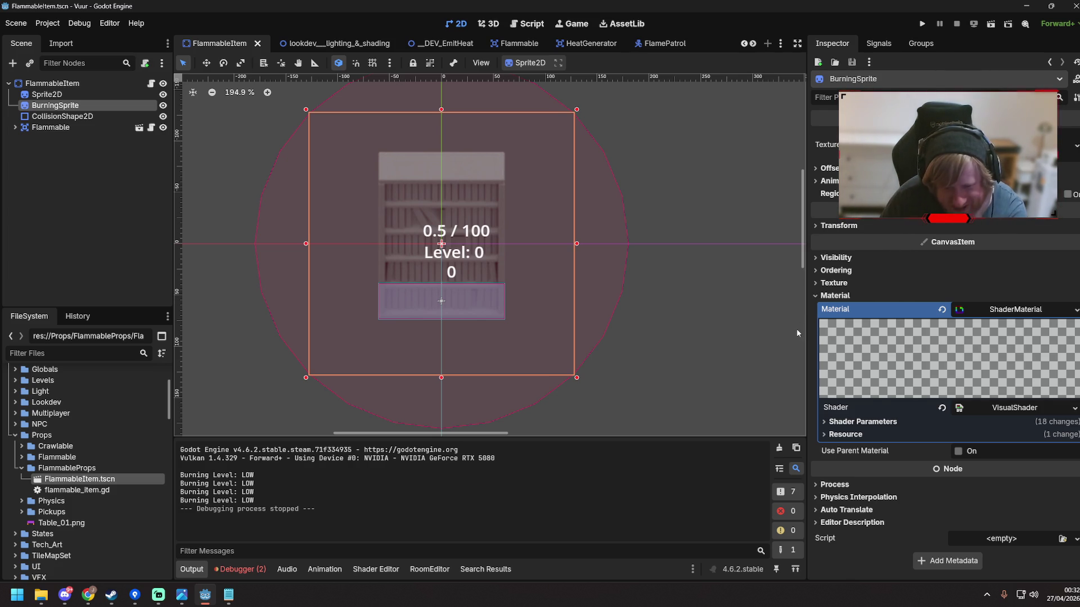
left_click(526, 24)
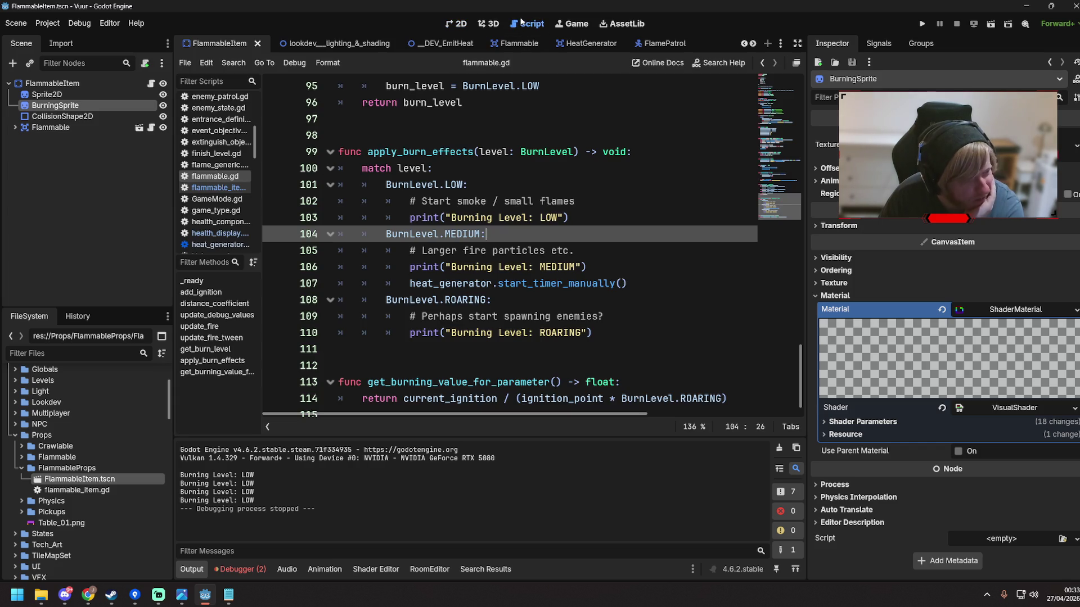
Review flammable.gd's ignition setter and the current_burn_alpha setter feeding the Master_Alpha shader parameter
key("Up")
key("Up")
scroll(533, 325, "up", 20)
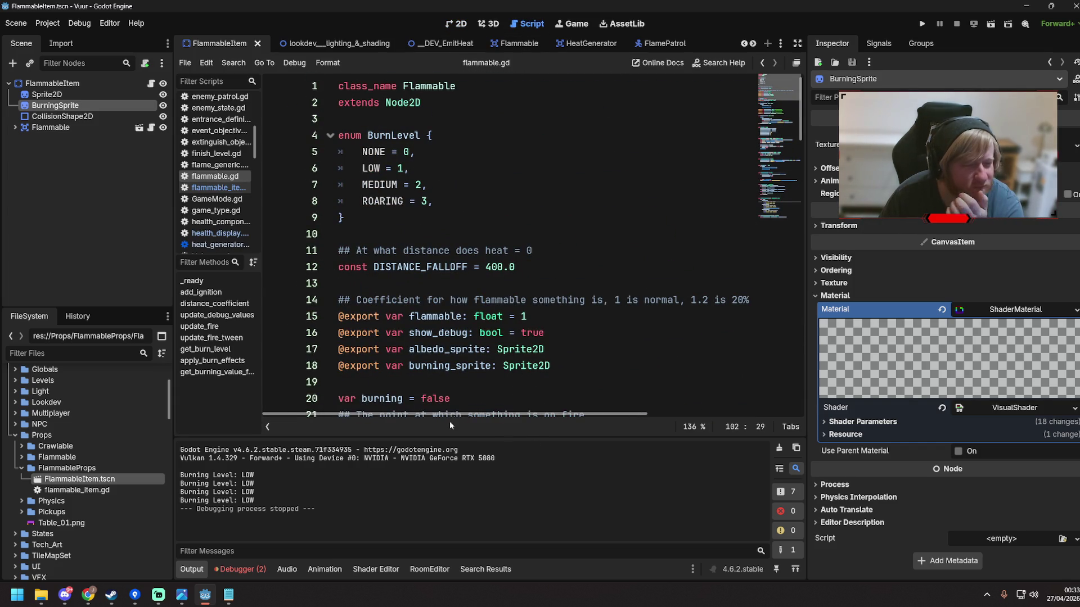
scroll(445, 295, "down", 3)
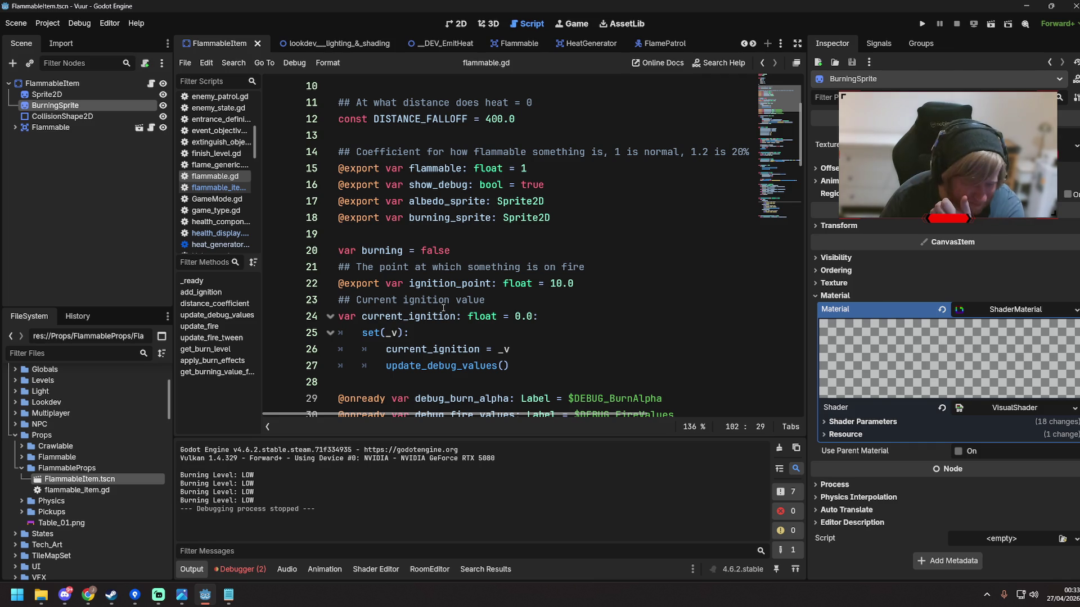
scroll(448, 266, "down", 2)
left_click(532, 265)
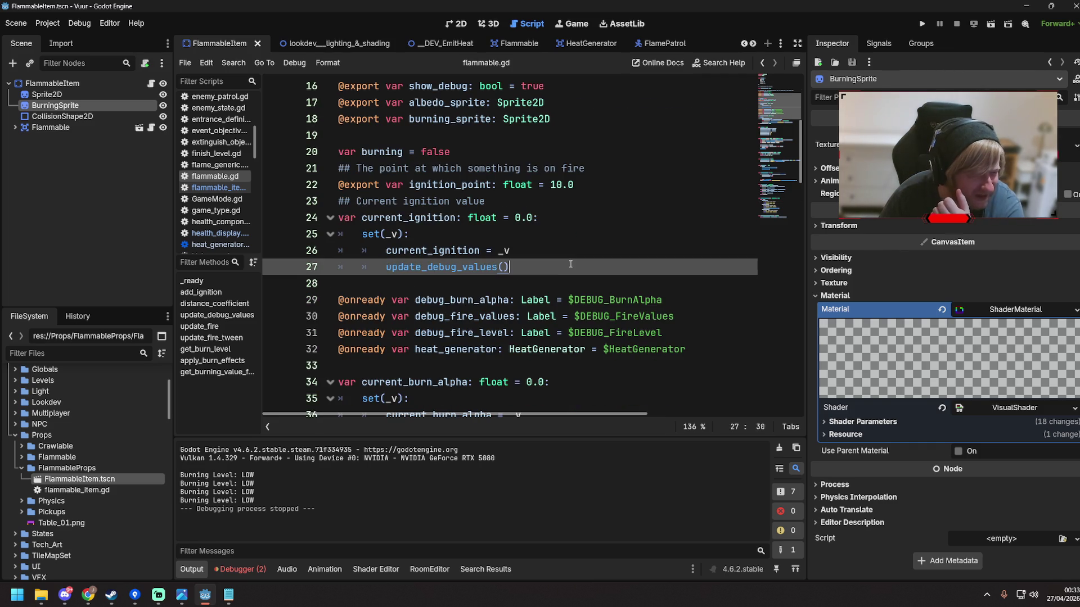
scroll(534, 287, "down", 1)
scroll(533, 287, "down", 3)
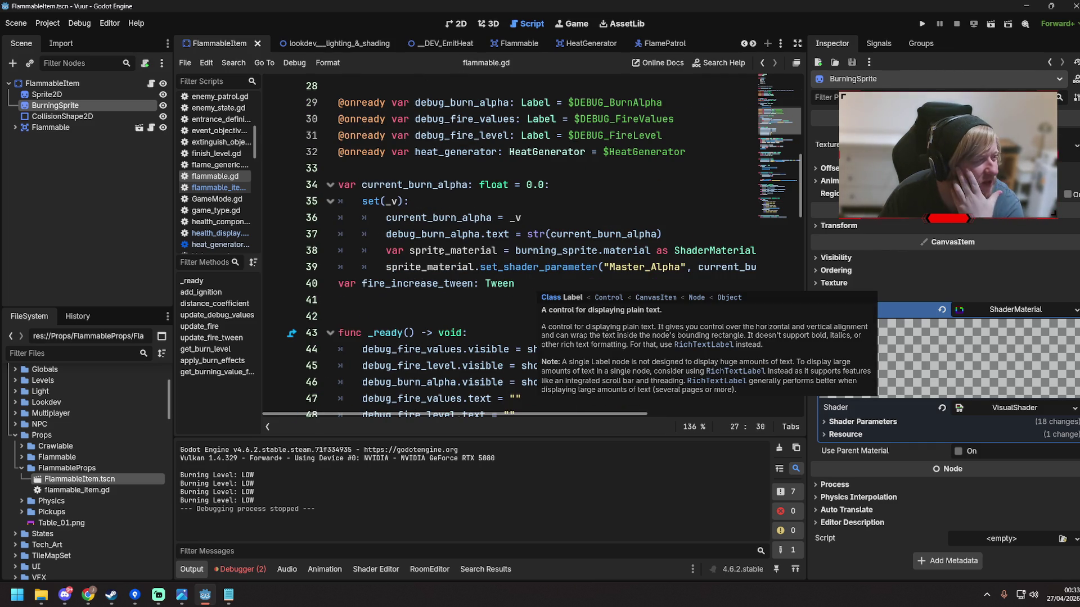
left_click(528, 218)
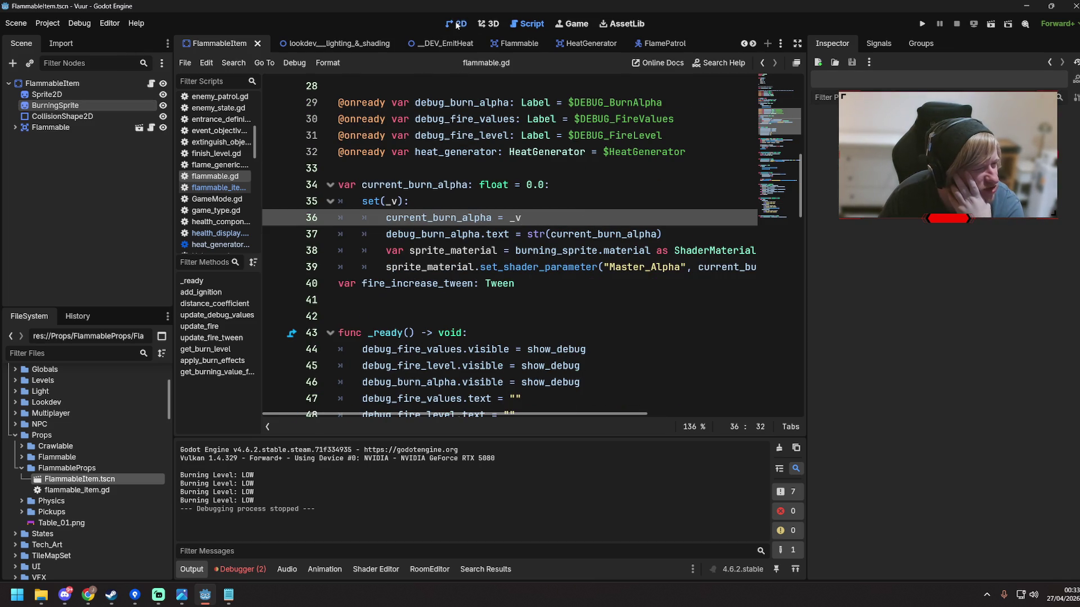
Flip to the 2D view and back, reselect BurningSprite, then switch to Chrome
left_click(457, 23)
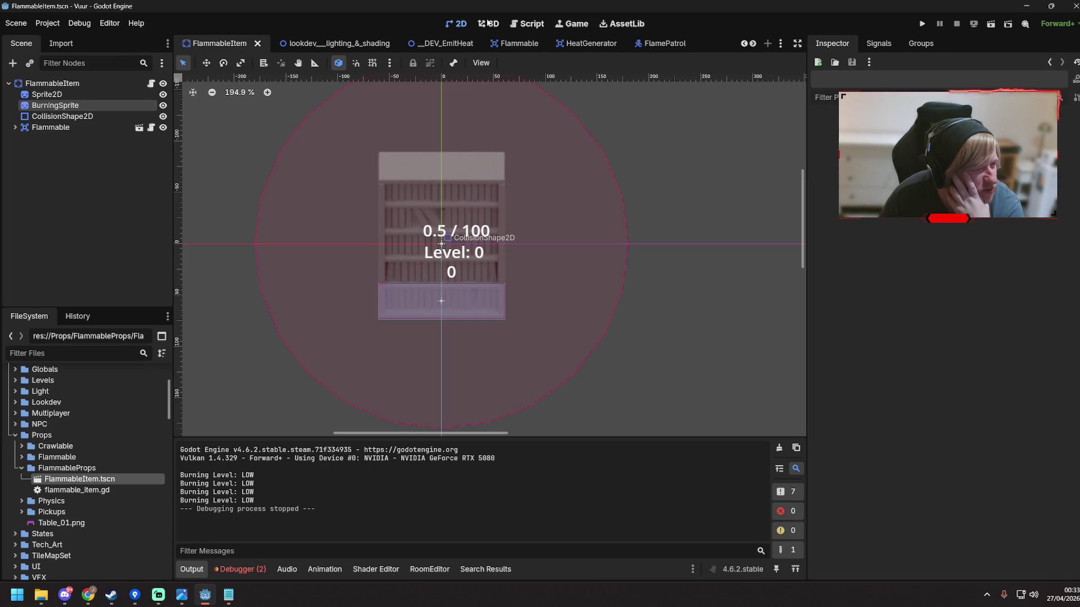
left_click(528, 24)
left_click(93, 104)
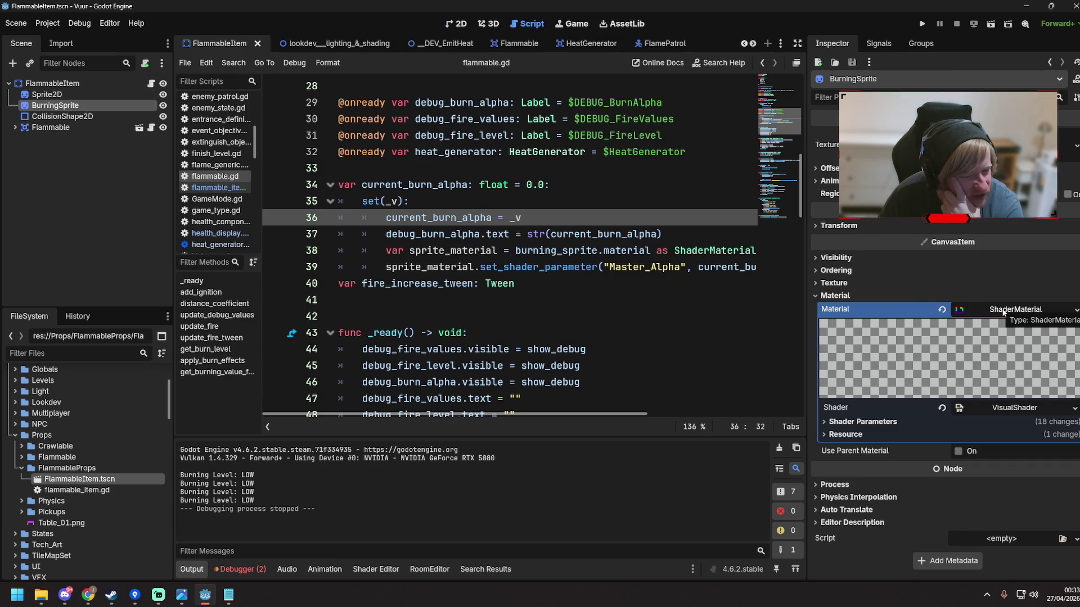
key("alt+Tab")
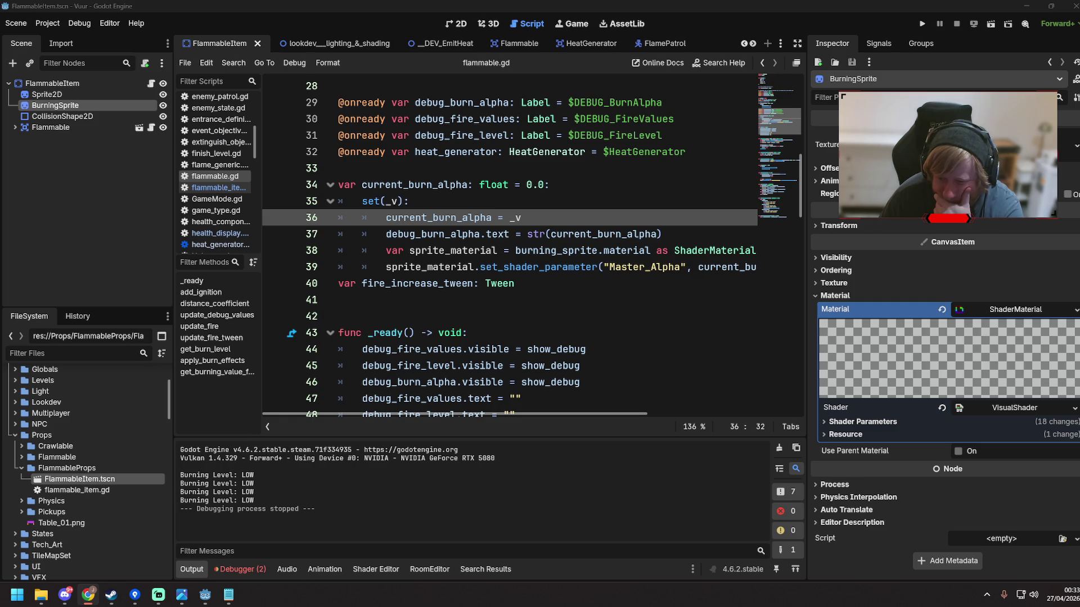
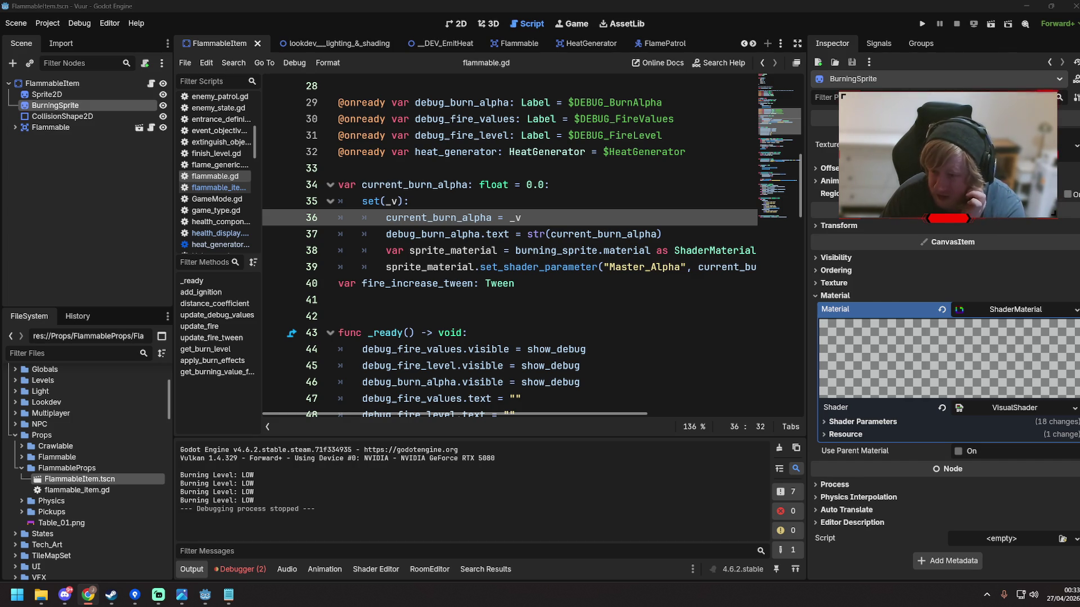
Discard the unstaged FlammableItem.tscn changes in Fork and reload the scene in Godot
left_click(135, 595)
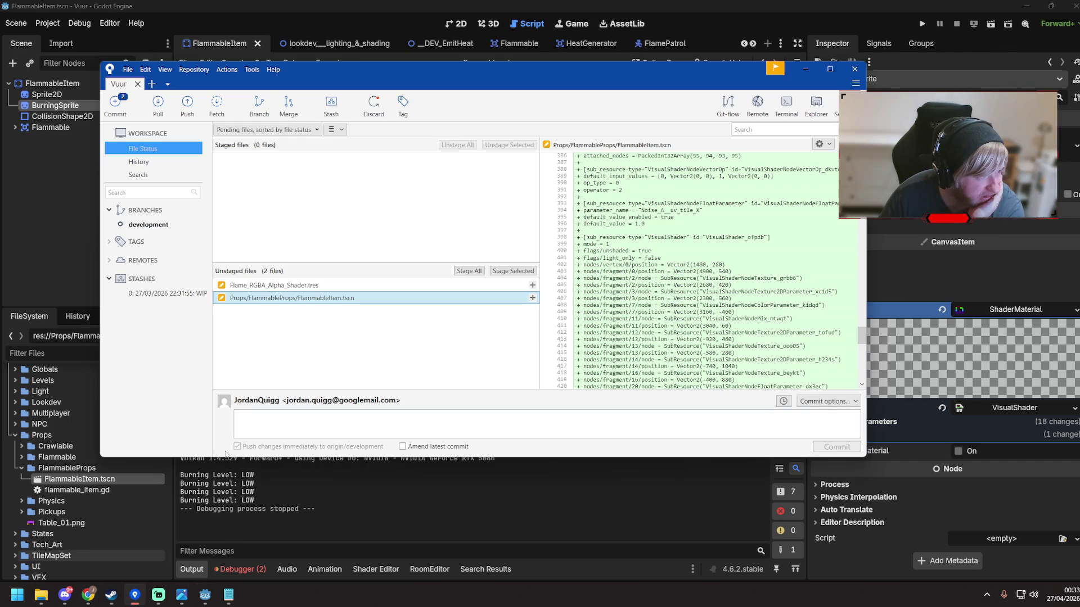
left_click(307, 287)
left_click(281, 297)
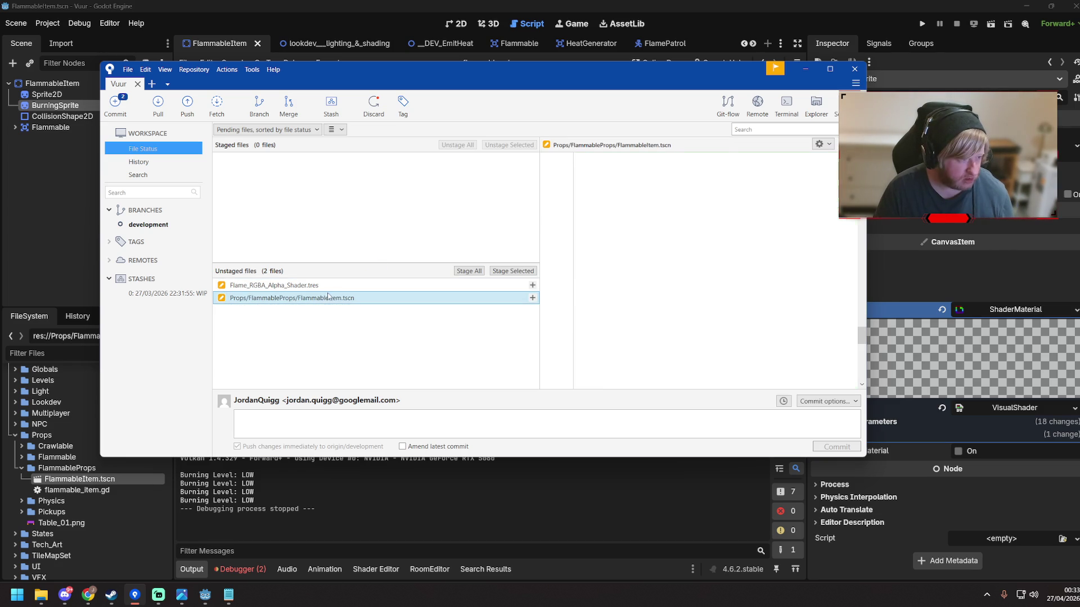
right_click(242, 298)
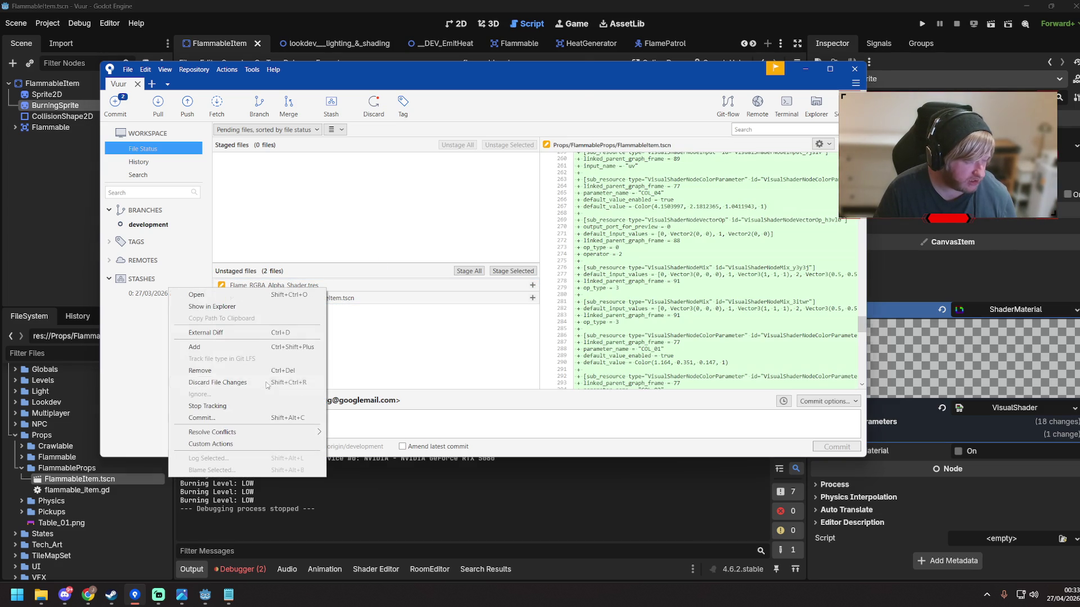
left_click(218, 382)
left_click(535, 118)
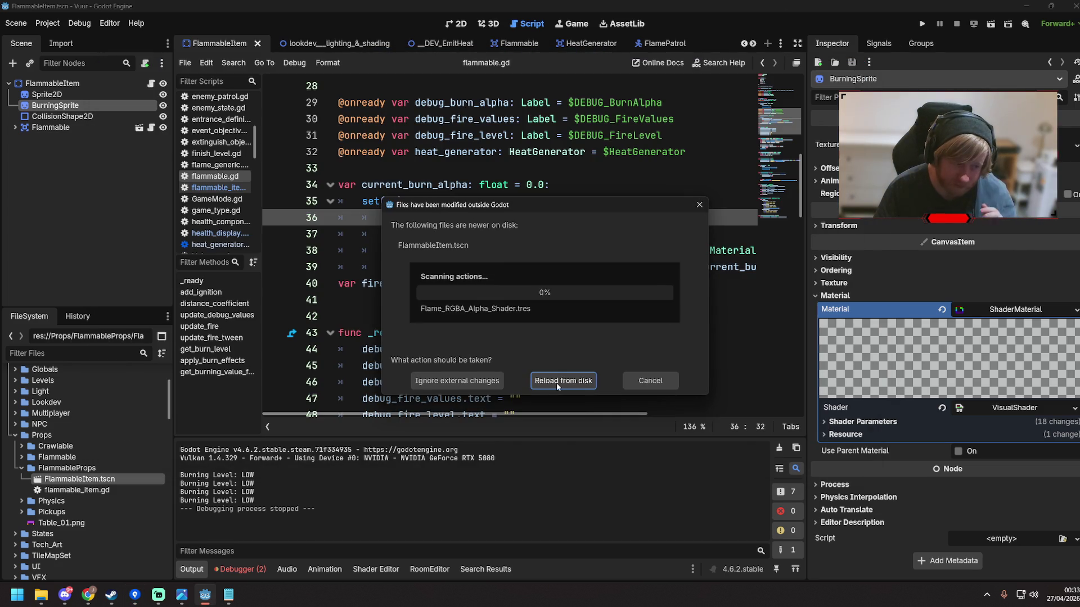
left_click(568, 384)
Back in Godot, select BurningSprite to show its Flame_RGBA_Alpha_Shader graph
left_click(568, 301)
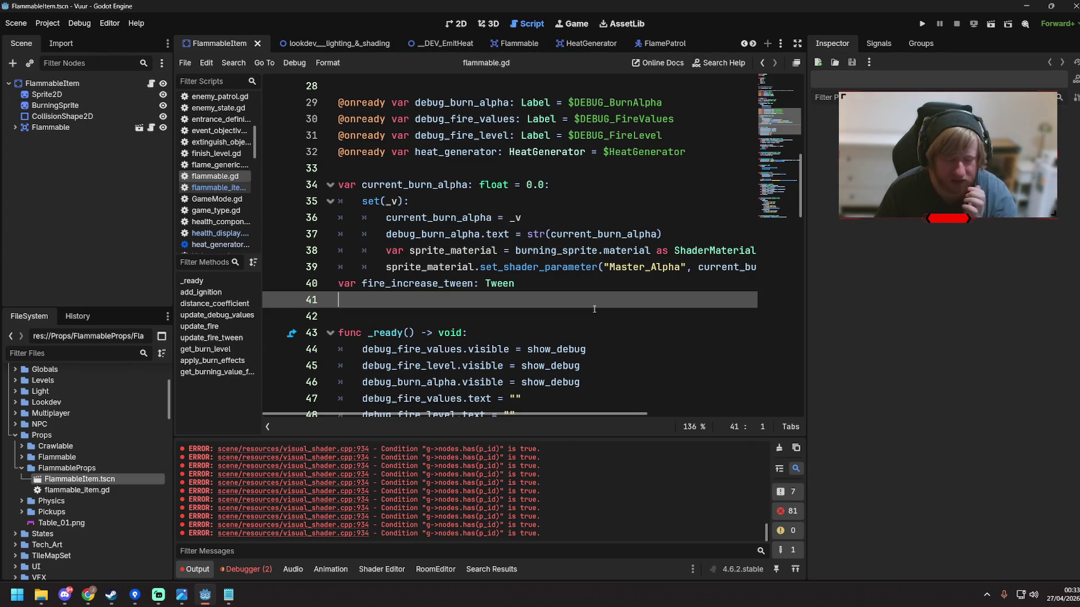
key("alt+Tab")
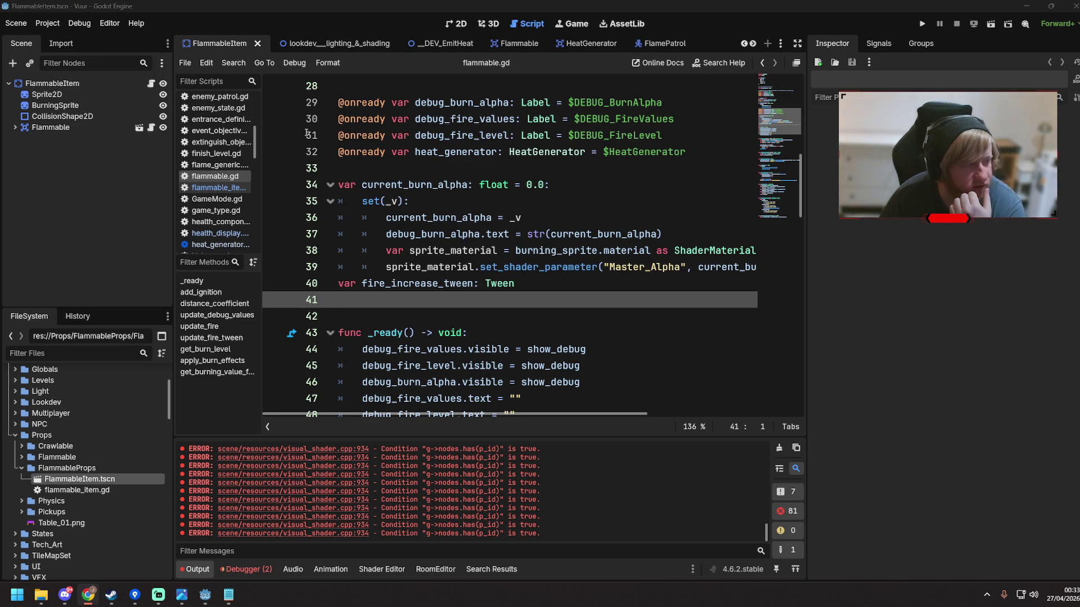
key("alt+Tab")
left_click(104, 107)
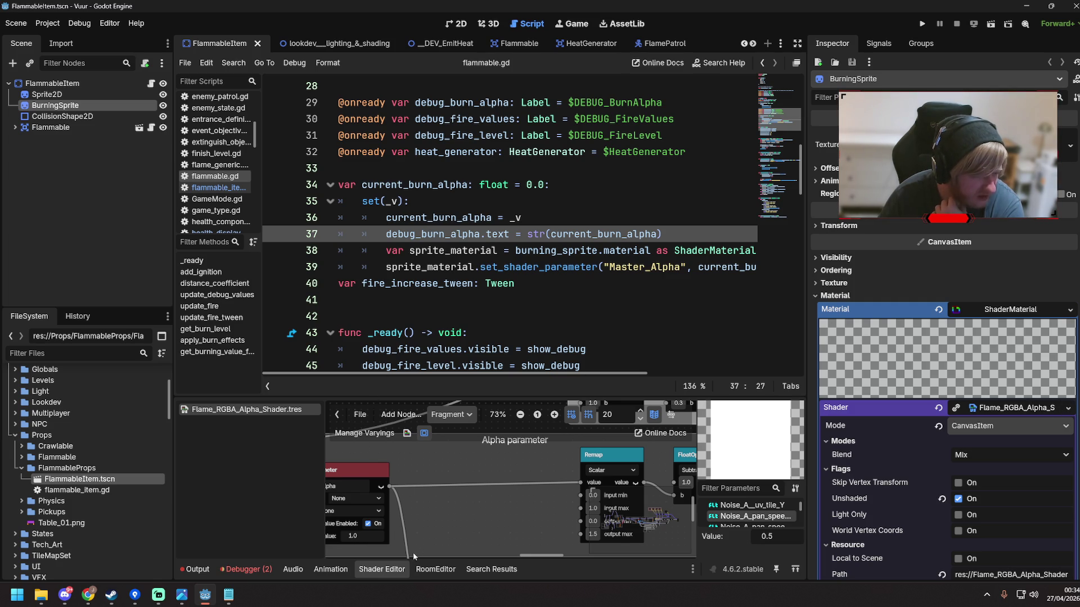
Zoom out the shader graph and drag the splitter up to enlarge the graph panel
scroll(455, 516, "down", 3)
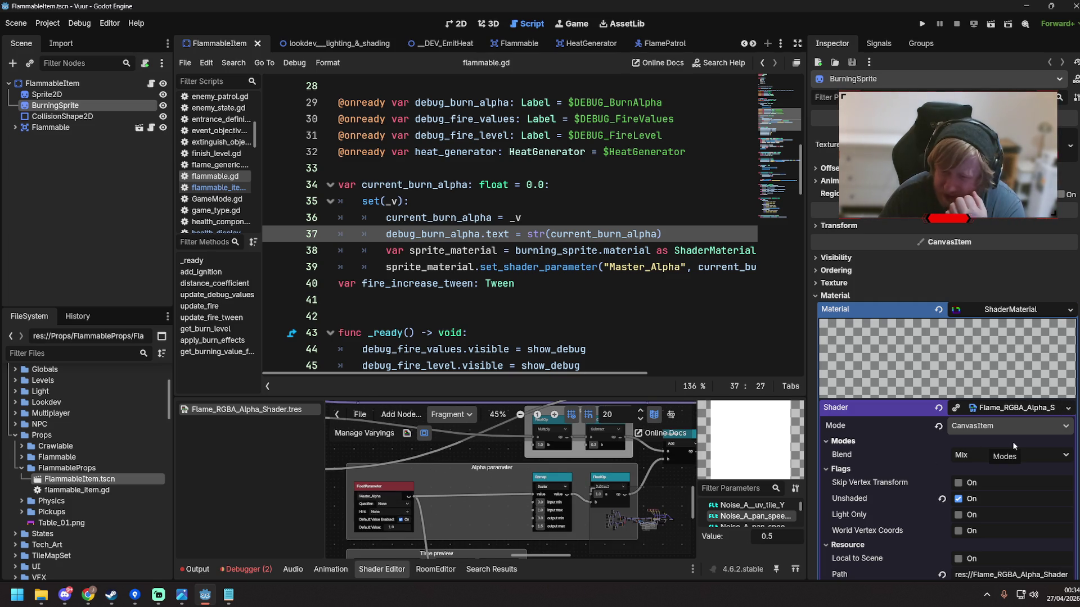
key("alt+Tab")
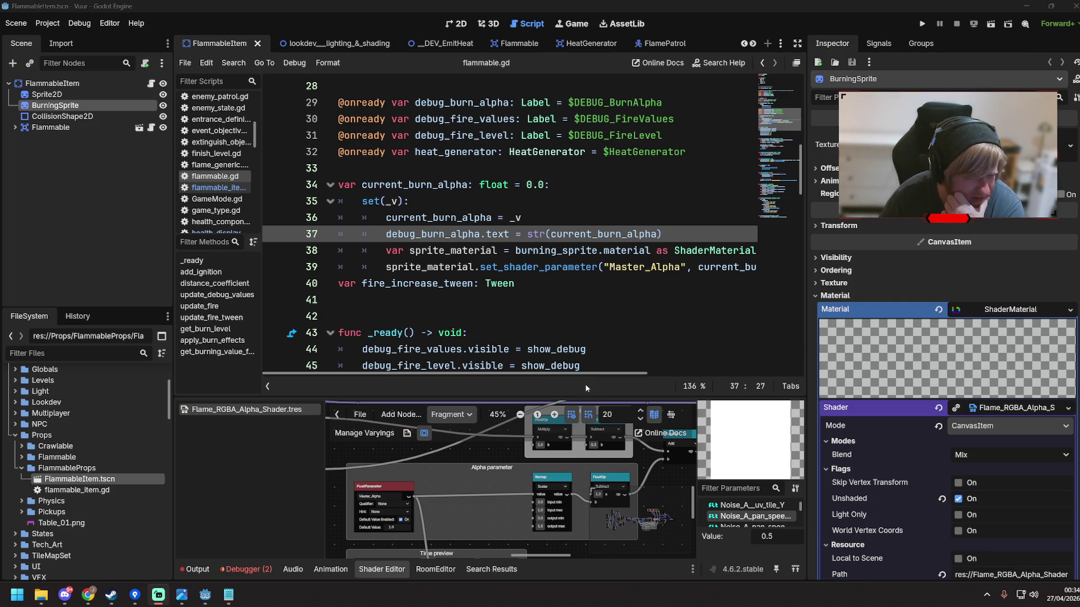
left_click_drag(590, 393, 593, 258)
scroll(775, 420, "down", 5)
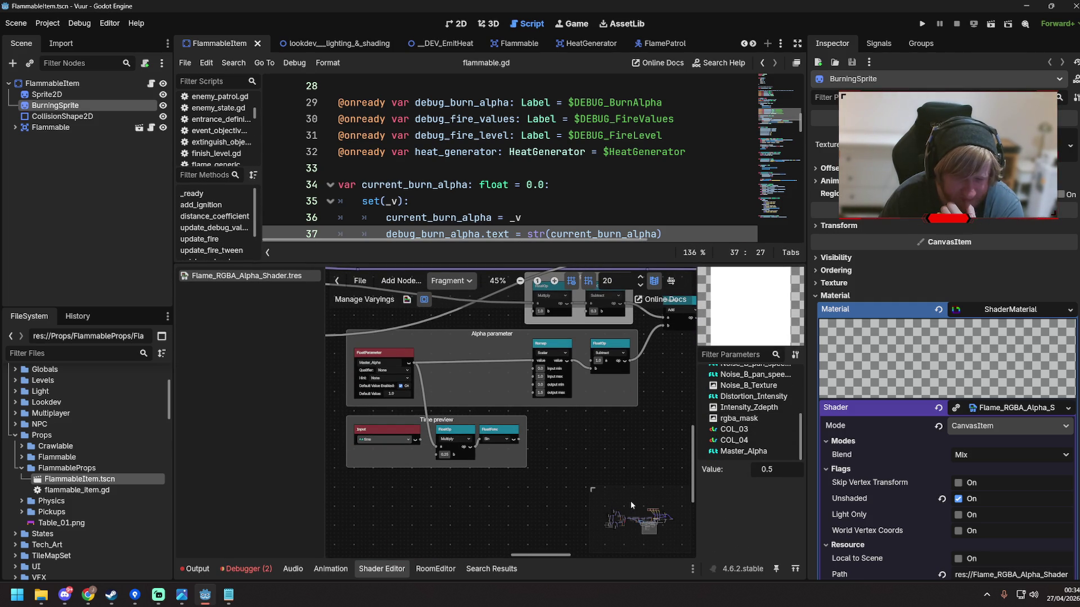
Check the shader's processing stage, keeping Fragment, and open the shader file options
left_click(447, 281)
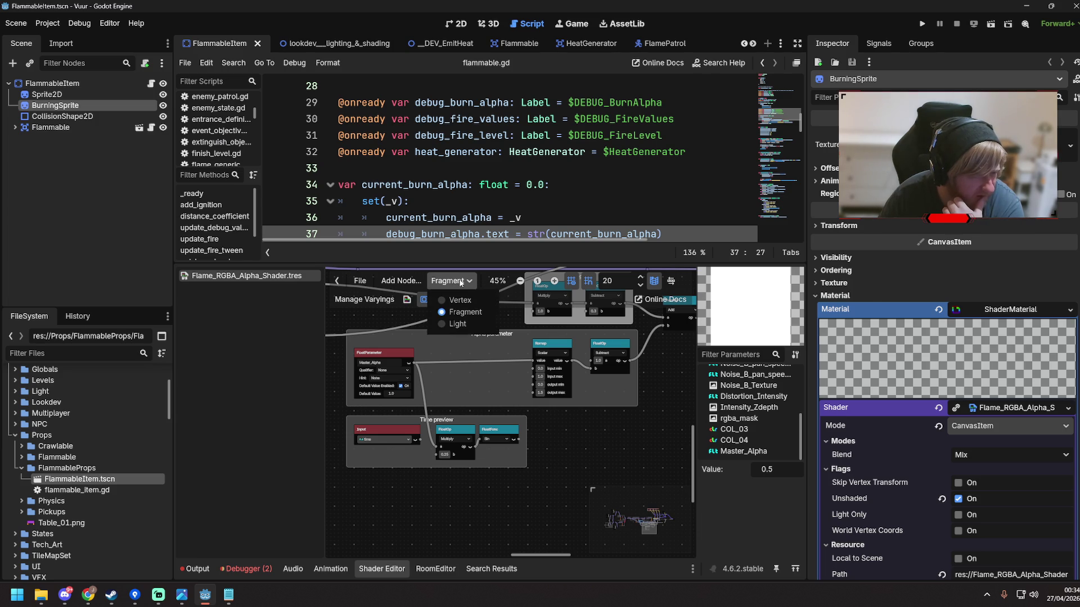
left_click(614, 283)
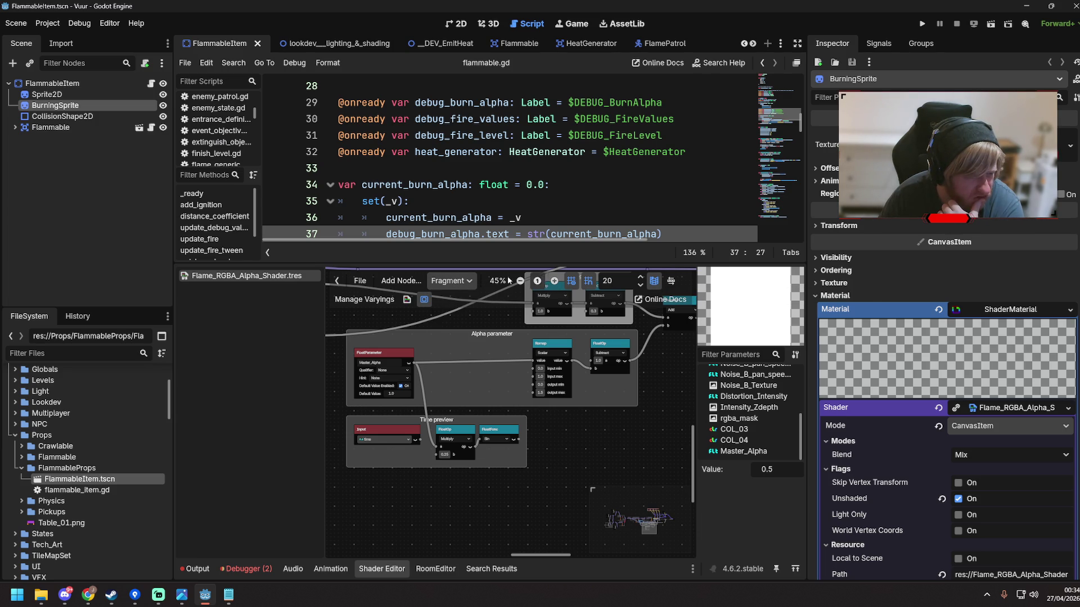
left_click(365, 282)
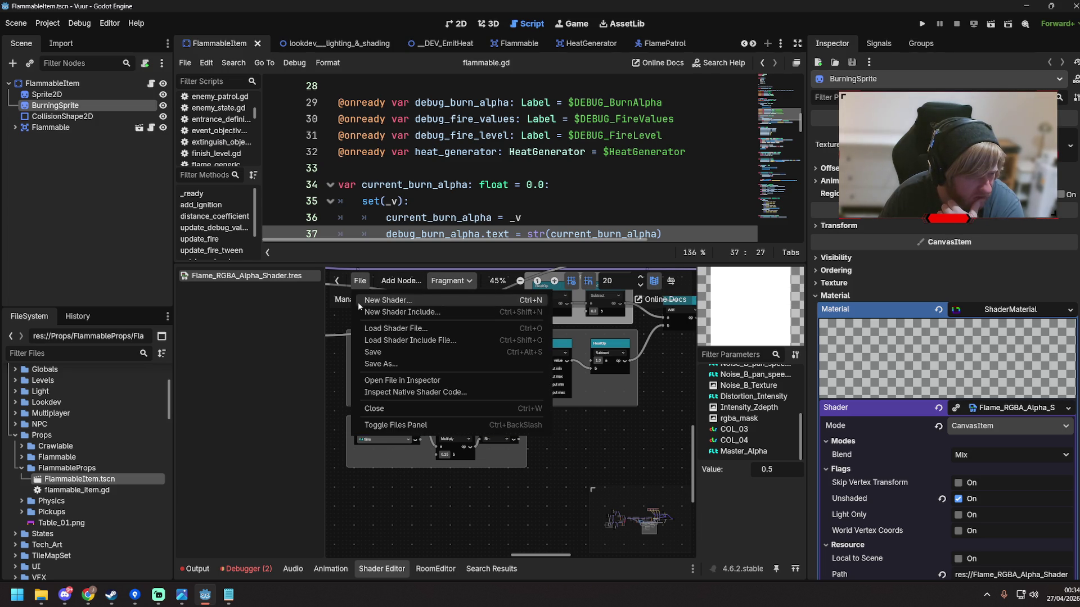
left_click(438, 393)
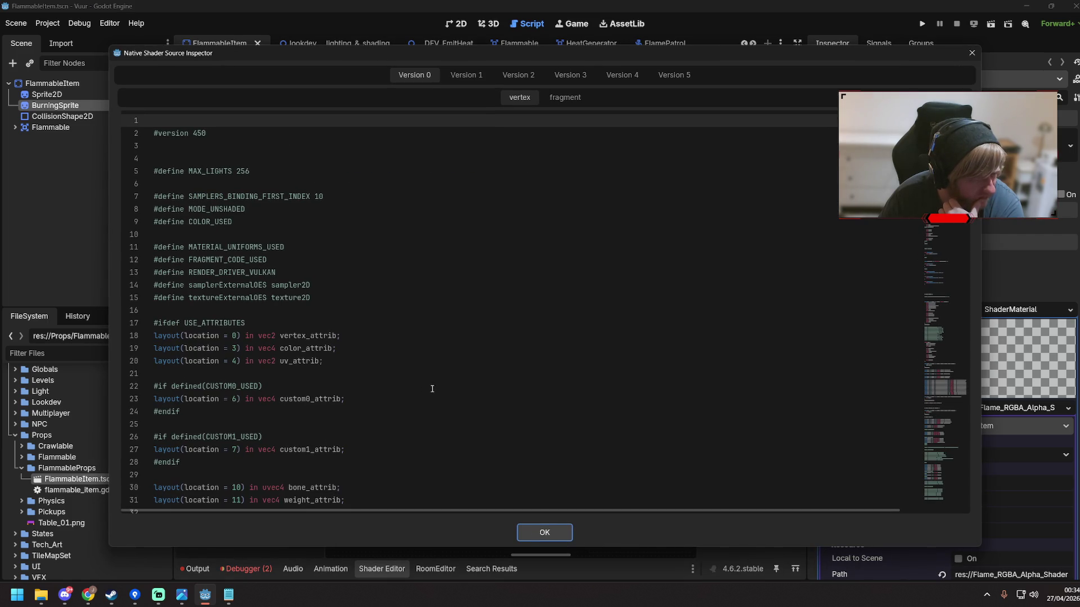
scroll(428, 383, "down", 8)
scroll(422, 377, "down", 20)
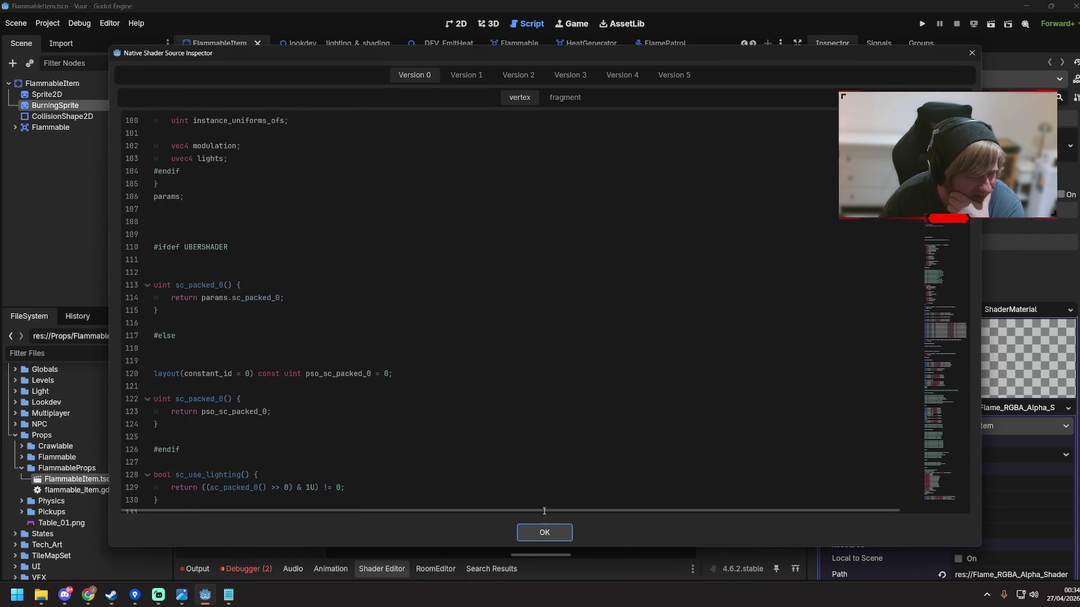
left_click(545, 533)
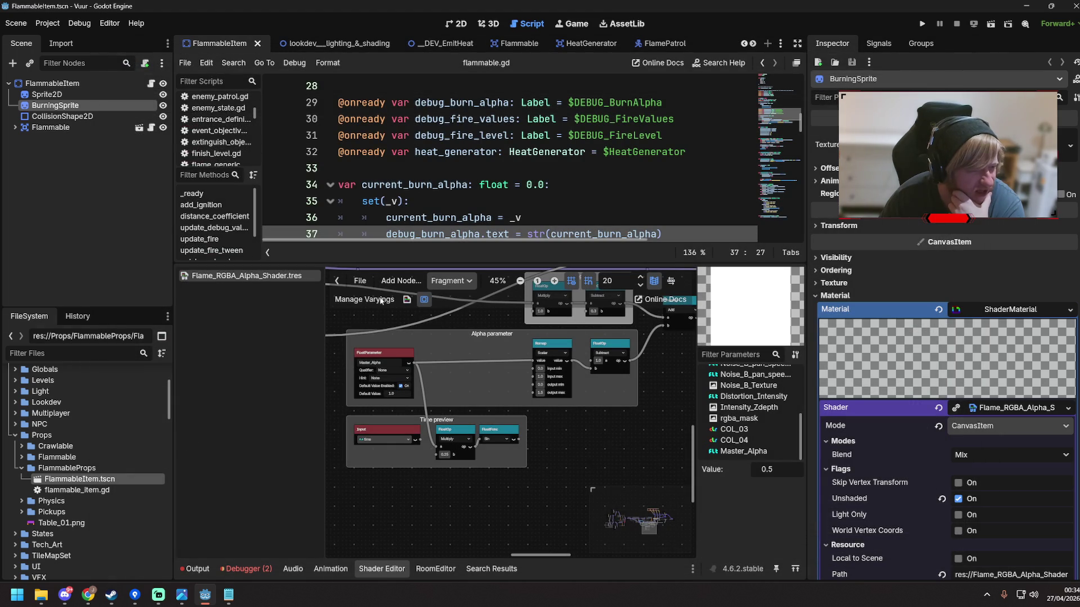
left_click(409, 282)
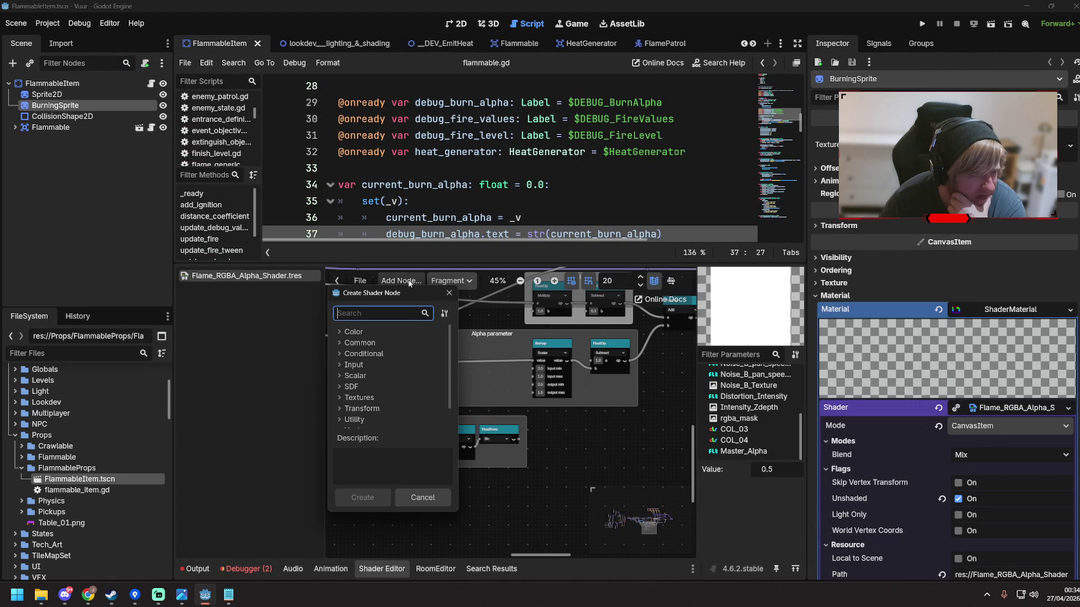
double_click(341, 420)
scroll(430, 412, "down", 2)
scroll(430, 413, "up", 3)
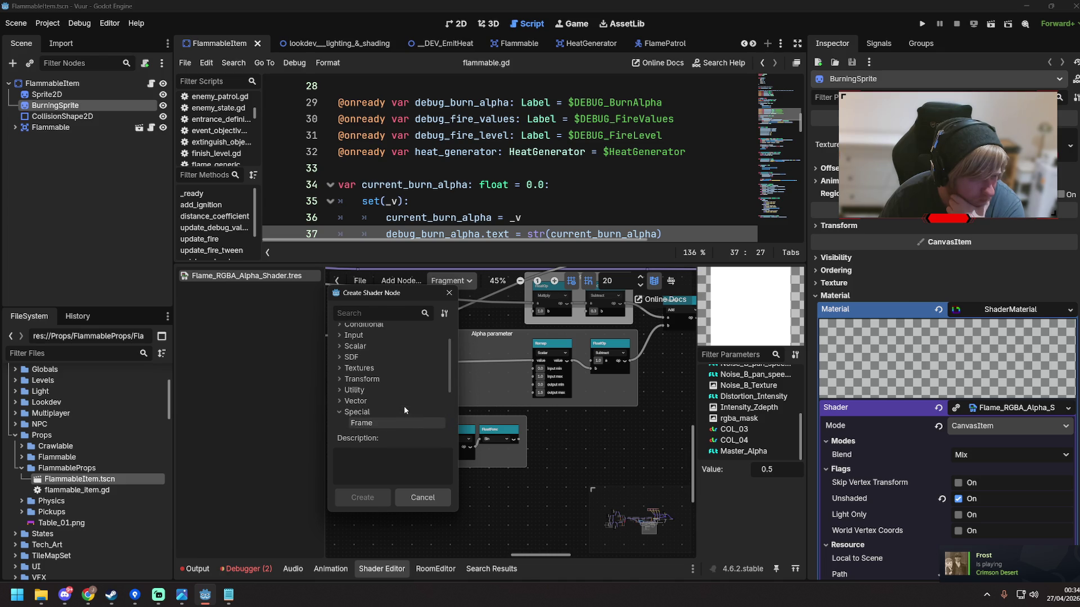
scroll(404, 406, "up", 3)
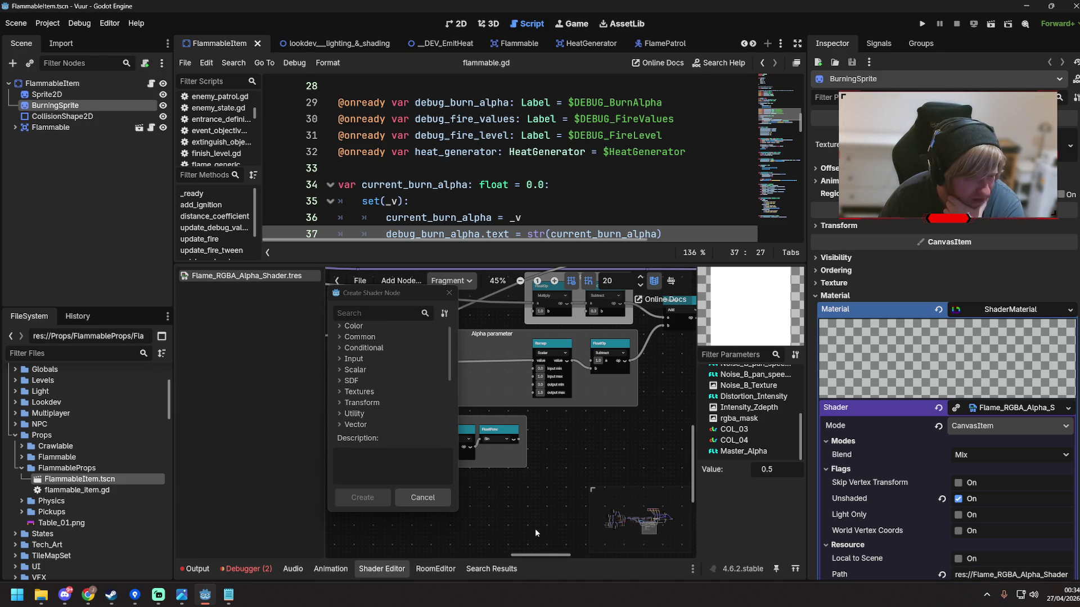
left_click(449, 293)
left_click_drag(543, 558, 576, 558)
scroll(529, 460, "down", 1)
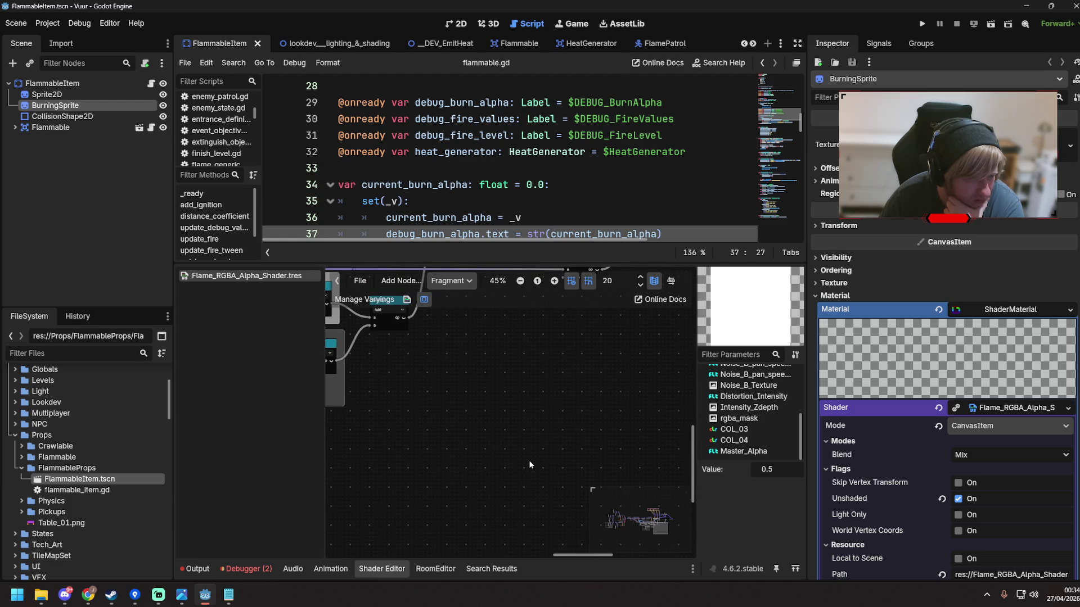
scroll(527, 454, "up", 6)
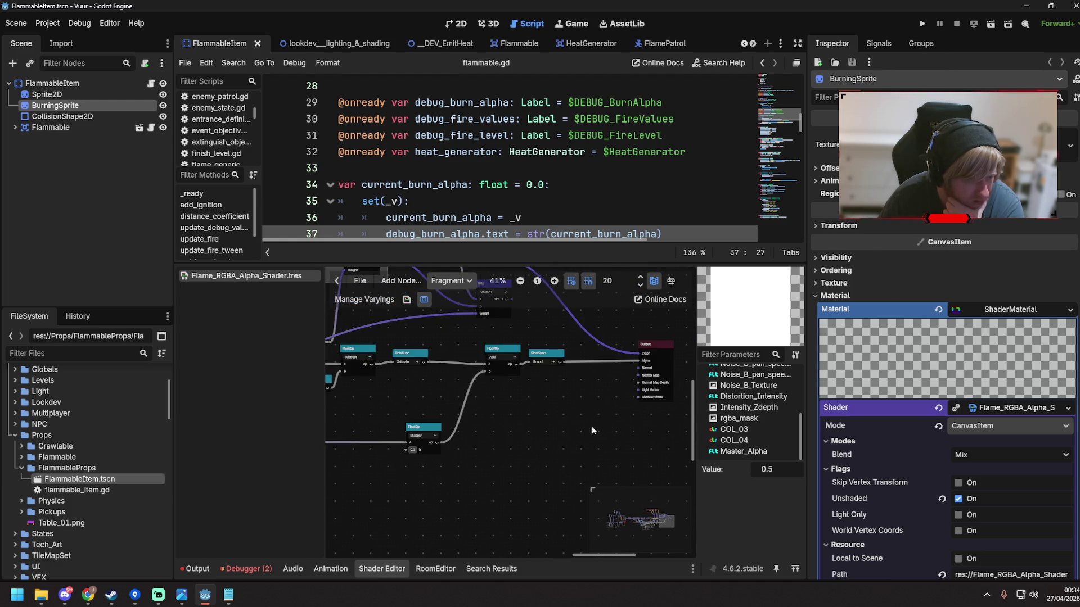
scroll(523, 398, "up", 1)
left_click(516, 369)
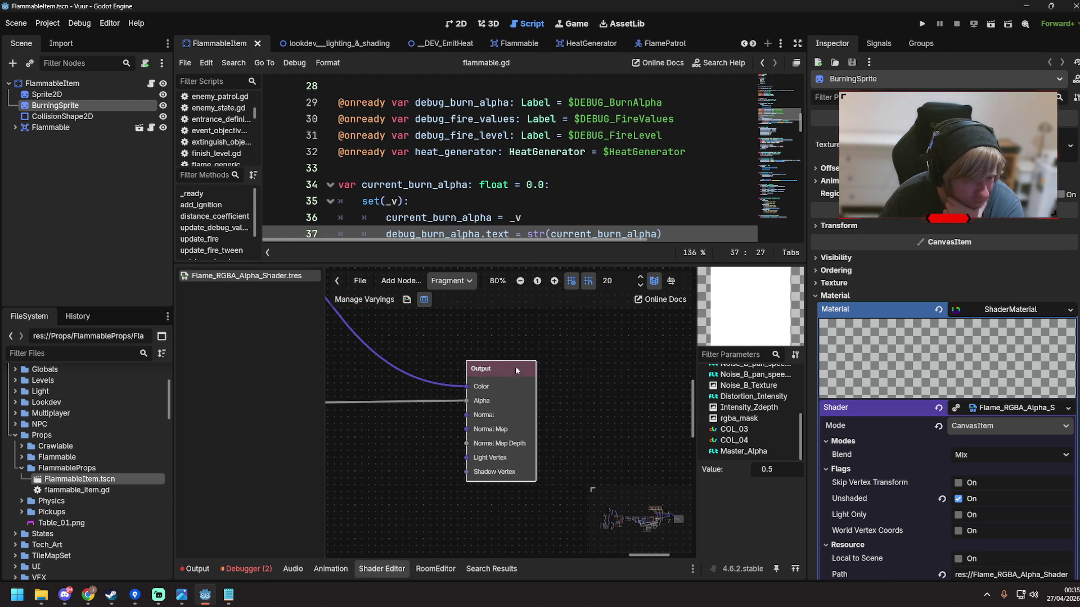
right_click(513, 368)
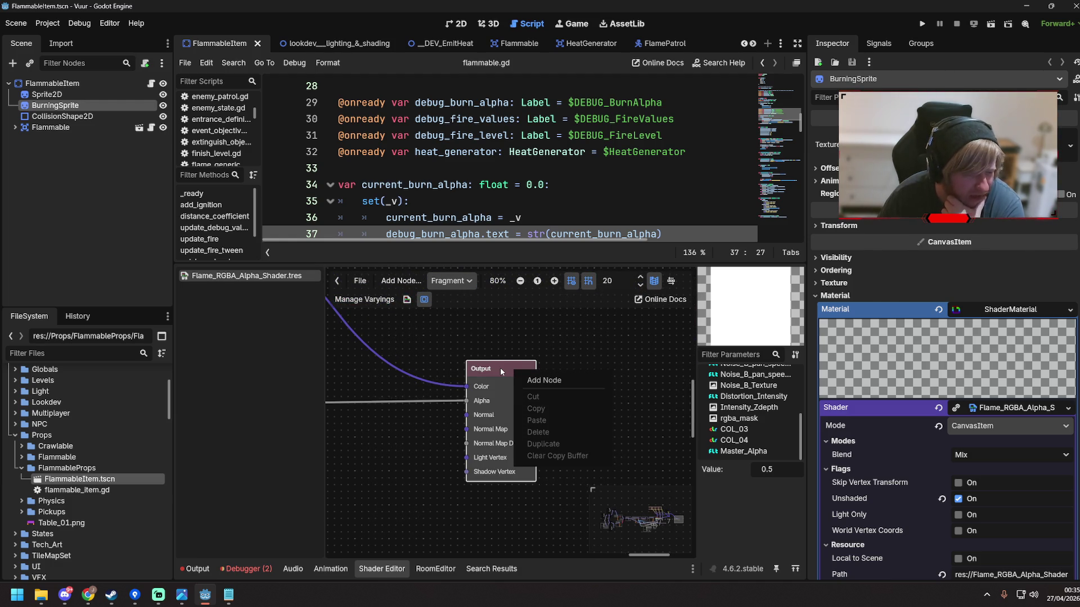
left_click(500, 366)
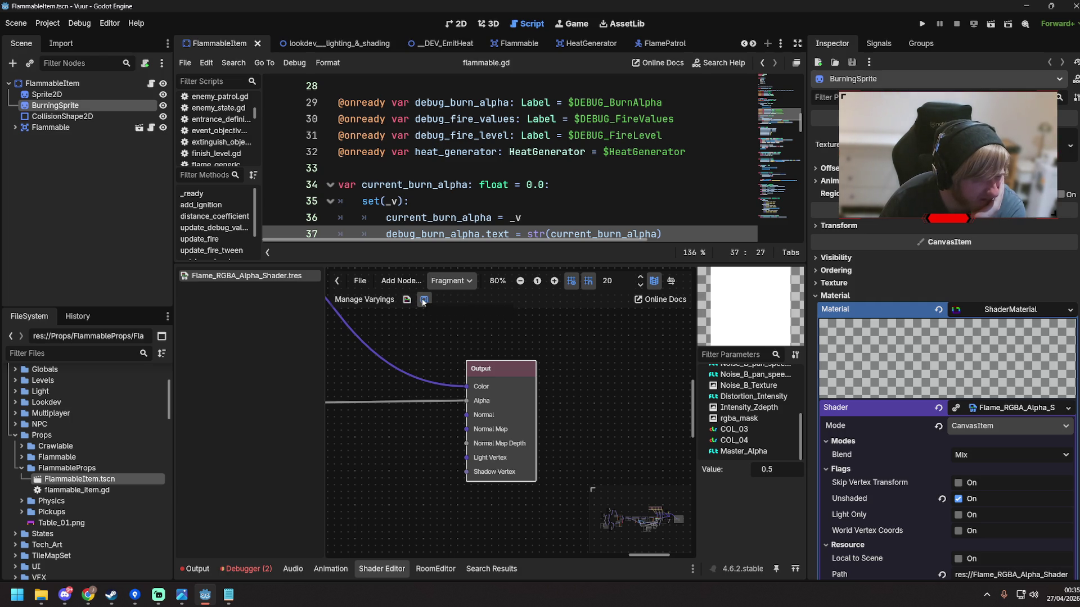
left_click(366, 282)
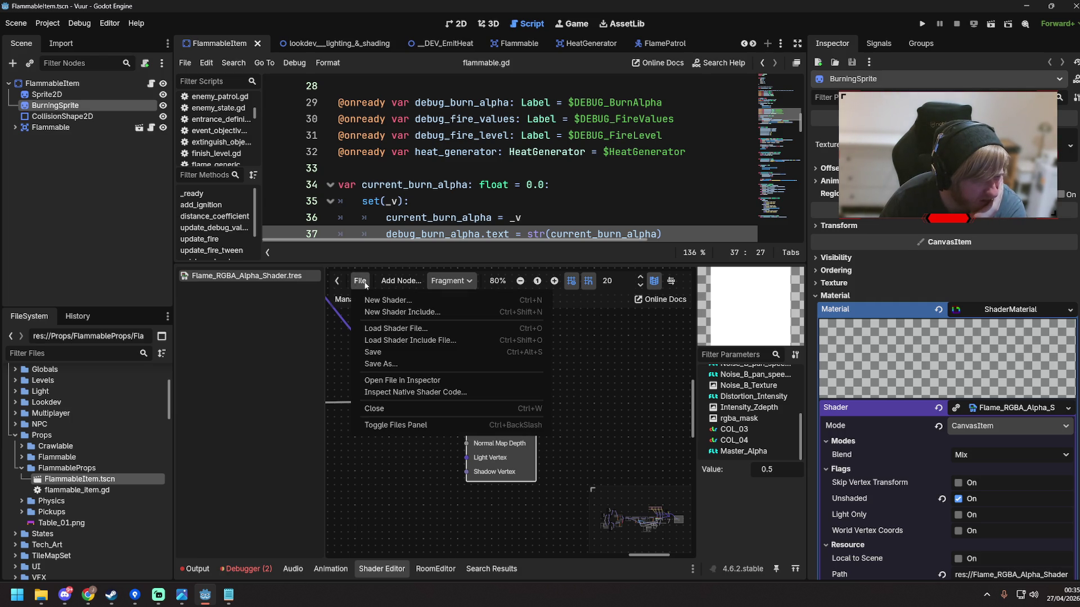
left_click(392, 283)
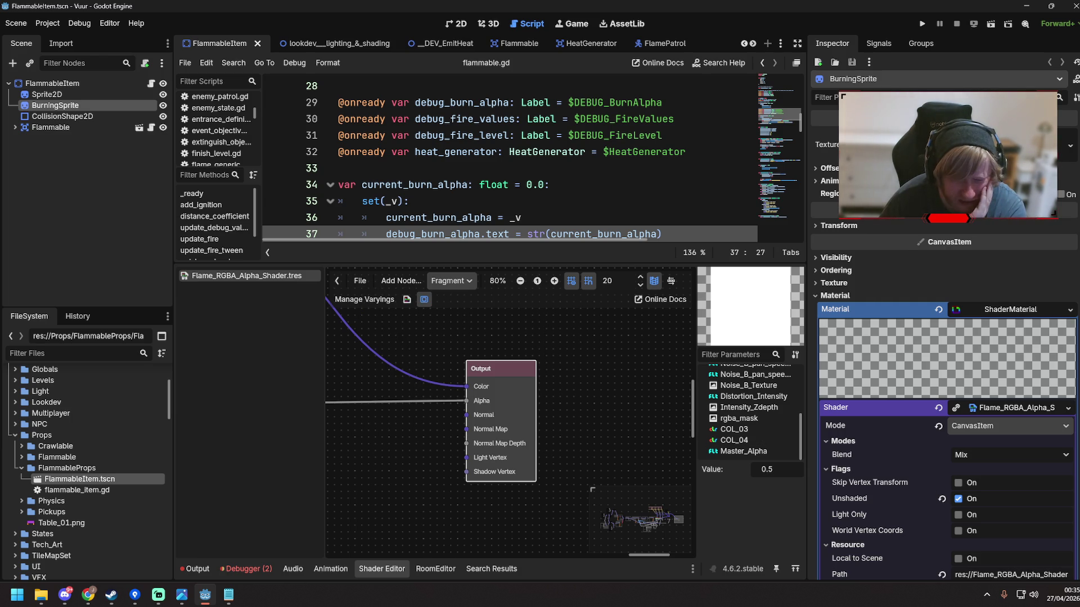
key("alt+Tab")
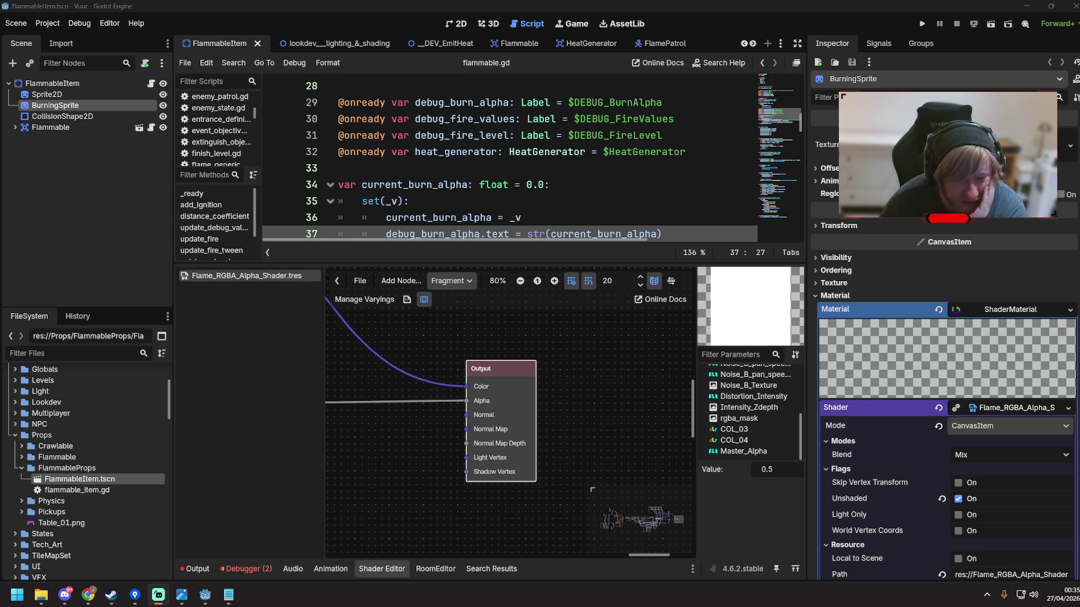
left_click(407, 283)
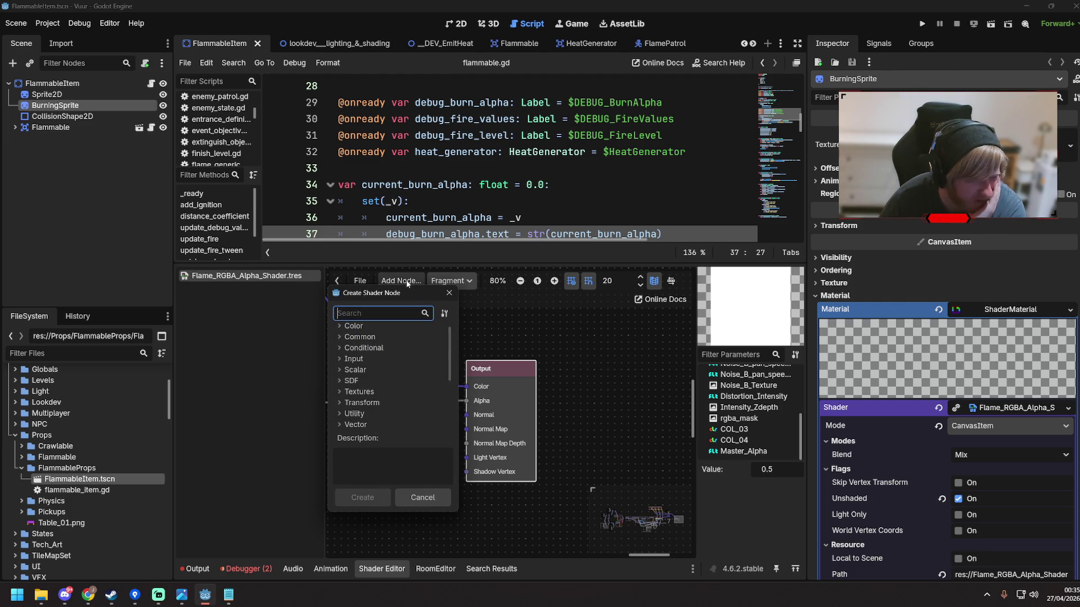
left_click(449, 293)
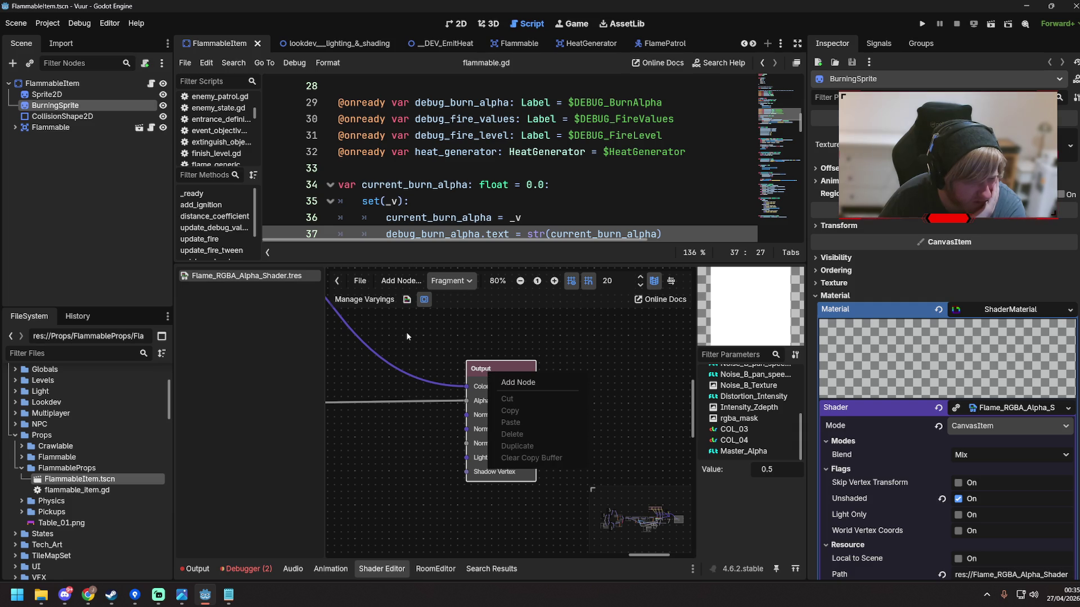
left_click(406, 301)
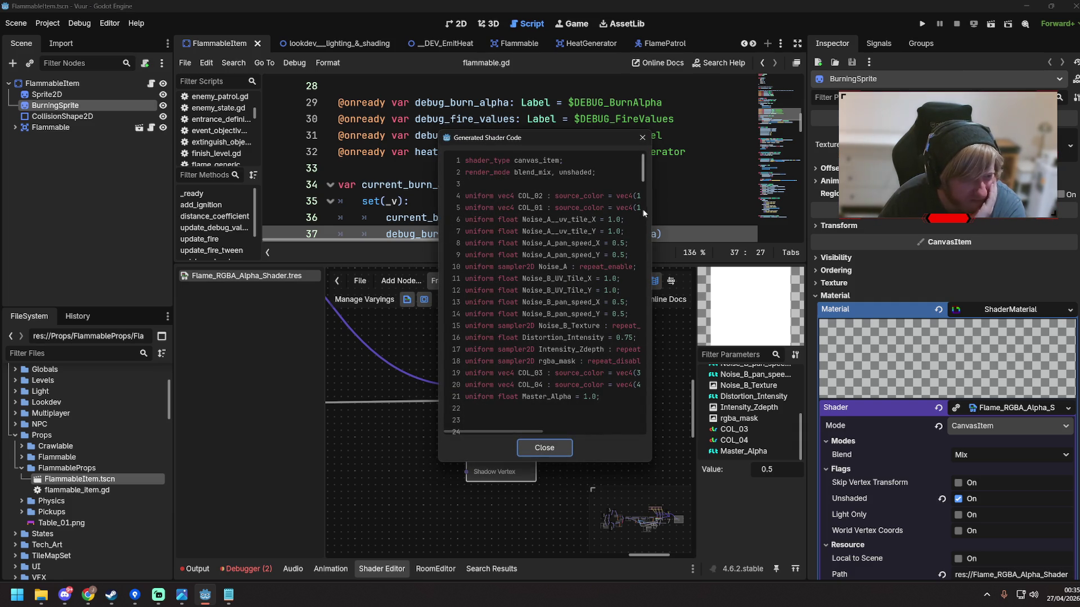
Widen the Generated Shader Code window, read the uniform declarations, then close it
left_click_drag(650, 216, 776, 216)
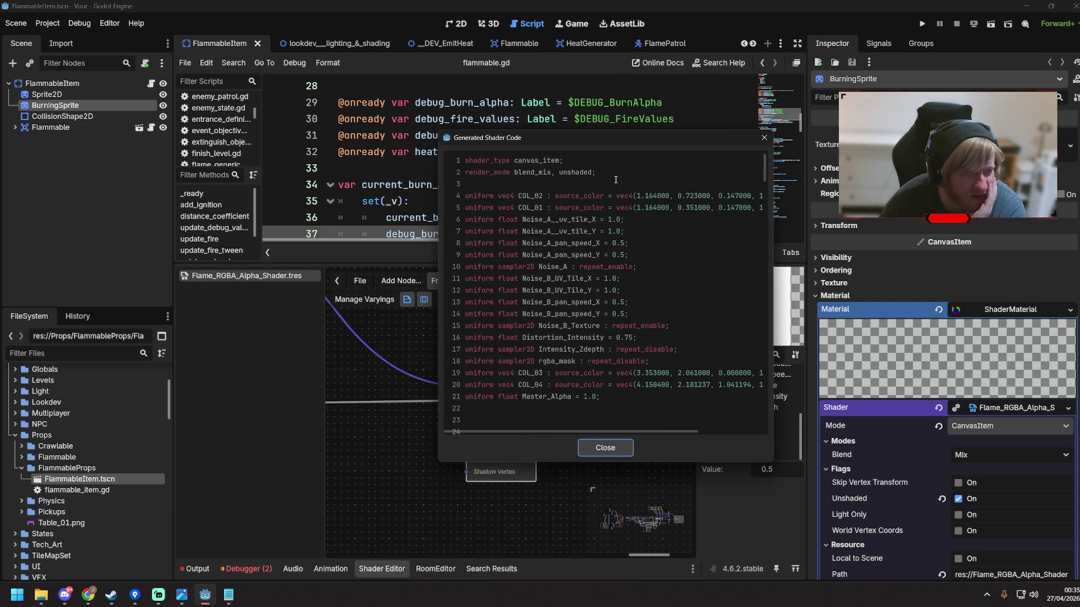
mouse_move(465, 184)
left_mouse_down()
mouse_move(590, 198)
mouse_move(604, 256)
left_mouse_up()
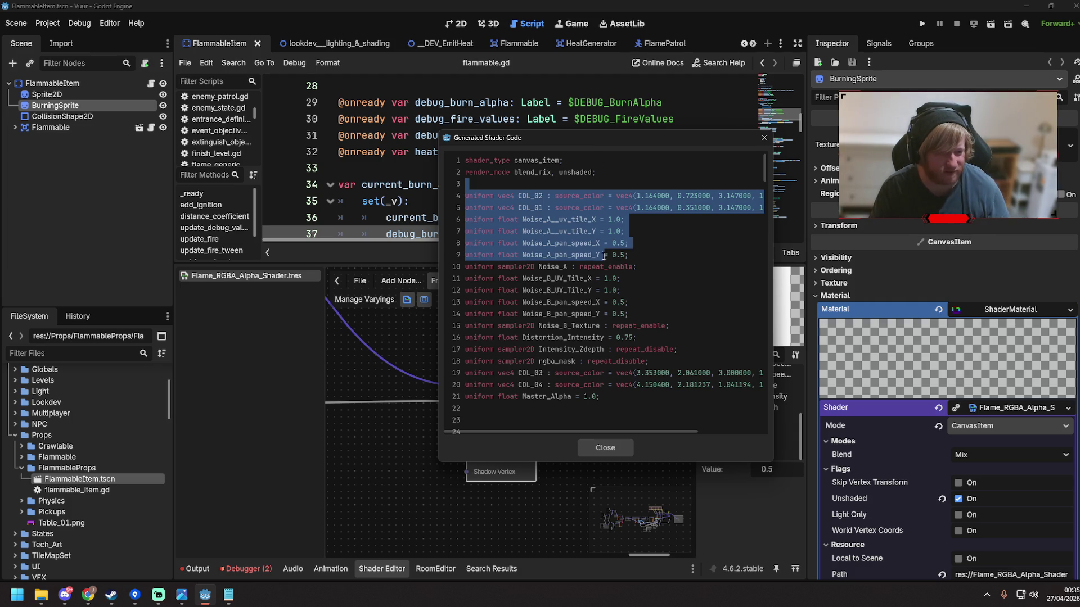
scroll(596, 333, "down", 5)
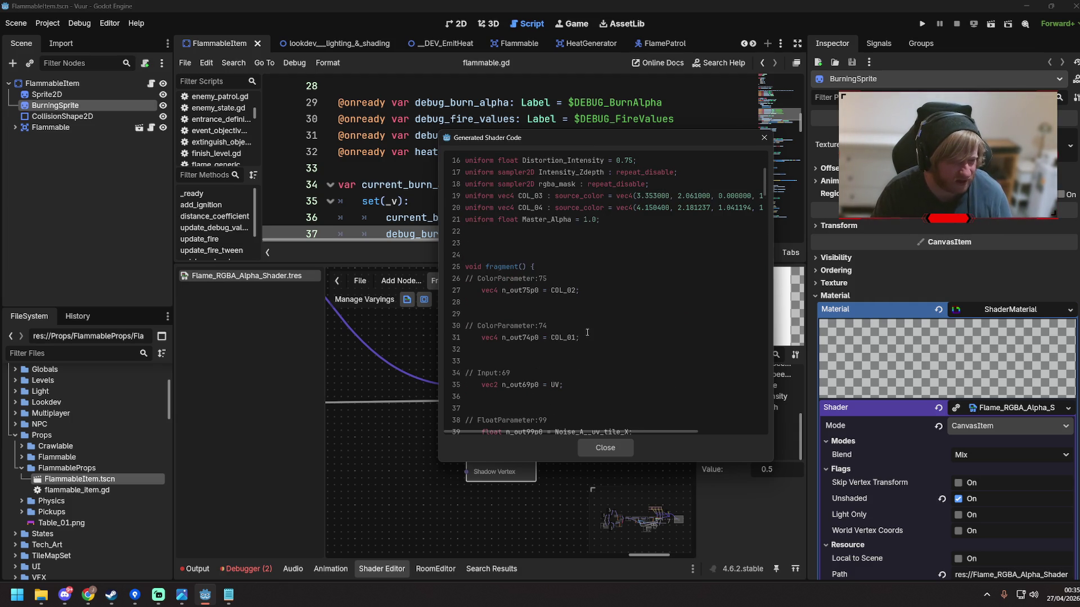
scroll(587, 332, "down", 10)
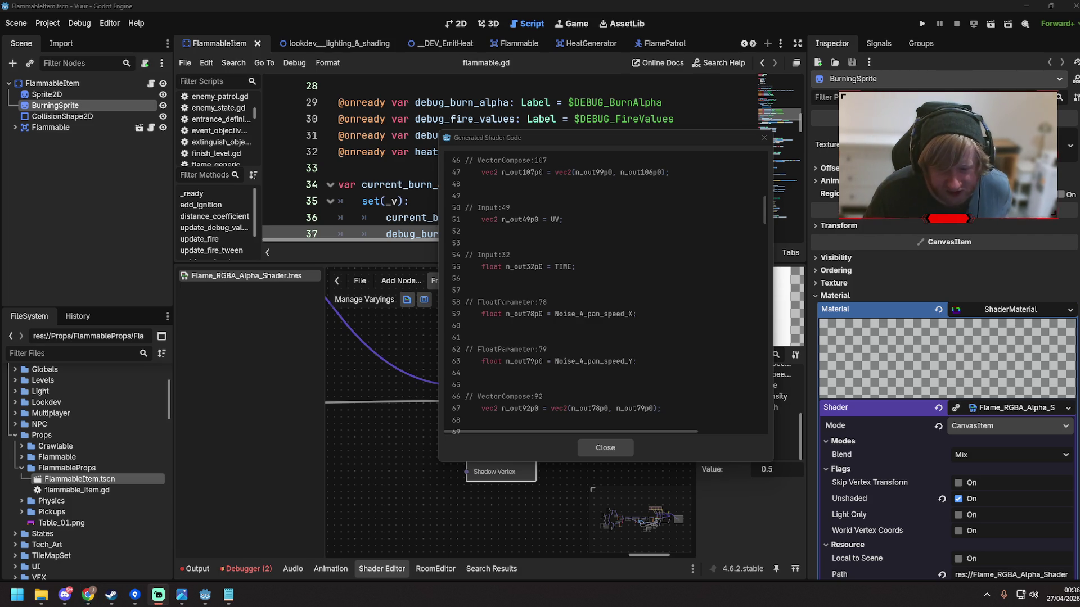
left_click(612, 455)
Pan the shader graph to the Alpha parameter frame and select the Master_Alpha node
mouse_move(414, 460)
left_mouse_down()
mouse_move(543, 479)
mouse_move(441, 494)
mouse_move(633, 501)
left_mouse_up()
left_click_drag(450, 495, 616, 497)
mouse_move(472, 447)
left_mouse_down()
mouse_move(548, 445)
mouse_move(558, 457)
left_mouse_up()
mouse_move(490, 497)
left_mouse_down()
mouse_move(633, 352)
mouse_move(562, 360)
mouse_move(613, 316)
mouse_move(643, 312)
left_mouse_up()
mouse_move(444, 346)
left_mouse_down()
mouse_move(513, 338)
mouse_move(597, 461)
mouse_move(585, 359)
mouse_move(527, 319)
mouse_move(457, 329)
left_mouse_up()
left_click(457, 352)
Set Master_Alpha's qualifier to Instance and save the FlammableItem scene
right_click(456, 352)
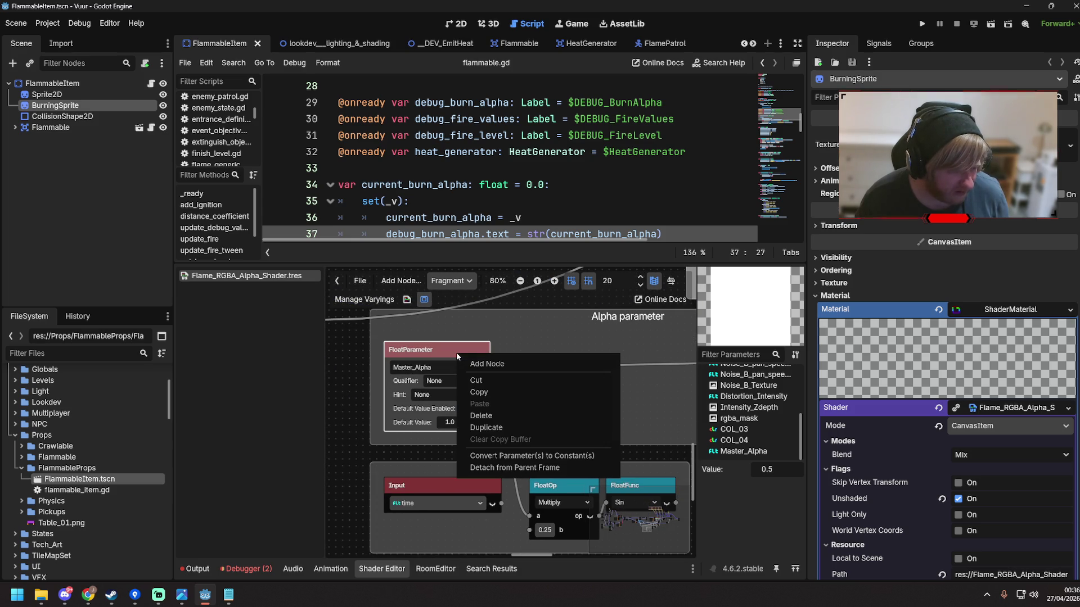
left_click(454, 381)
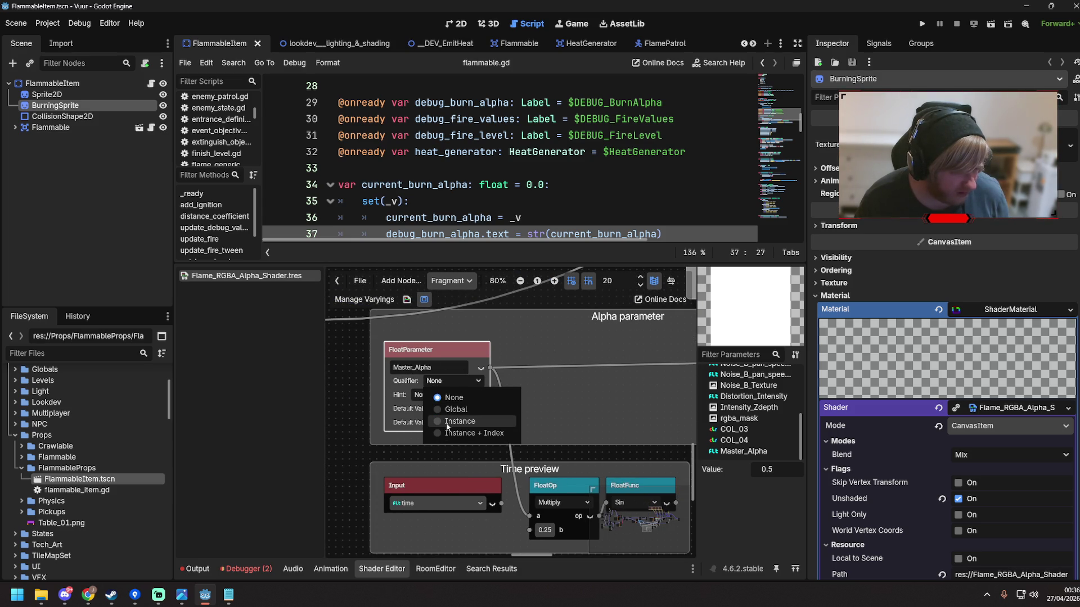
left_click(460, 421)
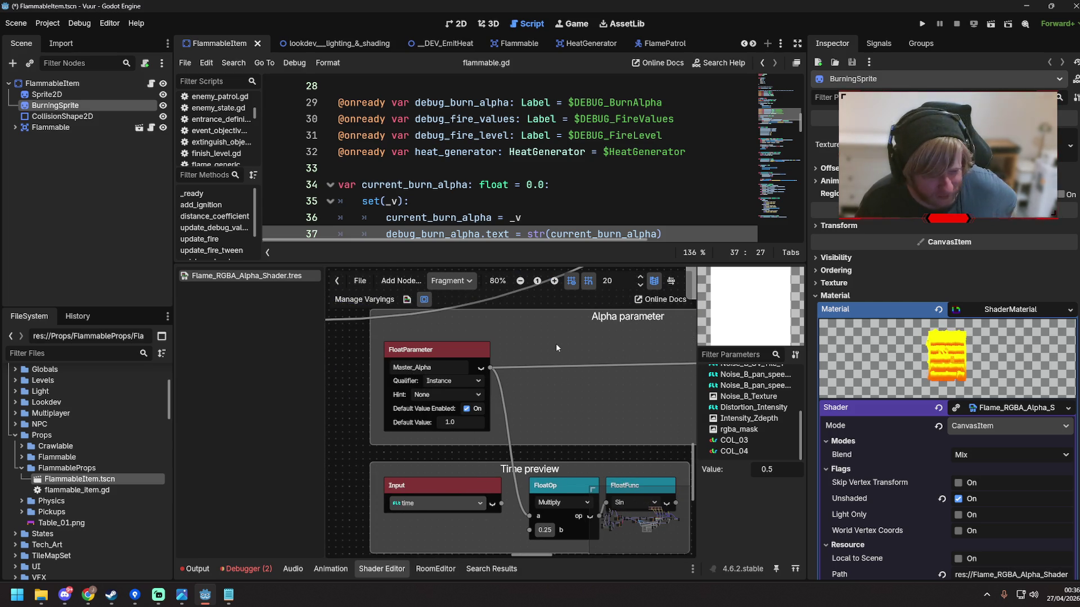
key("ctrl+s")
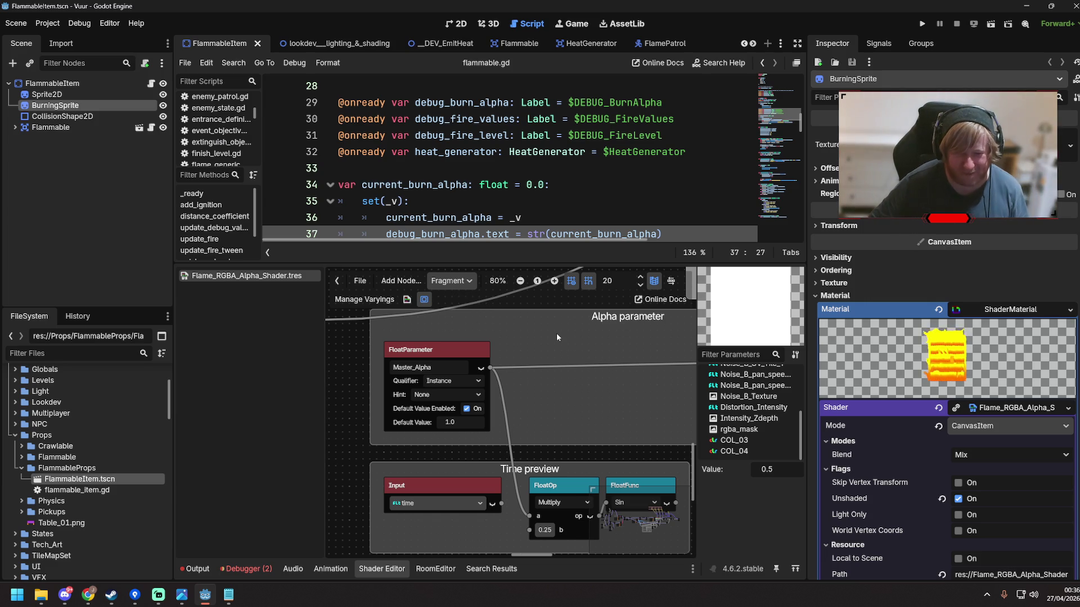
Switch to the _DEV_EmitHeat scene, test-run it with F6, then stop it with F8
left_click(549, 174)
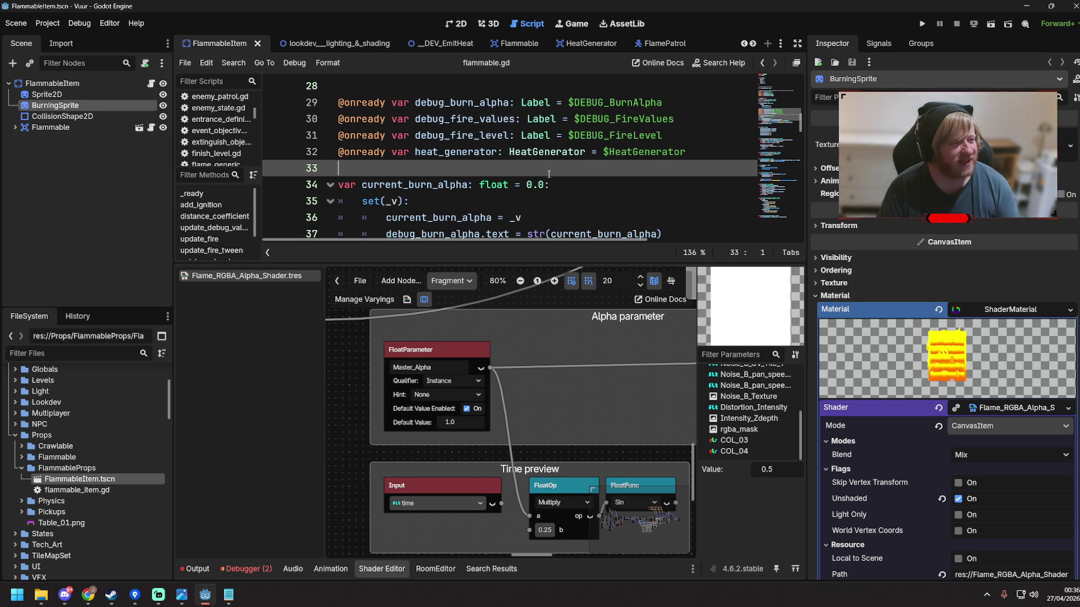
left_click(442, 45)
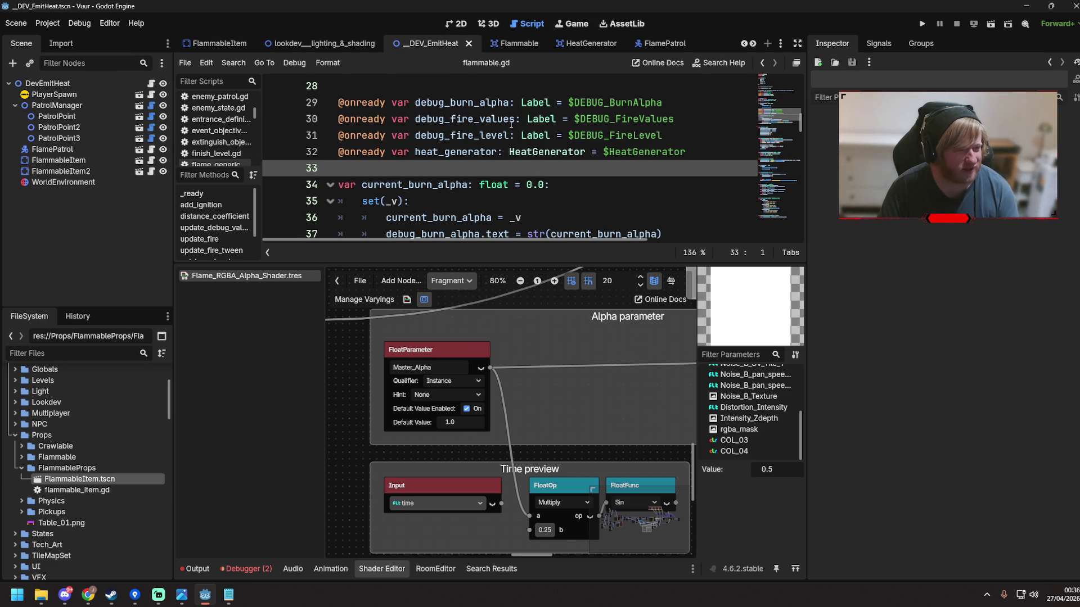
left_click(510, 124)
key("F6")
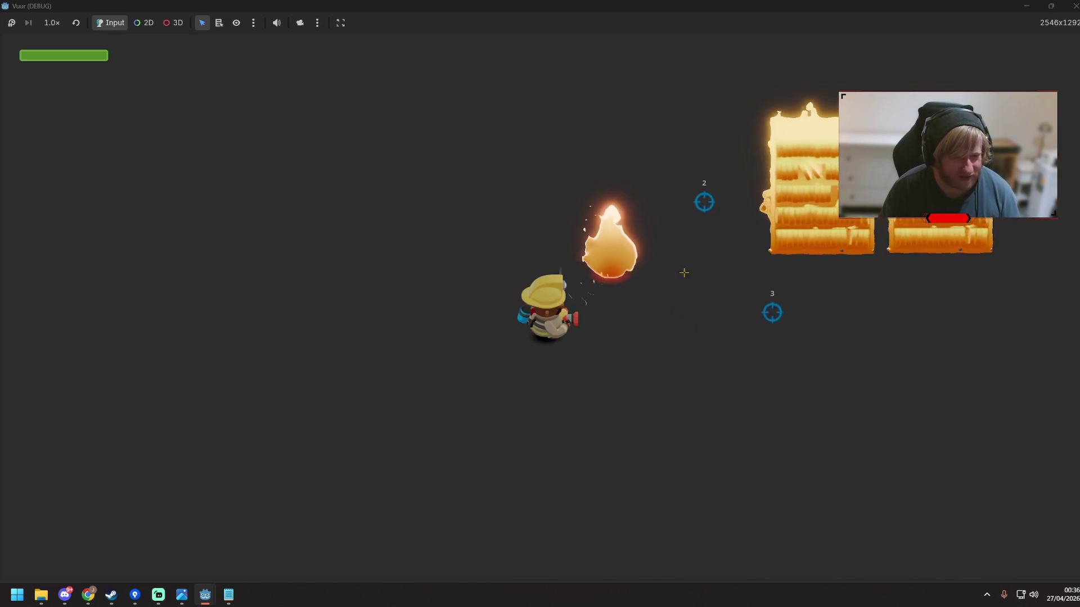
key("F8")
left_click(438, 290)
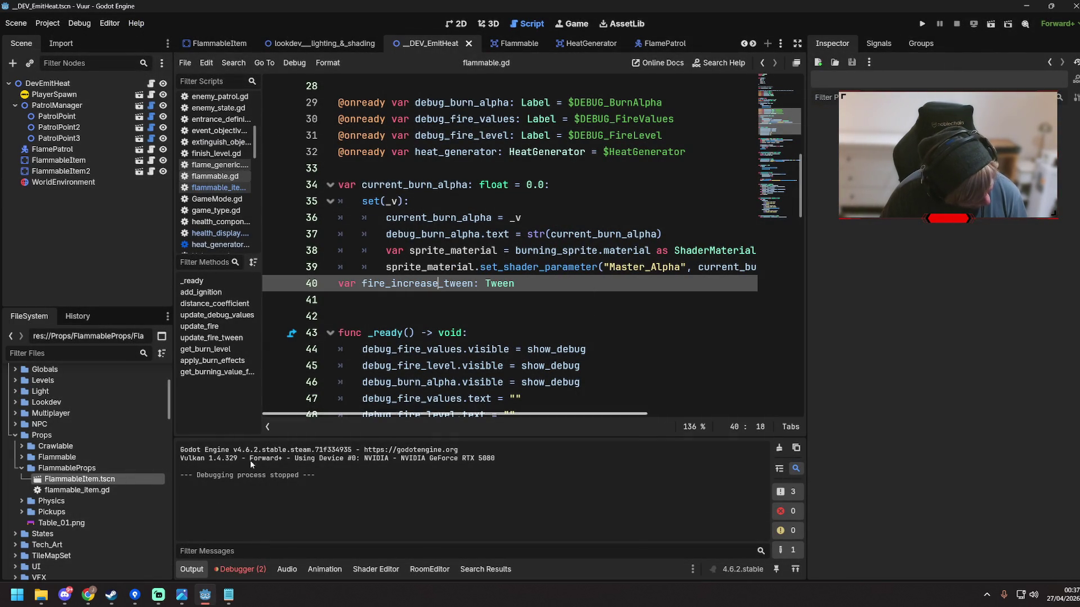
Open the FlammableItem scene, set Master_Alpha's default value to 0.0, and run again with F5
left_click(504, 201)
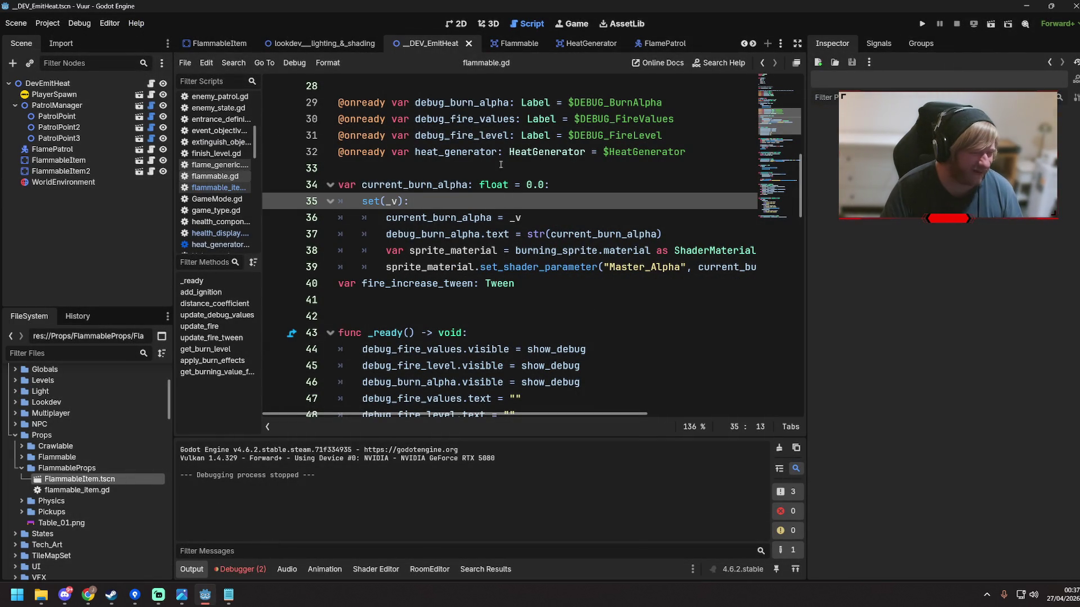
left_click(58, 160)
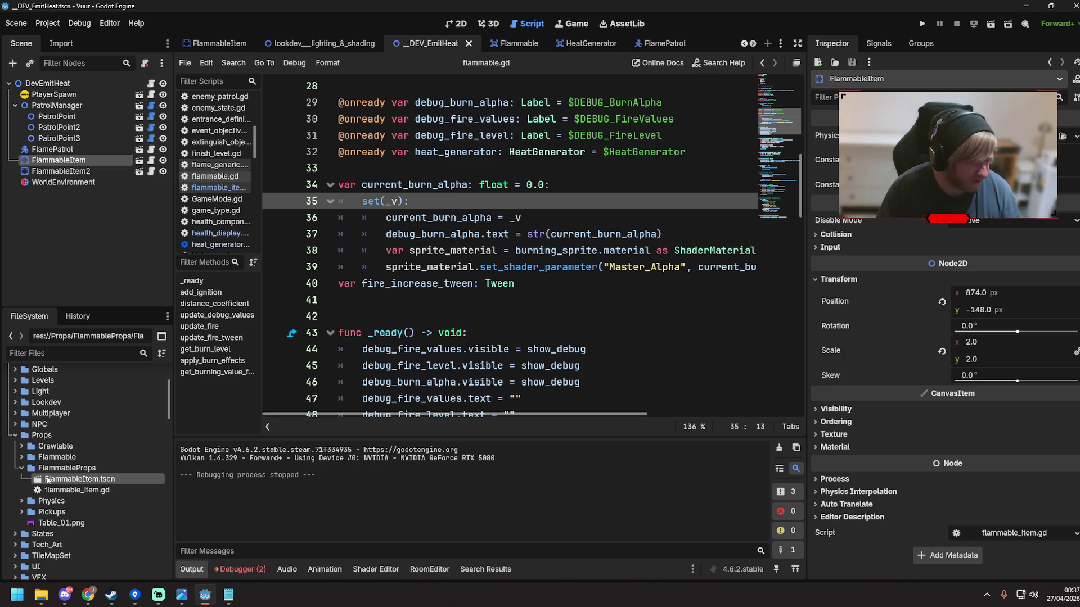
left_click(139, 161)
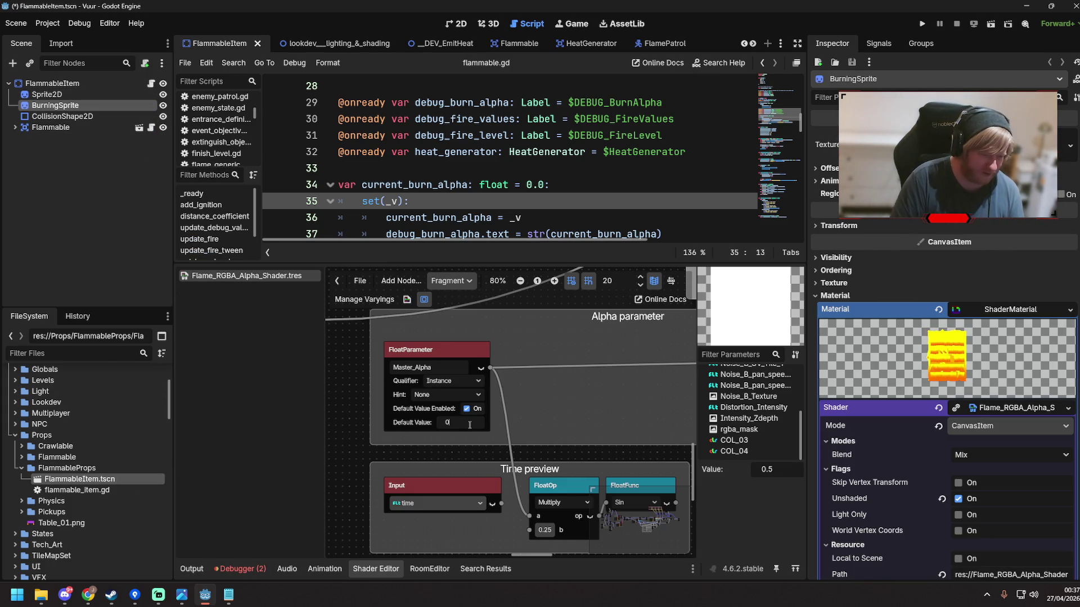
scroll(470, 425, "up", 1)
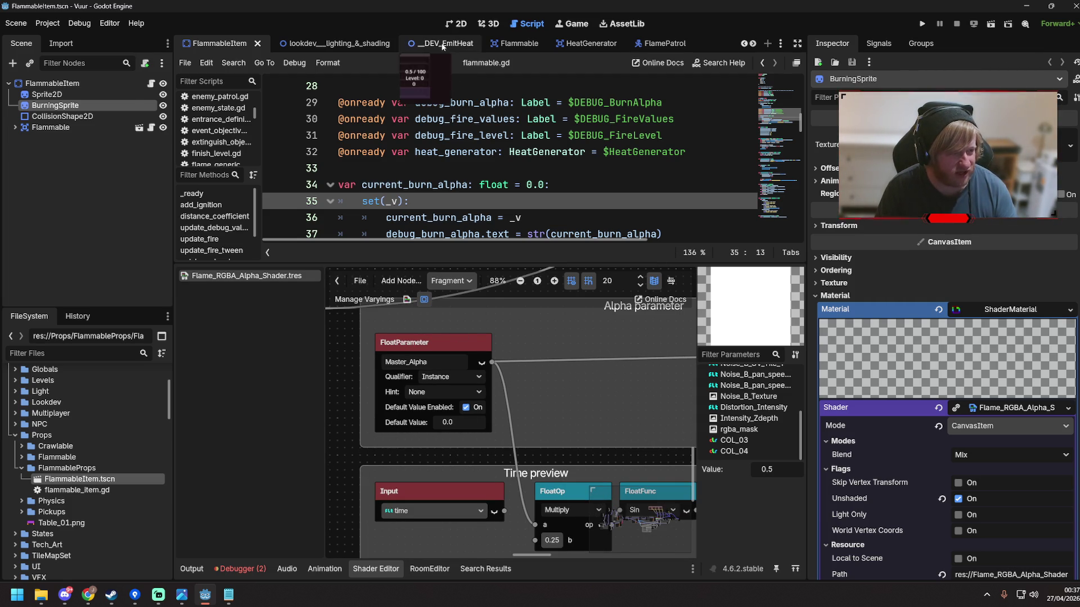
key("F5")
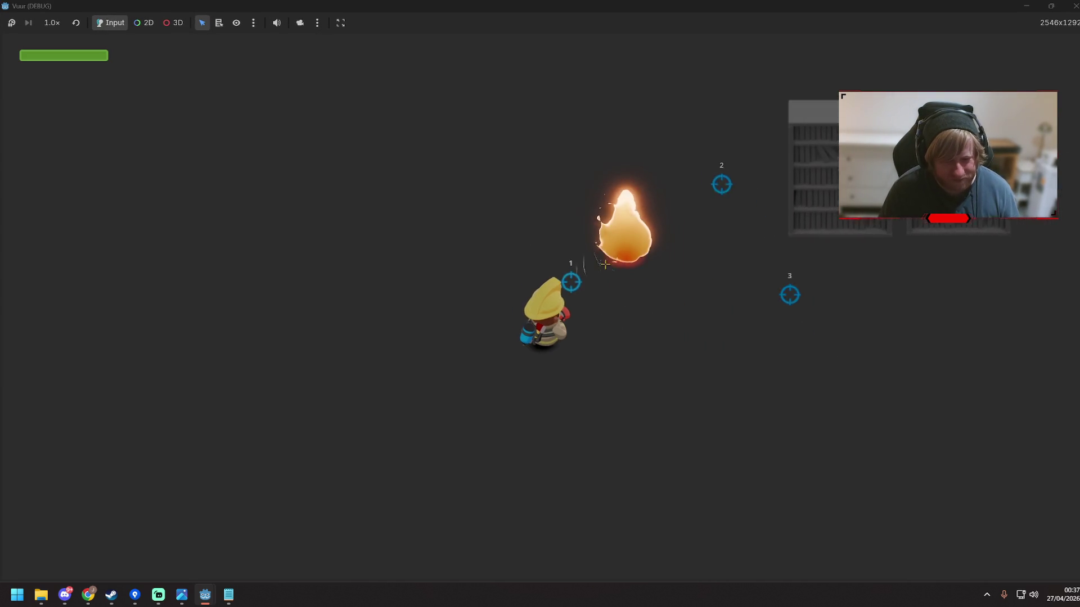
Walk the firefighter right, spray water at the right bookshelf, then close the game window
key("d")
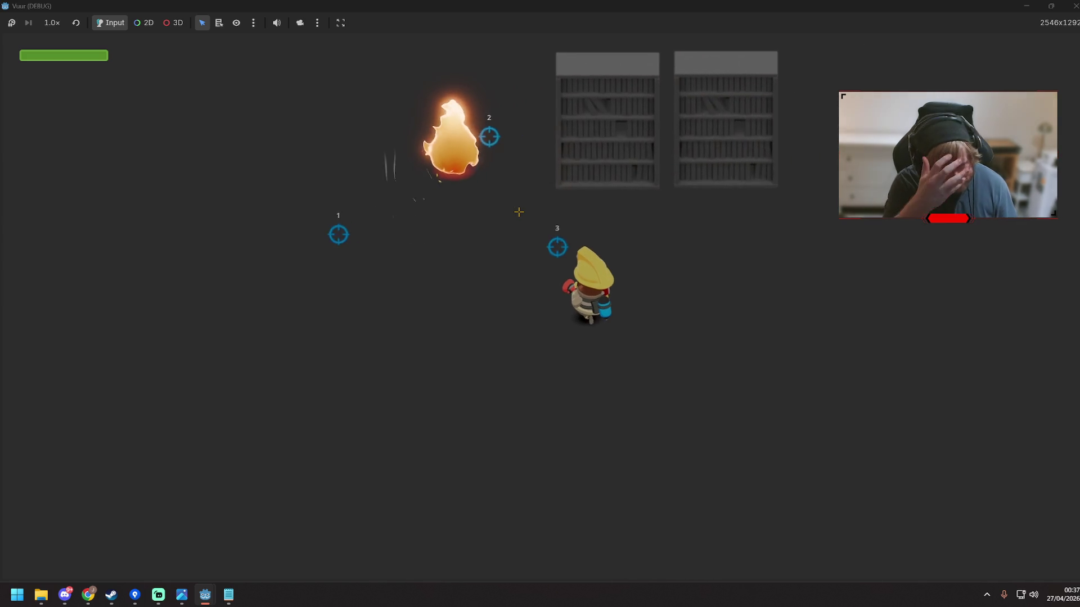
key("w")
key("d")
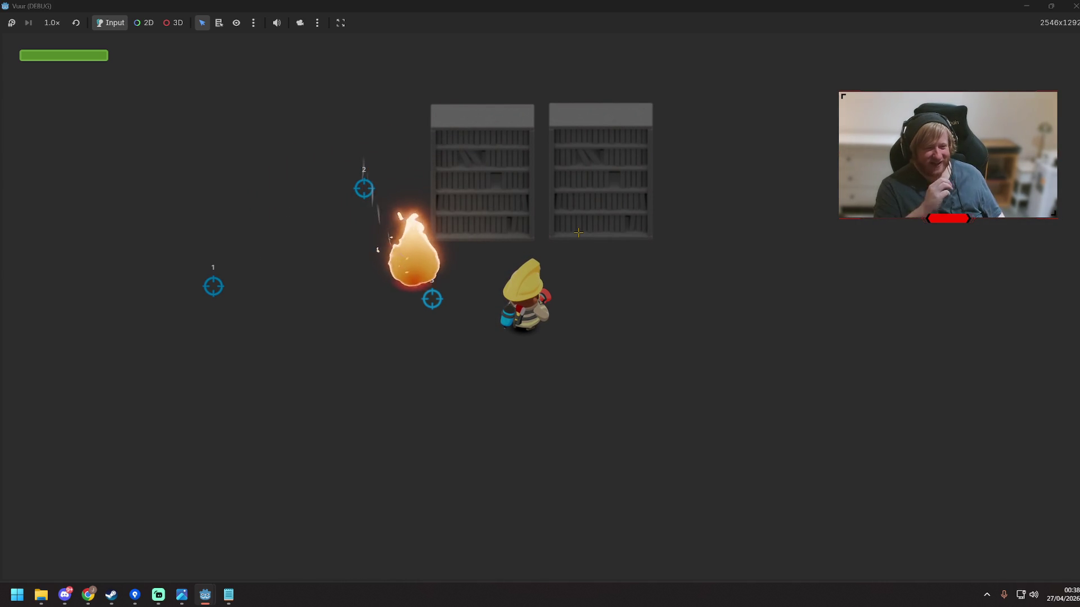
left_click(686, 172)
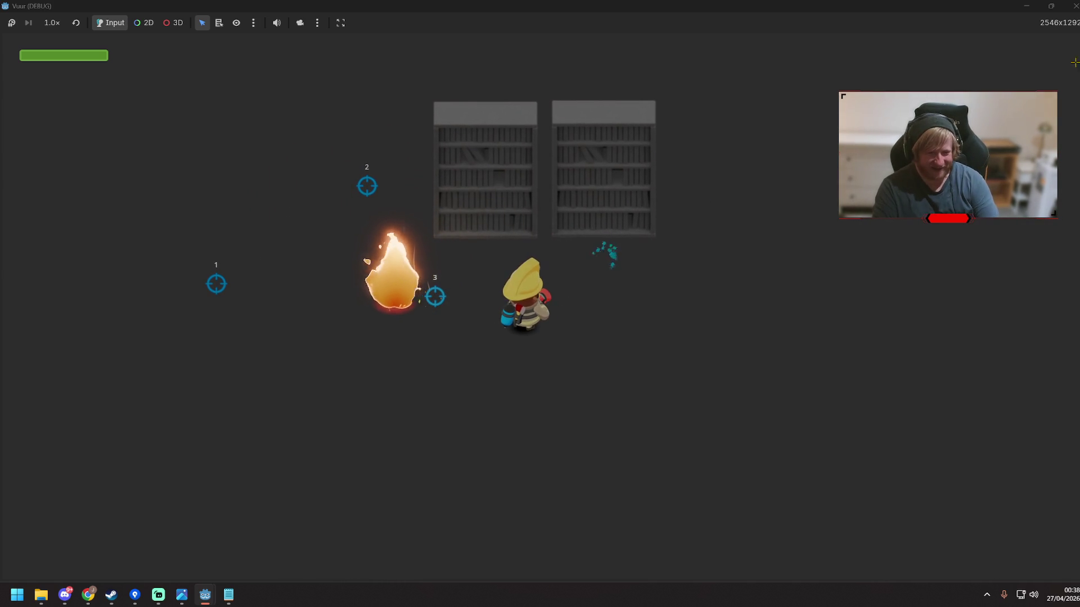
left_click(1074, 6)
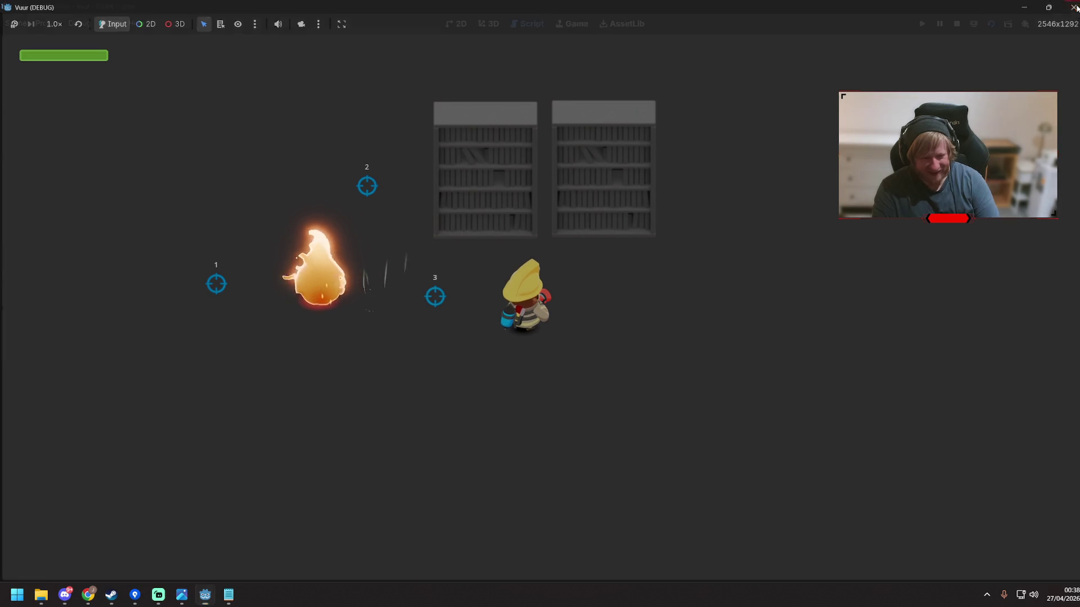
left_click(622, 307)
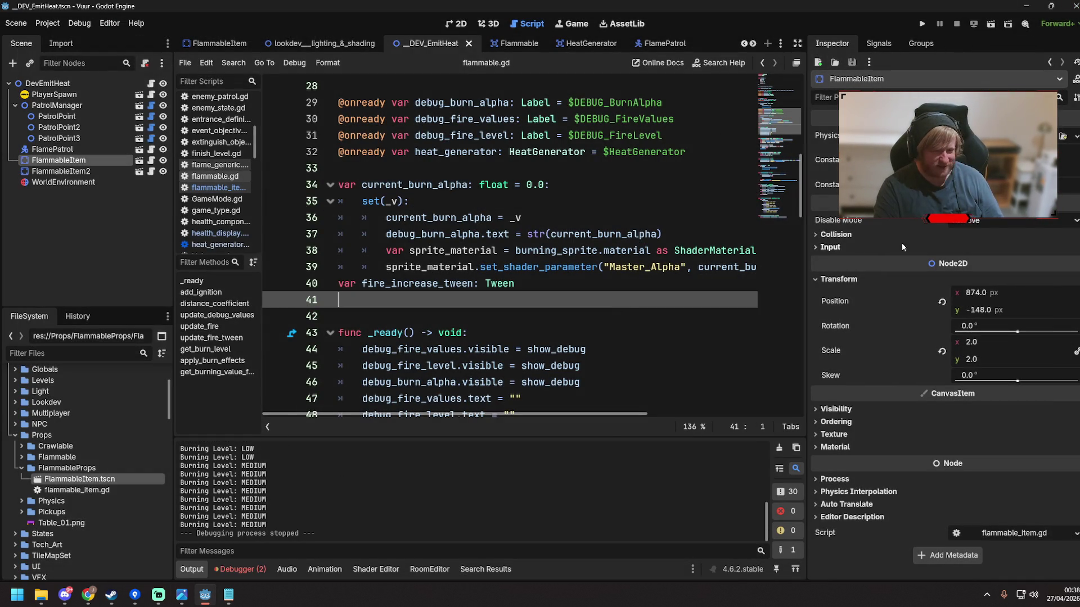
Open the FlammableItem scene and scroll the Inspector to BurningSprite's ShaderMaterial
left_click(144, 163)
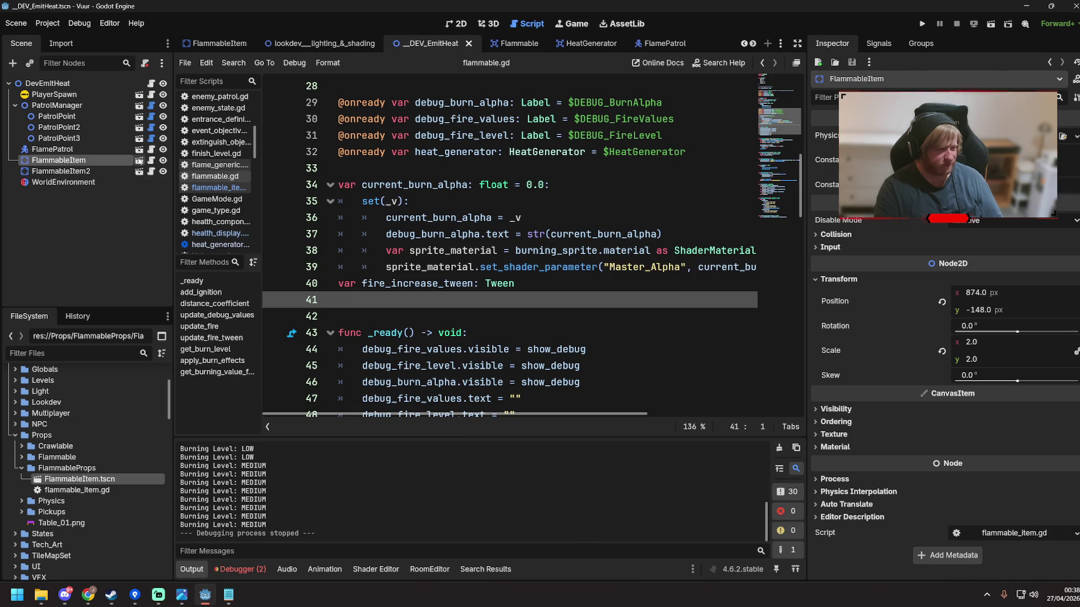
left_click(139, 161)
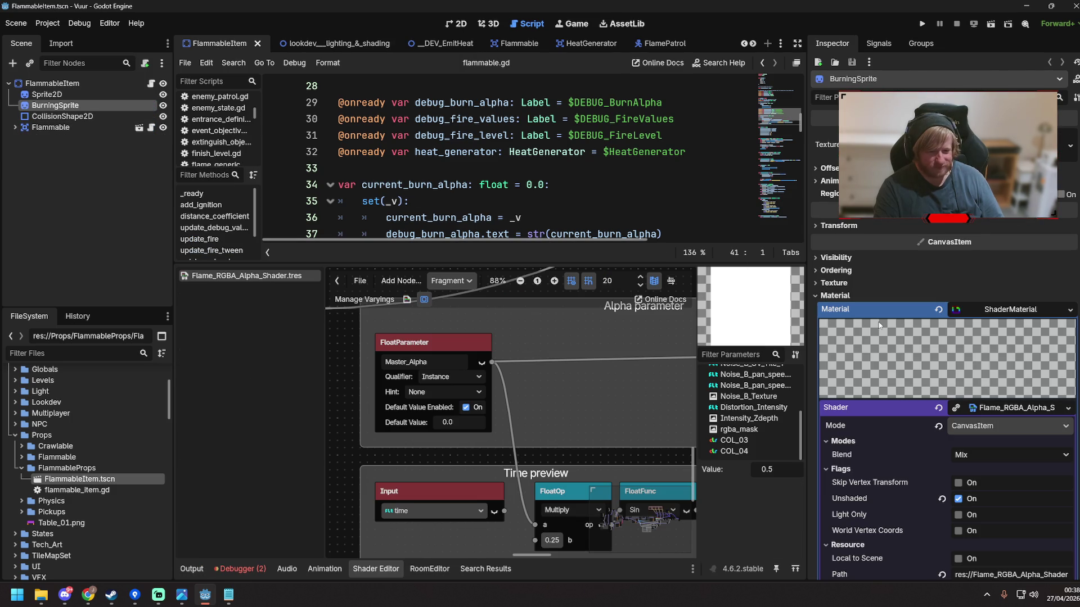
scroll(974, 308, "down", 3)
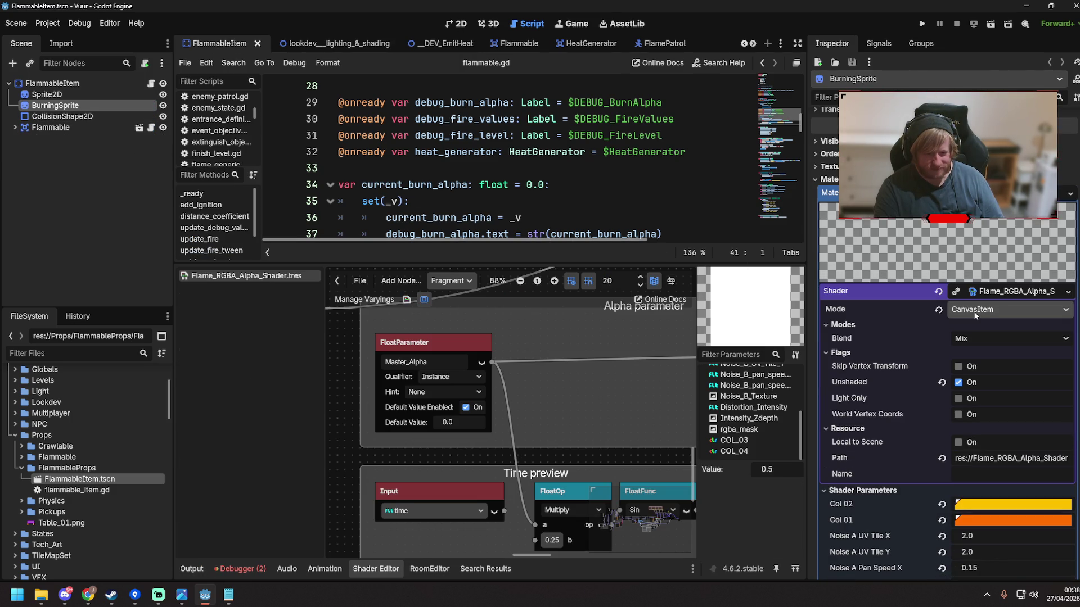
scroll(985, 317, "down", 10)
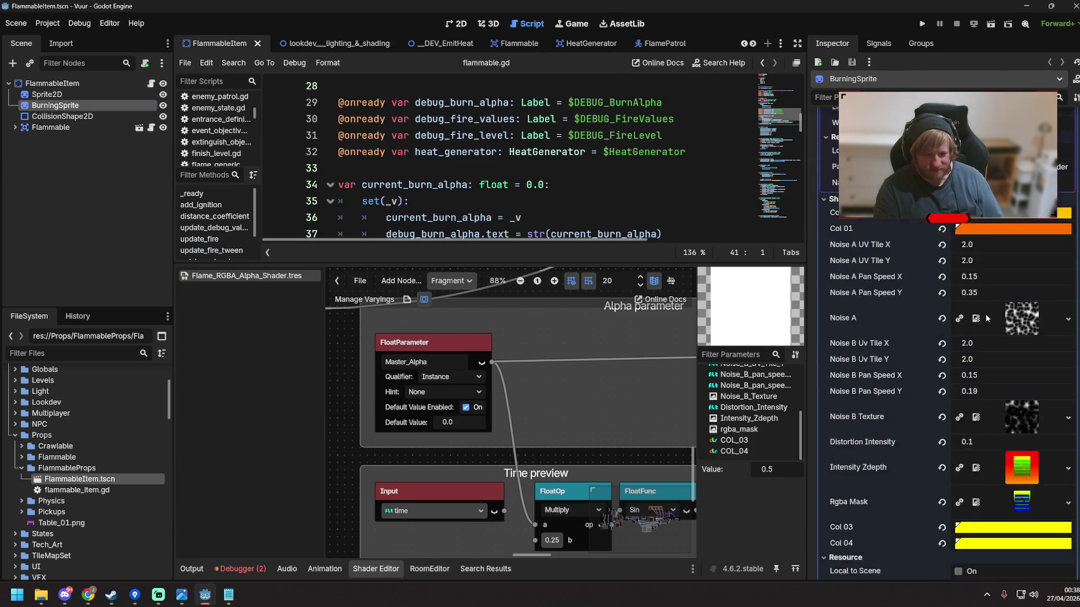
scroll(987, 402, "down", 2)
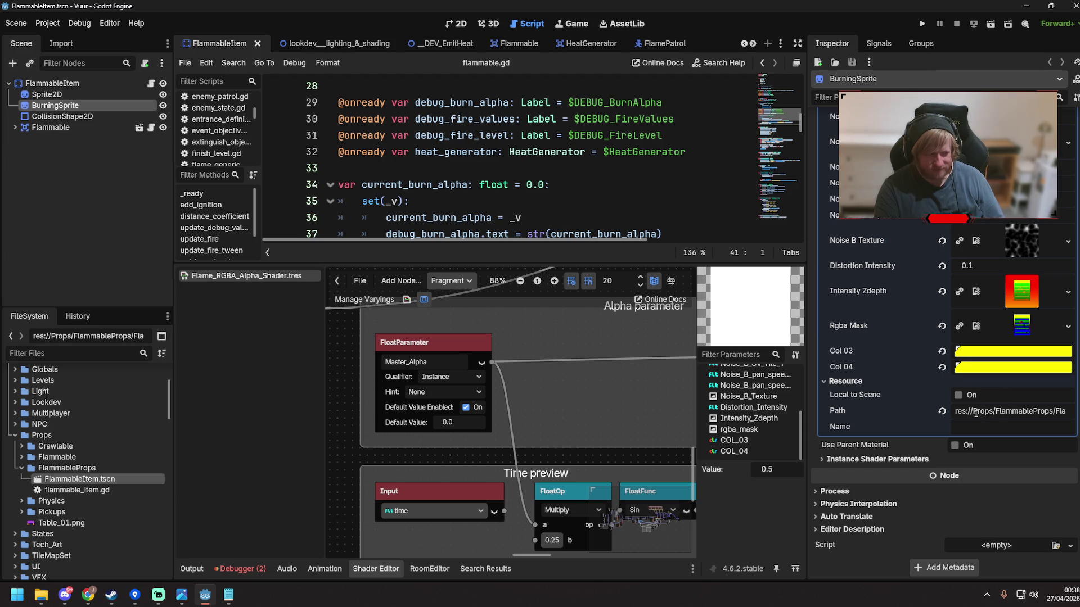
scroll(976, 413, "up", 12)
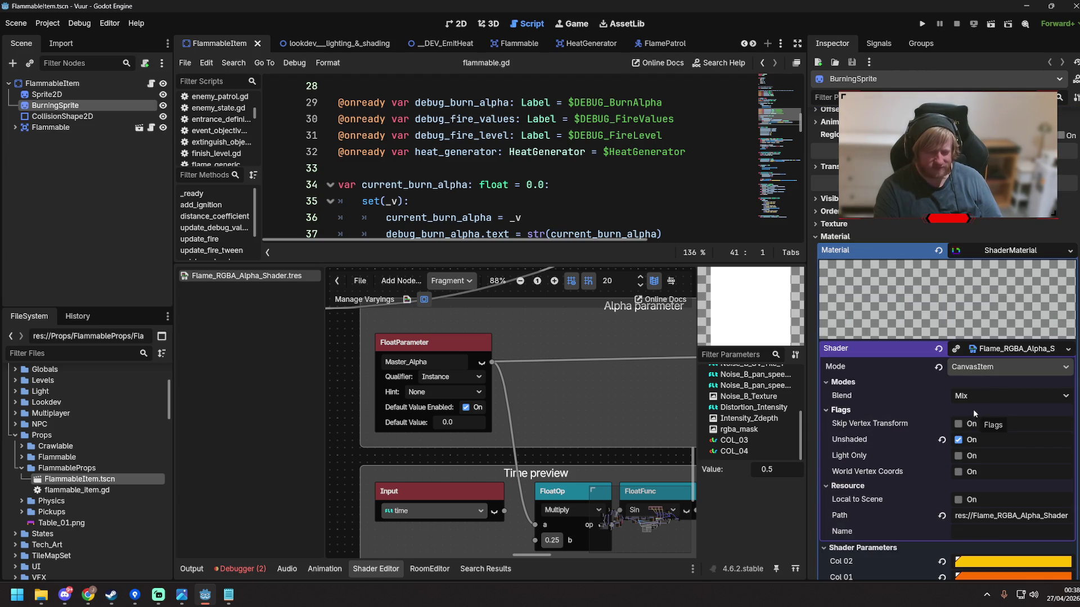
Tick Local to Scene on the flame ShaderMaterial's Resource section and save the scene
left_click(994, 351)
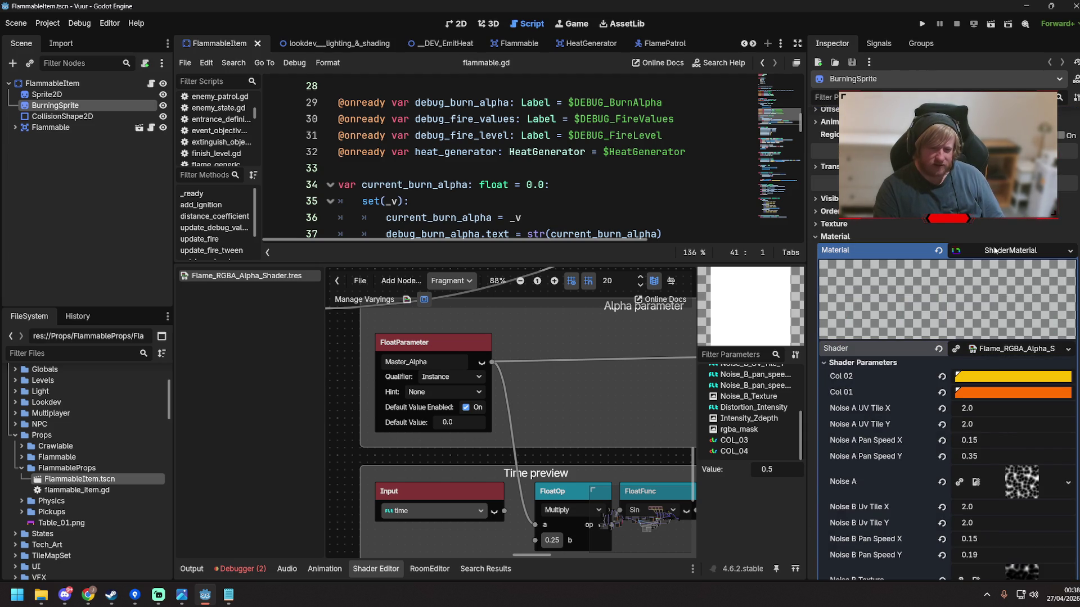
left_click(994, 250)
left_click(1015, 309)
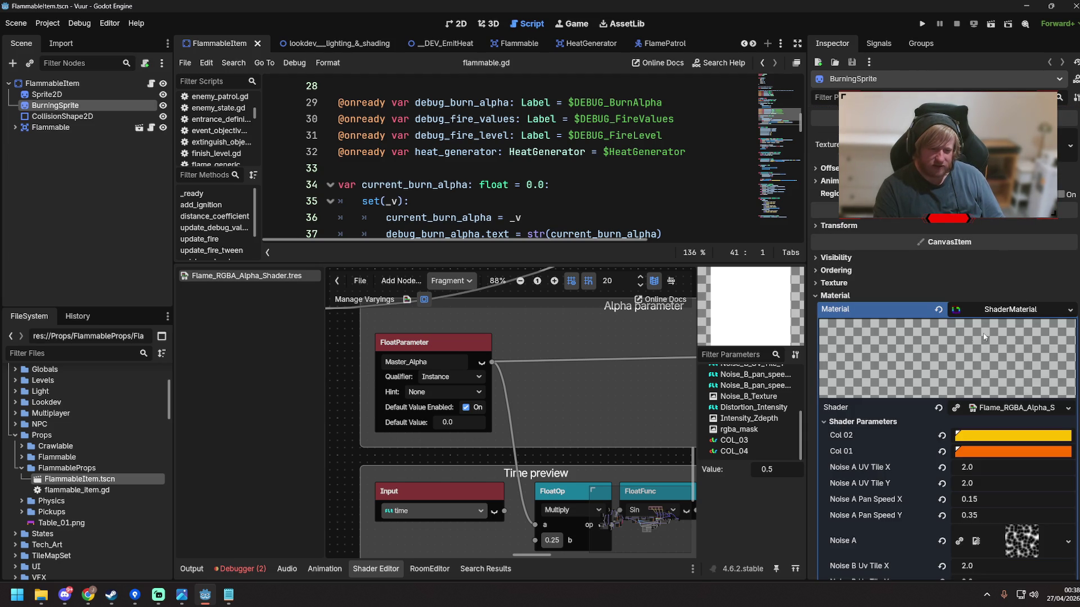
scroll(940, 352, "down", 2)
left_click(999, 253)
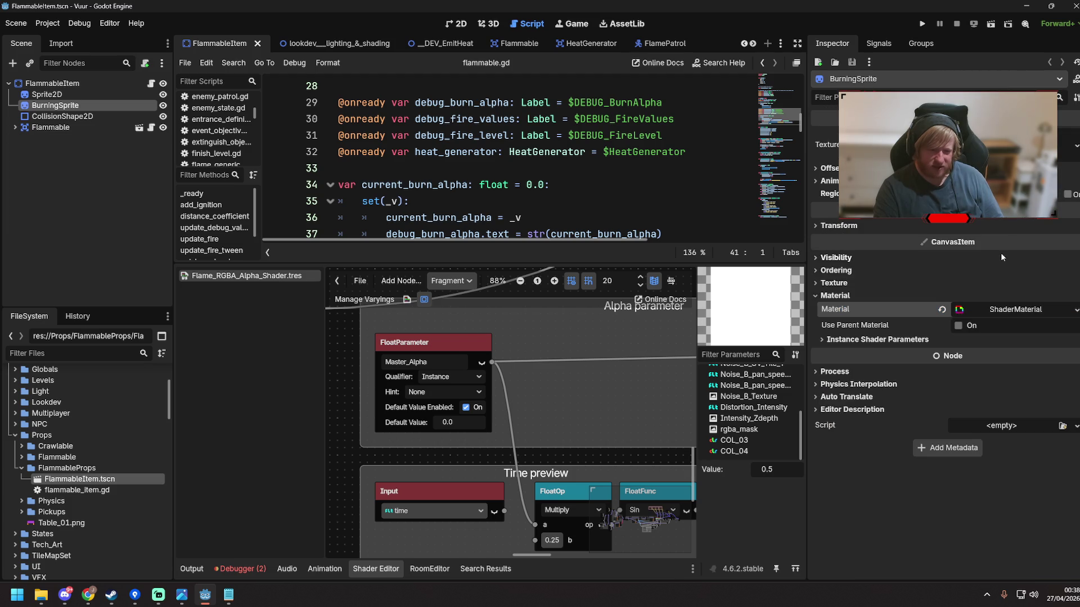
left_click(1007, 310)
scroll(976, 374, "down", 5)
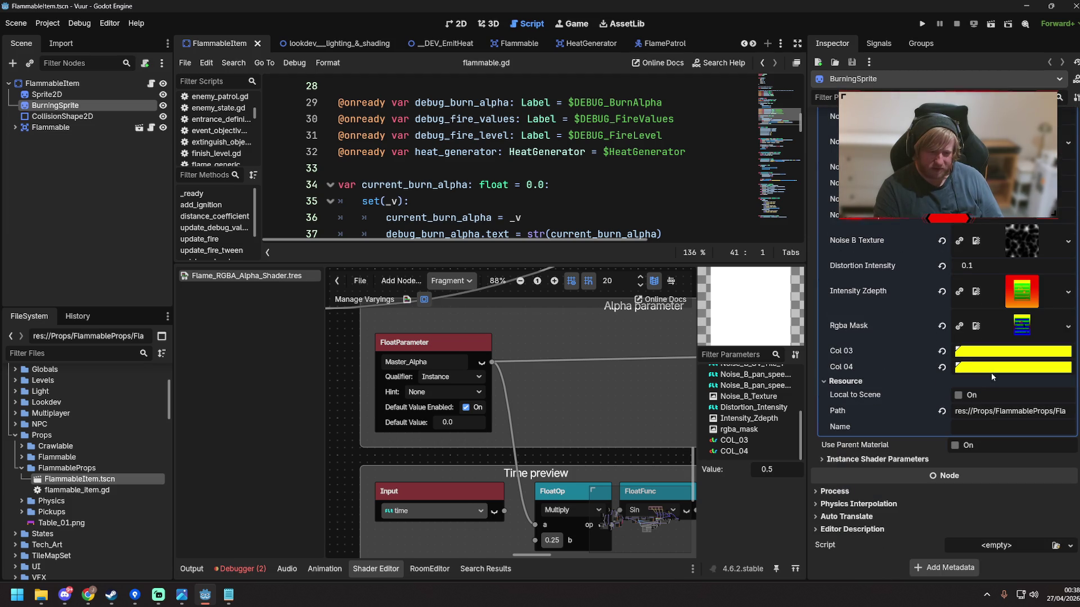
left_click(958, 395)
key("ctrl+s")
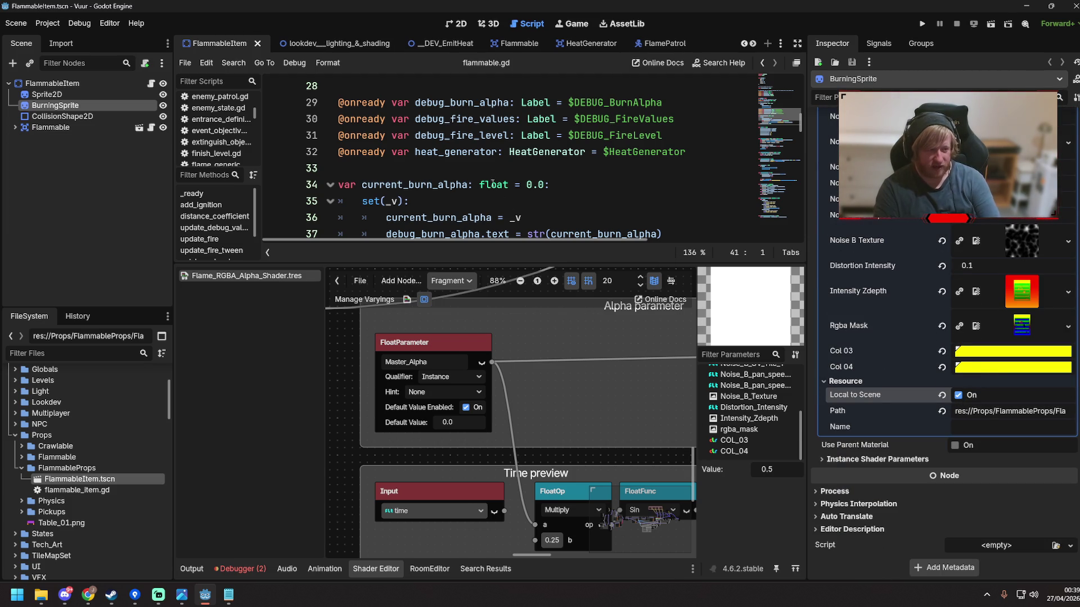
scroll(1033, 320, "up", 5)
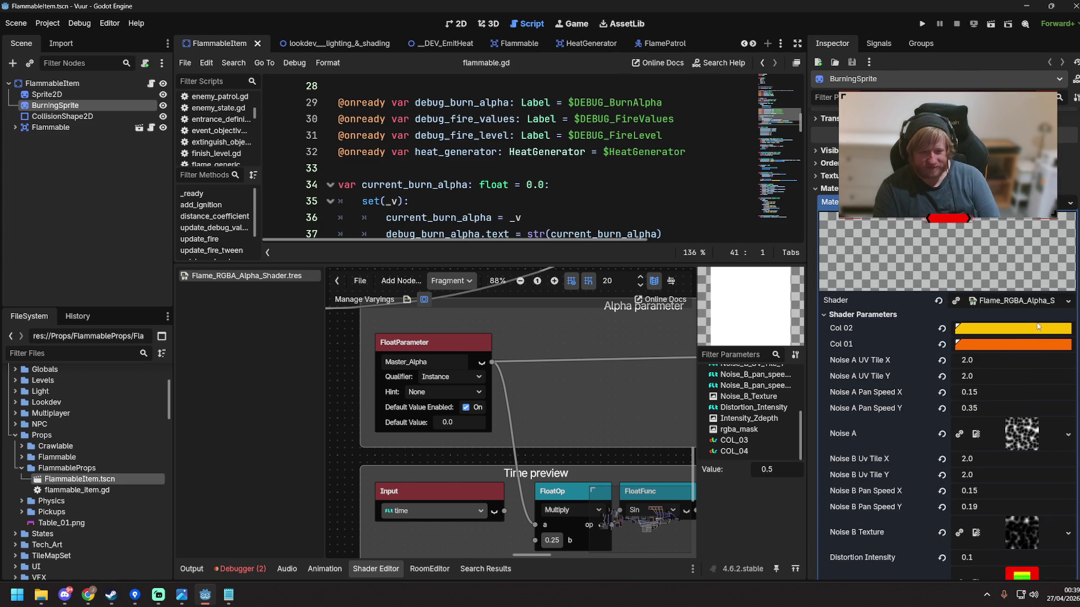
left_click(424, 343)
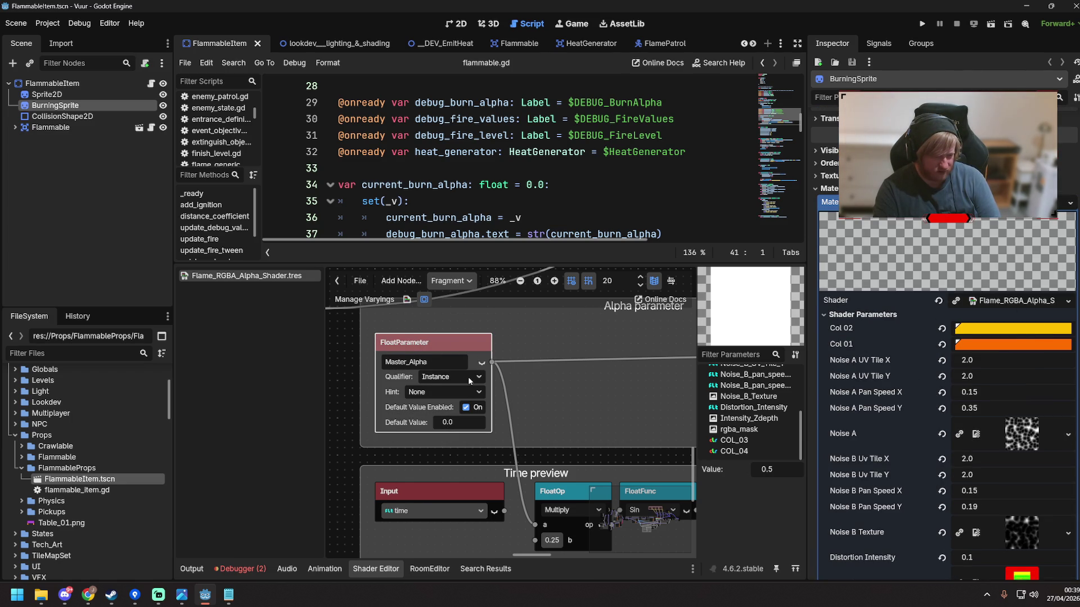
left_click(468, 377)
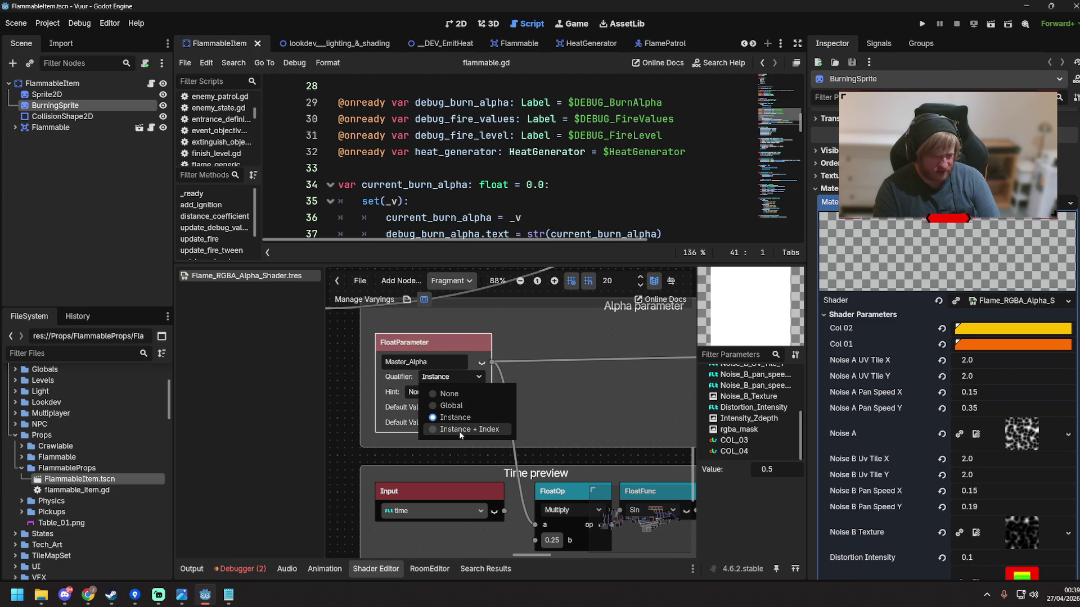
left_click(551, 336)
left_click(546, 338)
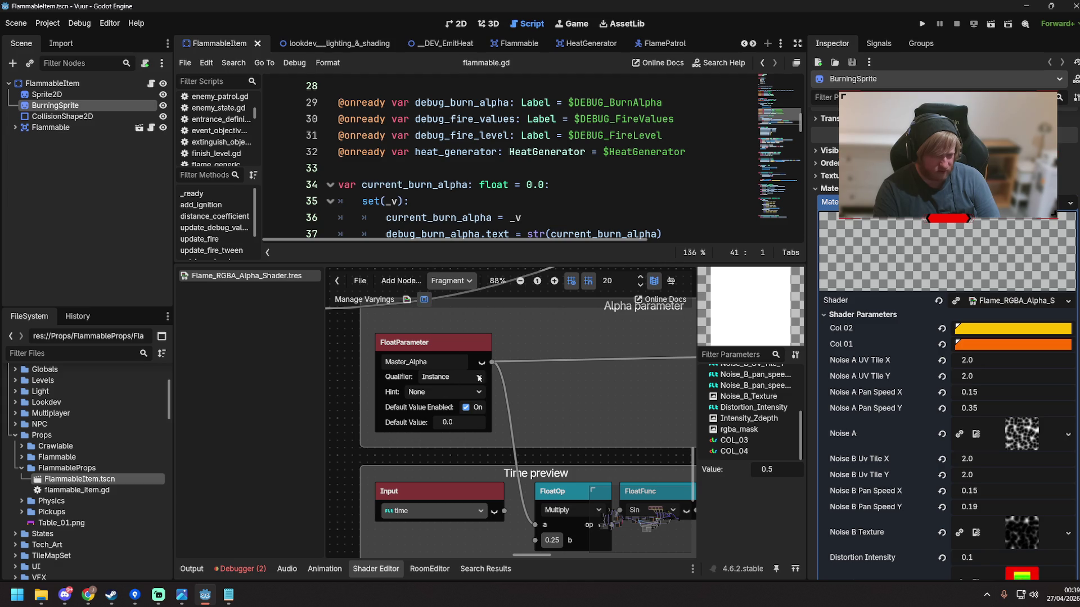
left_click_drag(584, 416, 464, 350)
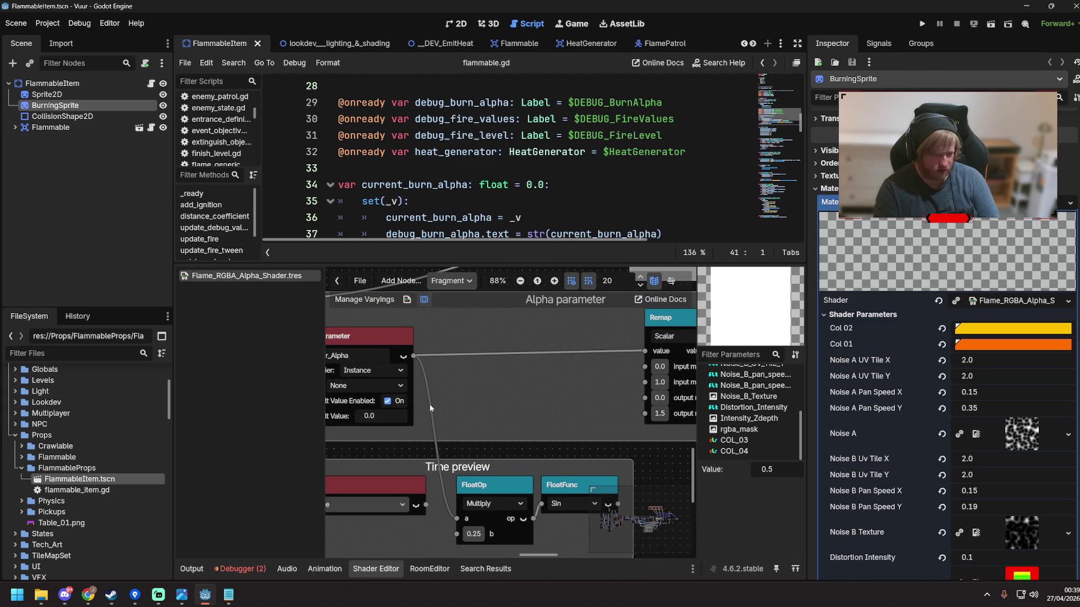
right_click(450, 506)
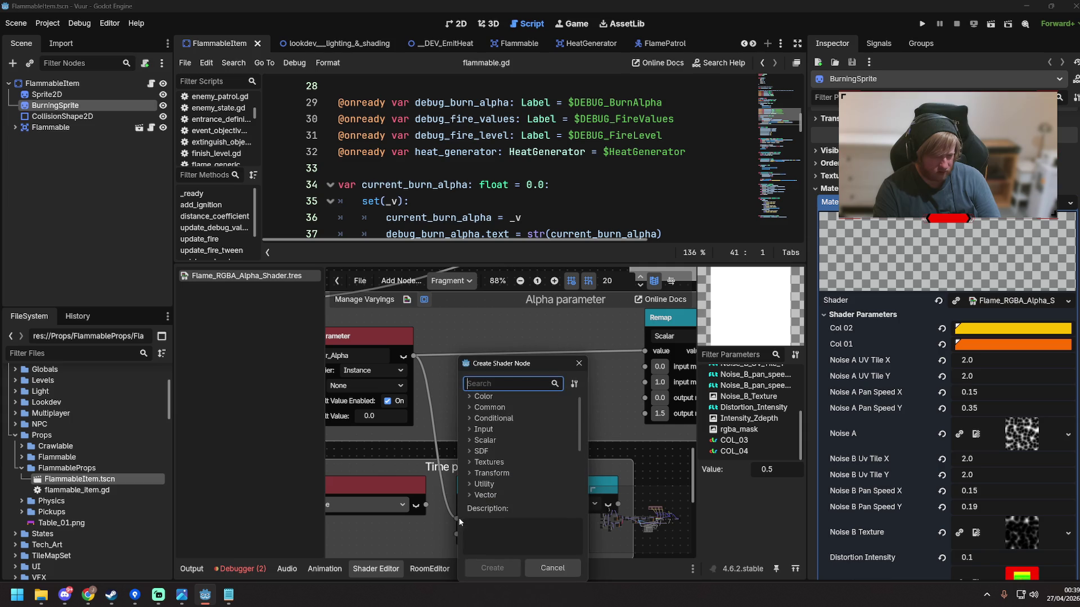
left_click(552, 568)
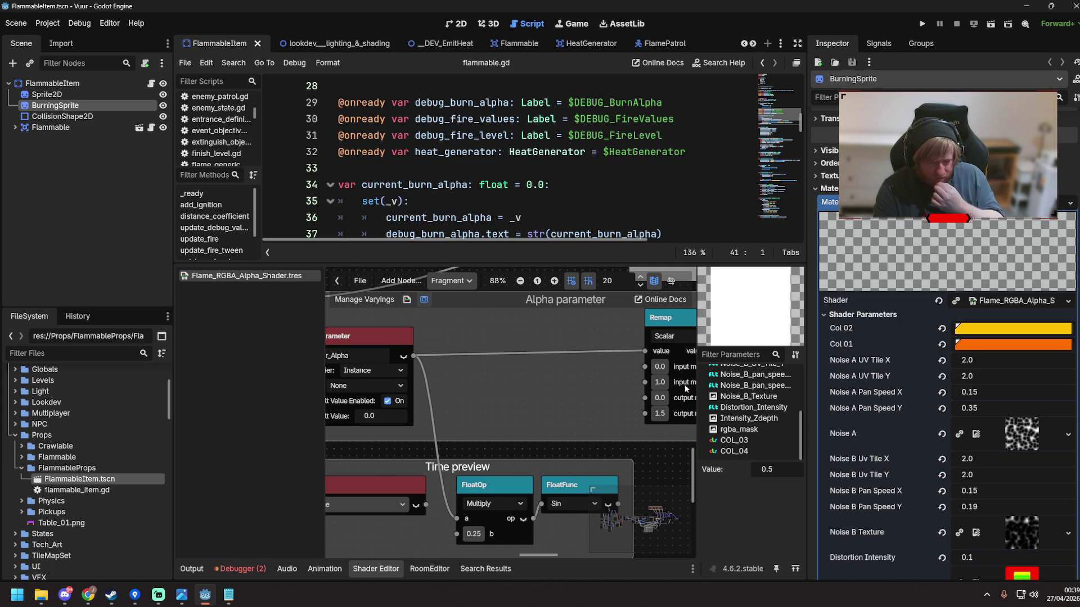
scroll(585, 394, "left", 3)
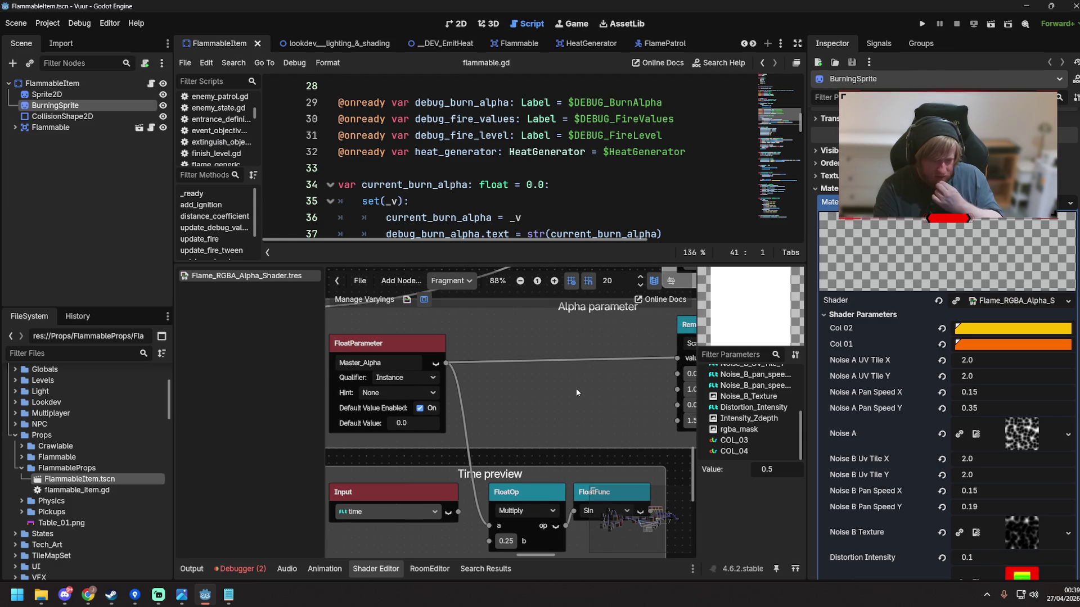
scroll(601, 389, "left", 2)
scroll(926, 431, "down", 5)
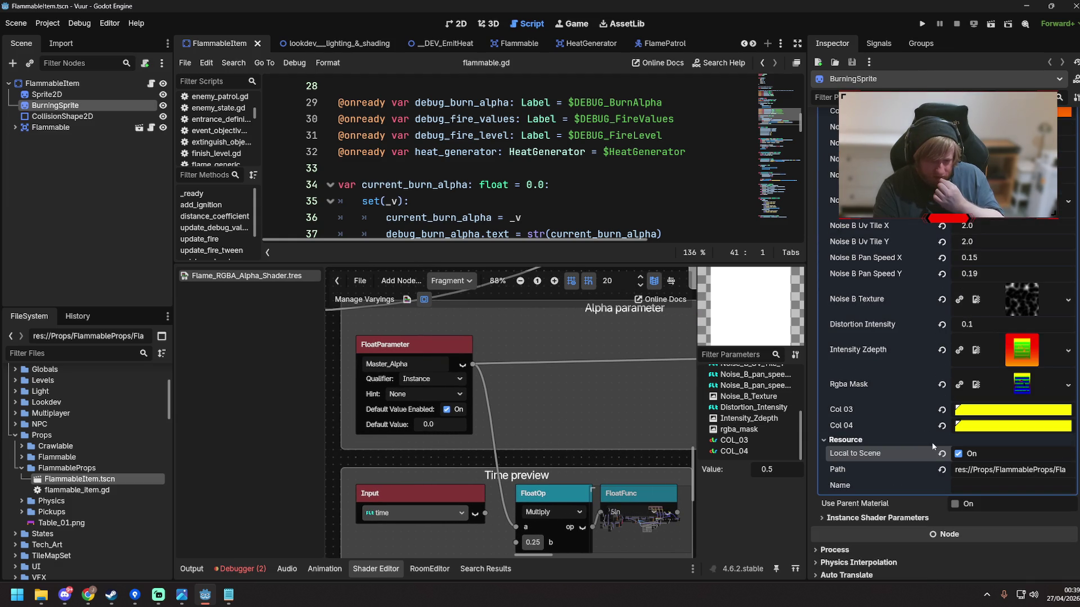
scroll(931, 446, "up", 2)
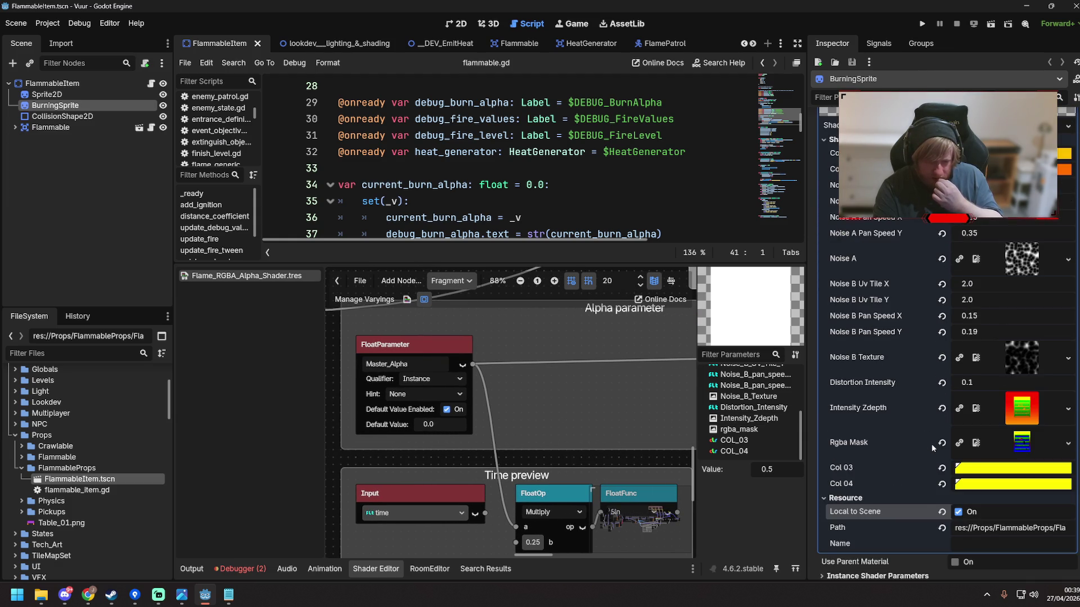
scroll(931, 447, "up", 2)
scroll(931, 448, "down", 2)
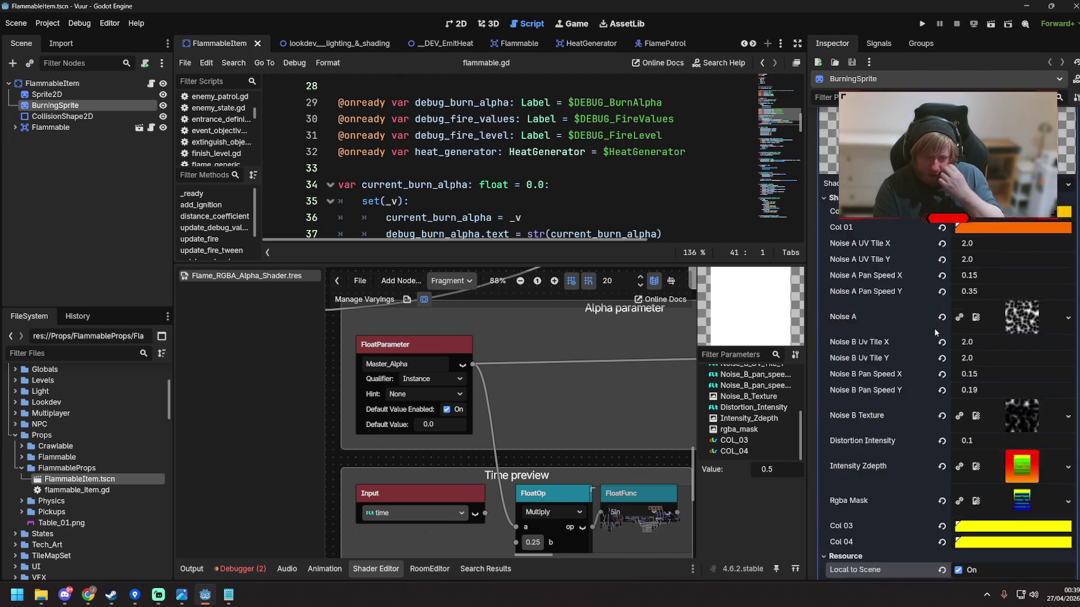
scroll(938, 332, "up", 8)
scroll(925, 388, "down", 8)
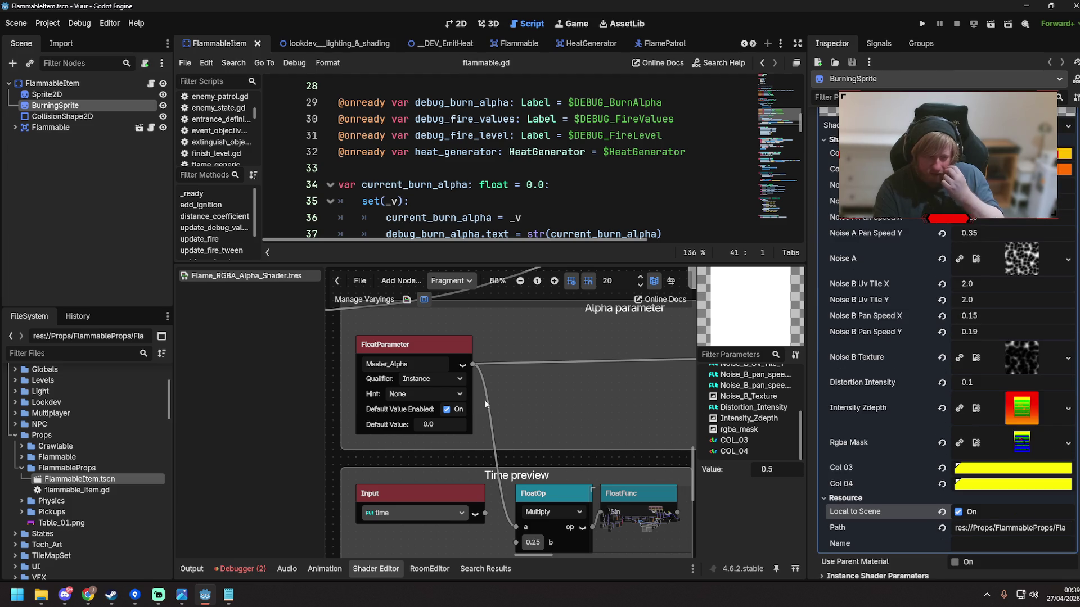
Try Master_Alpha's qualifier as Instance + Index and Global, finally leaving it None
left_click(429, 381)
left_click(436, 433)
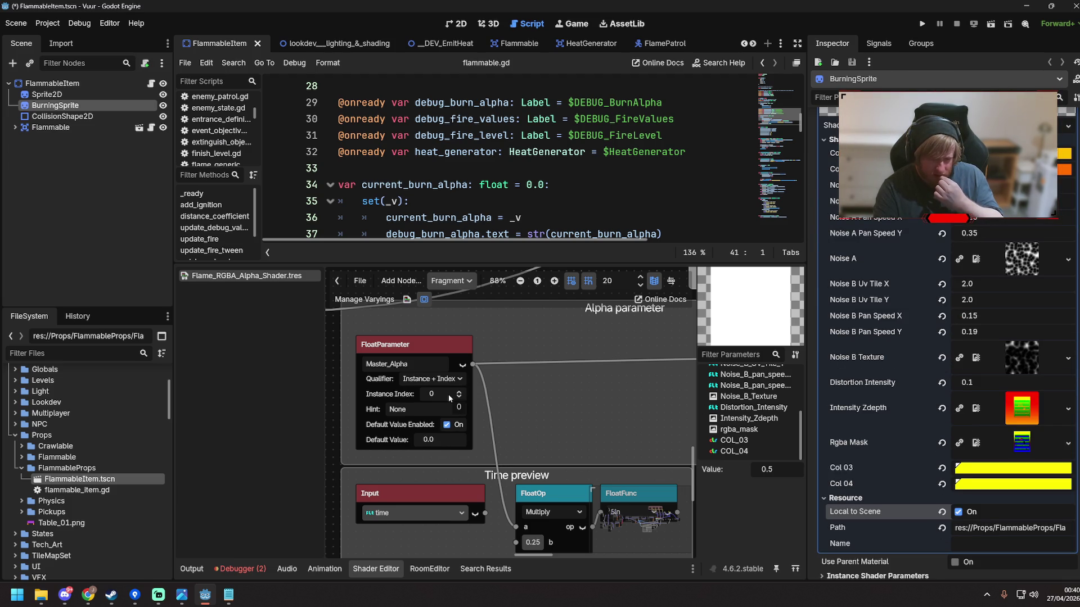
left_click(427, 379)
key("Escape")
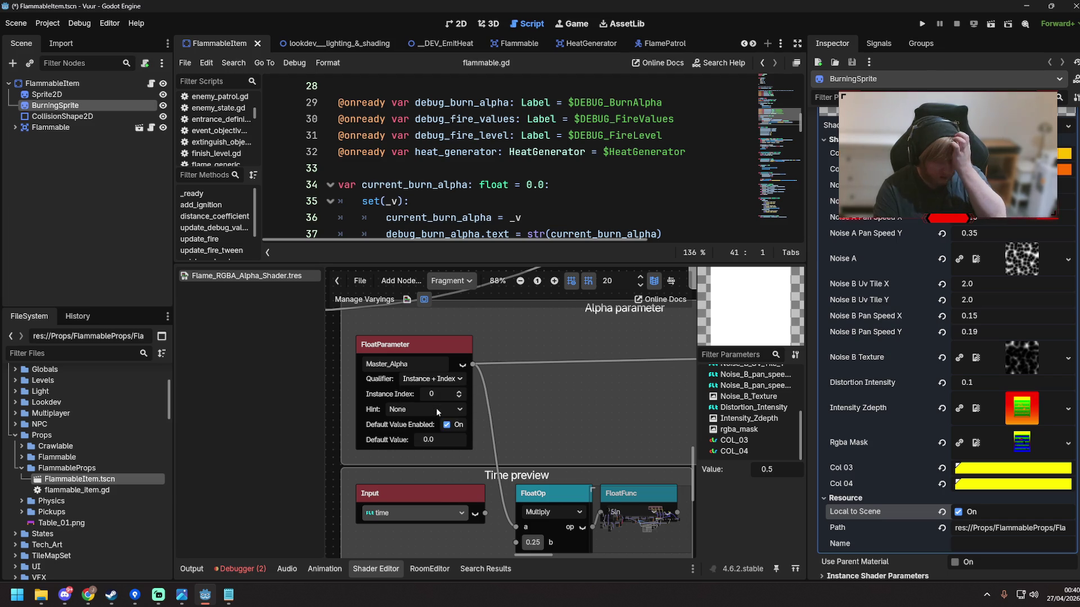
left_click(436, 407)
left_click(430, 380)
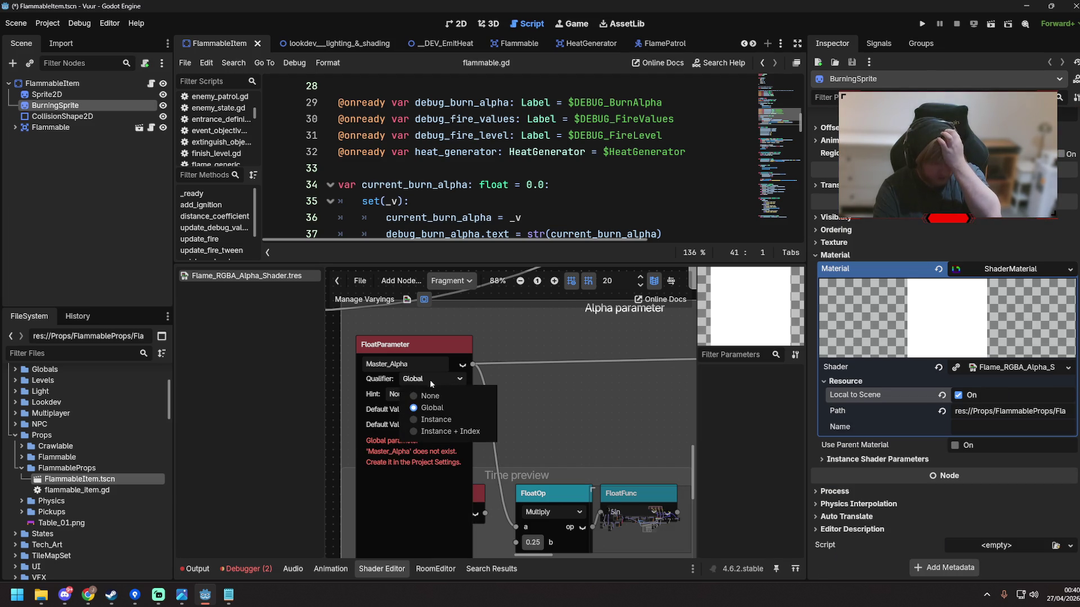
left_click(432, 393)
left_click(454, 393)
left_click(515, 393)
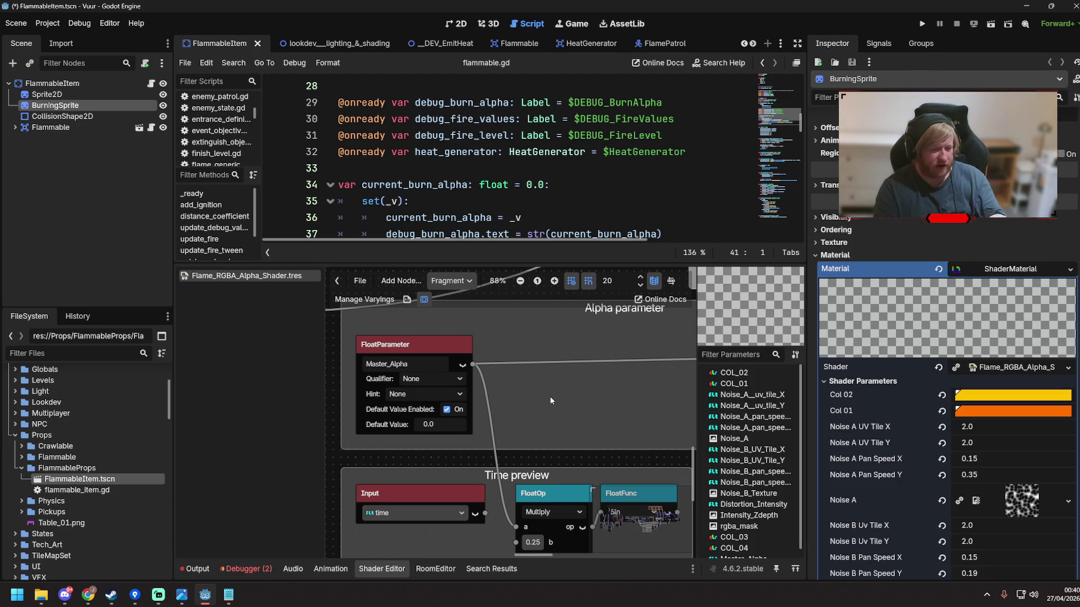
Save the FlammableItem scene and run the _DEV_EmitHeat test scene with F6
scroll(963, 434, "down", 5)
key("ctrl+s")
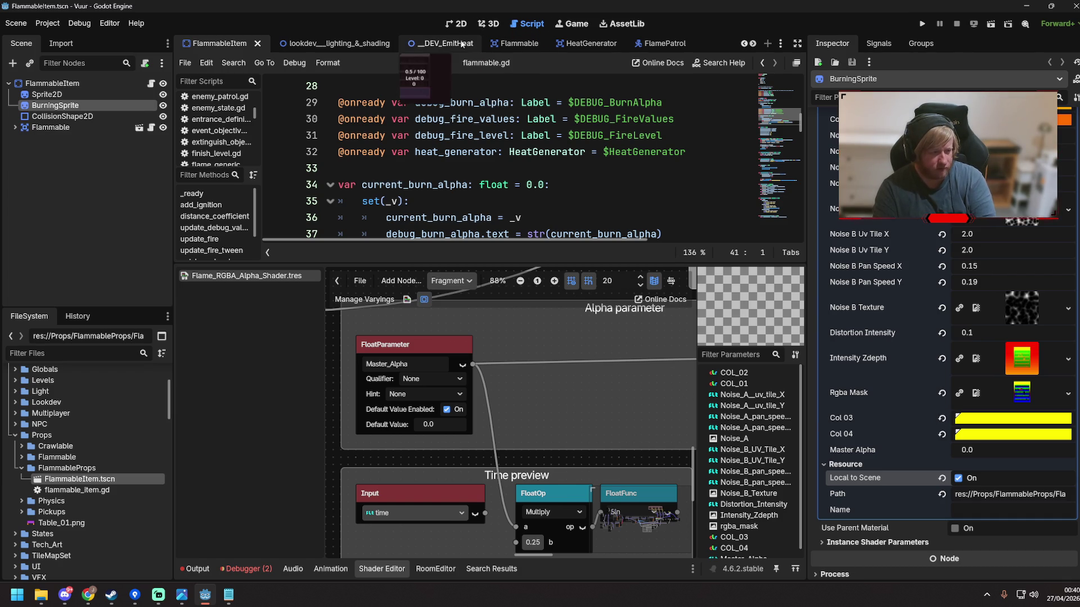
left_click(461, 43)
key("F6")
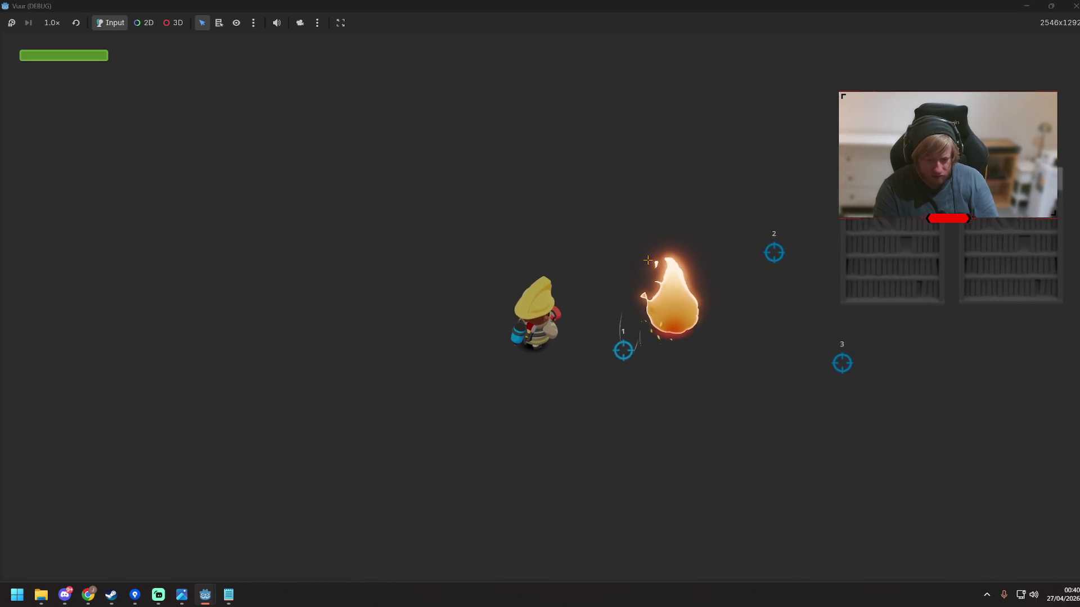
Walk the firefighter by both bookshelves, one burning to ROARING while the other stays grey, then close the game
key("d")
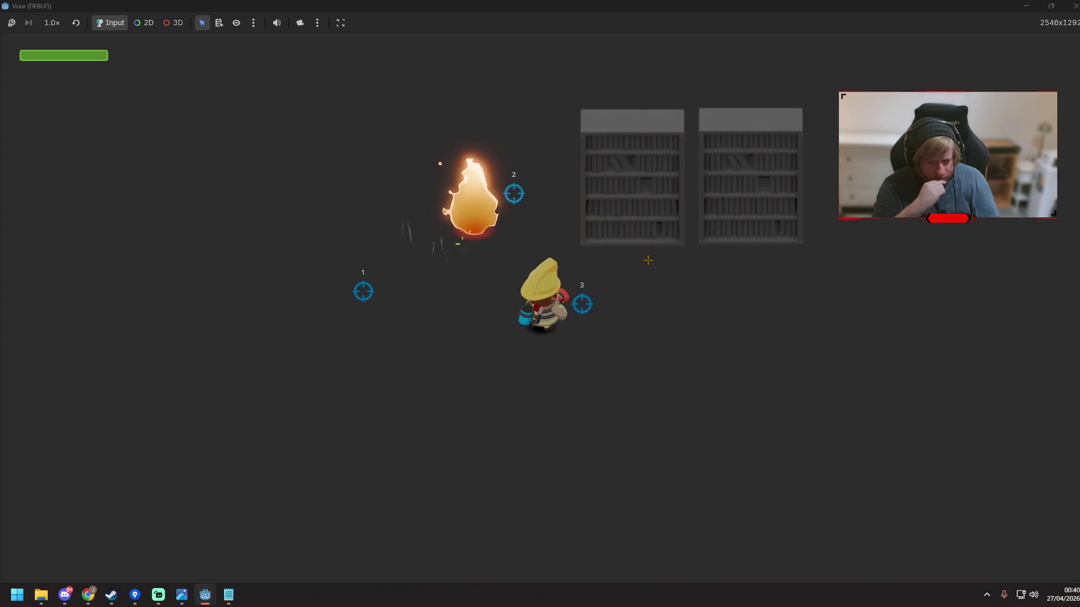
key("d")
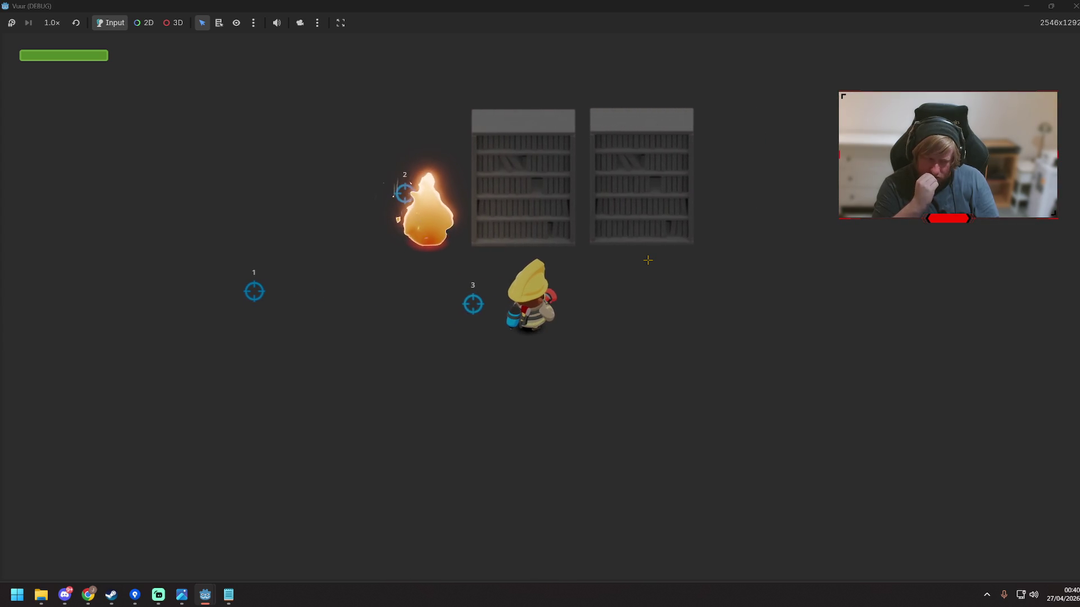
key("d")
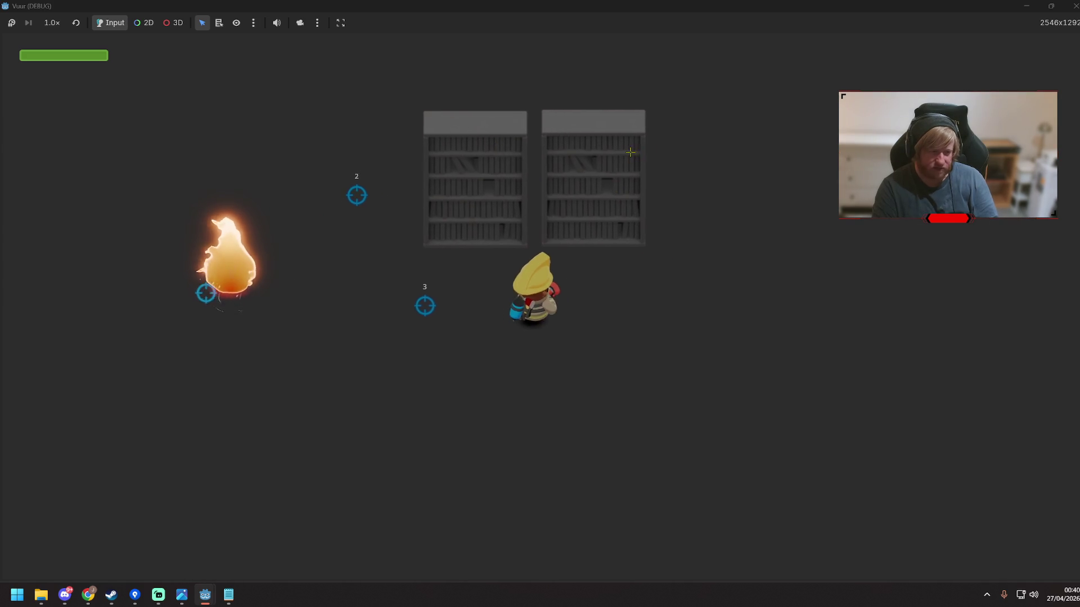
key("w+d")
key("s")
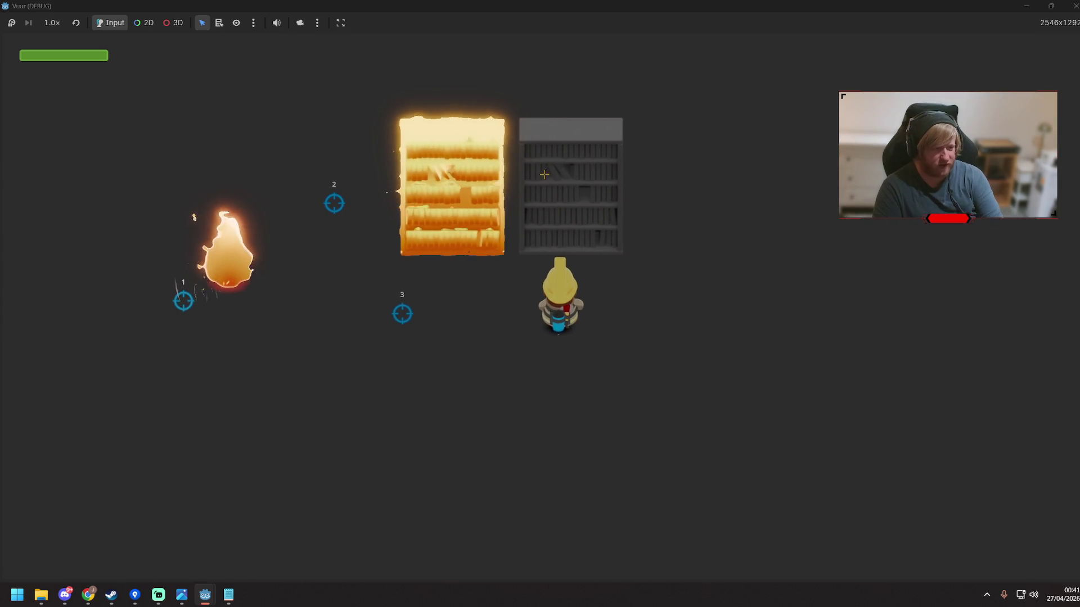
key("d")
key("s")
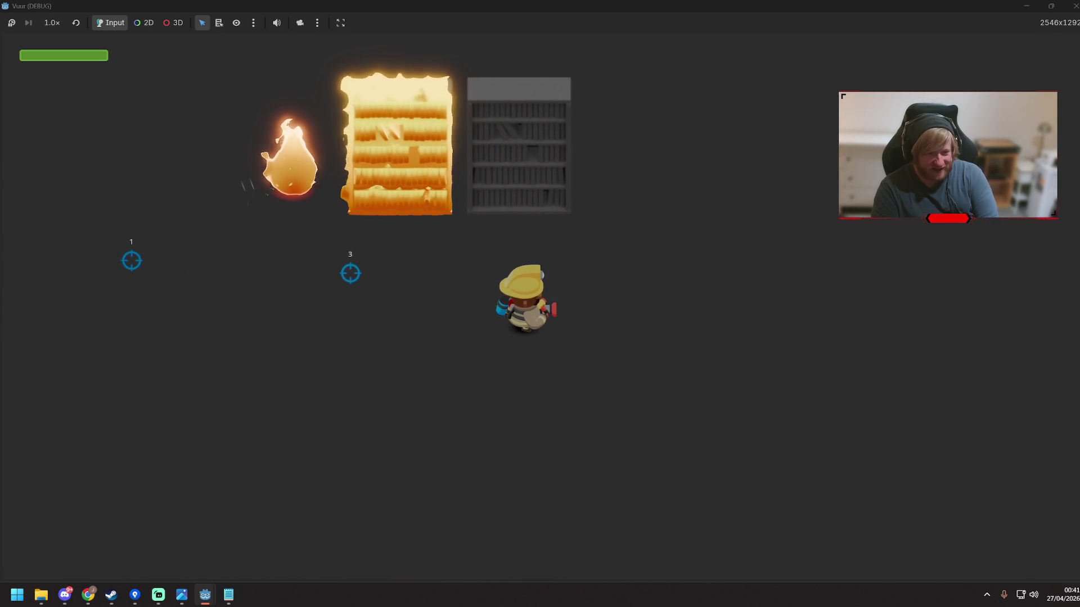
left_click(1075, 6)
Inspect the bookshelf nodes, then open FlammableItem and select its BurningSprite
left_click(467, 234)
left_click(457, 24)
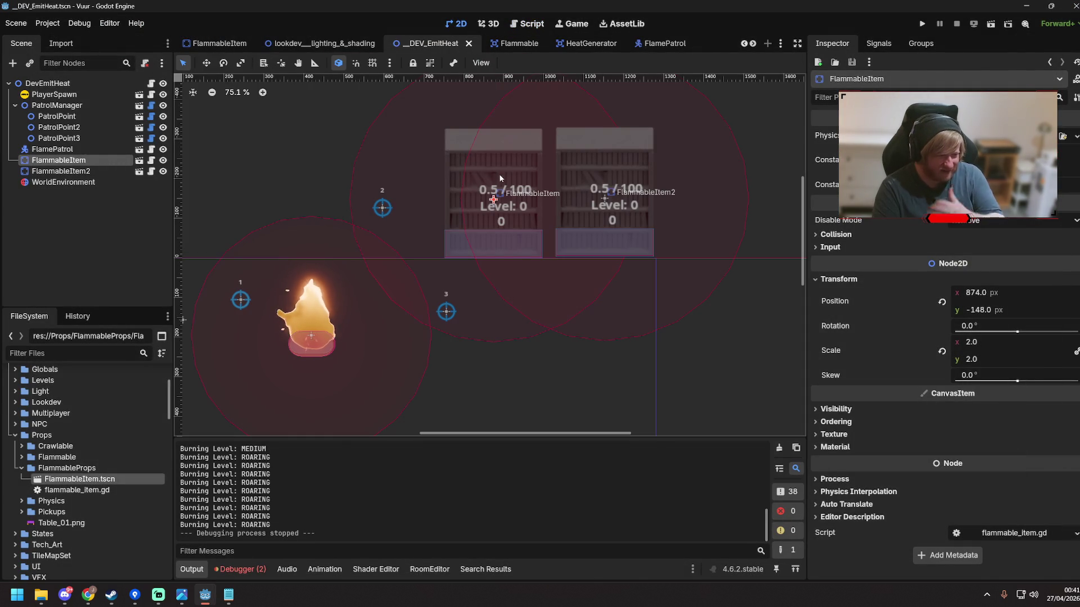
left_click(622, 161)
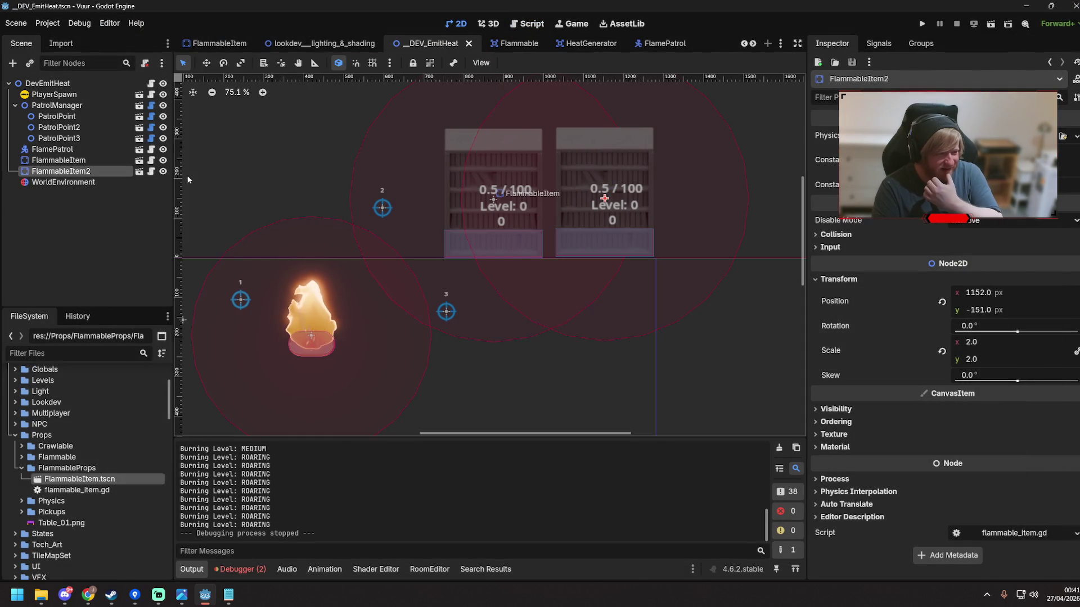
left_click(58, 162)
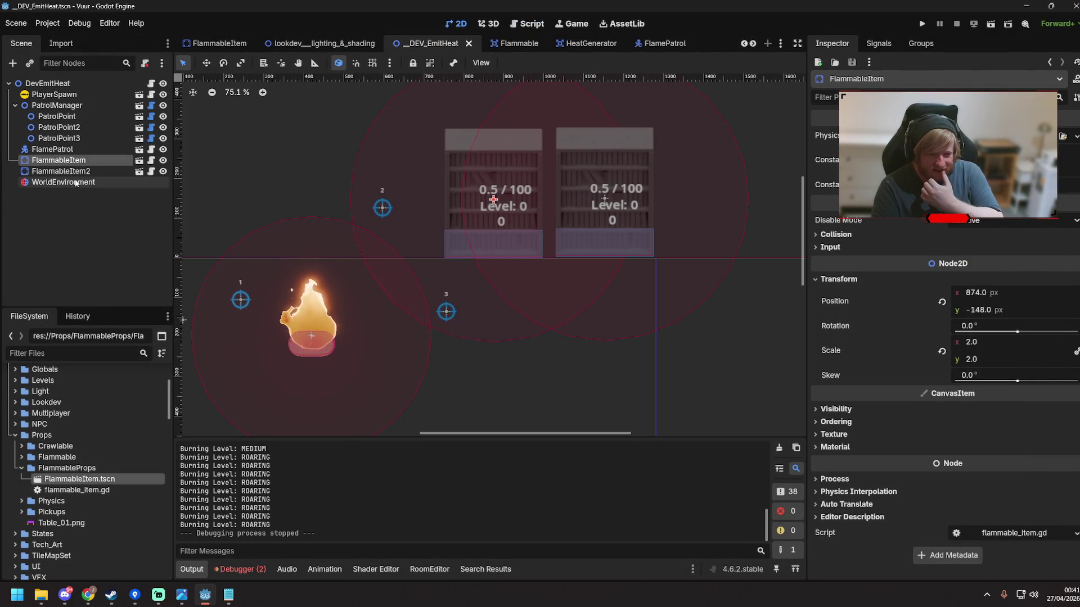
left_click(75, 183)
left_click(80, 171)
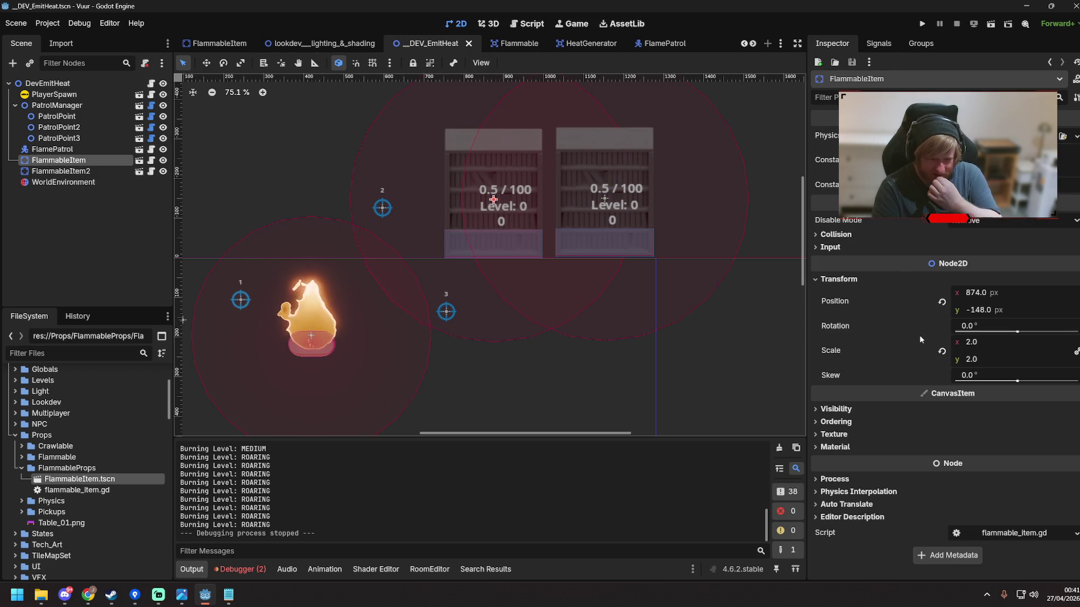
left_click(139, 161)
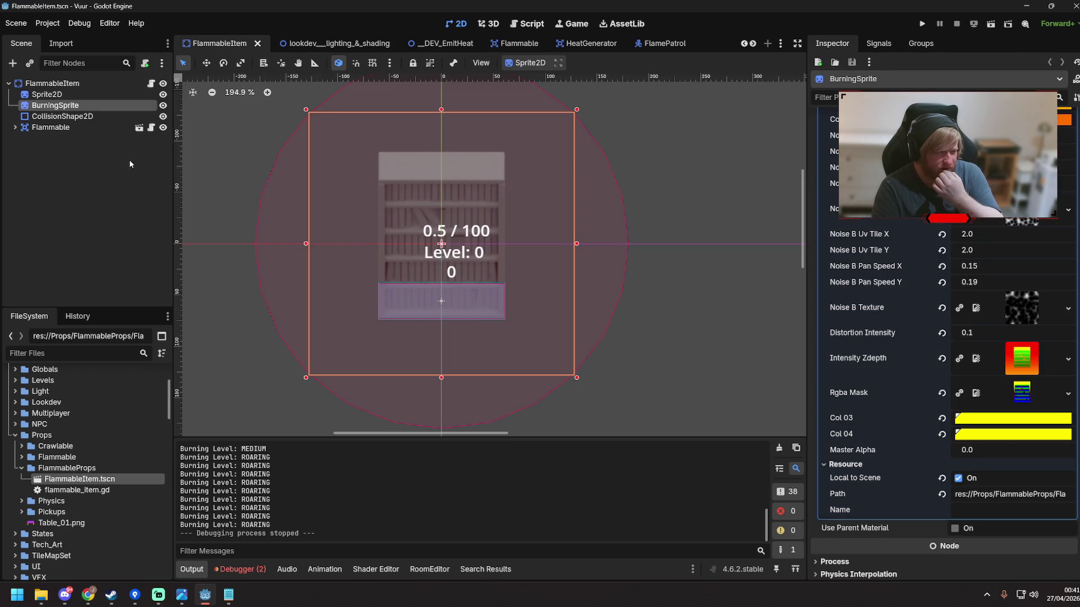
left_click(104, 106)
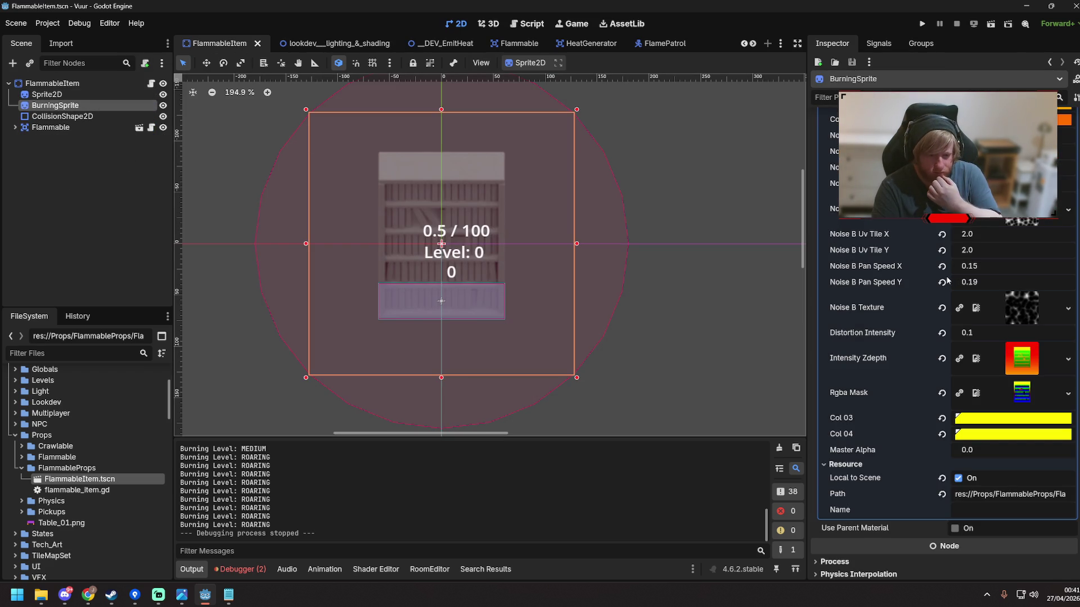
scroll(945, 352, "up", 5)
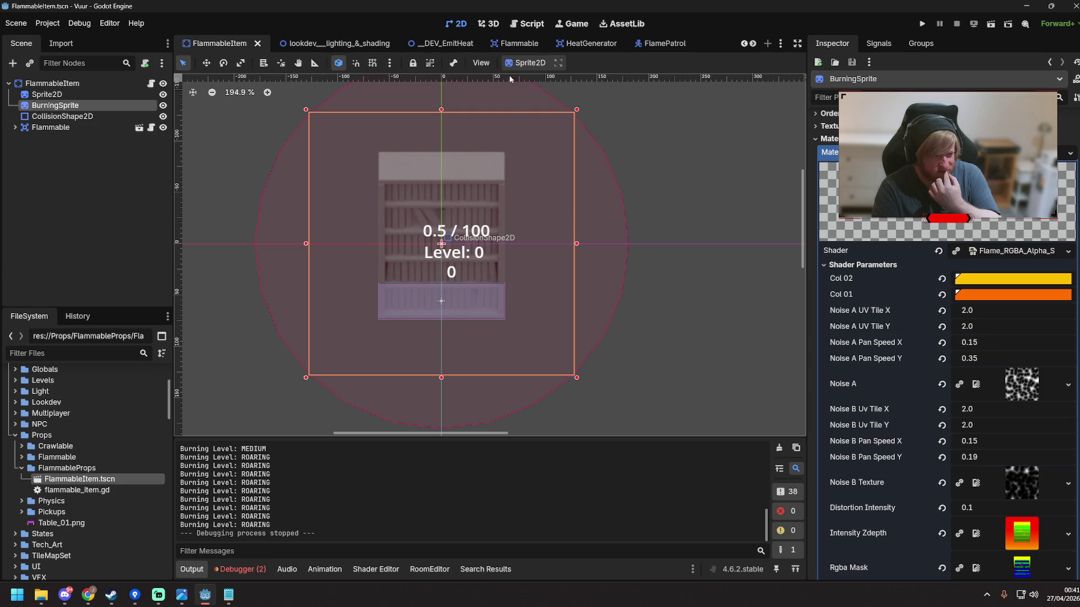
Delete FlammableItem2 from the __DEV_EmitHeat scene
left_click(437, 44)
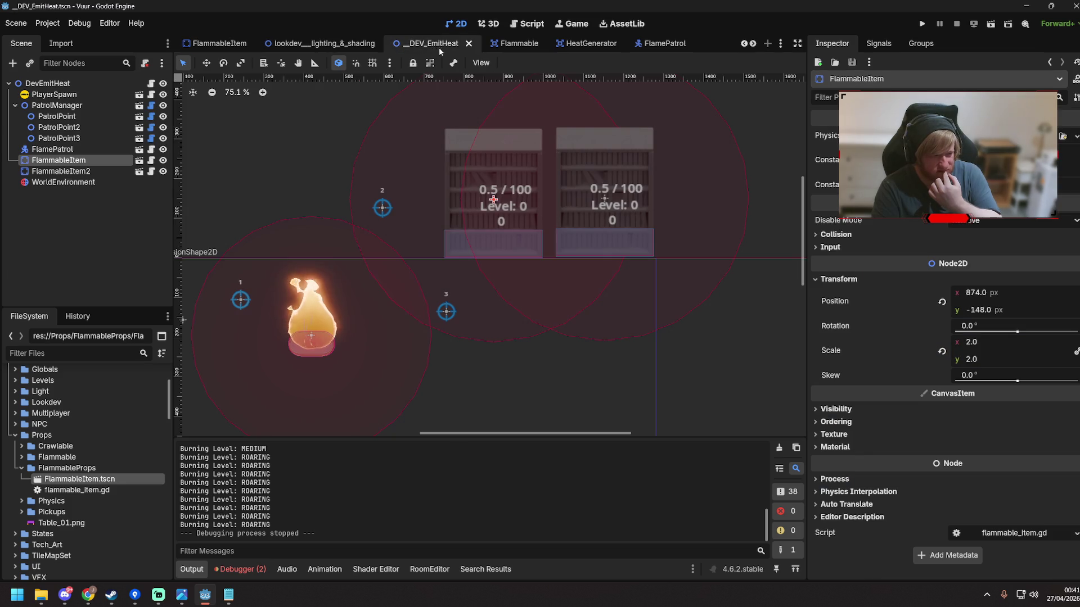
left_click(62, 171)
key("Delete")
key("Return")
Add a new FlammableItem.tscn bookshelf at scale 2 beside the first one and save the scene
mouse_move(82, 482)
left_mouse_down()
mouse_move(565, 256)
mouse_move(608, 198)
left_mouse_up()
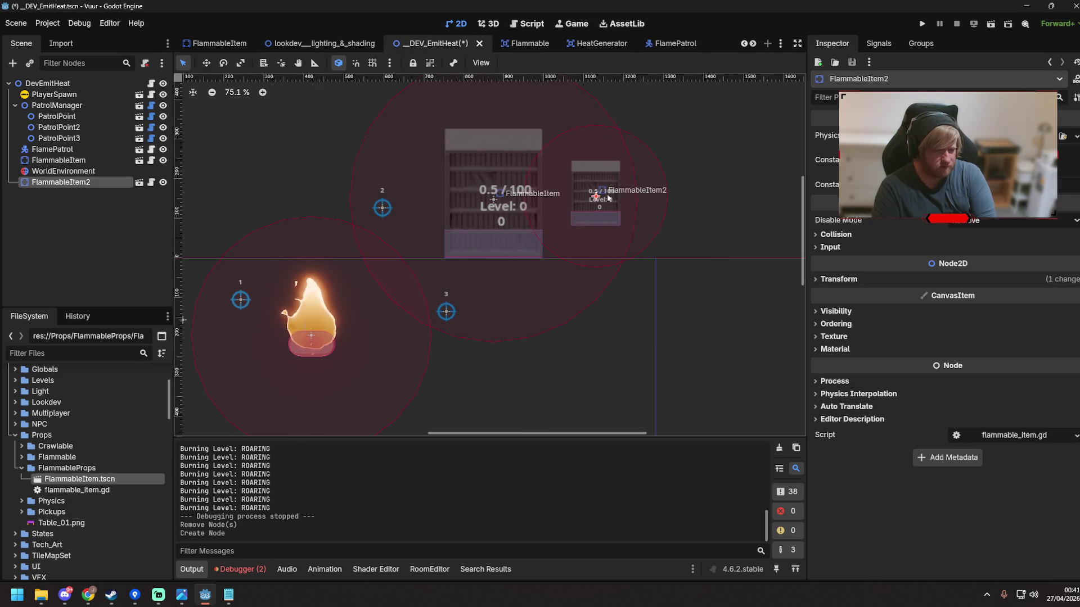
left_click(818, 280)
left_click(976, 344)
type("2")
key("Return")
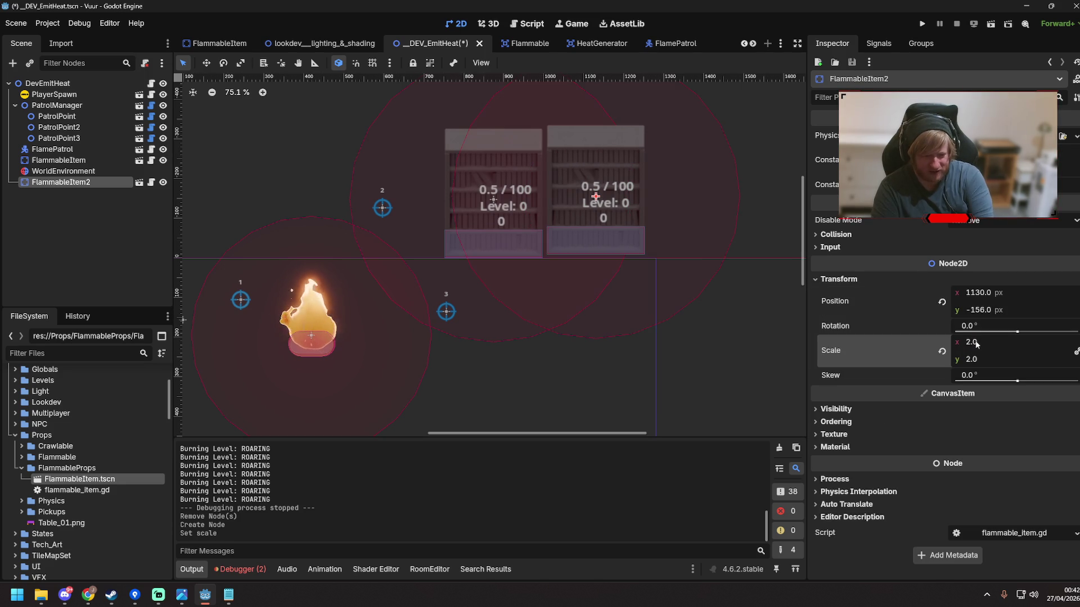
left_click_drag(571, 206, 579, 209)
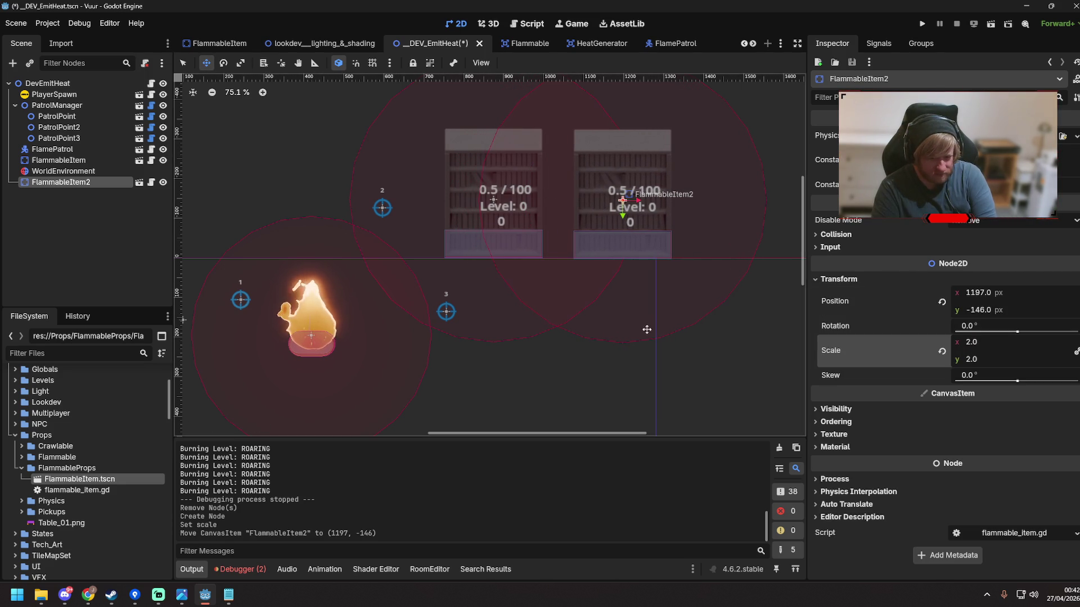
key("q")
key("ctrl+s")
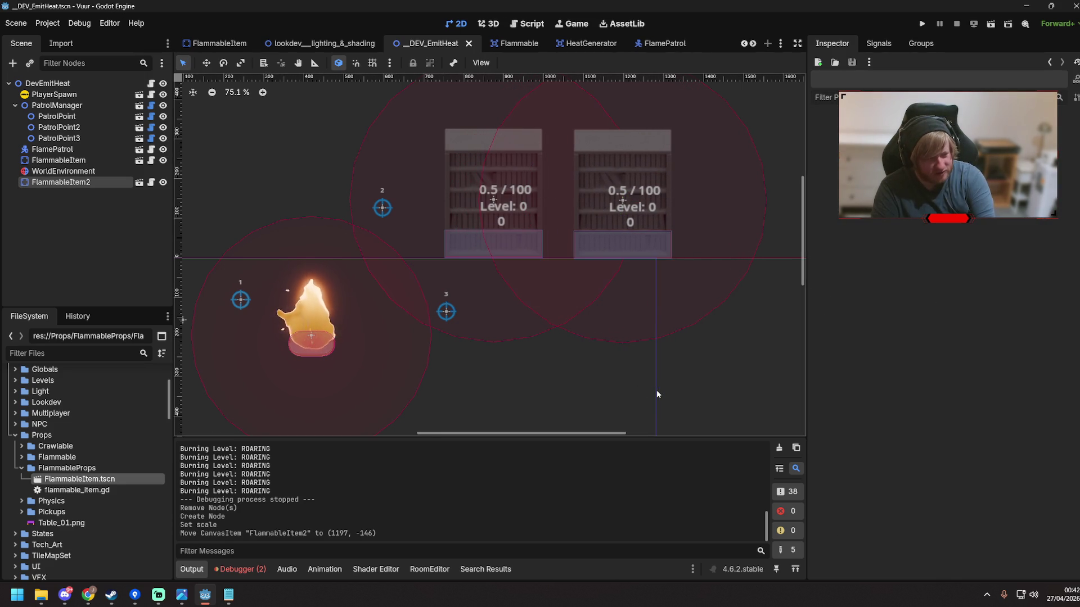
Run the scene with F6, walk the firefighter to the bookshelves and spray water at them
key("F6")
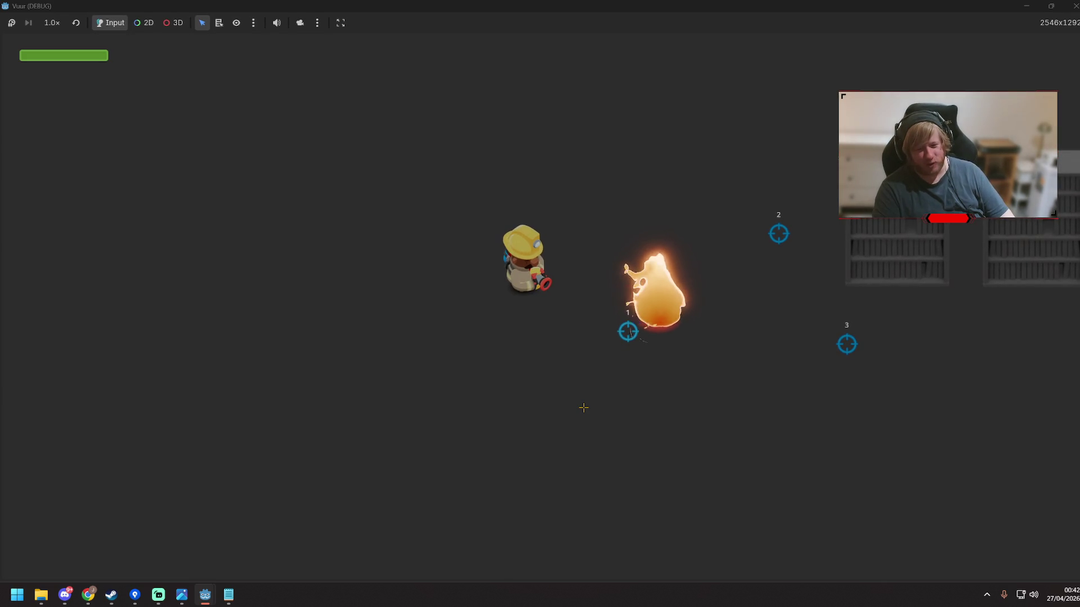
key("d")
key("s")
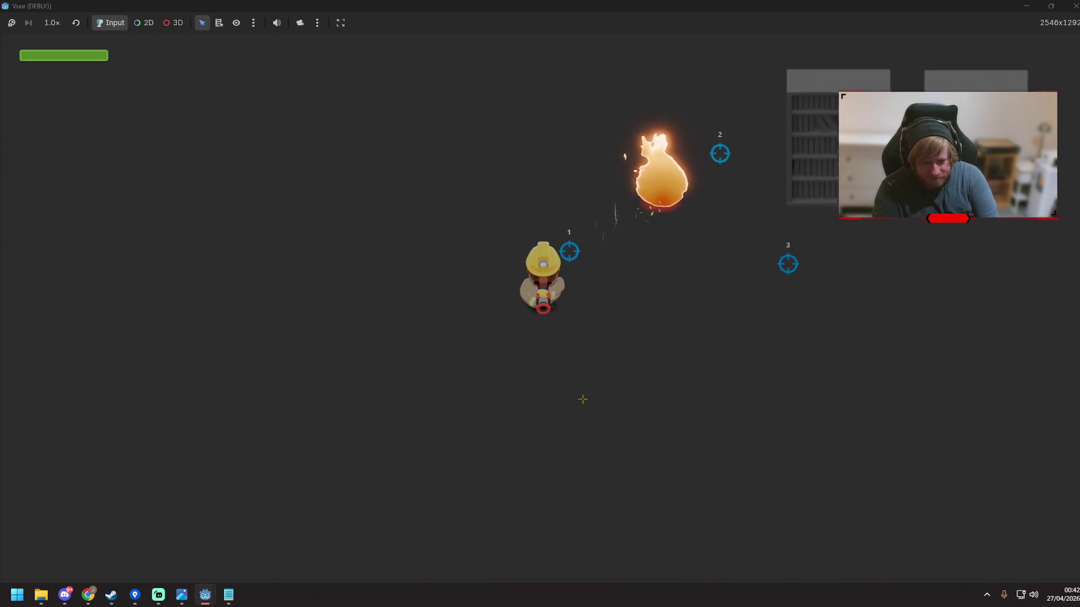
key("w")
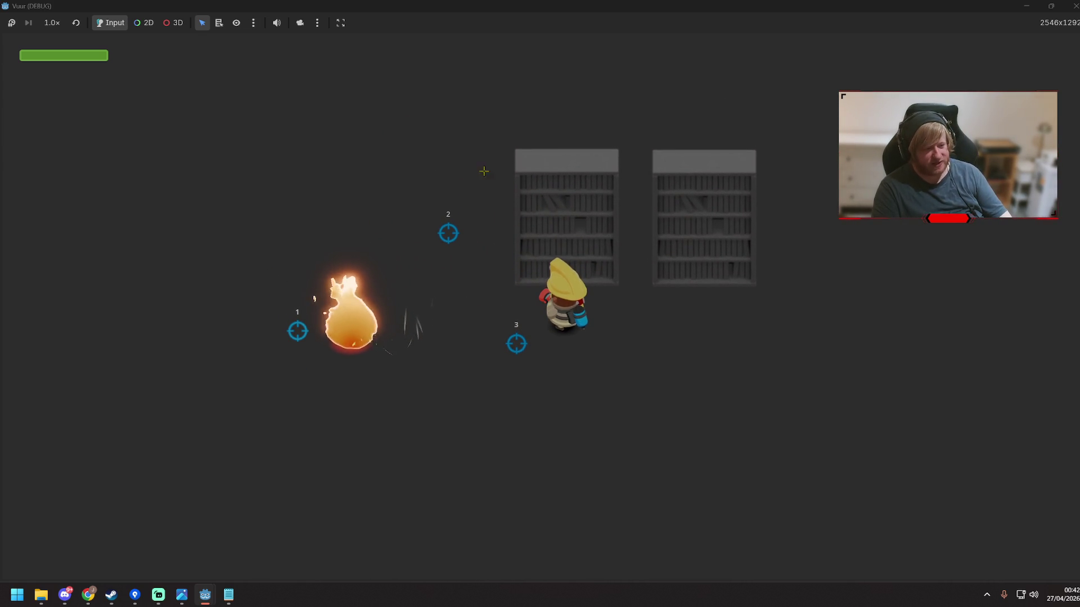
key("d")
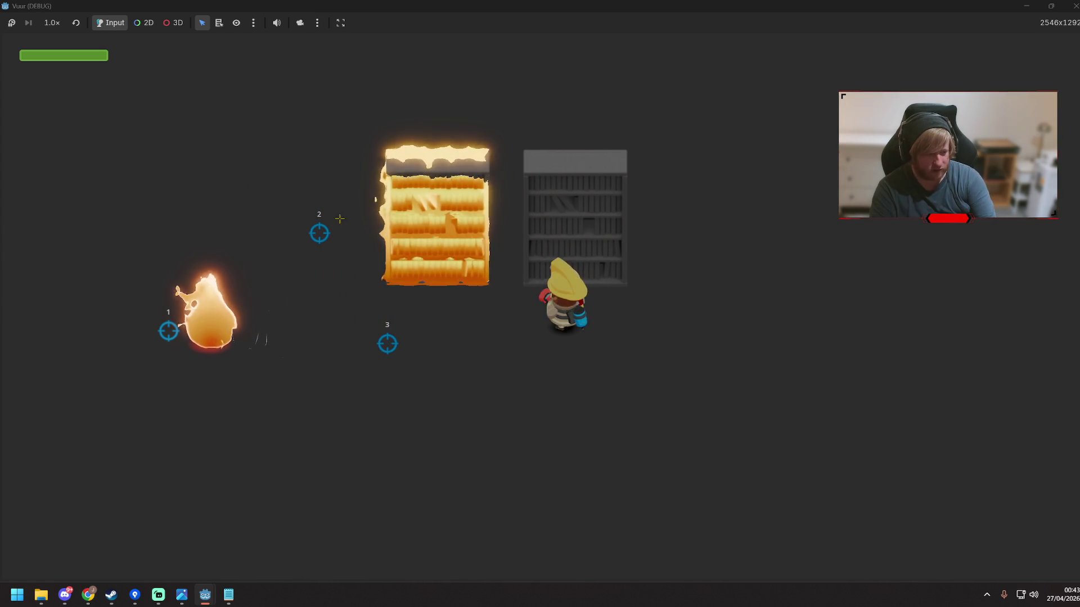
left_click(735, 134)
Stop the game, move FlammableItem2 above WorldEnvironment, and select FlammableItem's BurningSprite node
key("F8")
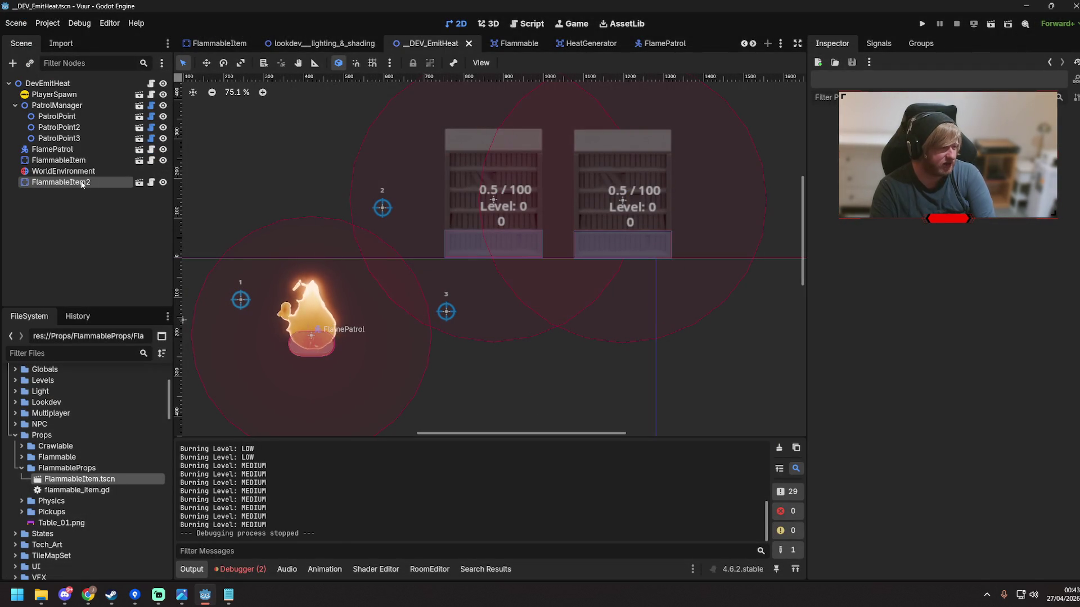
left_click_drag(87, 171, 87, 171)
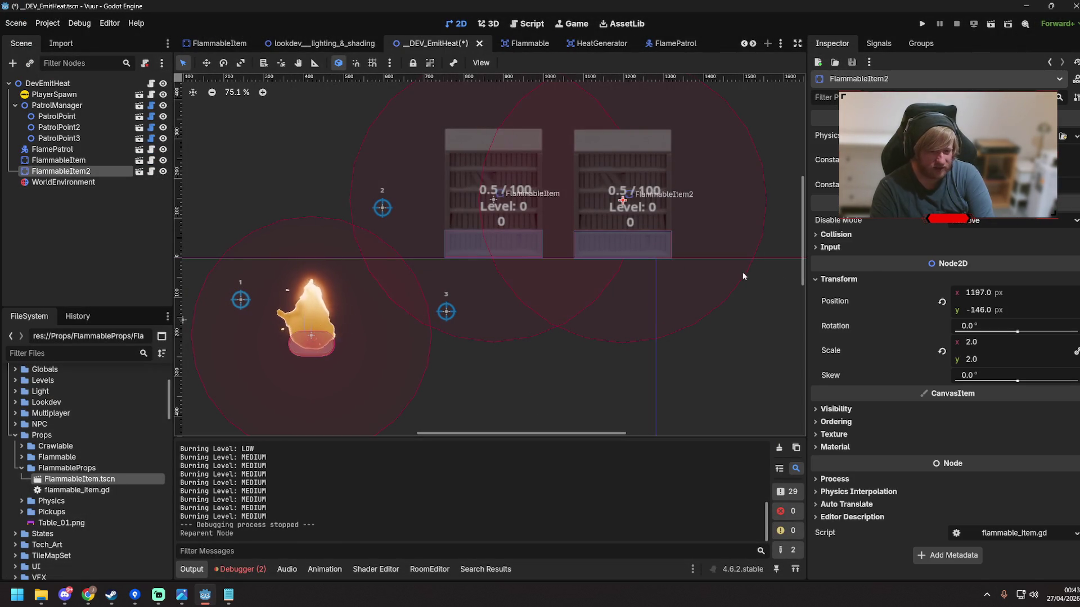
key("ctrl+Tab")
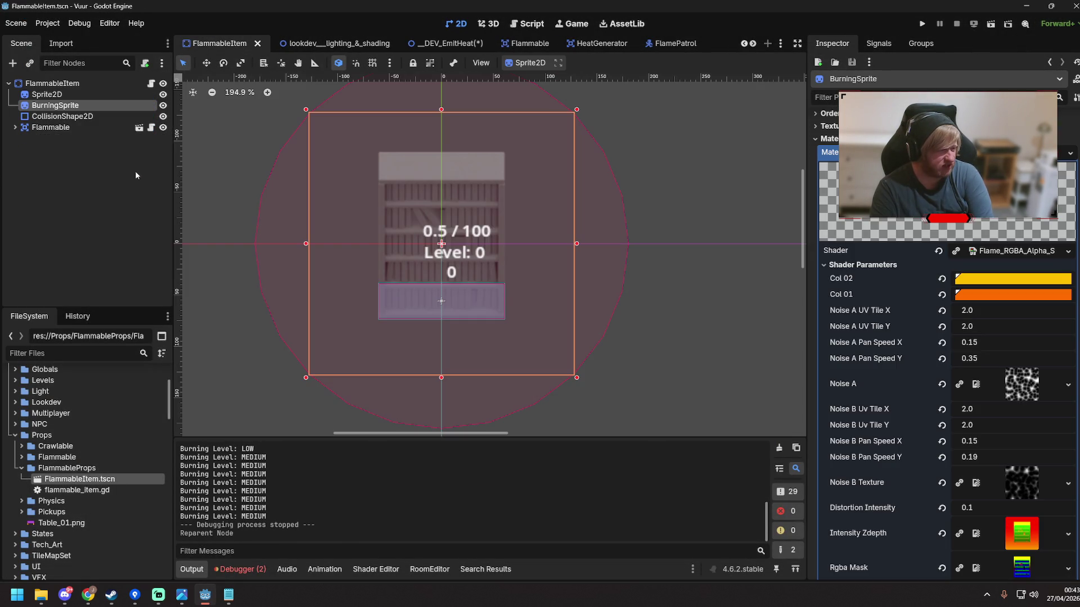
left_click(56, 117)
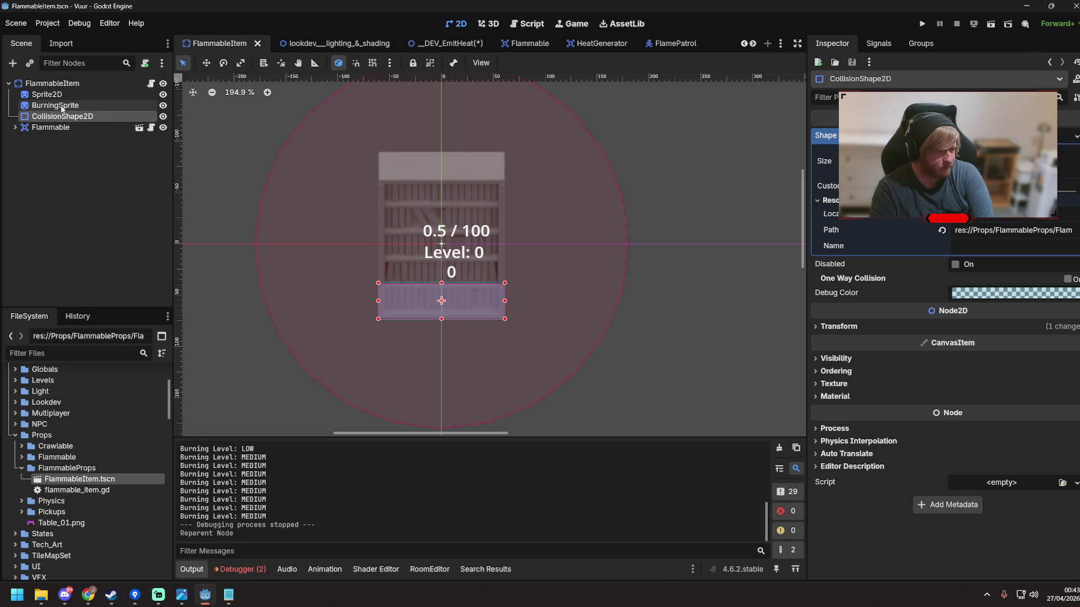
left_click(62, 107)
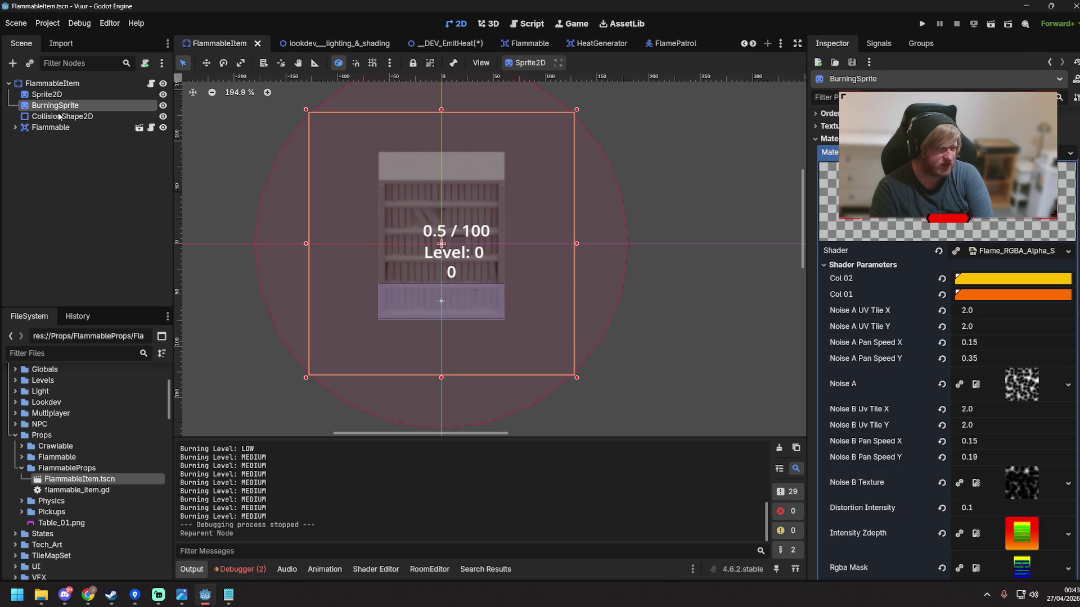
left_click(55, 140)
left_click(60, 128)
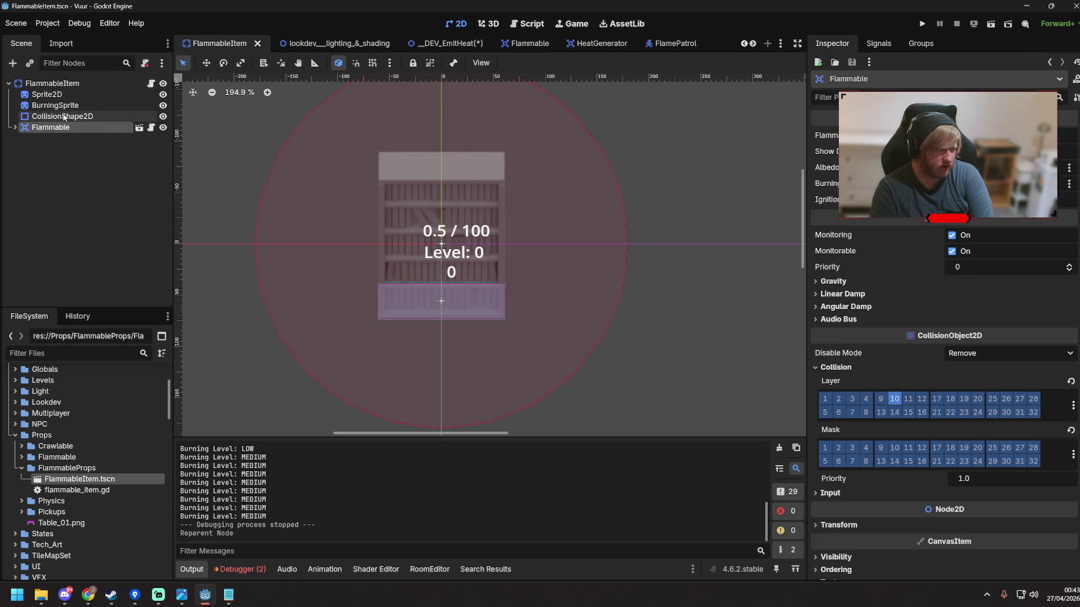
left_click(63, 117)
left_click(63, 106)
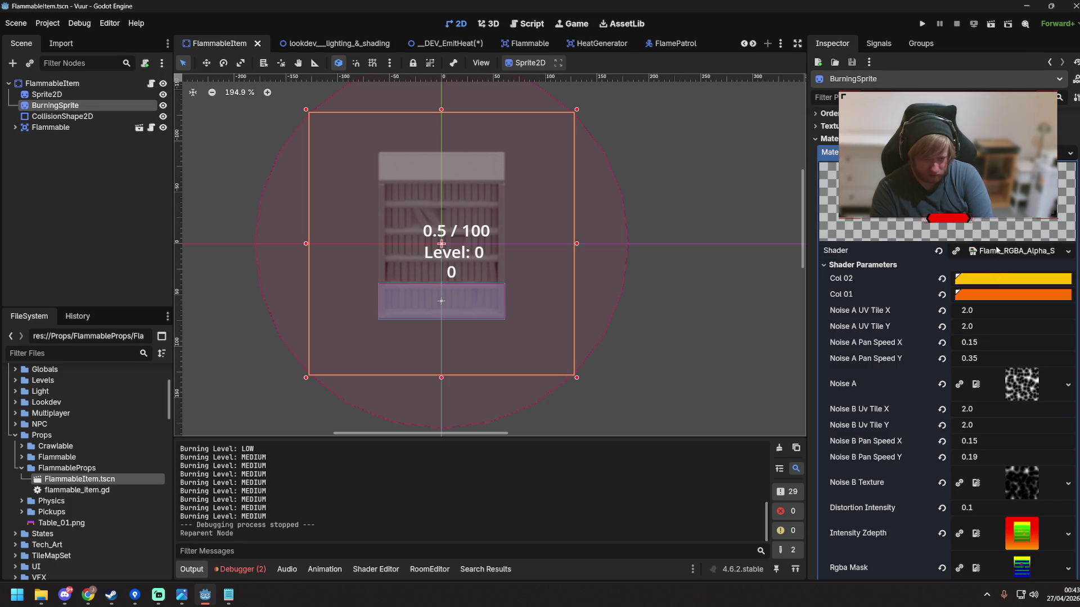
Inspect BurningSprite's ShaderMaterial and flame shader Master_Alpha parameter, then save FlammableItem
left_click(878, 152)
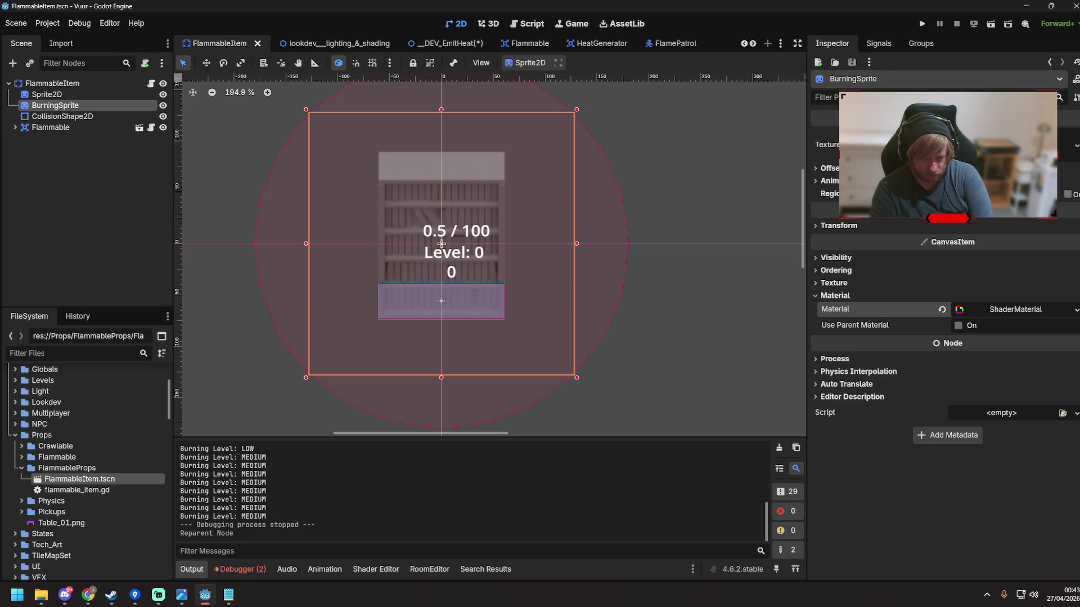
left_click(997, 315)
scroll(855, 322, "down", 5)
scroll(855, 323, "up", 5)
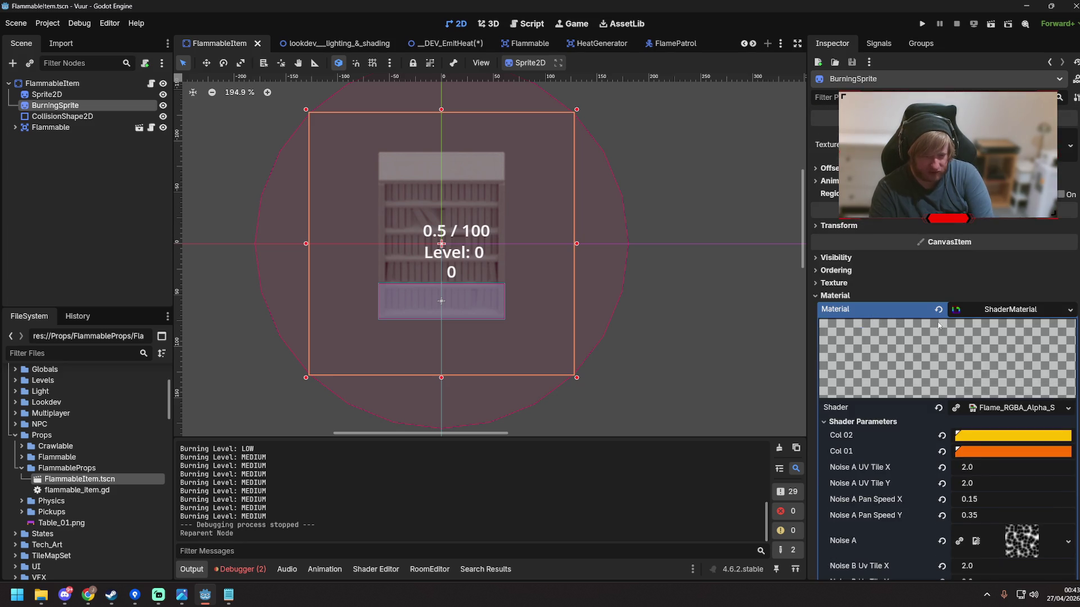
scroll(938, 325, "down", 5)
scroll(847, 439, "up", 5)
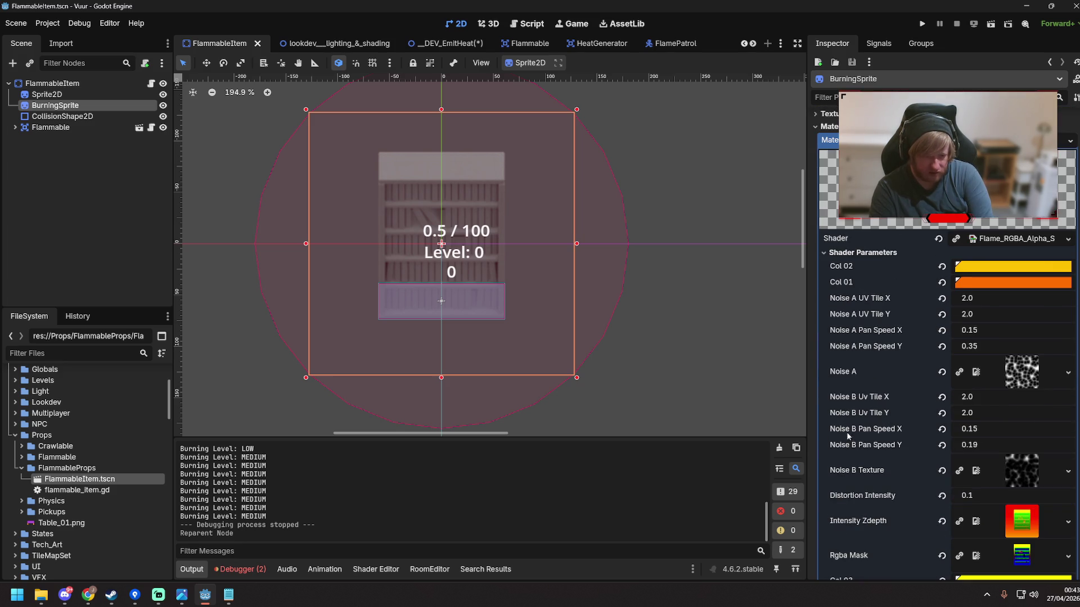
left_click(1000, 240)
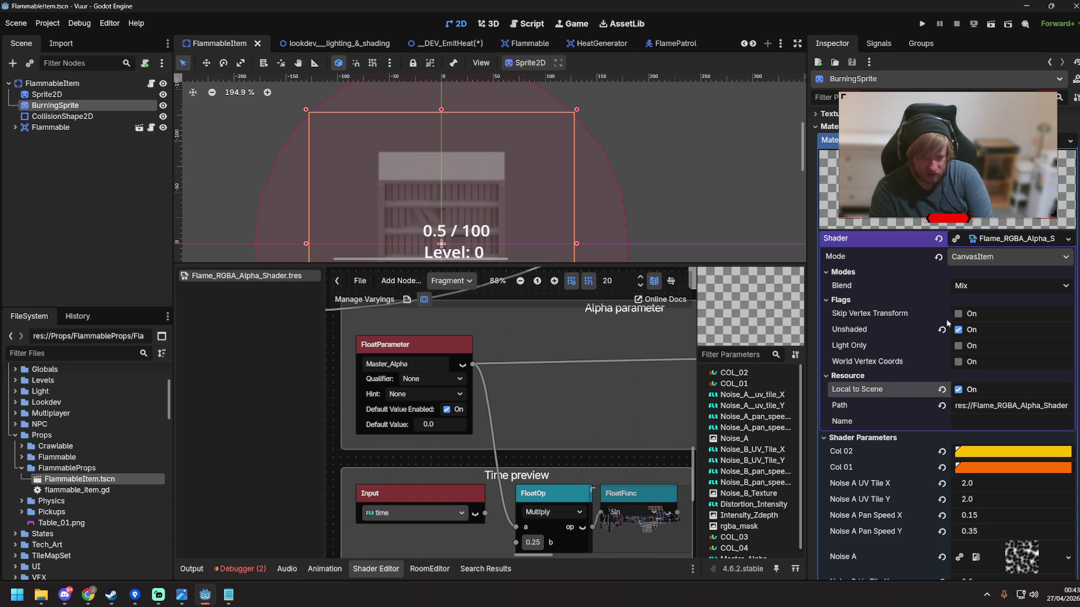
left_click(973, 240)
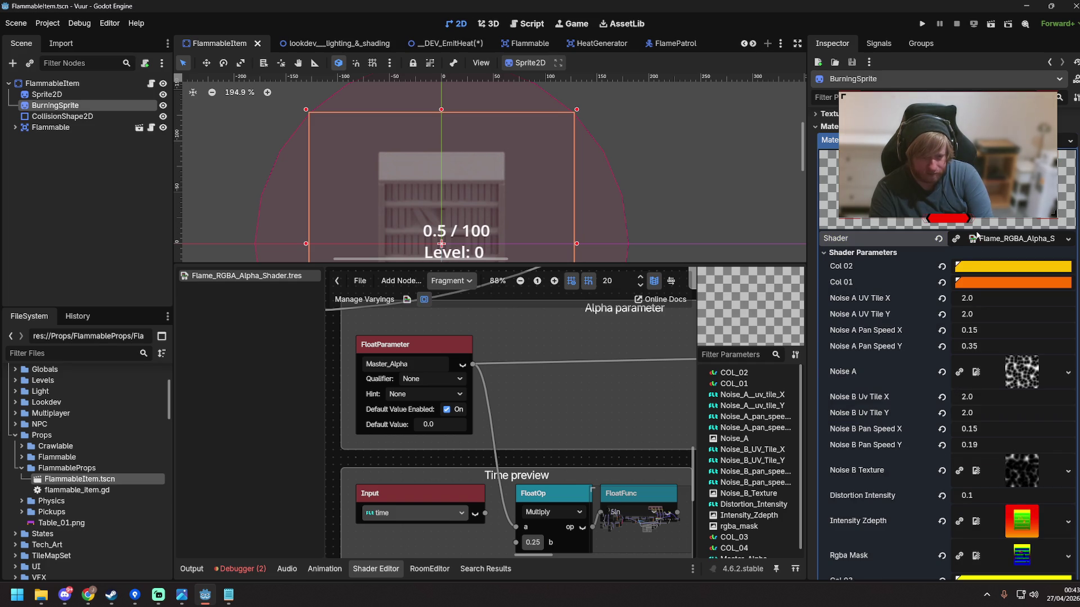
scroll(949, 310, "down", 5)
key("ctrl+s")
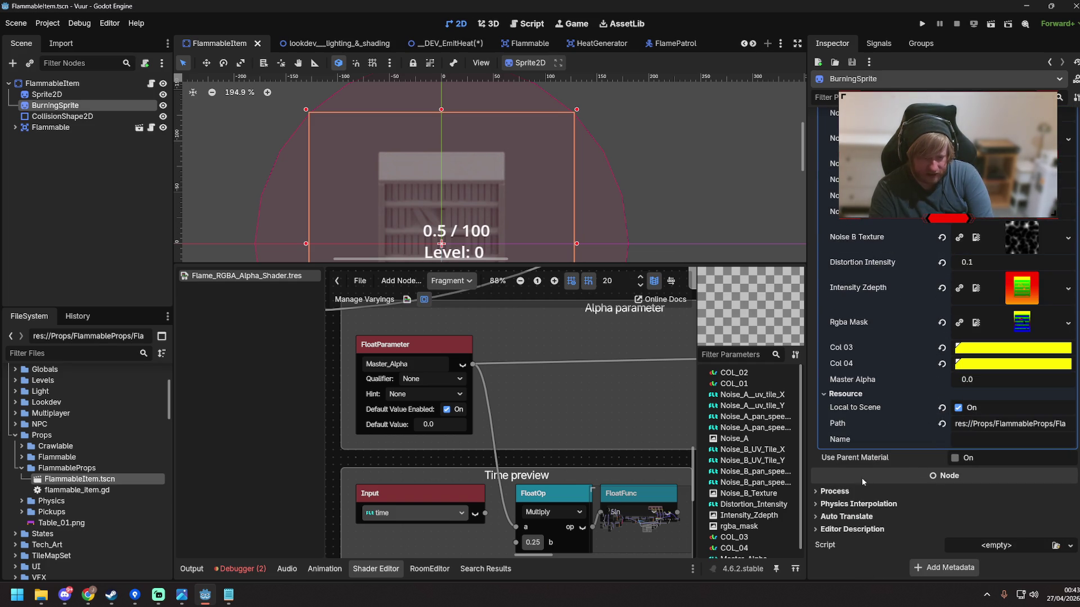
Enlarge the 2D viewport, review the FlammableItem nodes, then save the __DEV_EmitHeat scene
left_click_drag(506, 262, 514, 371)
left_click(580, 335)
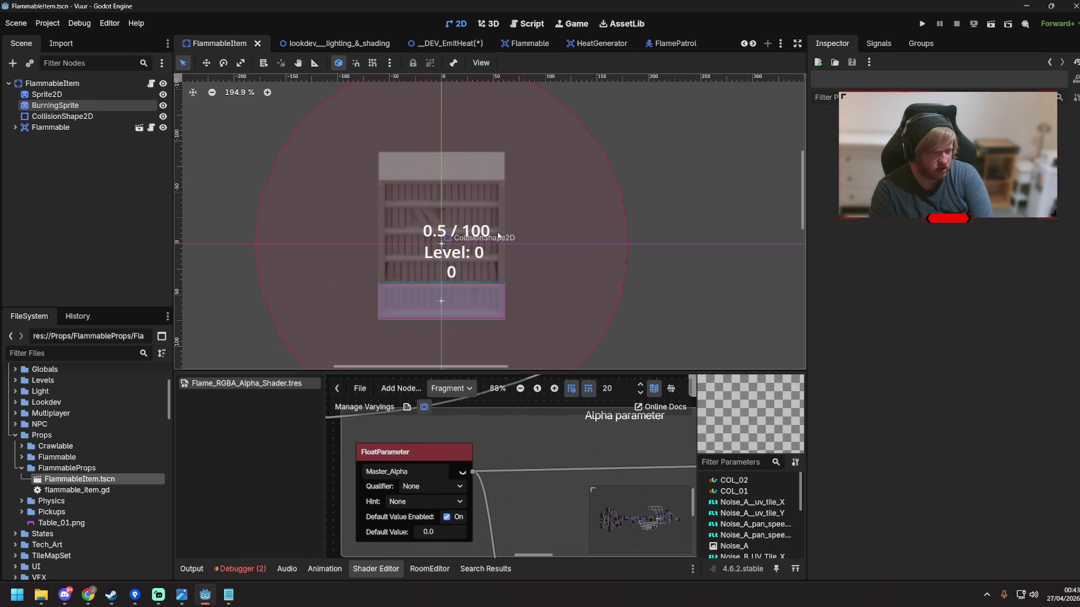
left_click(35, 106)
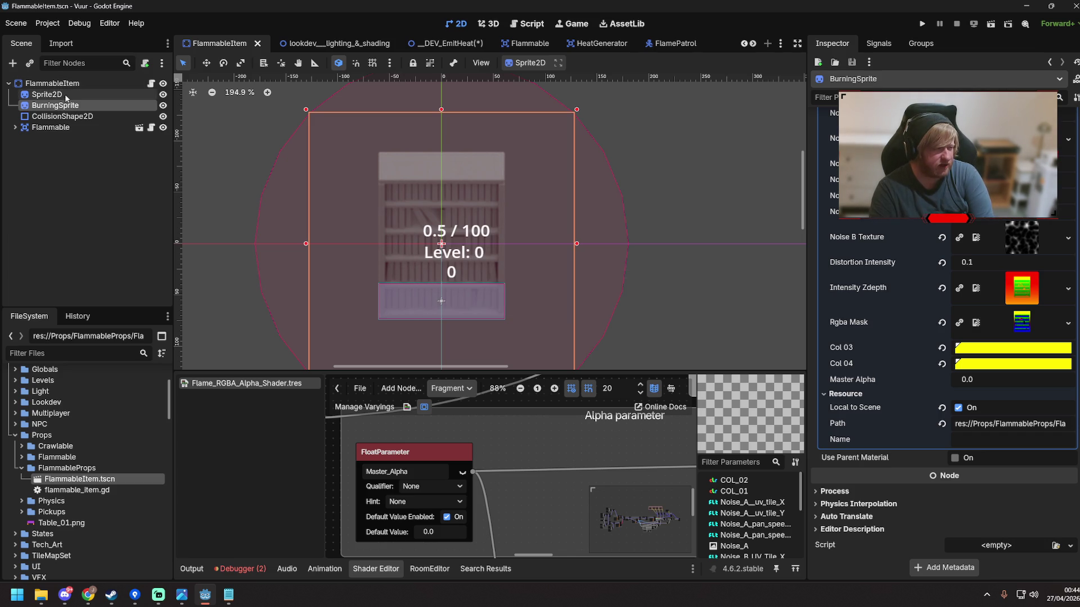
left_click(50, 127)
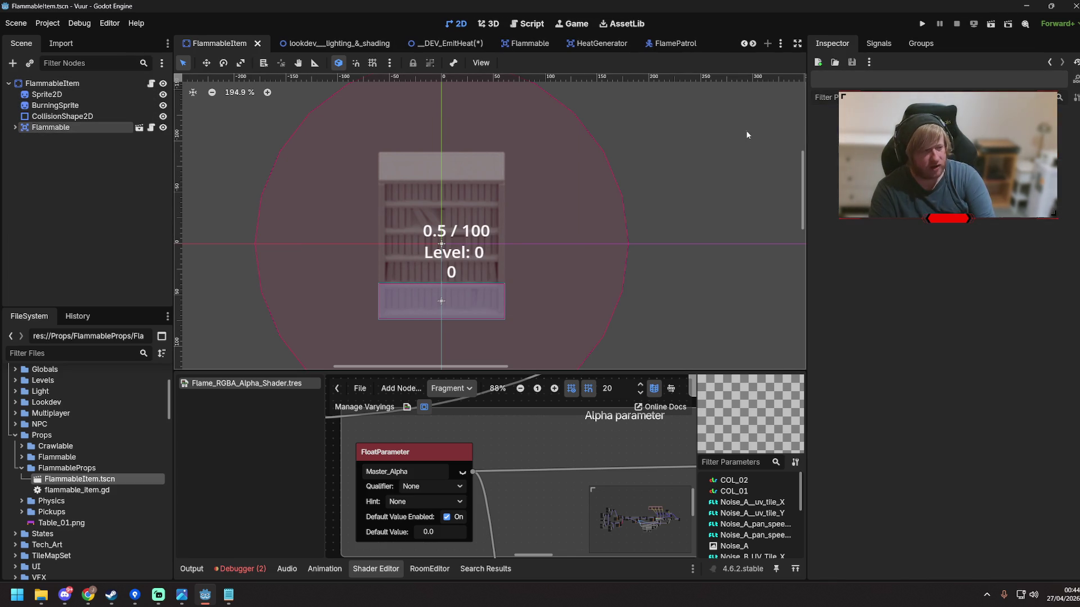
left_click(482, 46)
key("ctrl+s")
left_click(757, 111)
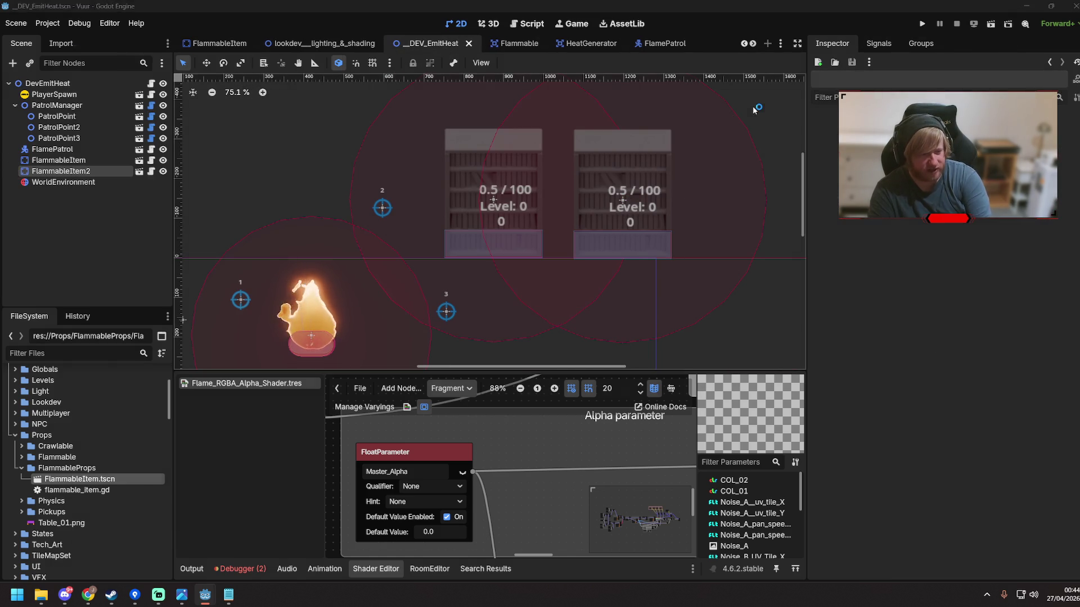
Run the scene again with F6 and walk the firefighter right toward both bookshelves
key("F6")
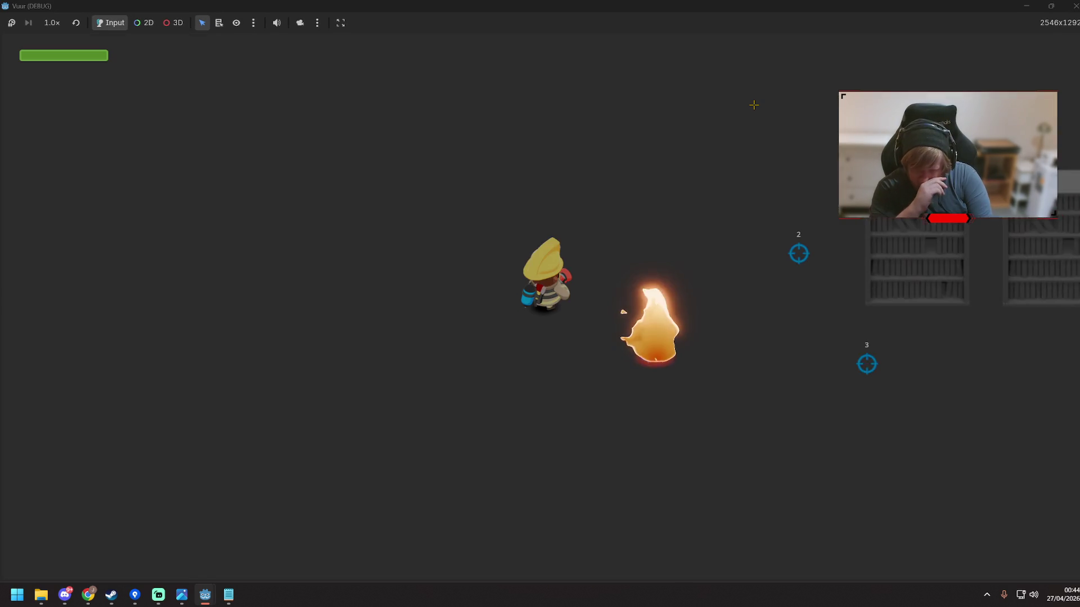
key("s")
key("d")
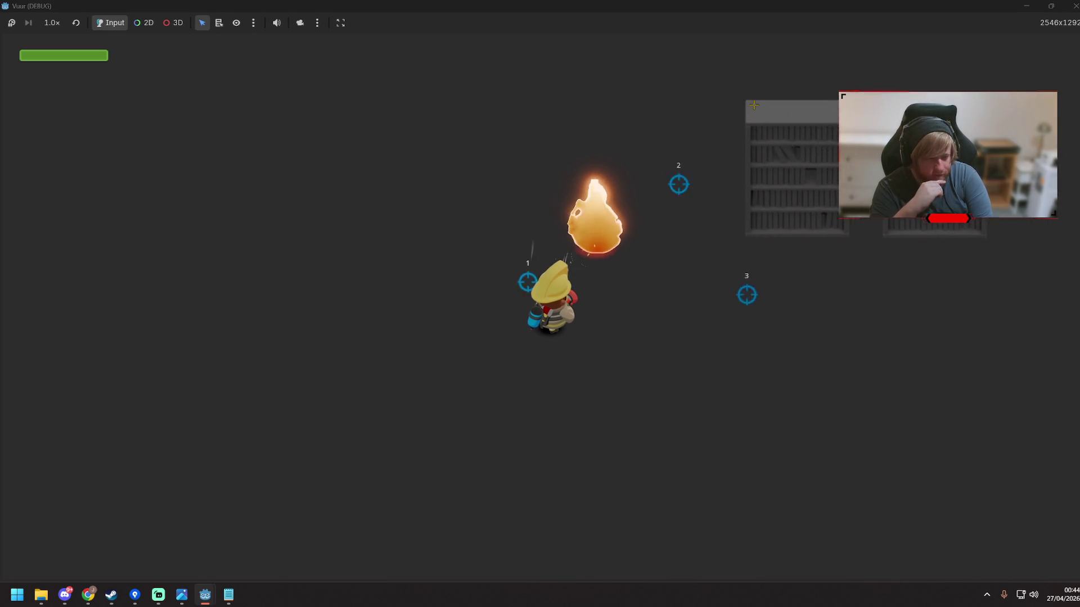
key("d")
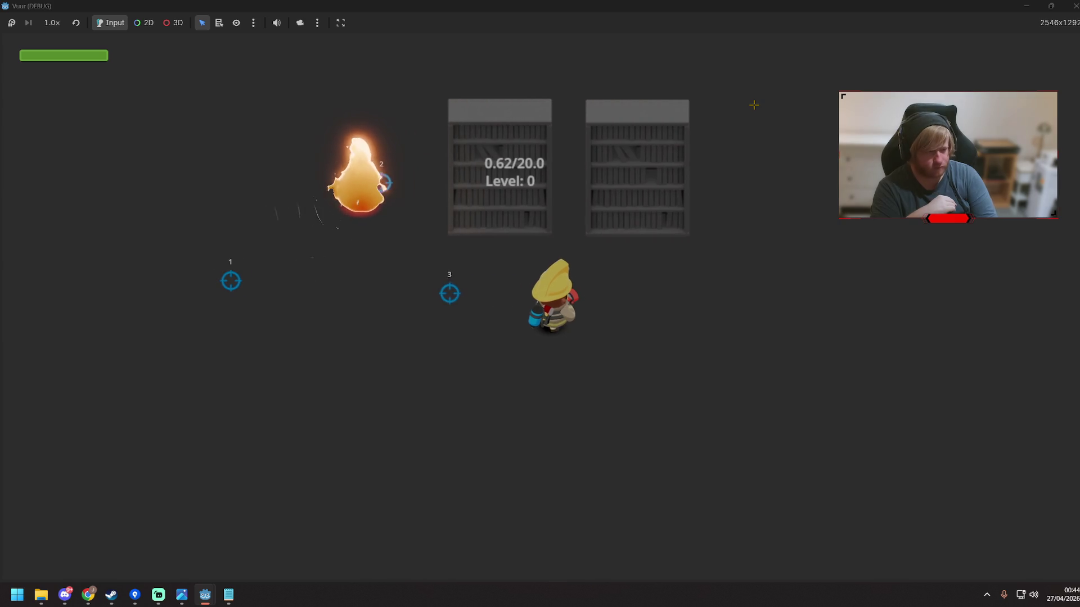